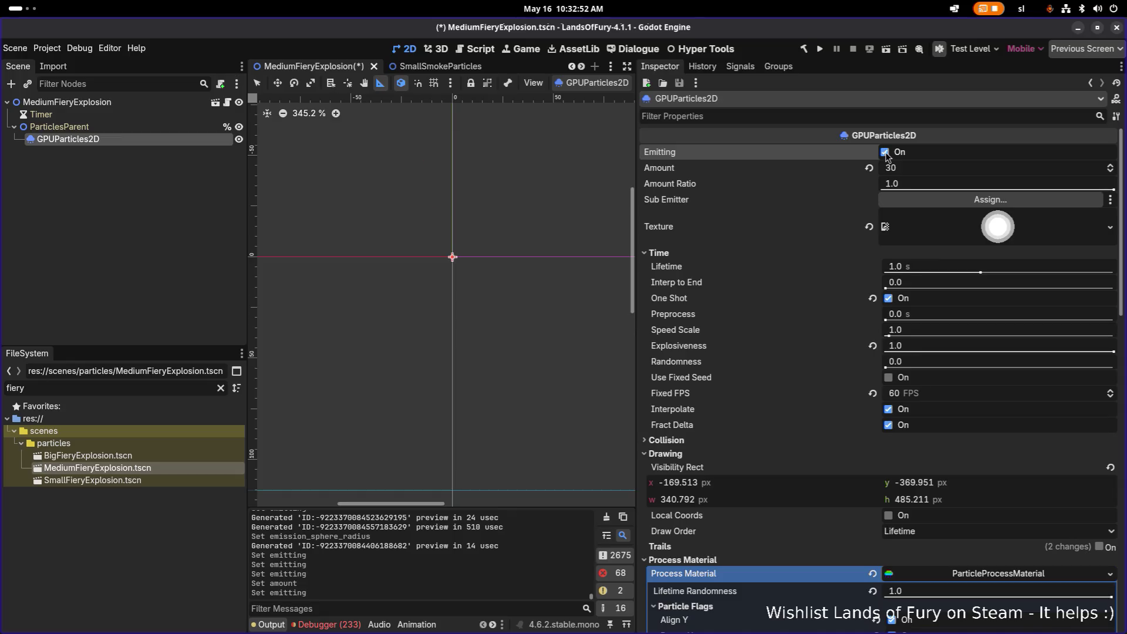
Set the GPUParticles2D Amount to 20, preview the explosion, and save MediumFieryExplosion.tscn.
click(913, 170)
text(20)
key(Return)
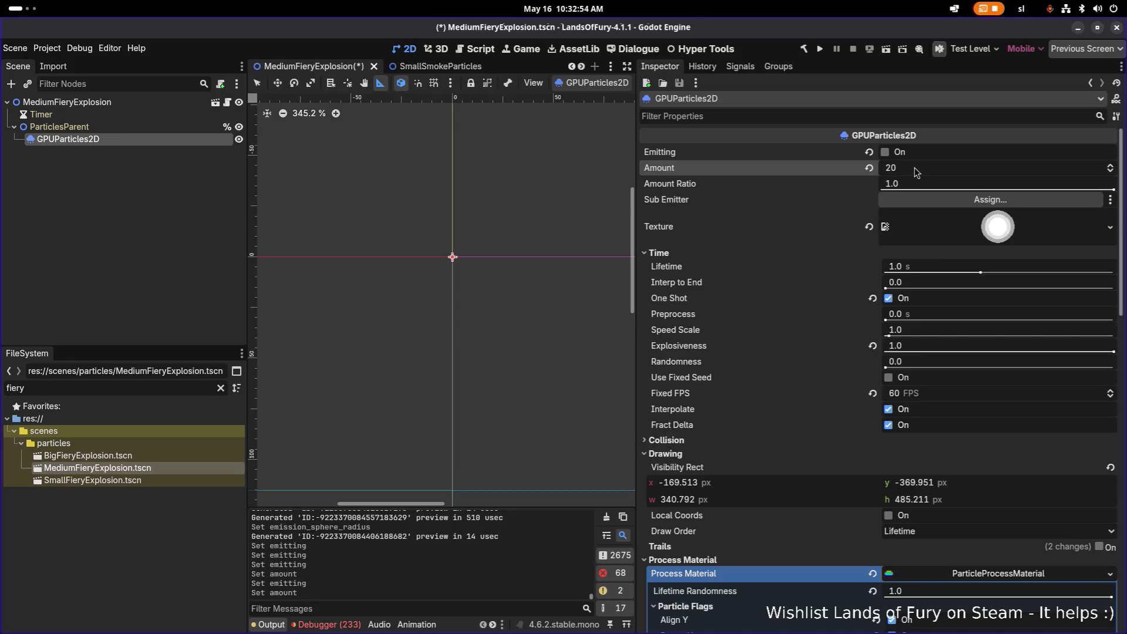
click(886, 154)
key(ctrl+s)
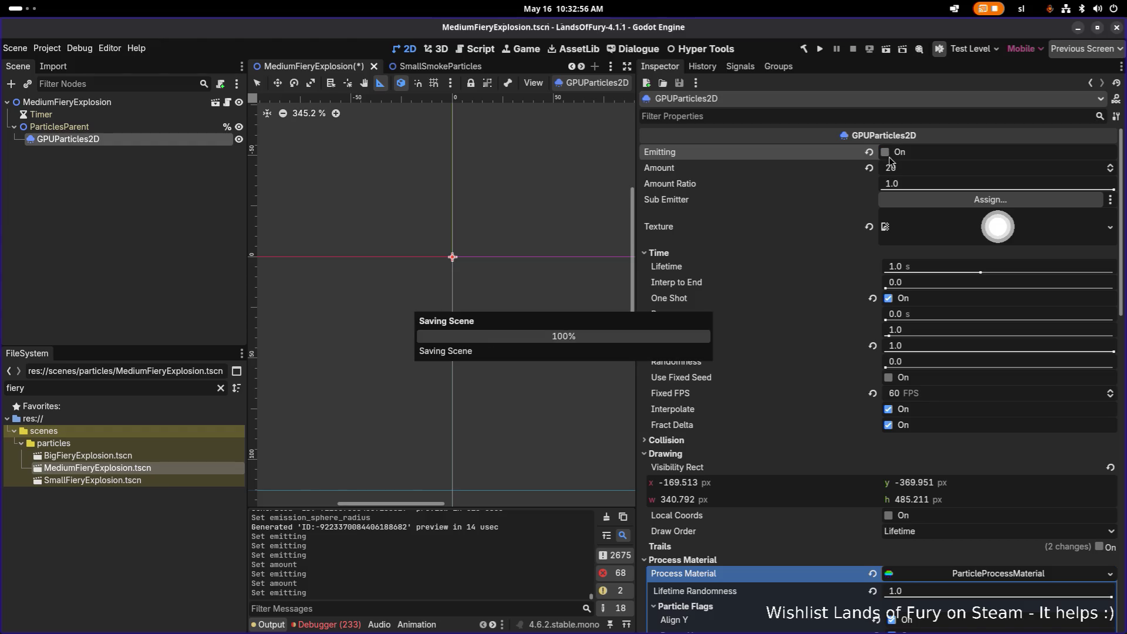
click(136, 224)
Filter the FileSystem for 'explosi' and open unlockables/ExplosiveTracerCartridgeSkill.tres.
click(139, 472)
click(149, 294)
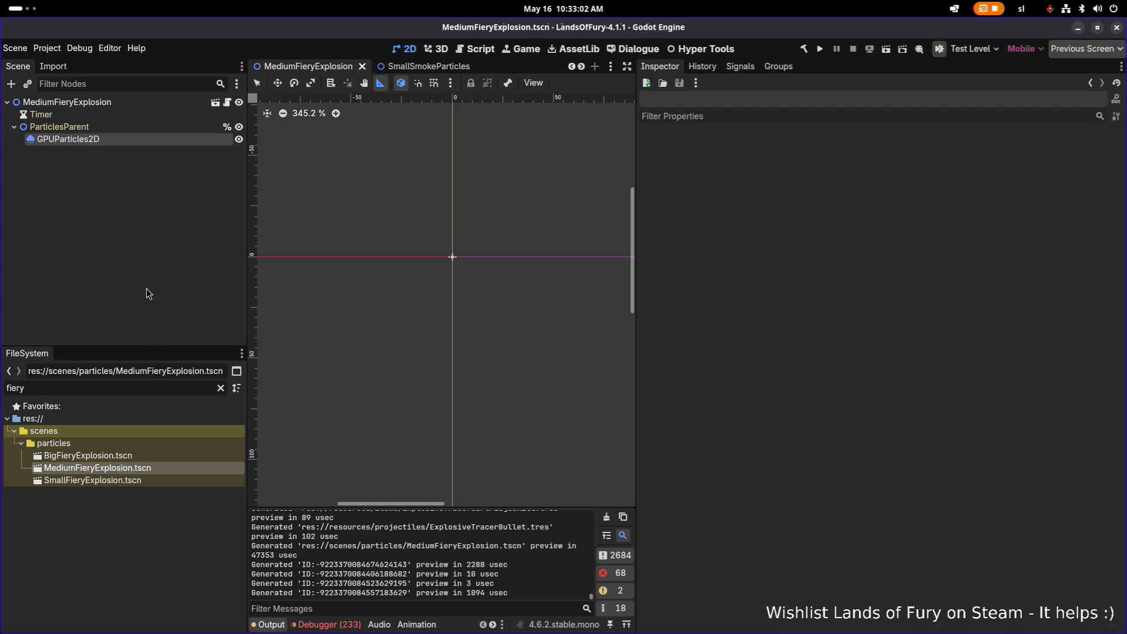
double_click(126, 391)
text(explosi)
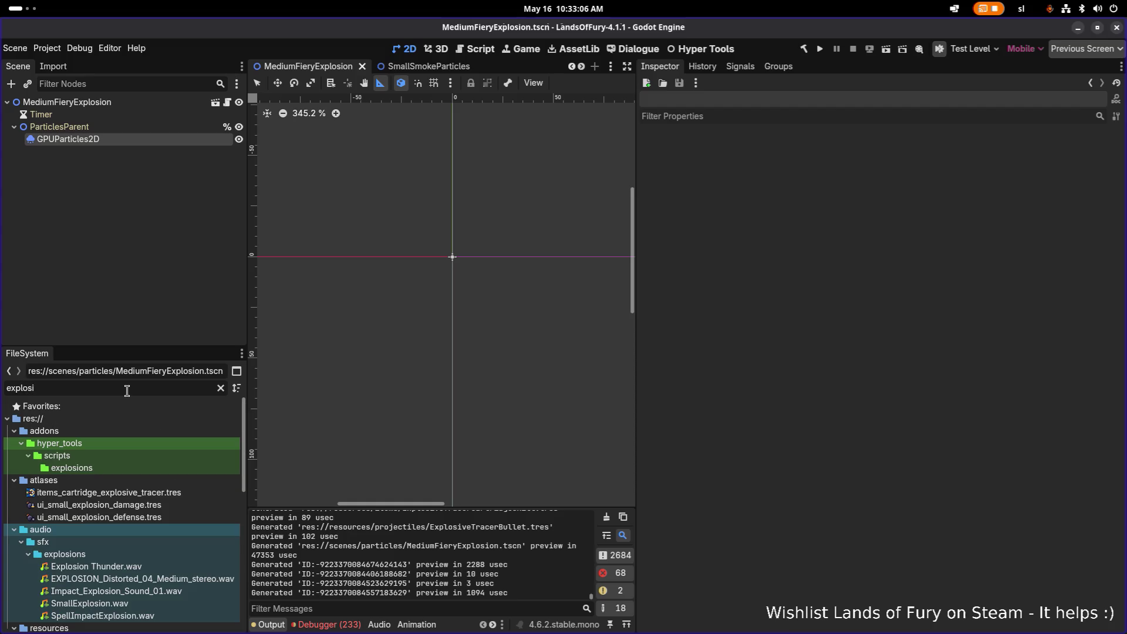
scroll(103, 438, down, 8)
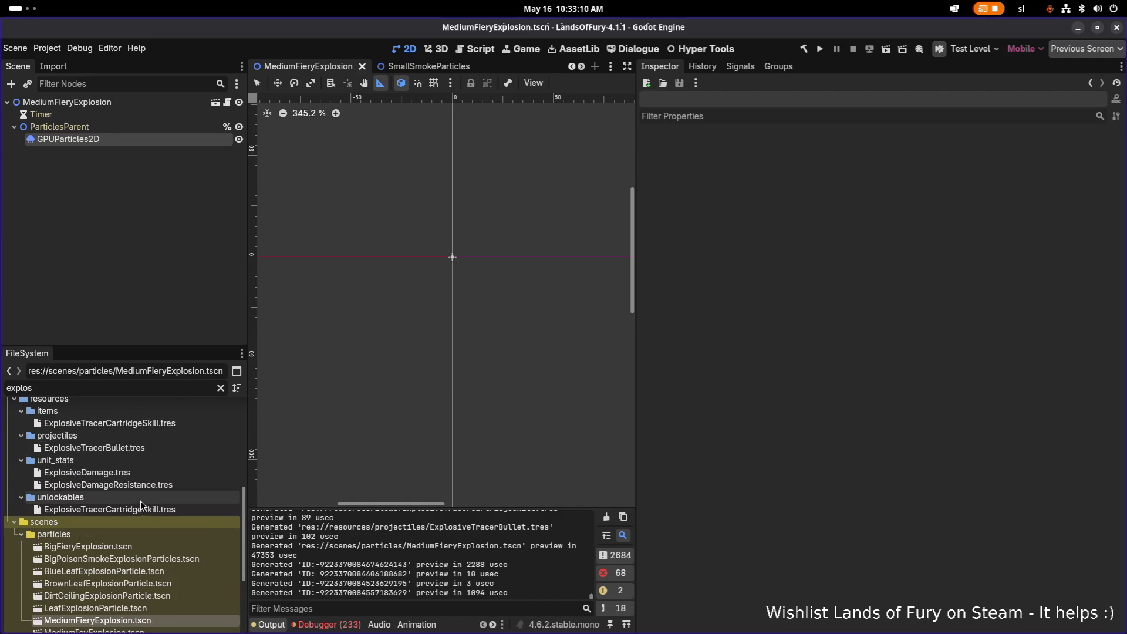
click(134, 510)
click(139, 449)
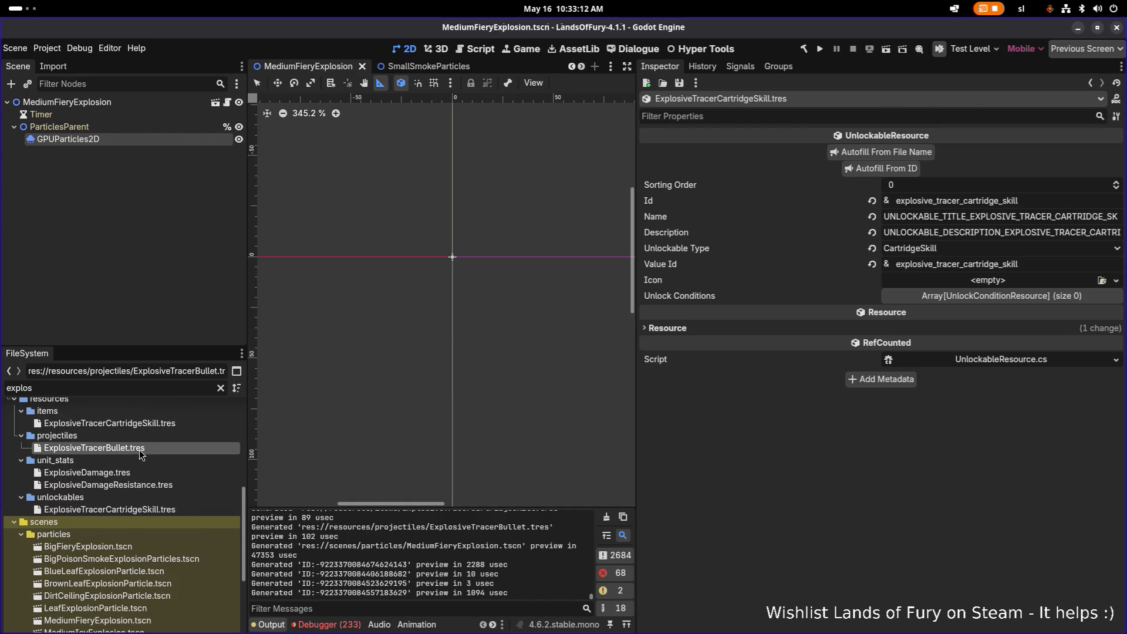
Paste MediumFieryExplosion as the bullet's Explosion Particles Id, save, and run the game.
click(992, 539)
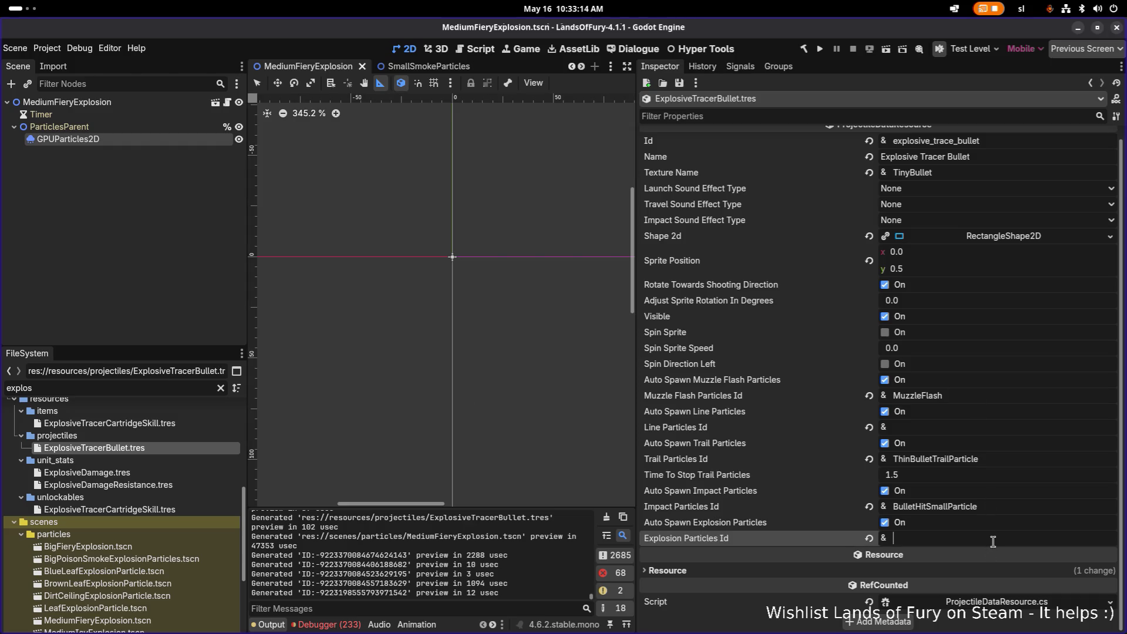
text(MediumFieryExplosion)
key(ctrl+s)
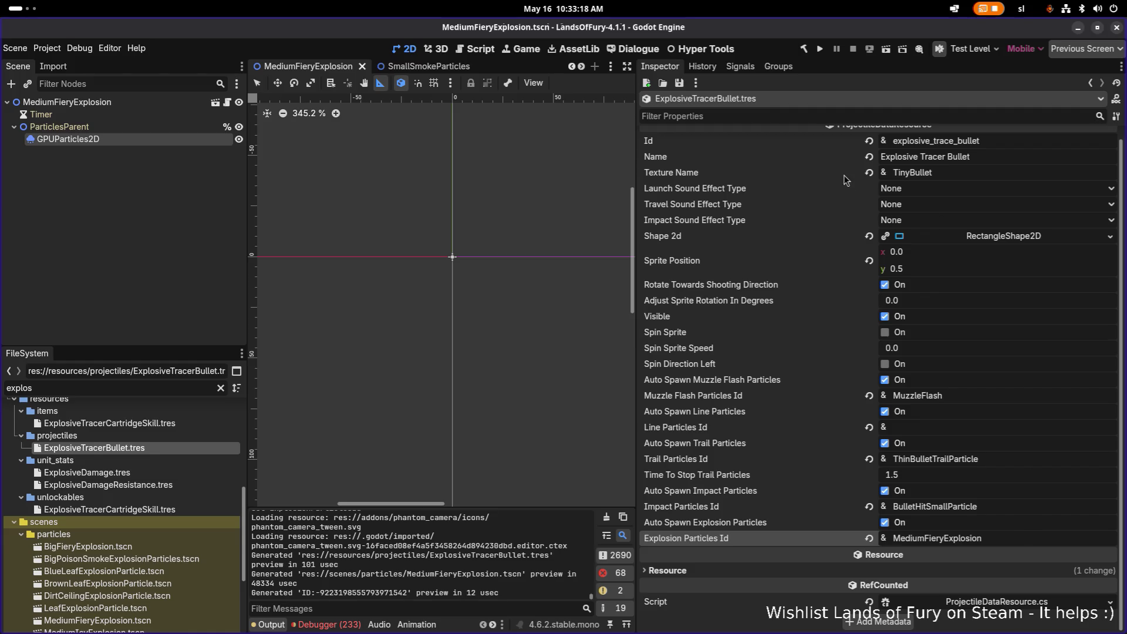
click(819, 47)
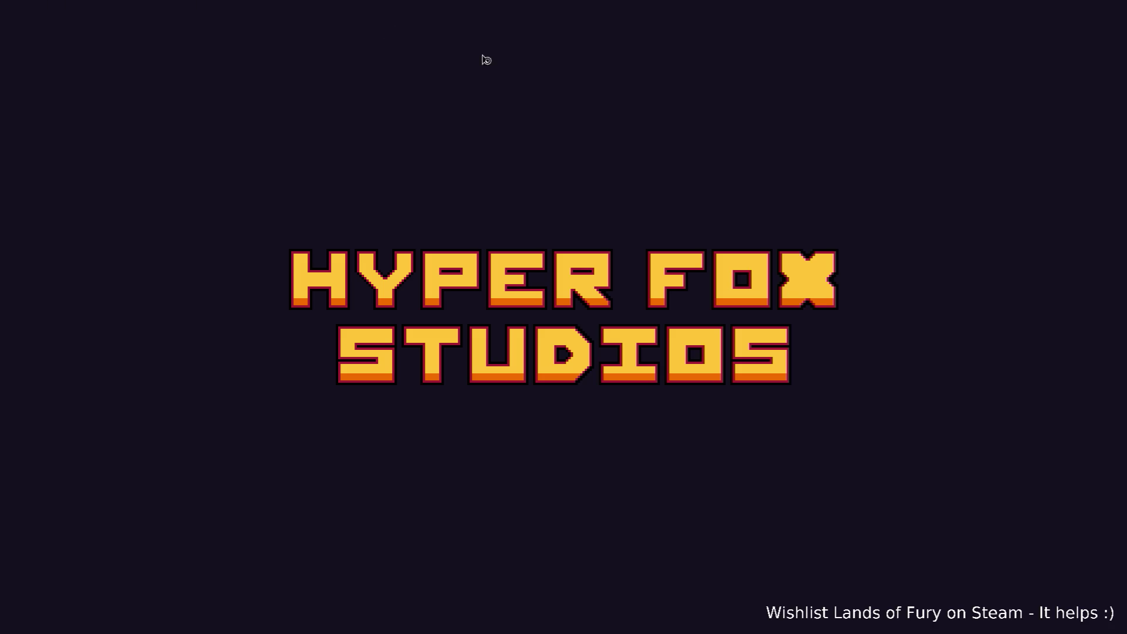
key(alt+Tab)
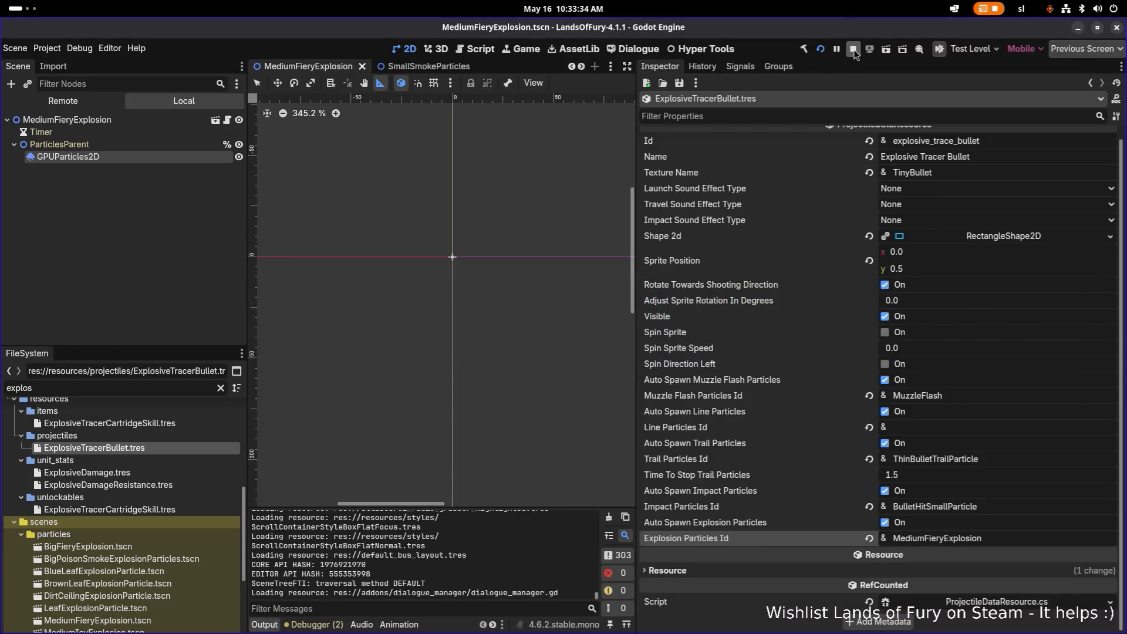
click(853, 50)
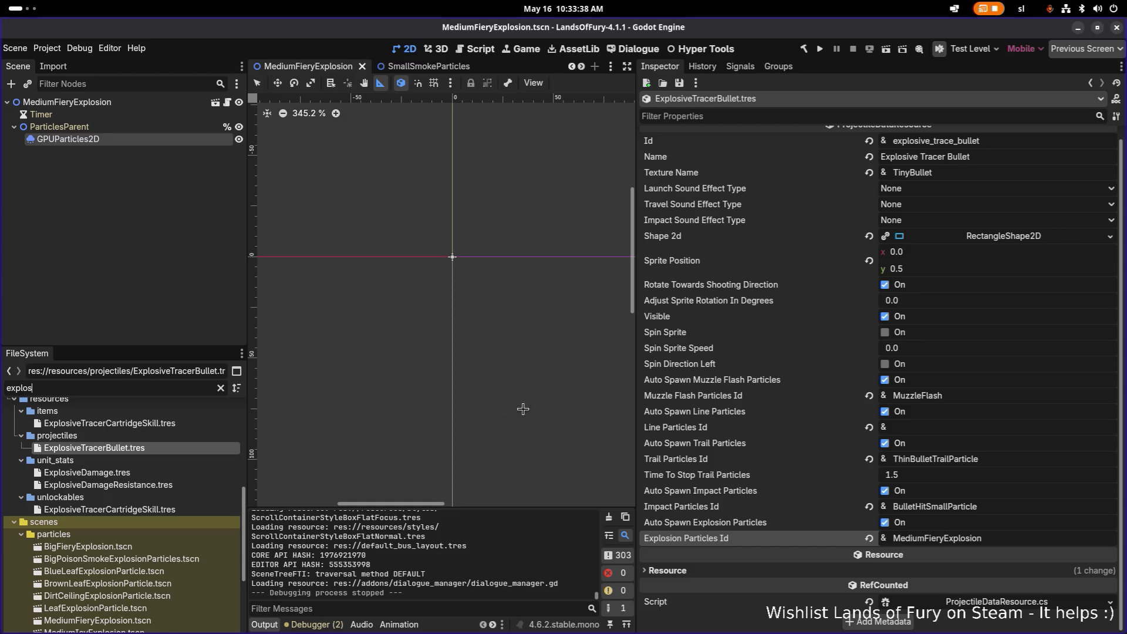
click(164, 388)
double_click(170, 387)
key(BackSpace)
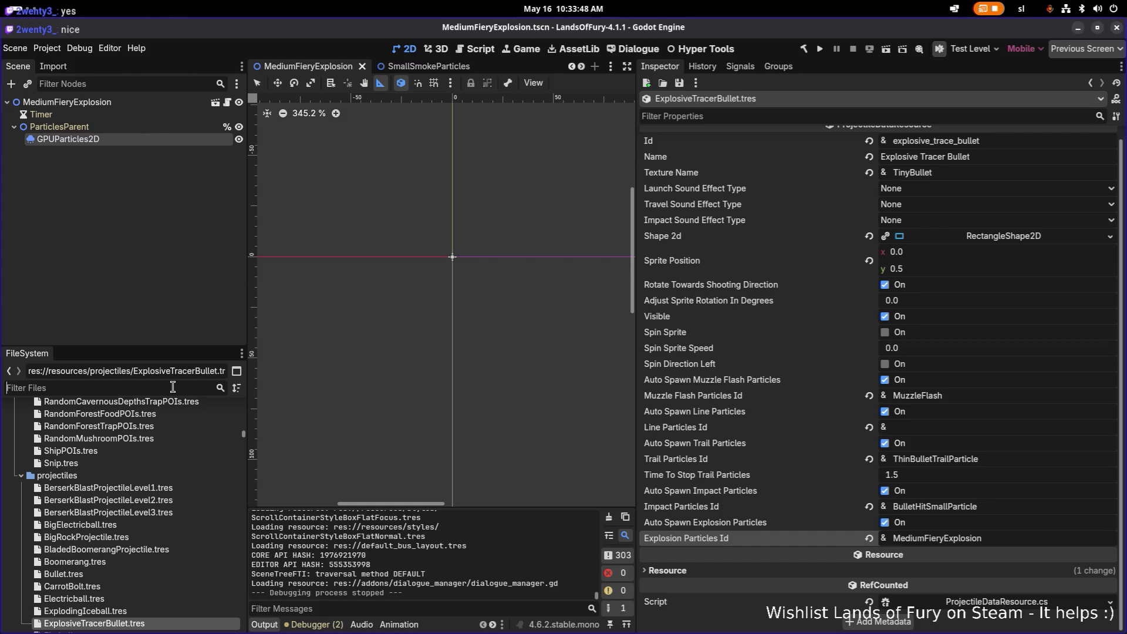
Filter files for 'explosiv' and open the items ExplosiveTracerCartridgeSkill.tres resource.
text(e)
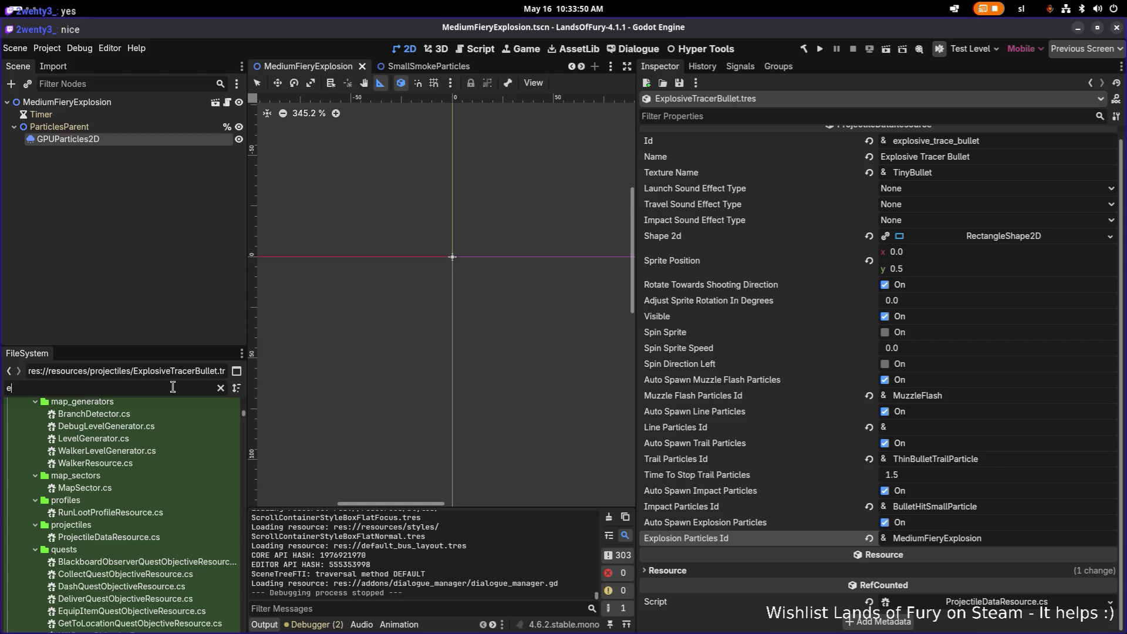
text(xplosive)
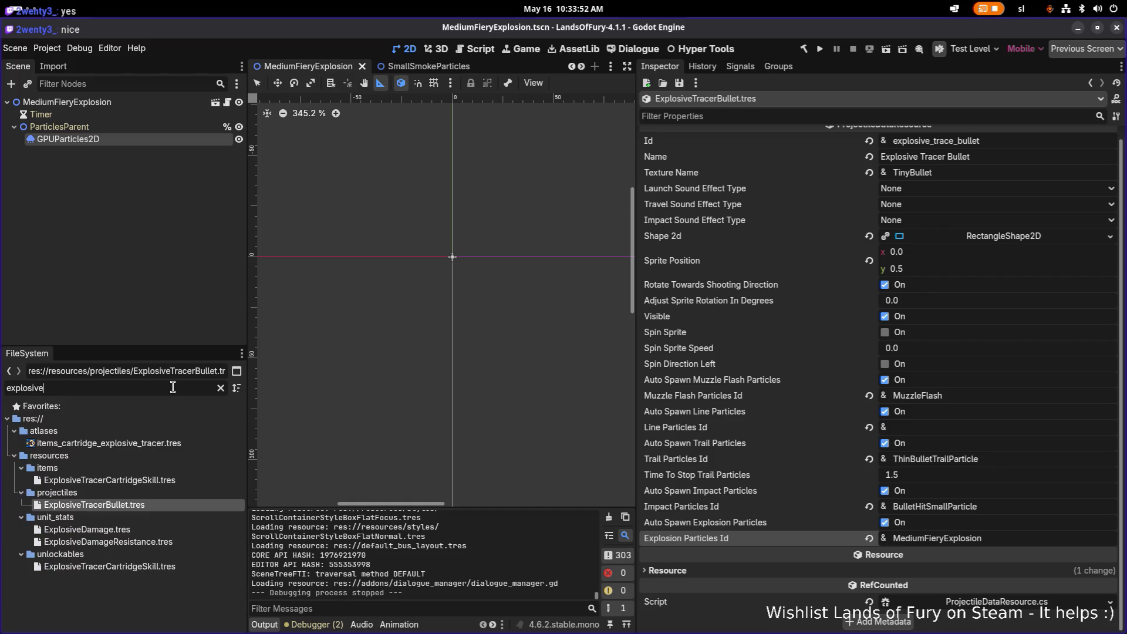
click(158, 479)
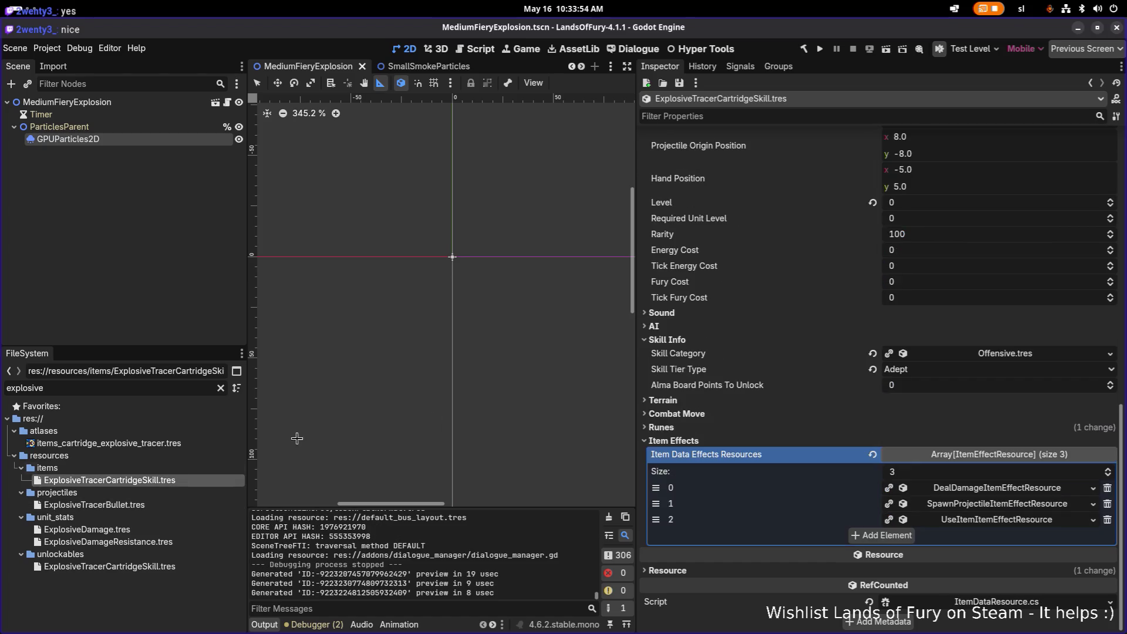
Copy the first DealDamage effect, paste it as unique into a new slot, and move it to position 1.
click(958, 497)
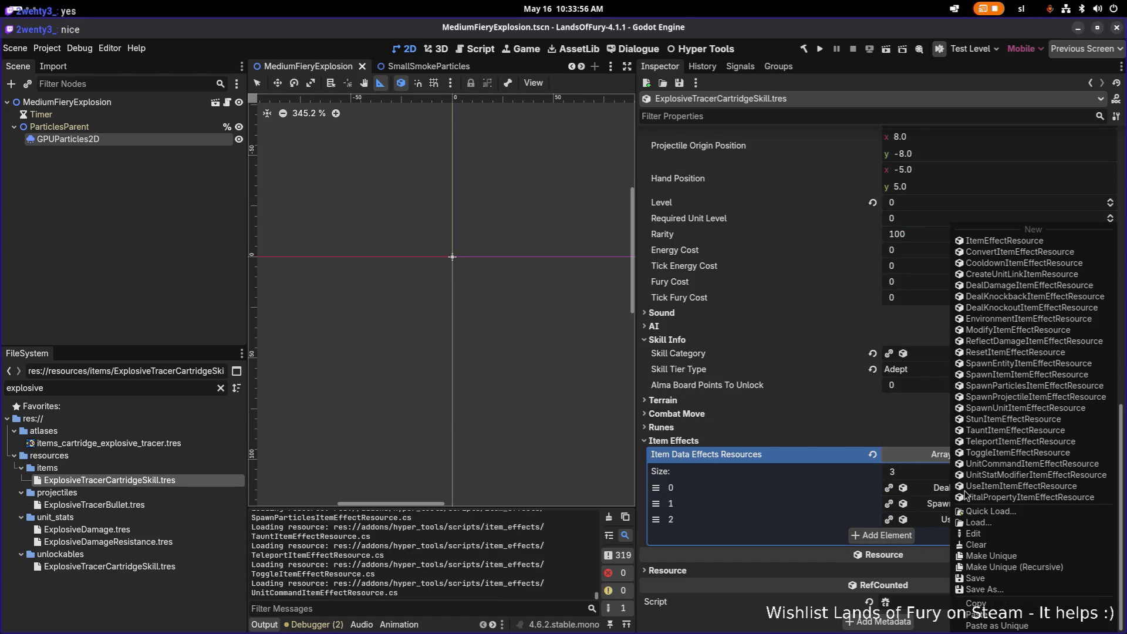
click(916, 554)
click(900, 540)
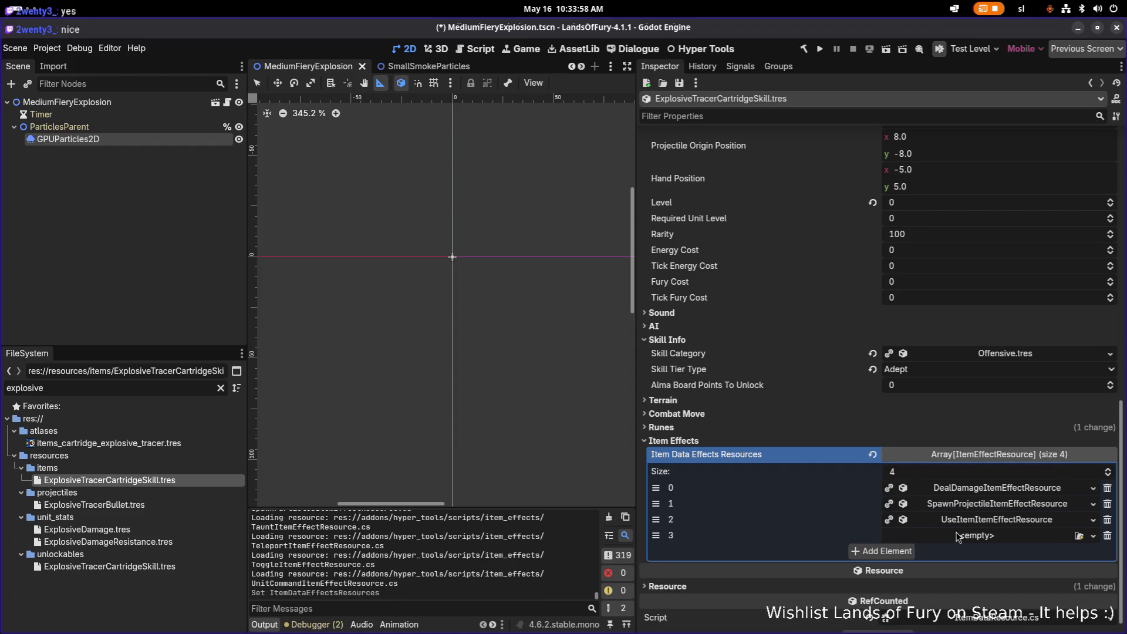
click(958, 535)
click(995, 624)
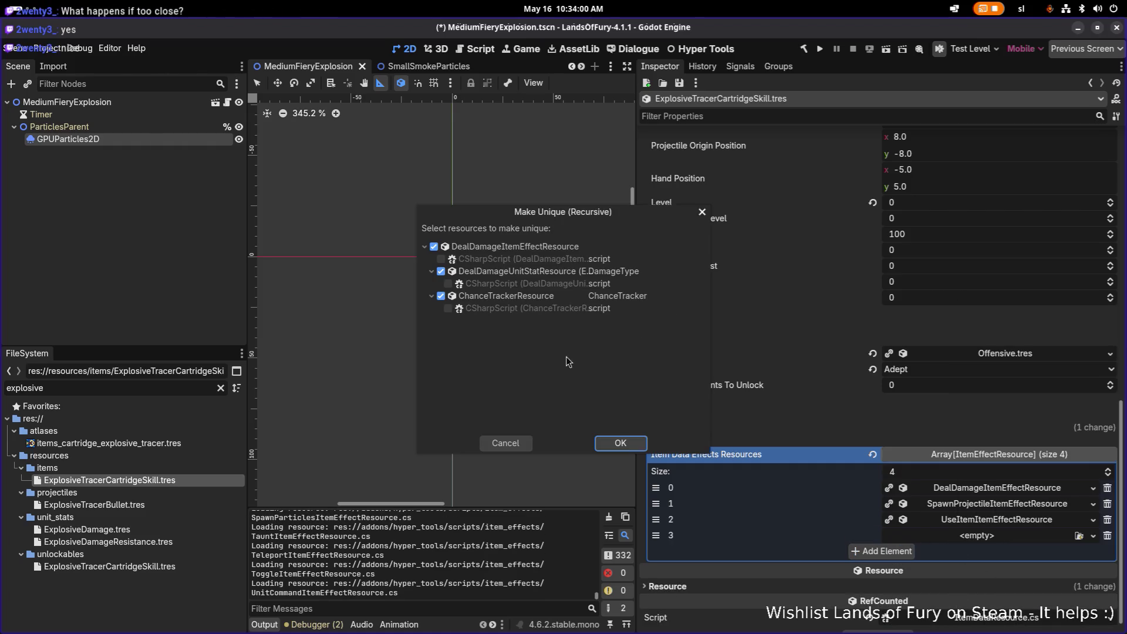
click(621, 443)
drag(656, 535, 657, 488)
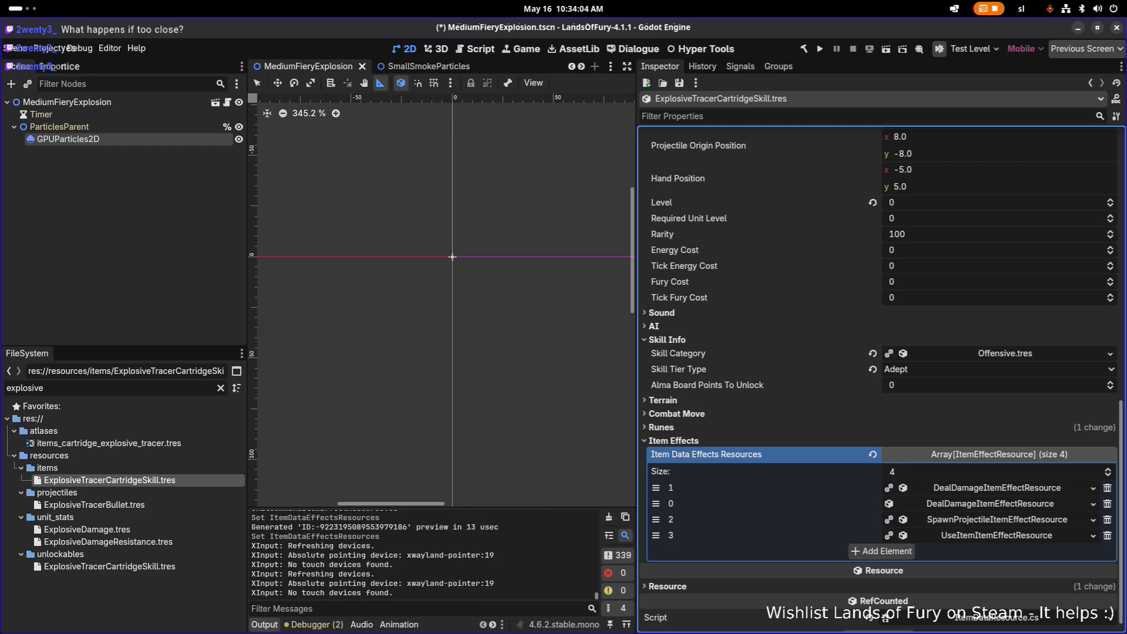
click(963, 504)
Quick-load TerrainDamage.tres as the new effect's Damage Type and save.
click(1109, 522)
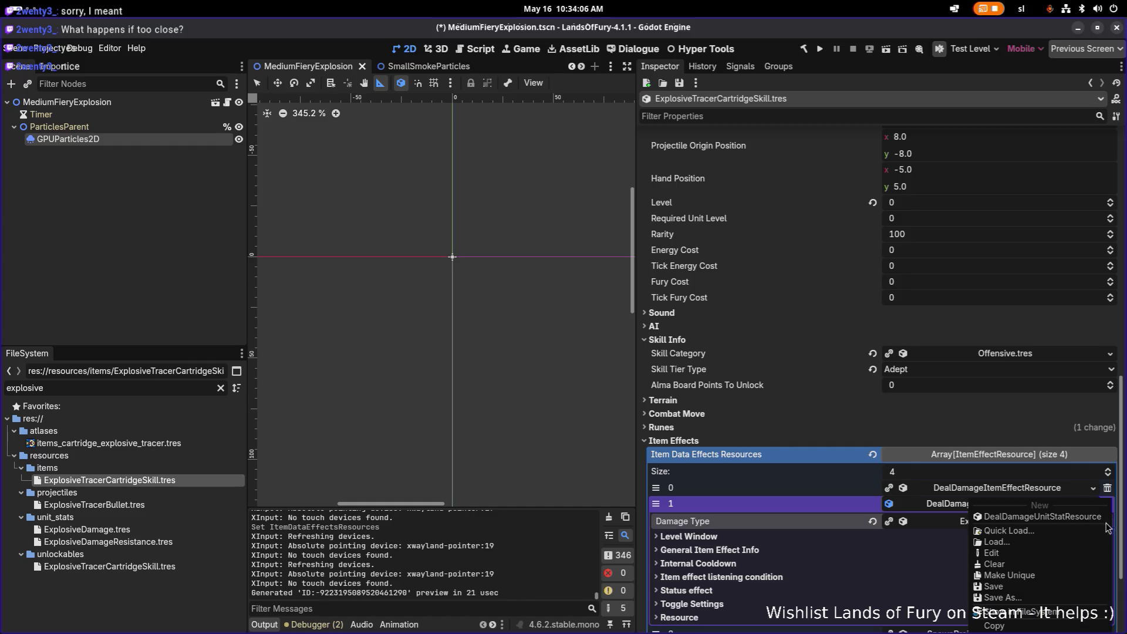
click(1041, 530)
text(terra)
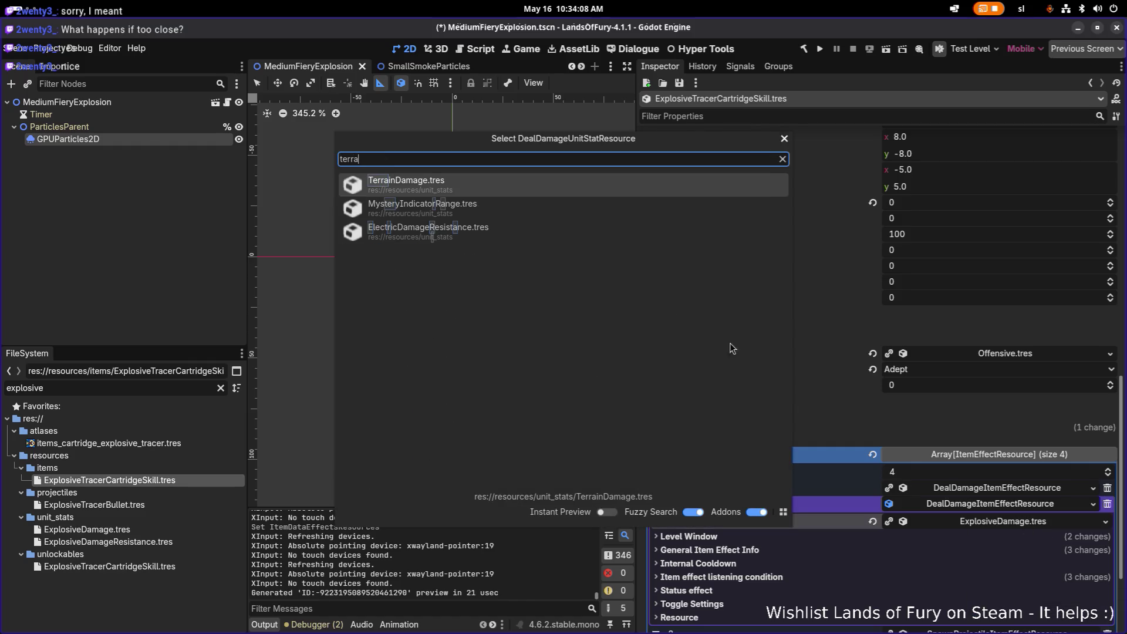
double_click(706, 192)
key(ctrl+s)
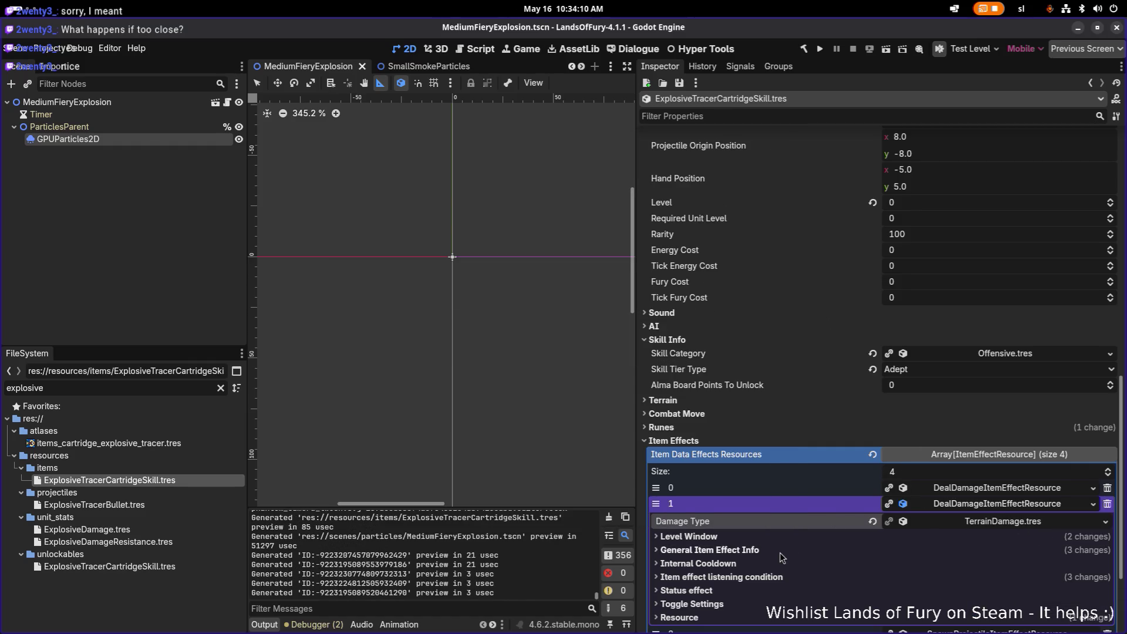
Review the new effect's General Item Effect Info and its listening condition section.
click(780, 552)
scroll(780, 552, down, 3)
click(953, 488)
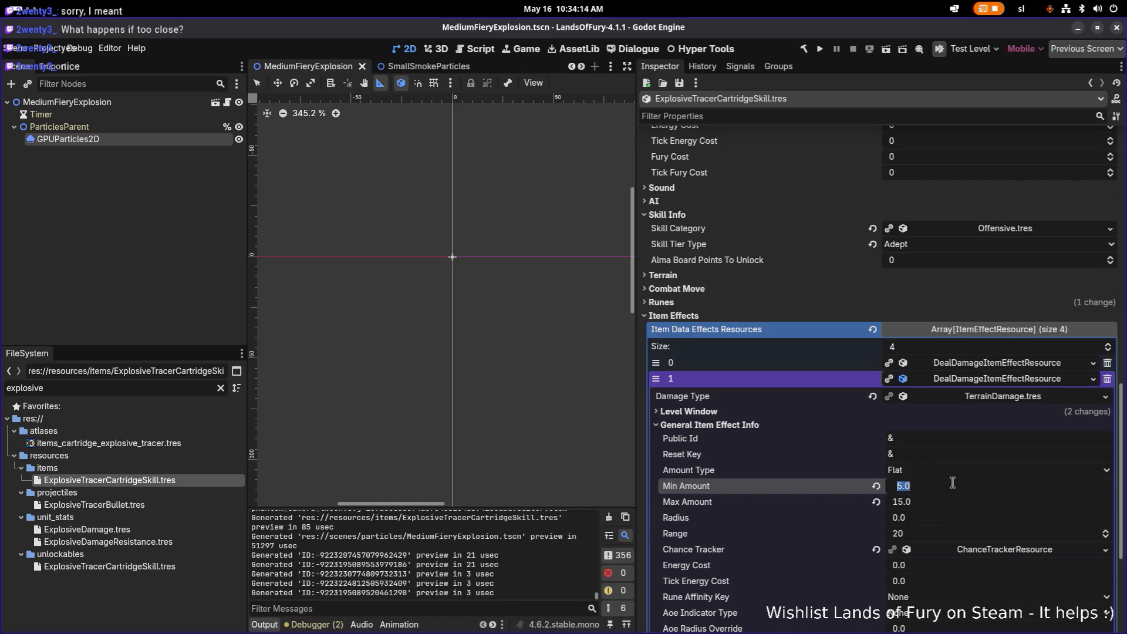
click(998, 380)
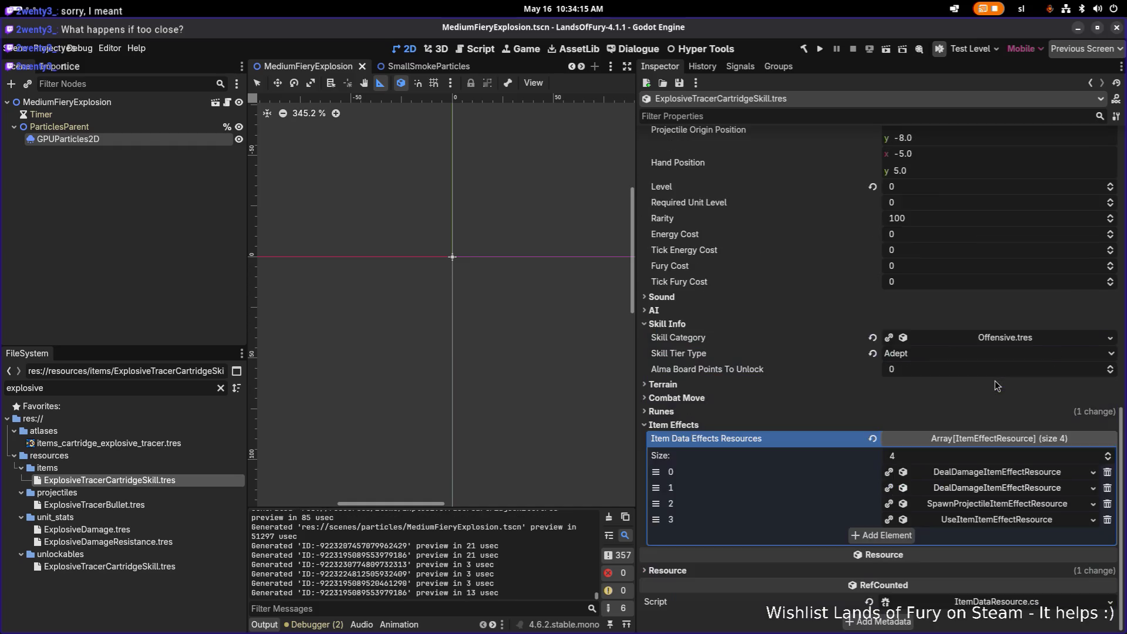
click(996, 489)
scroll(998, 495, down, 6)
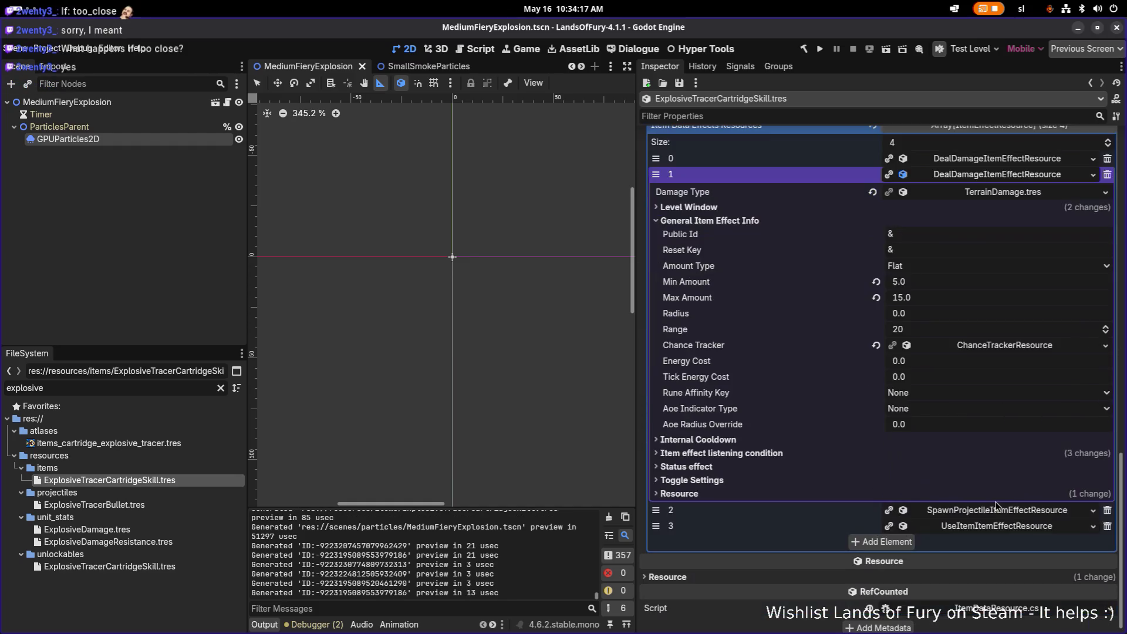
click(867, 450)
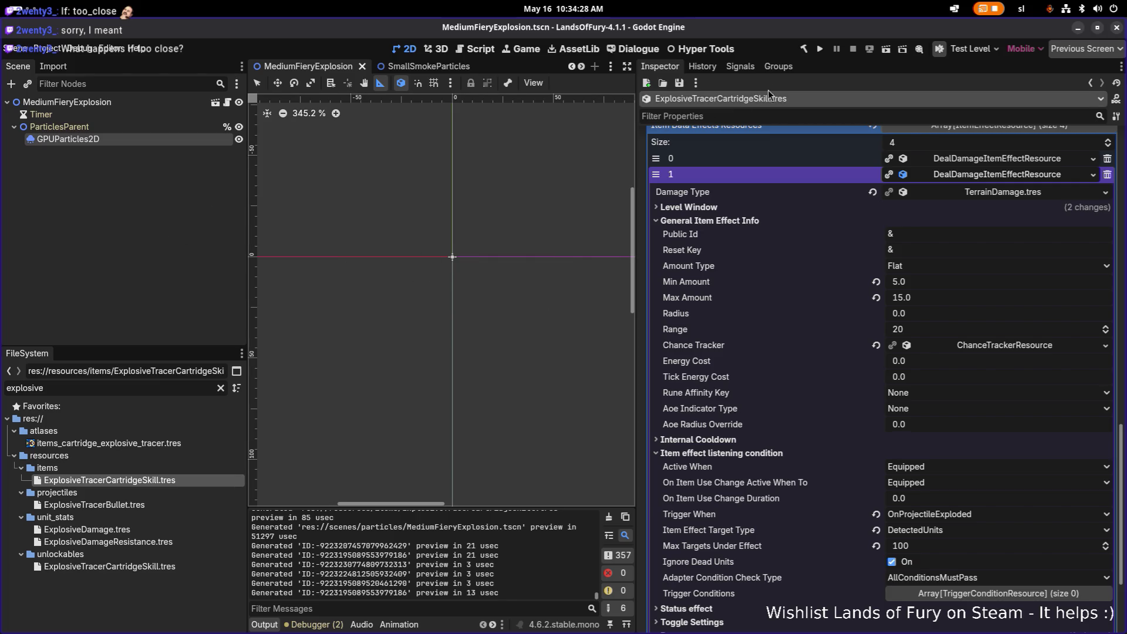
Save the cartridge skill resource and scroll through the second damage effect's trigger settings.
click(680, 83)
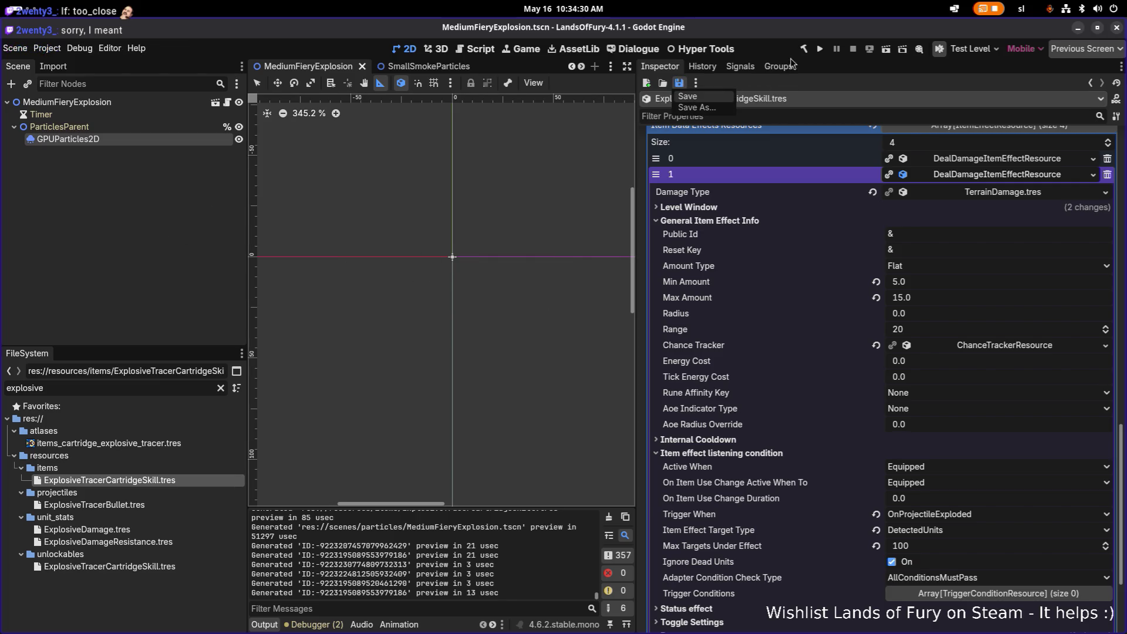
click(822, 50)
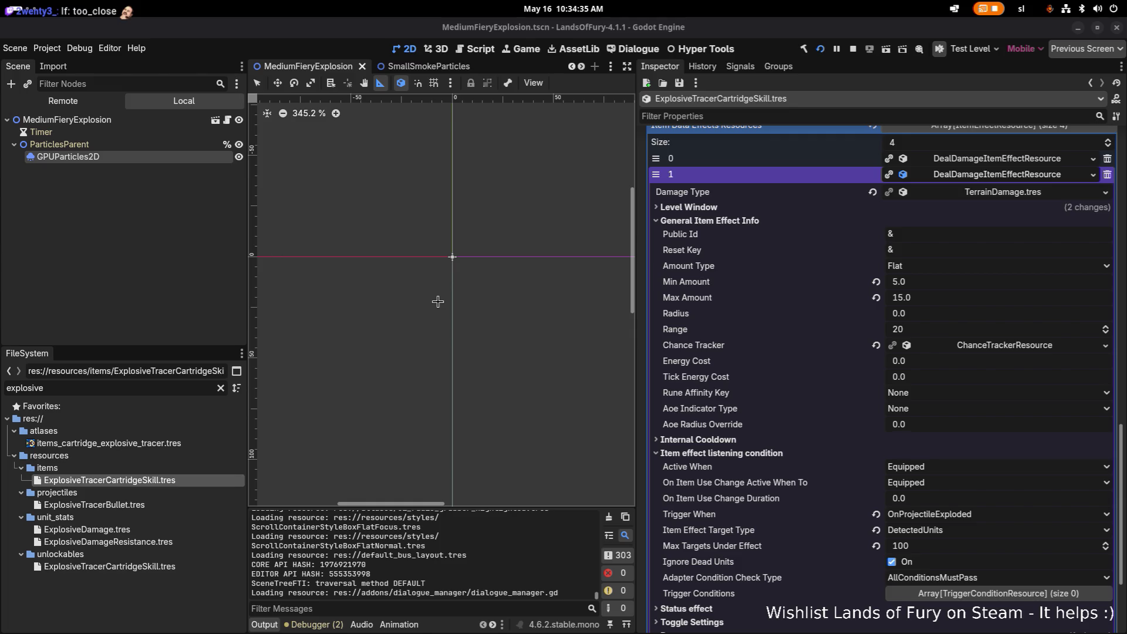
scroll(975, 475, down, 5)
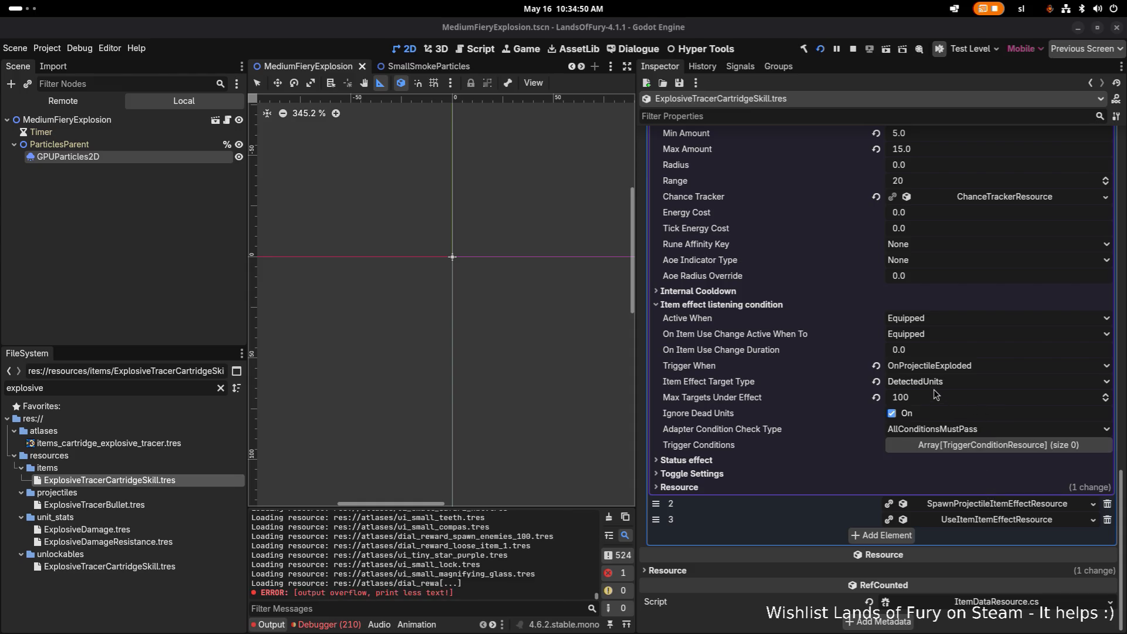
Check the second effect's target type choices, leaving it on DetectedUnits.
scroll(934, 381, up, 2)
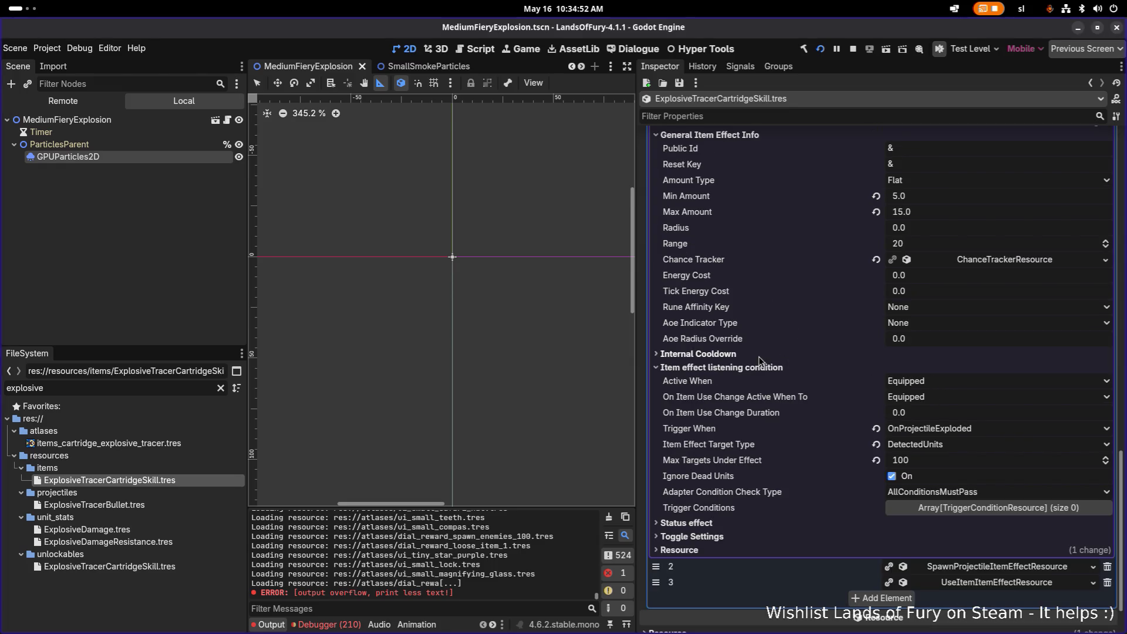
click(951, 449)
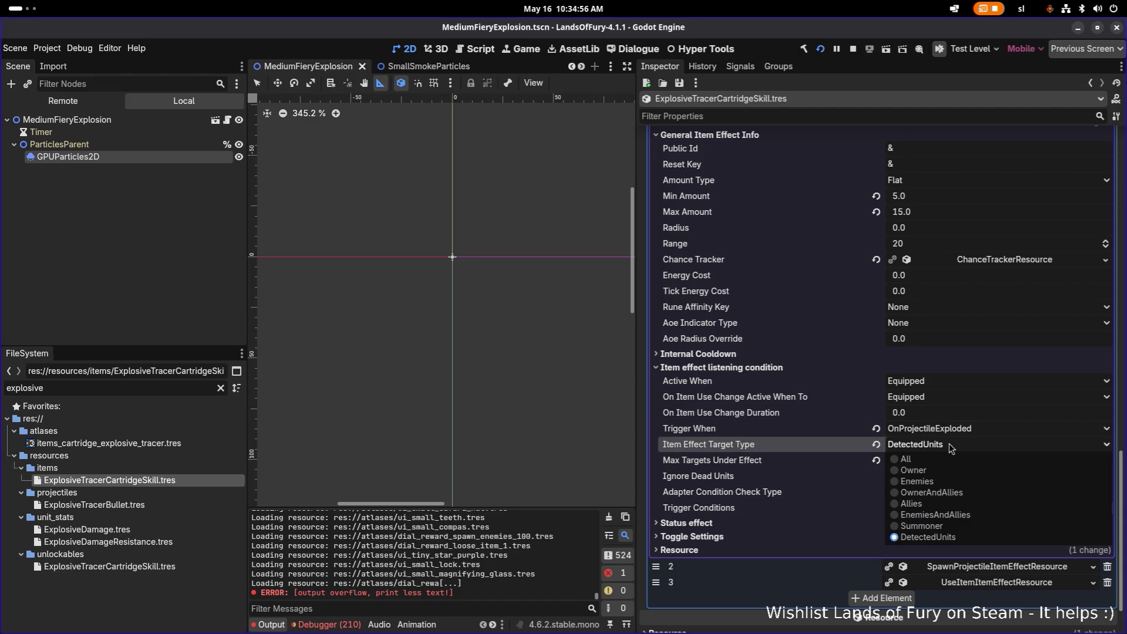
click(952, 448)
click(951, 448)
click(952, 448)
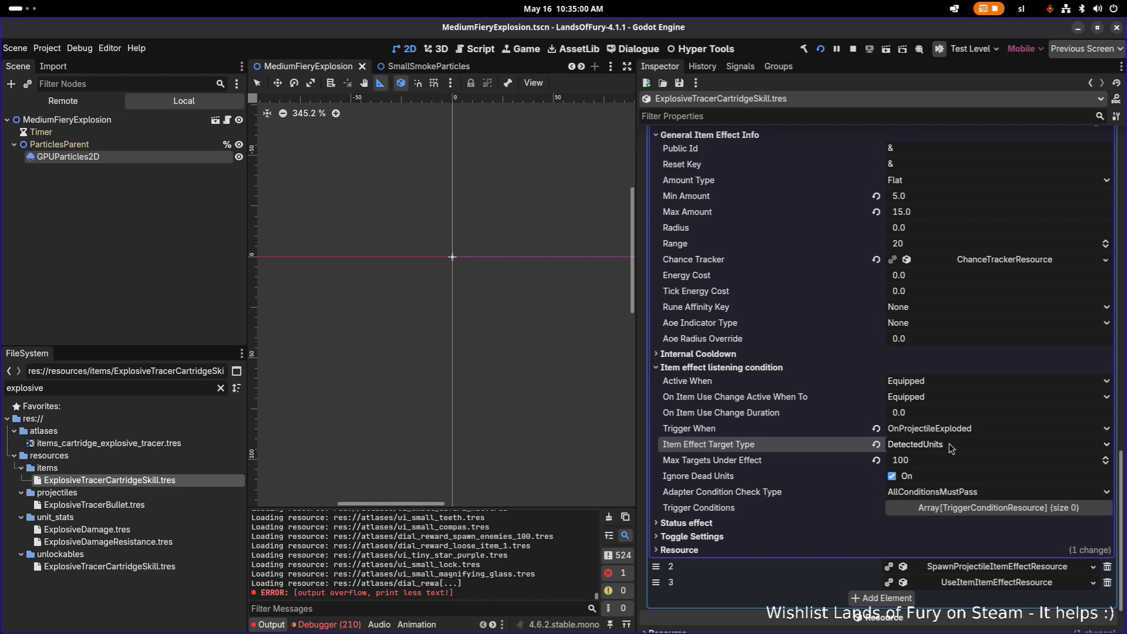
click(952, 448)
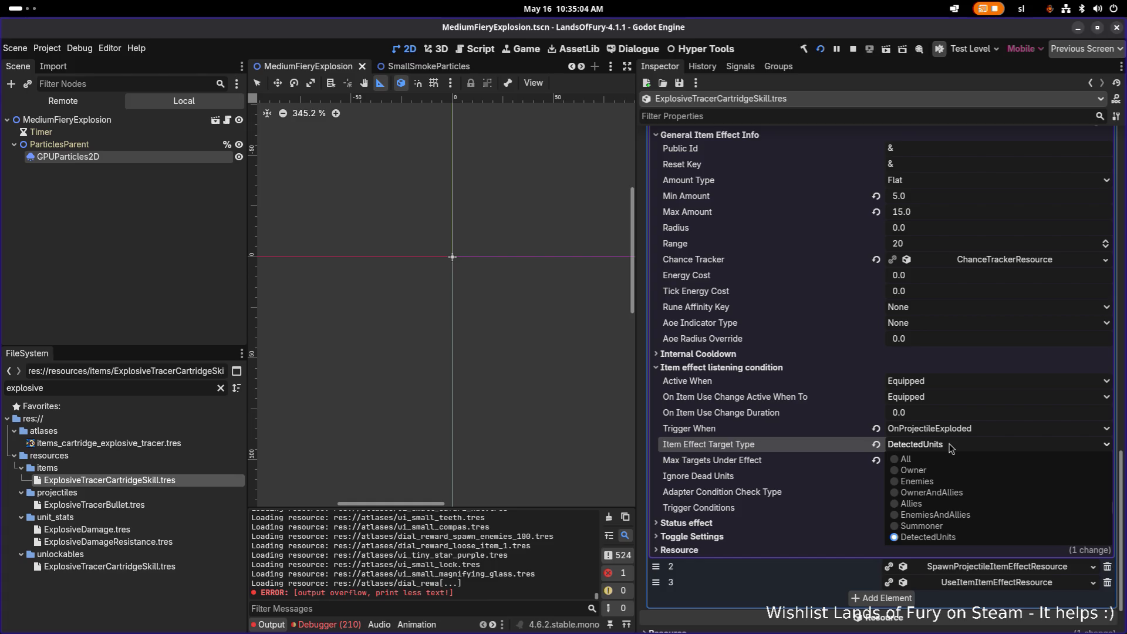
click(951, 448)
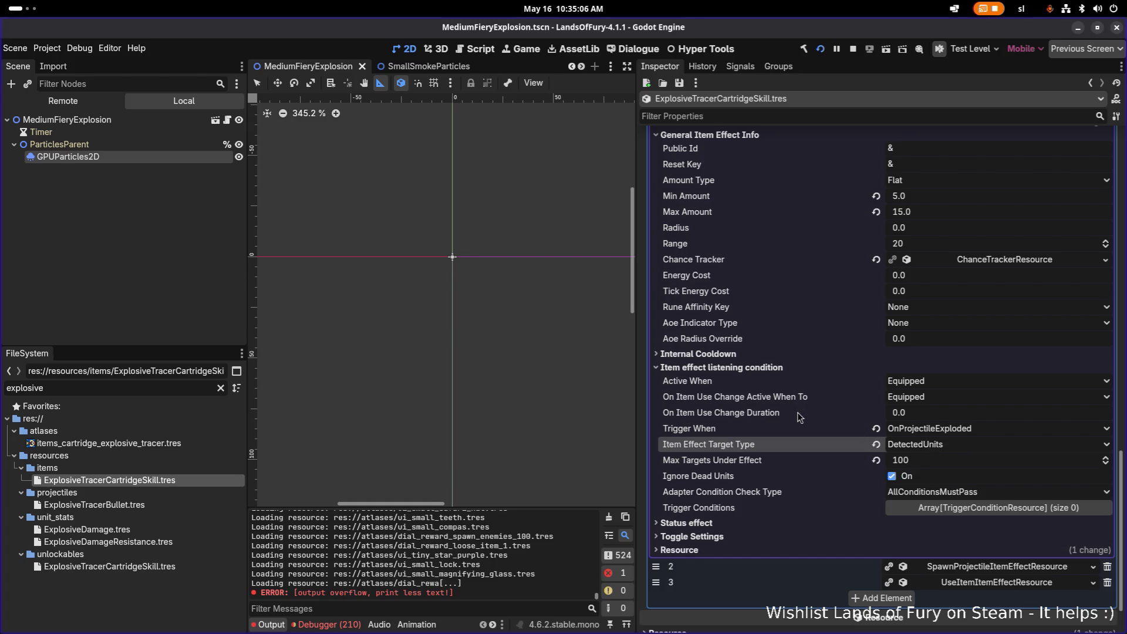
scroll(850, 385, up, 5)
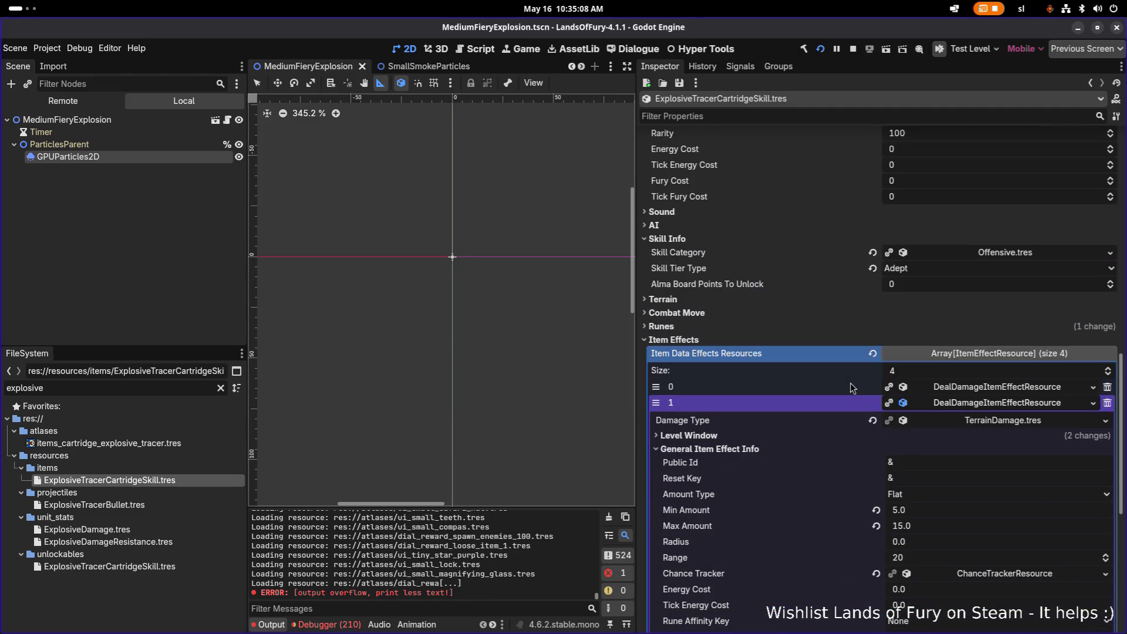
Switch the first effect's target type to Enemies and back to DetectedUnits, then launch and start the game.
click(979, 402)
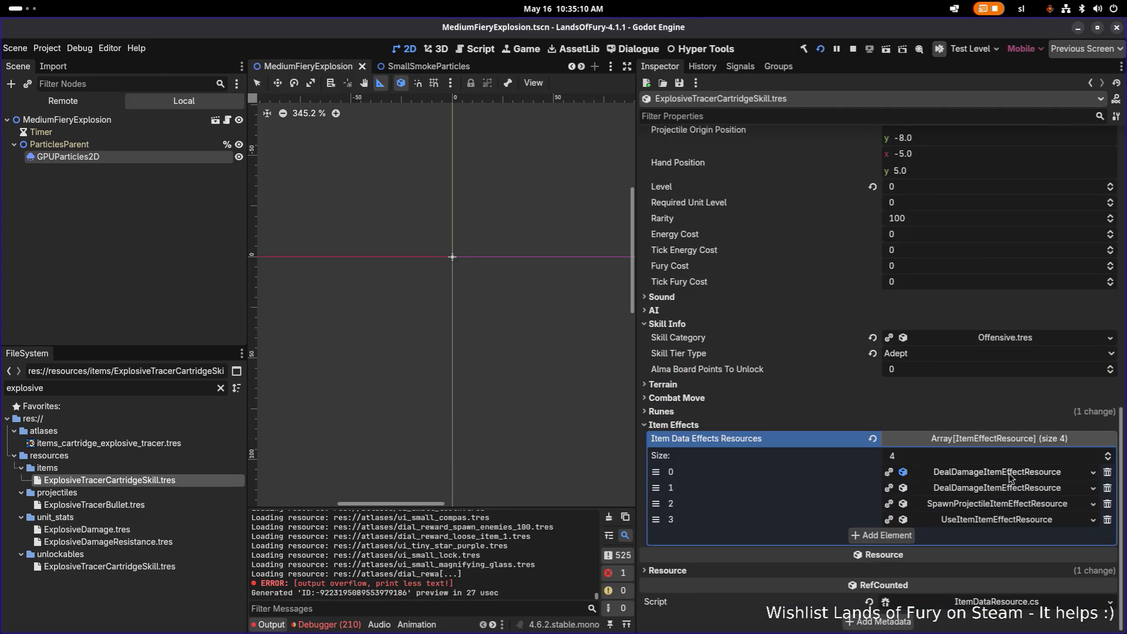
click(1008, 474)
click(981, 367)
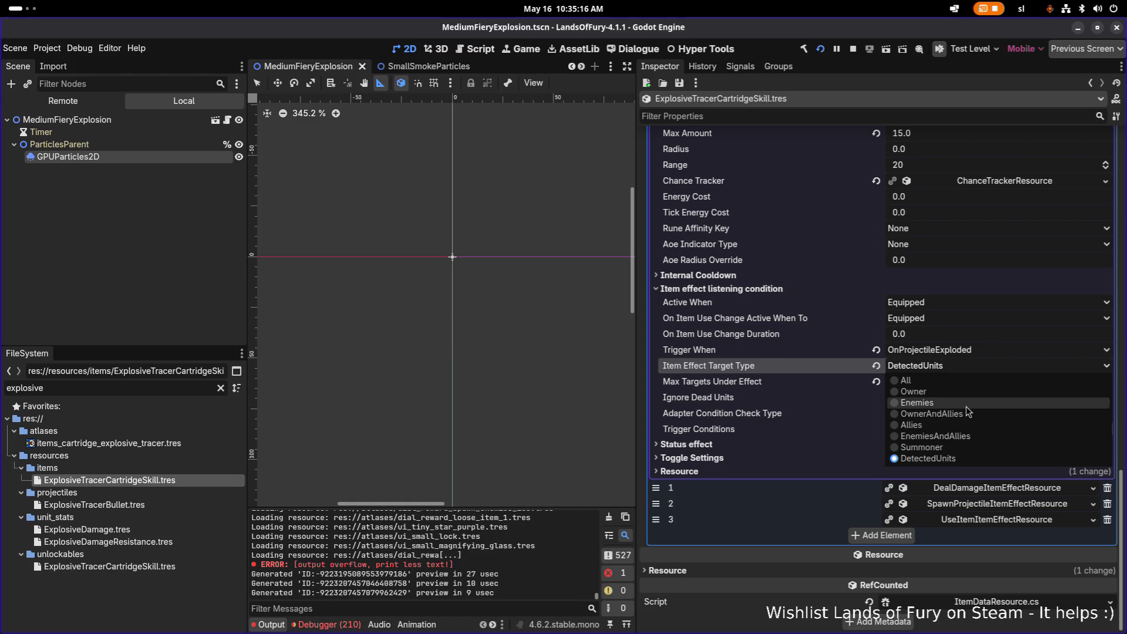
click(967, 407)
click(966, 366)
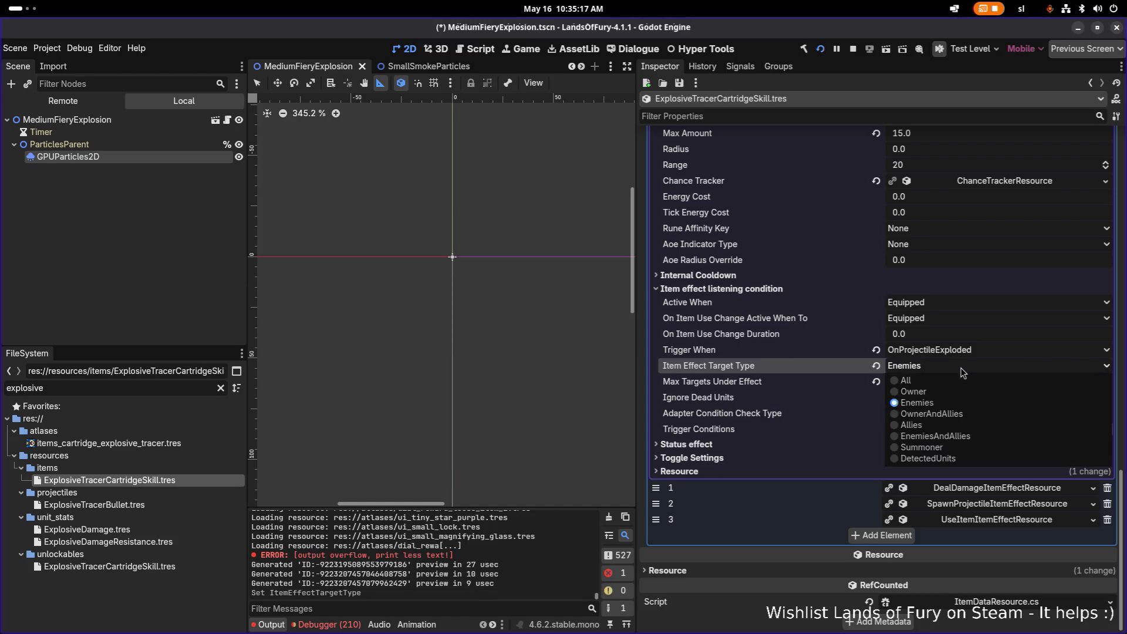
click(957, 458)
key(F5)
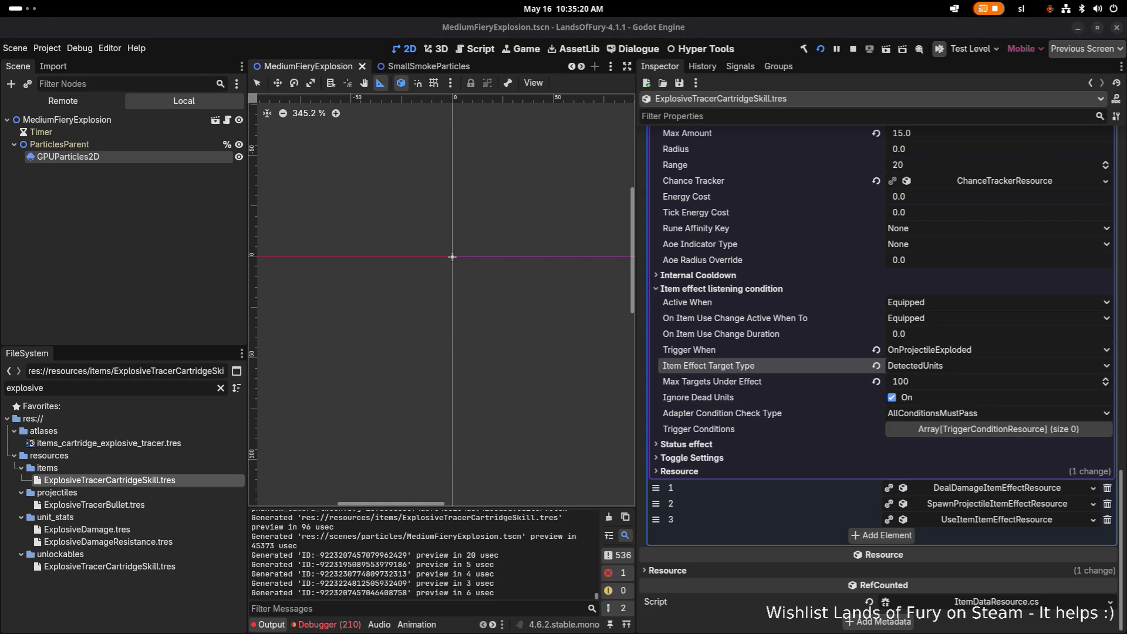
key(Return)
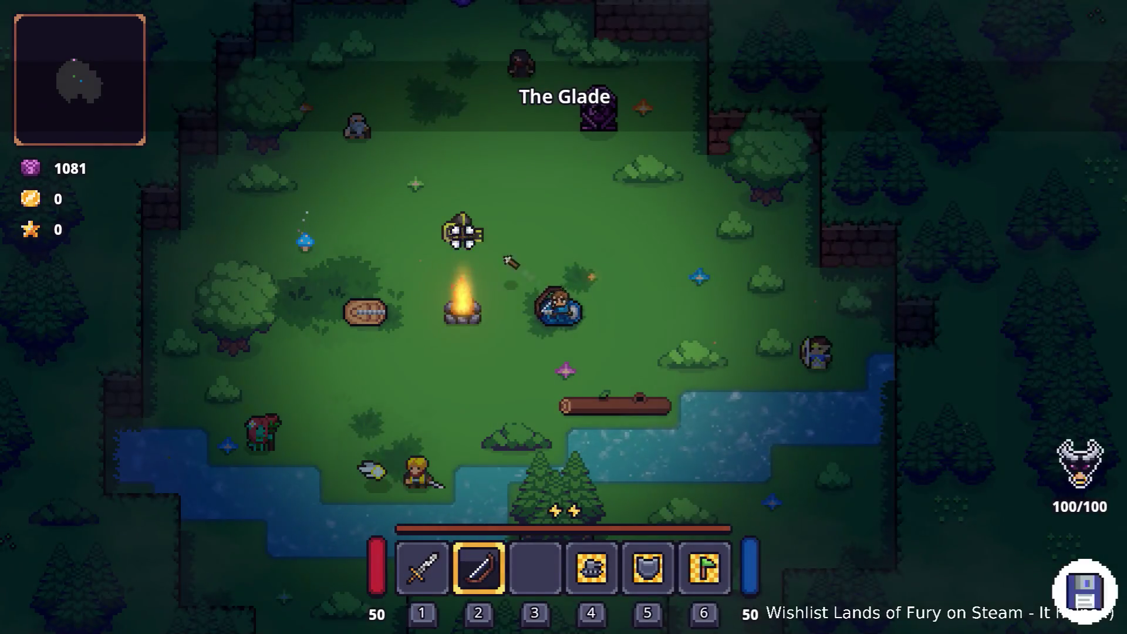
Enter the portal to Elderglade Forest and fight the first group of enemies with the sword.
key(w)
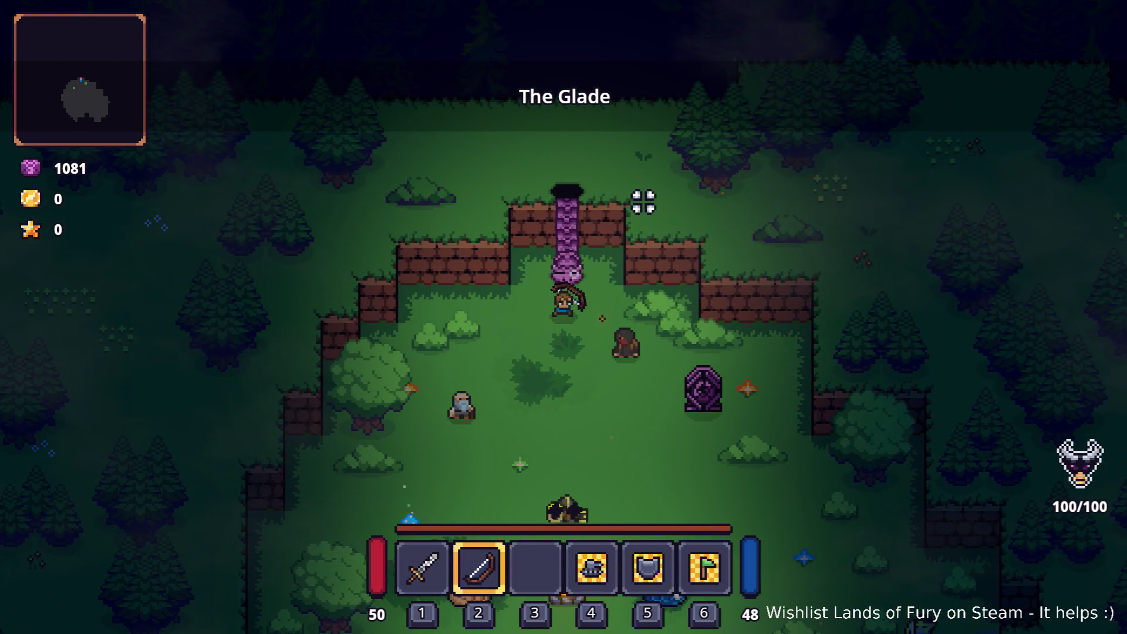
key(e)
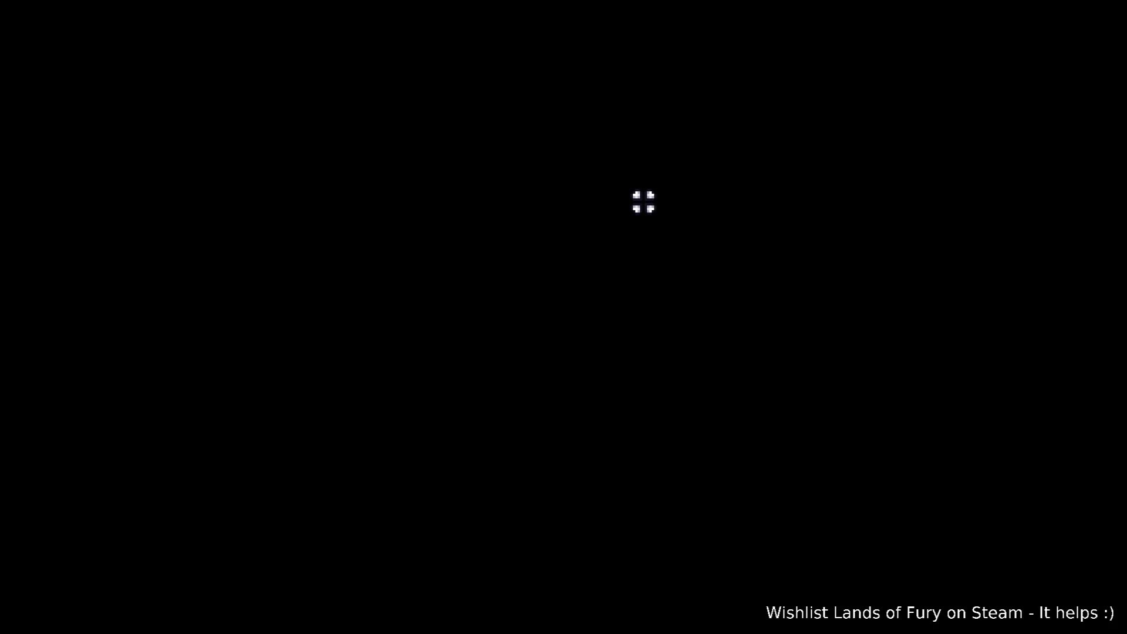
key(w)
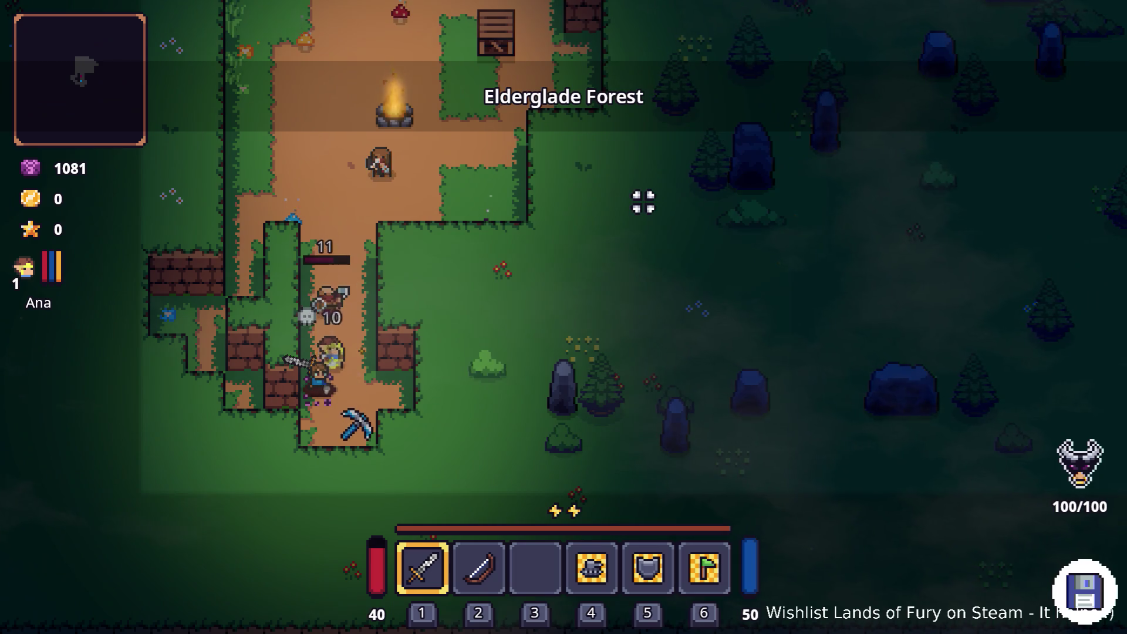
key(s)
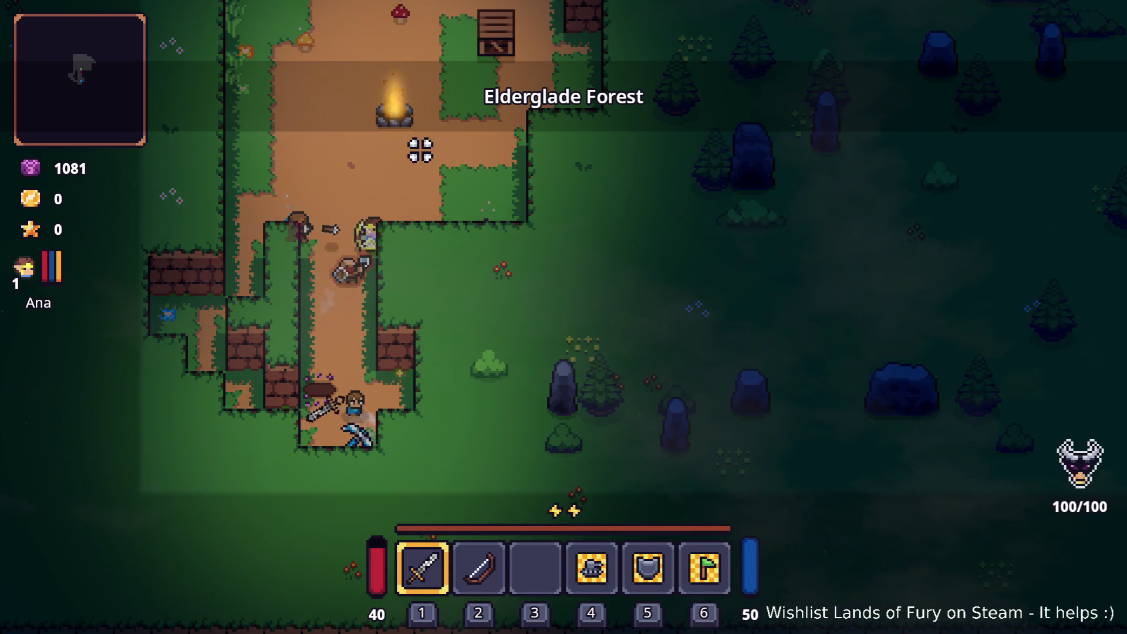
click(282, 172)
key(w)
click(257, 181)
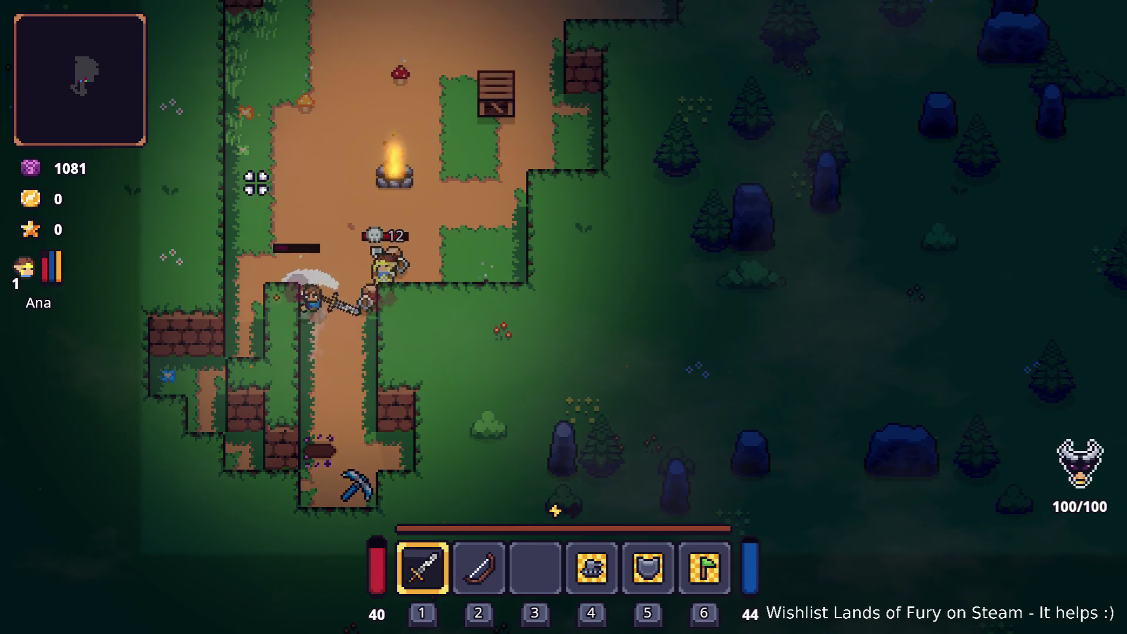
click(536, 221)
click(495, 225)
key(w)
click(495, 226)
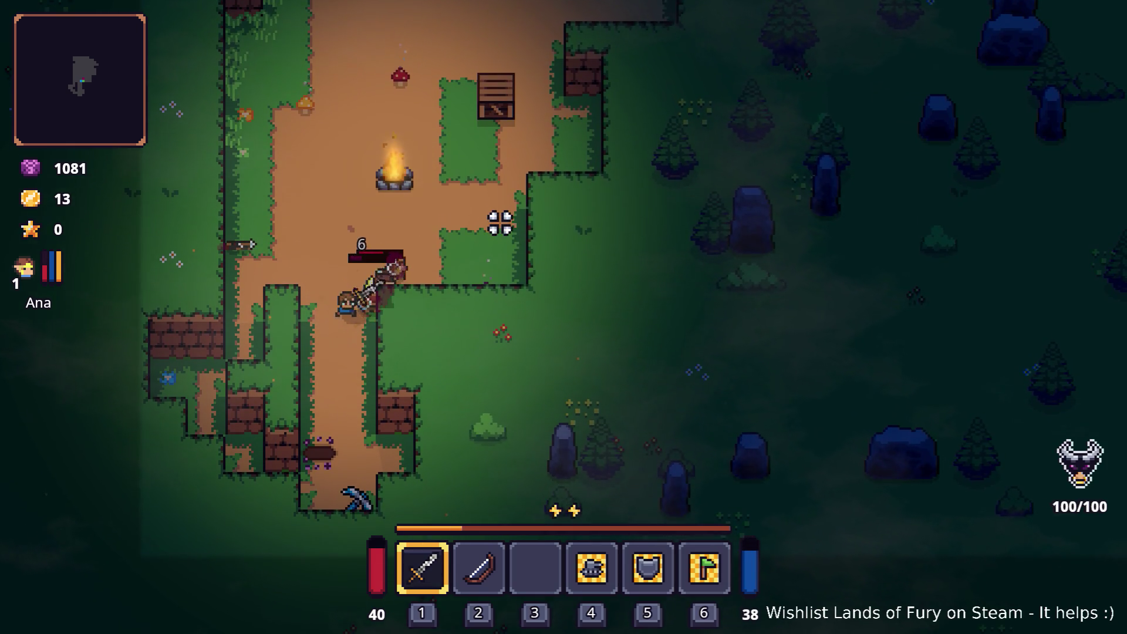
click(499, 221)
click(468, 224)
key(s)
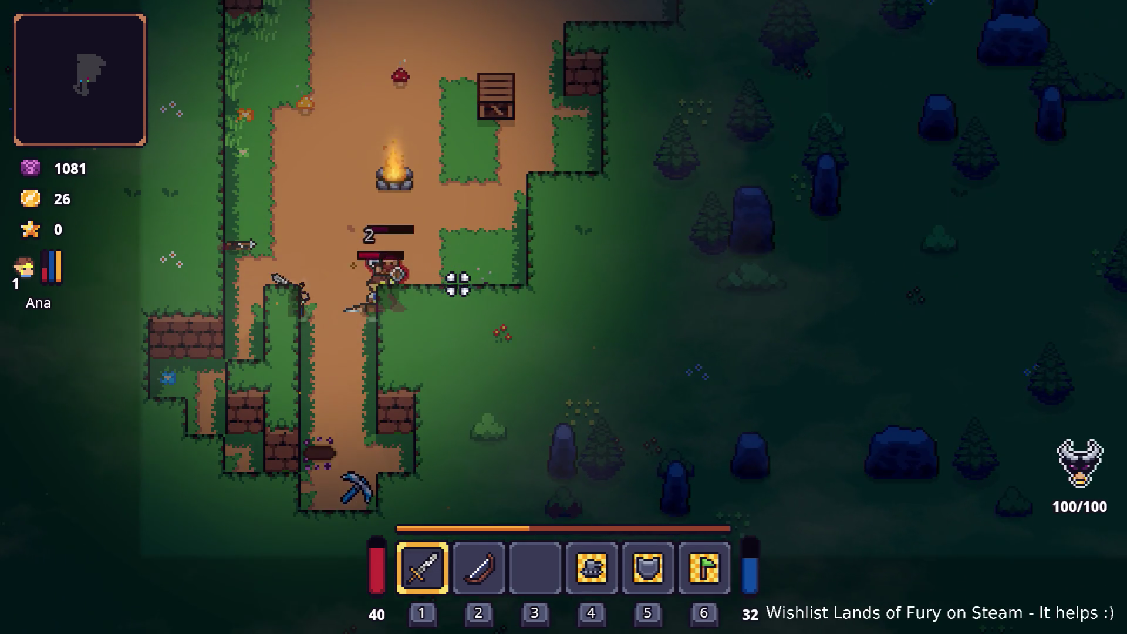
Pick up the pickaxe and defeat the remaining enemies along the path near the campfire.
key(w)
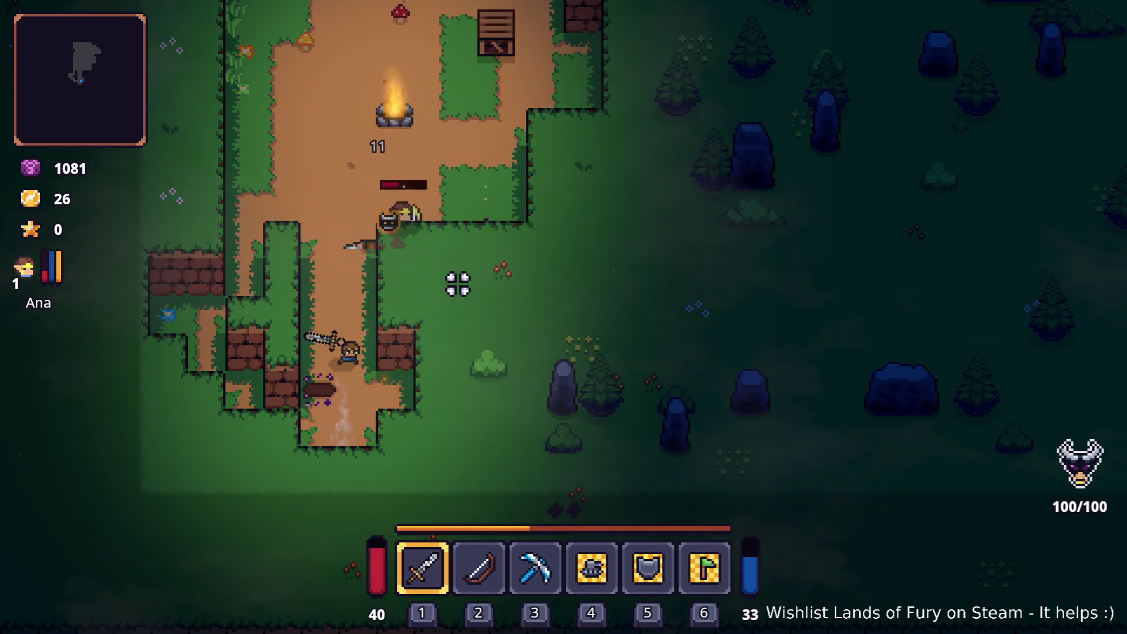
key(a)
click(511, 268)
click(510, 270)
key(grave)
key(grave)
key(w)
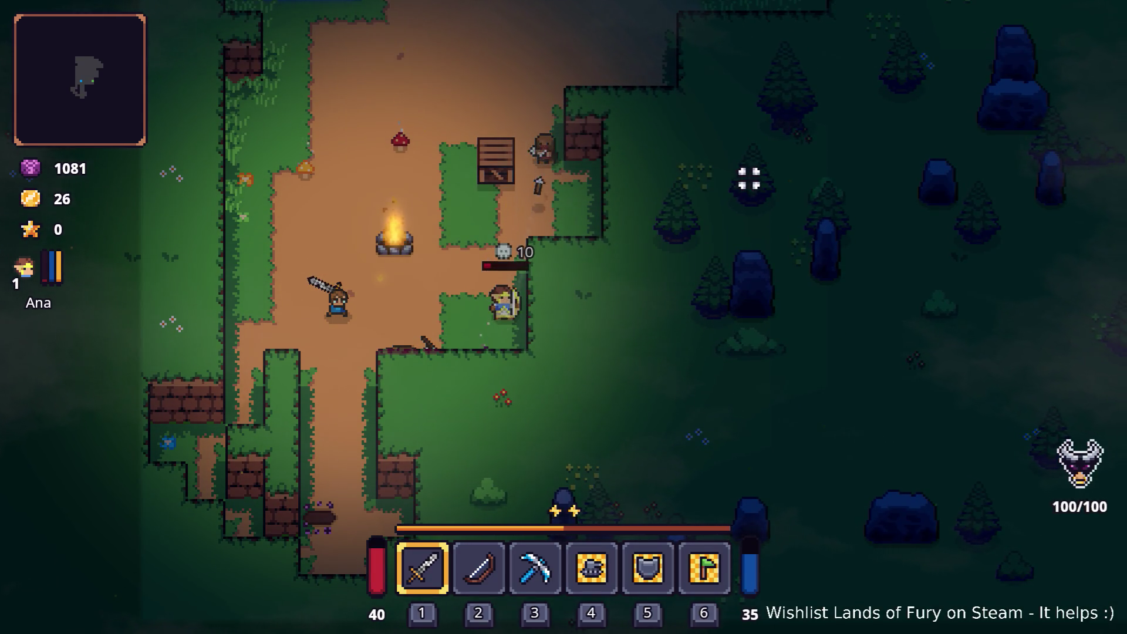
key(d)
key(w)
click(624, 171)
click(625, 171)
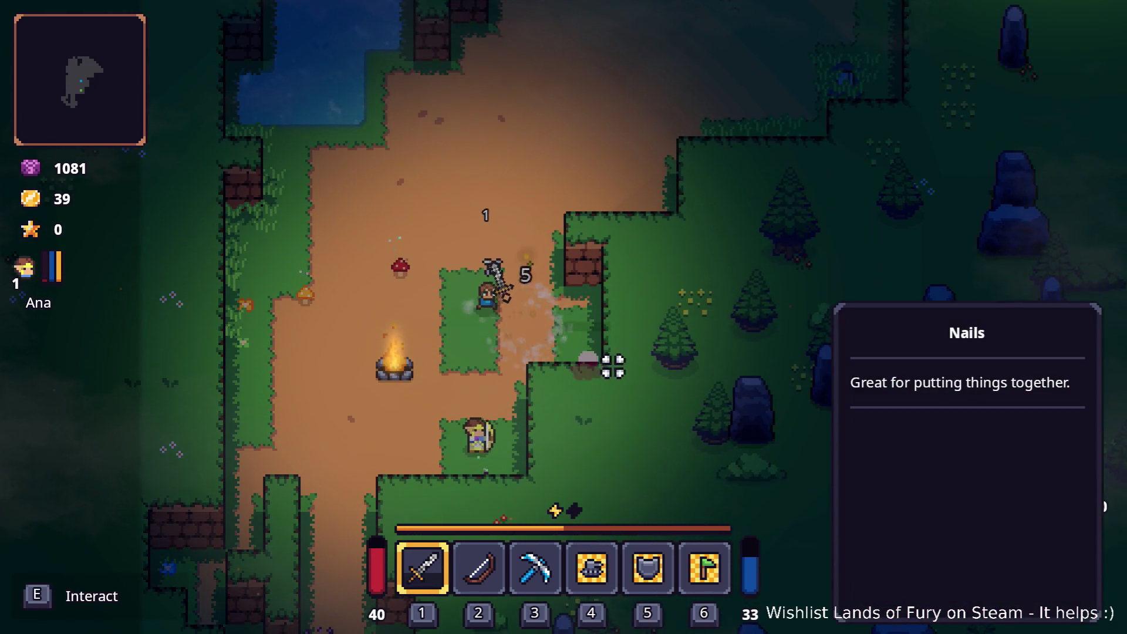
key(s)
key(a)
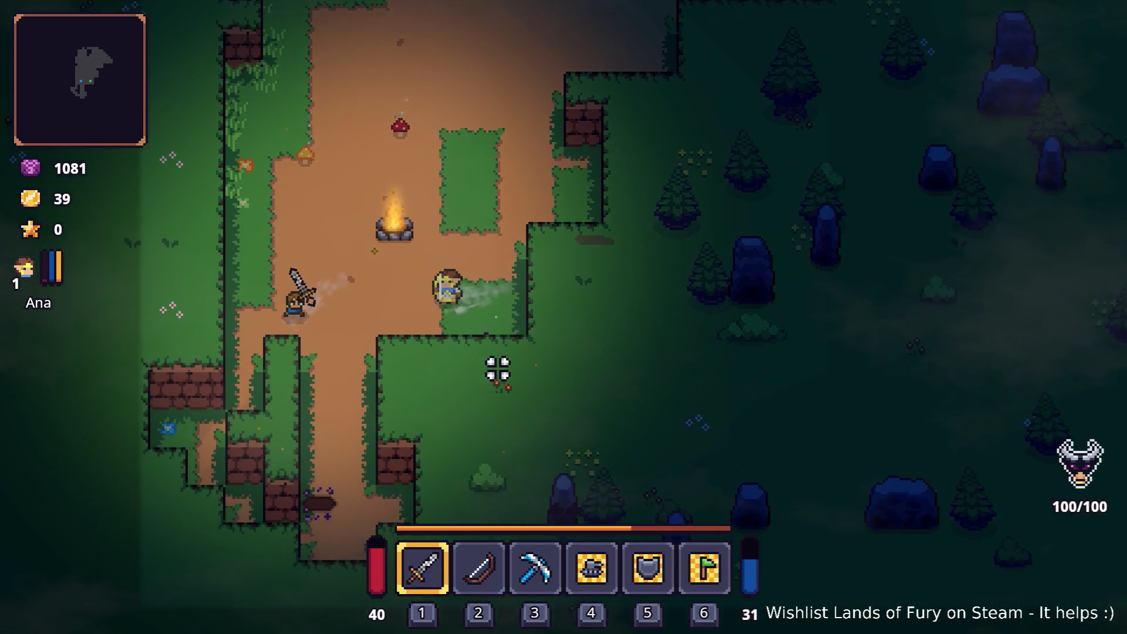
key(grave)
Grant the player ten levels with the console command Player.AddLevels(10).
text(Player.Add)
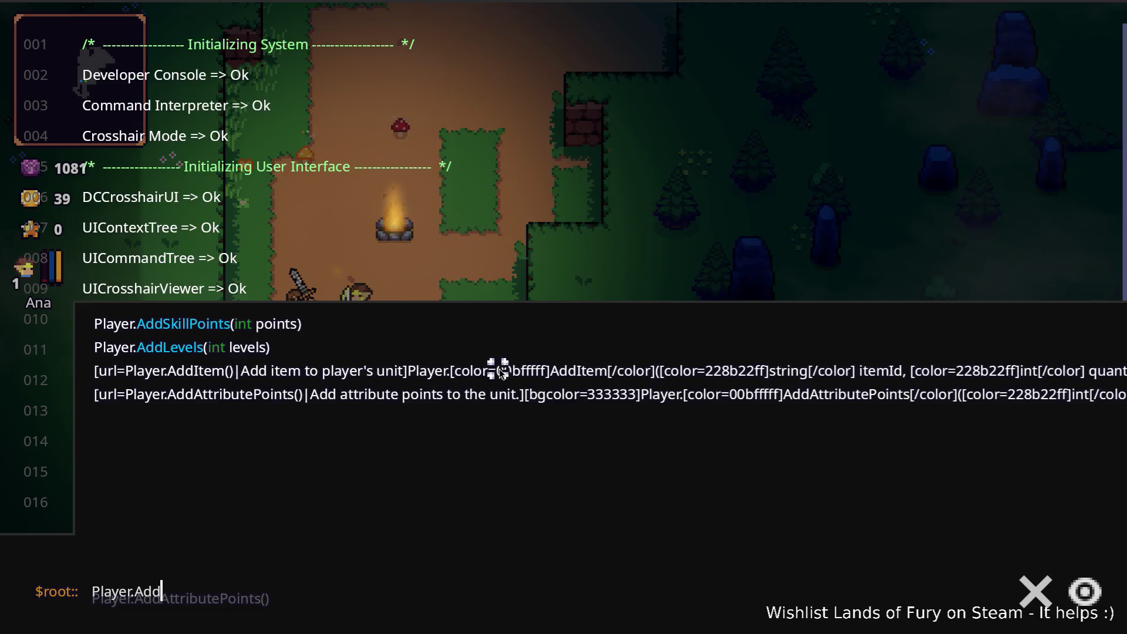
text(Levels(10))
key(Return)
key(grave)
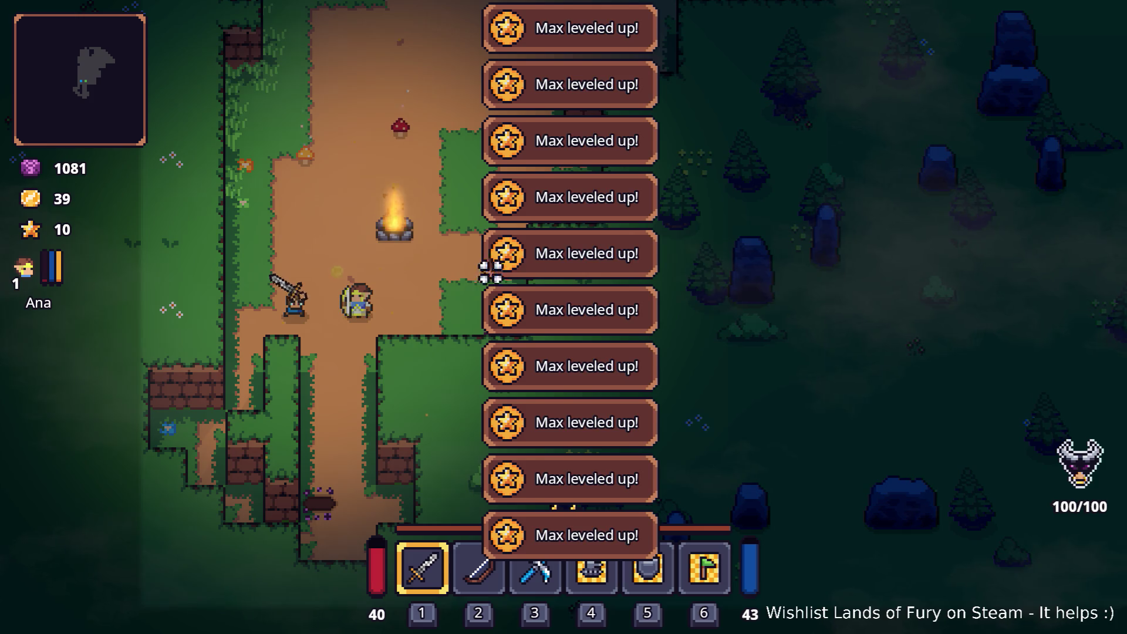
key(w)
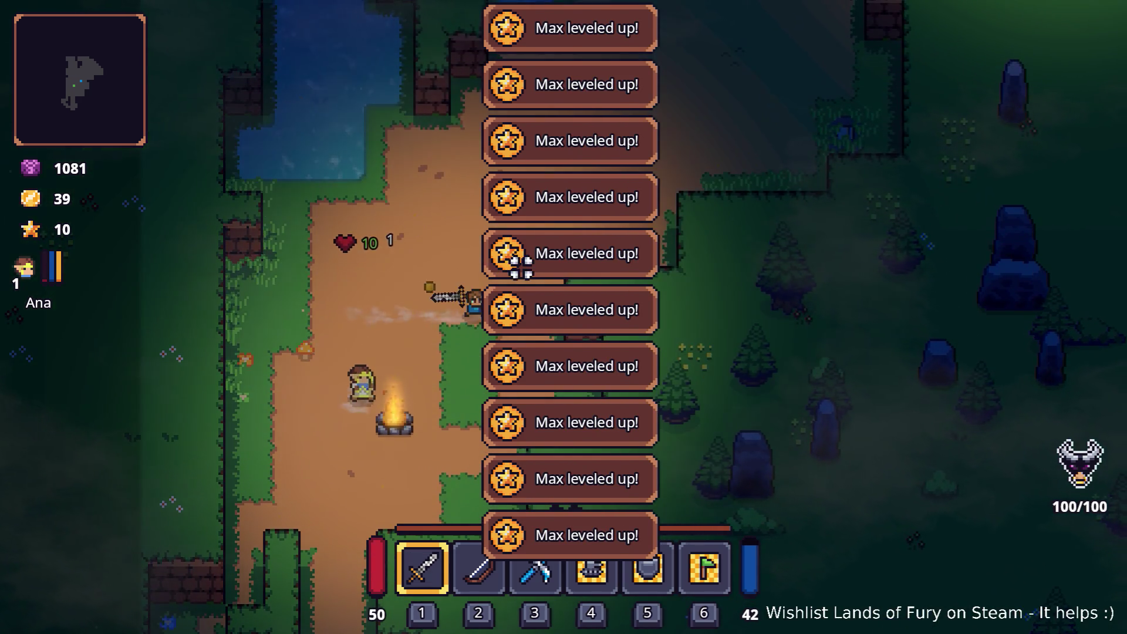
Spend skill points on Dash Booster, Bruiser, Electric Dash and Explosive Tracer, and confirm.
key(i)
click(364, 426)
click(453, 249)
click(453, 249)
click(452, 338)
click(452, 408)
click(455, 405)
click(528, 170)
click(512, 541)
key(i)
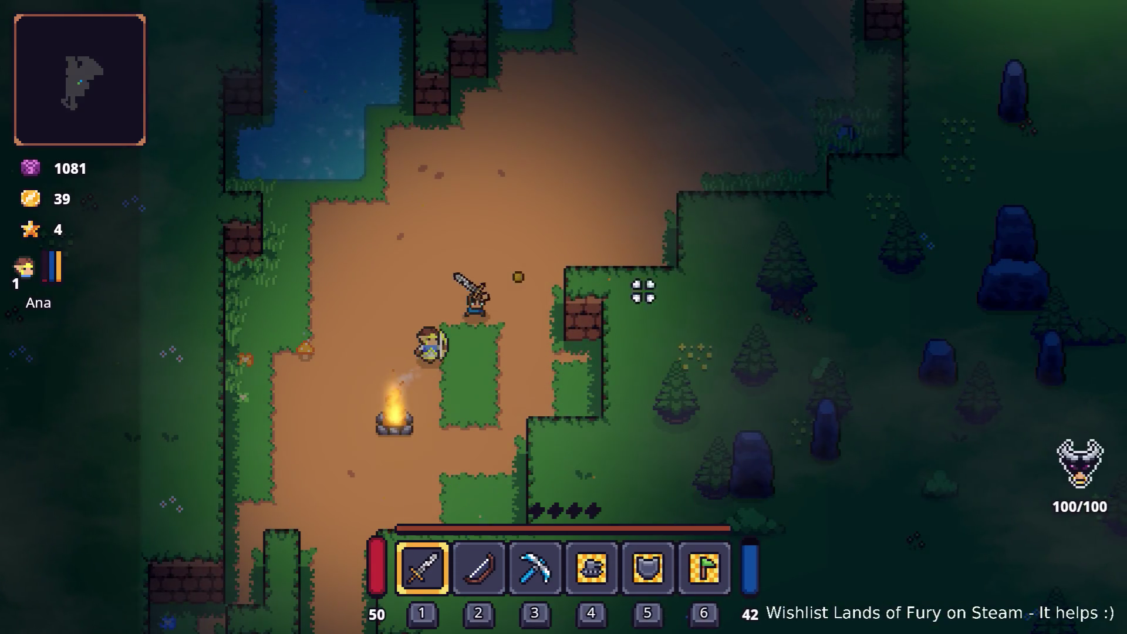
Equip the bow and fire several arrows up the path.
key(2)
key(w)
click(405, 129)
click(428, 116)
click(430, 116)
Walk up the path and use the bow to break the crates and fight the camp enemies.
key(d)
key(w+d)
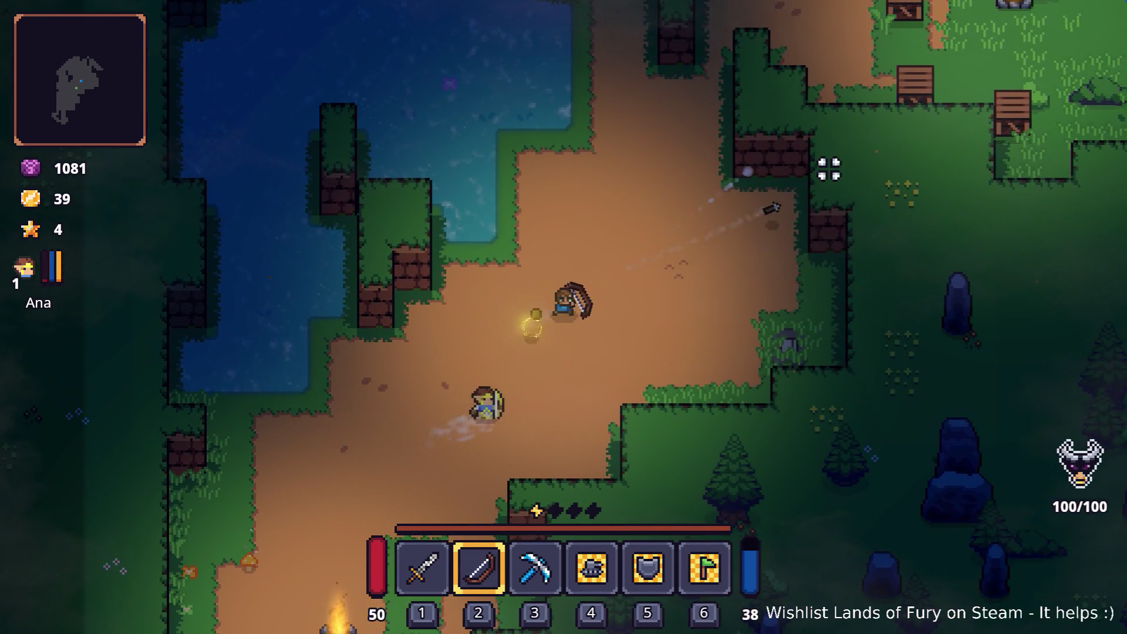
click(830, 161)
key(w)
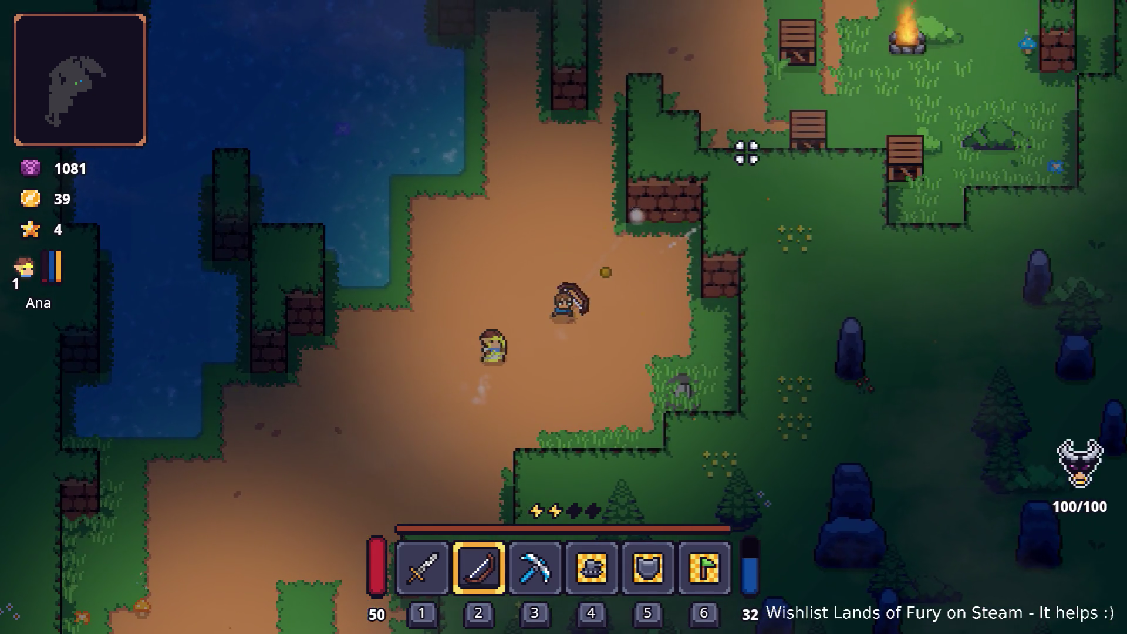
key(w)
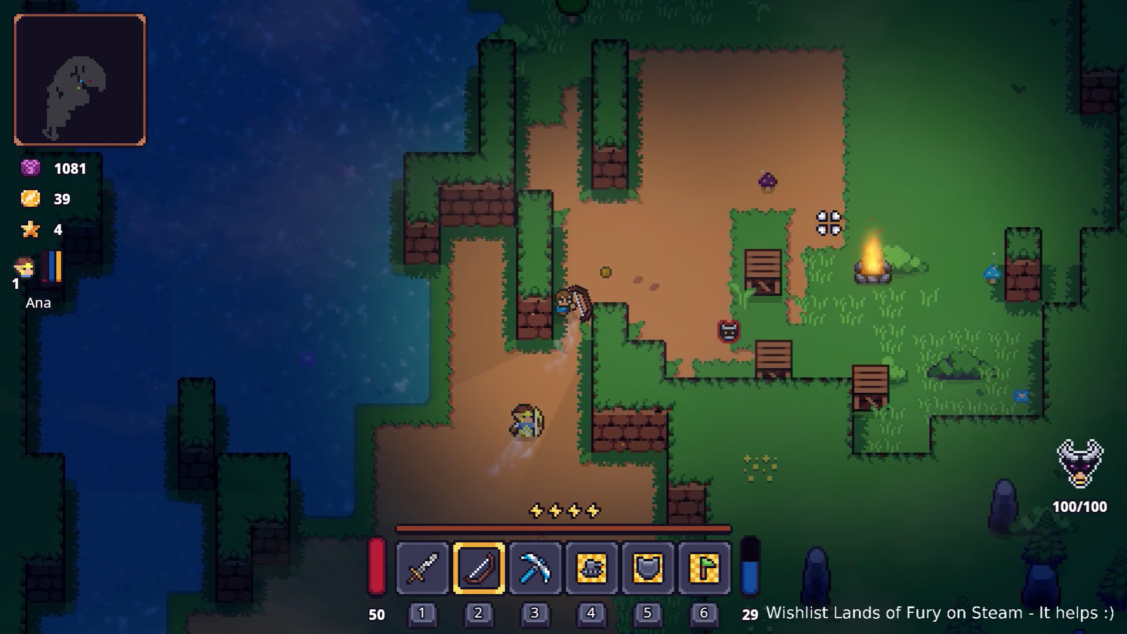
click(829, 225)
click(832, 233)
click(836, 249)
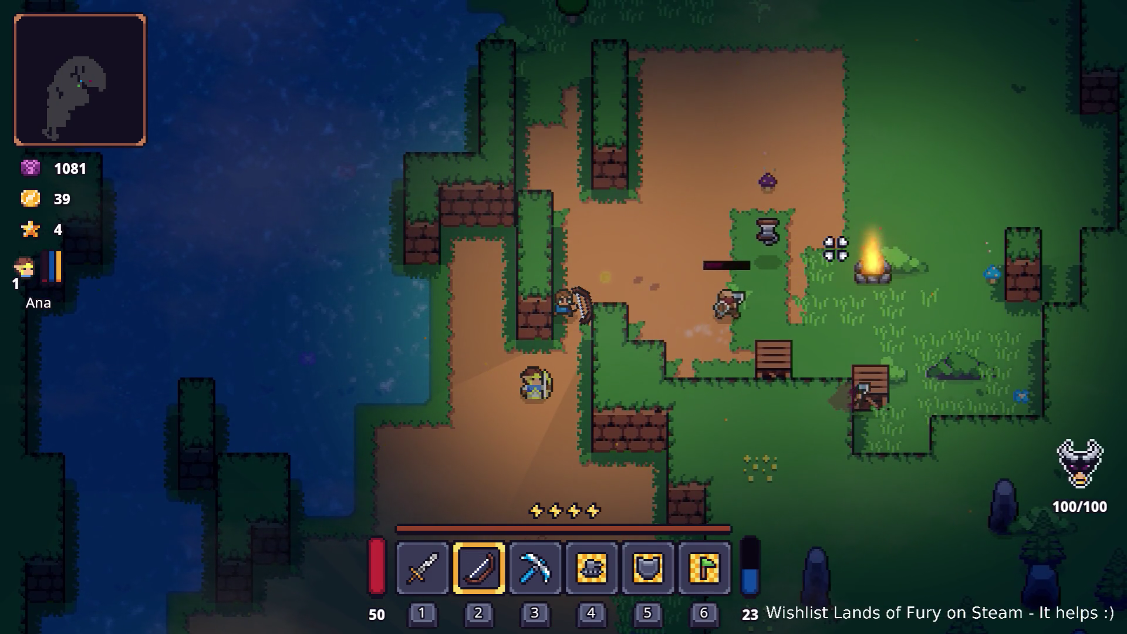
key(w)
key(d)
click(833, 189)
click(843, 188)
key(w)
key(d)
click(765, 435)
click(777, 402)
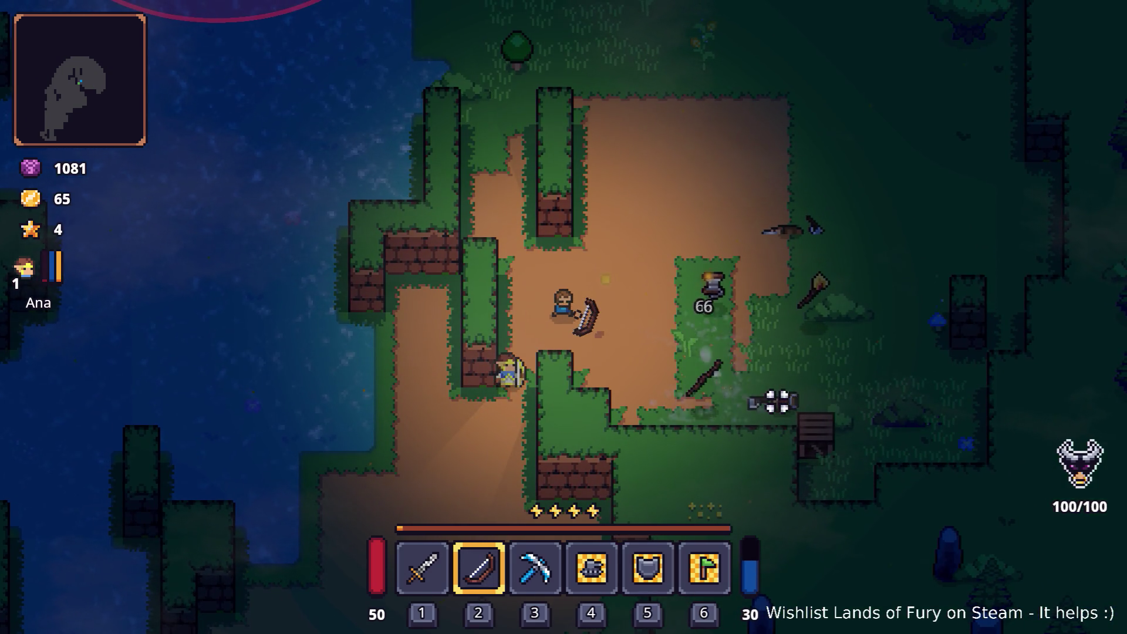
key(d)
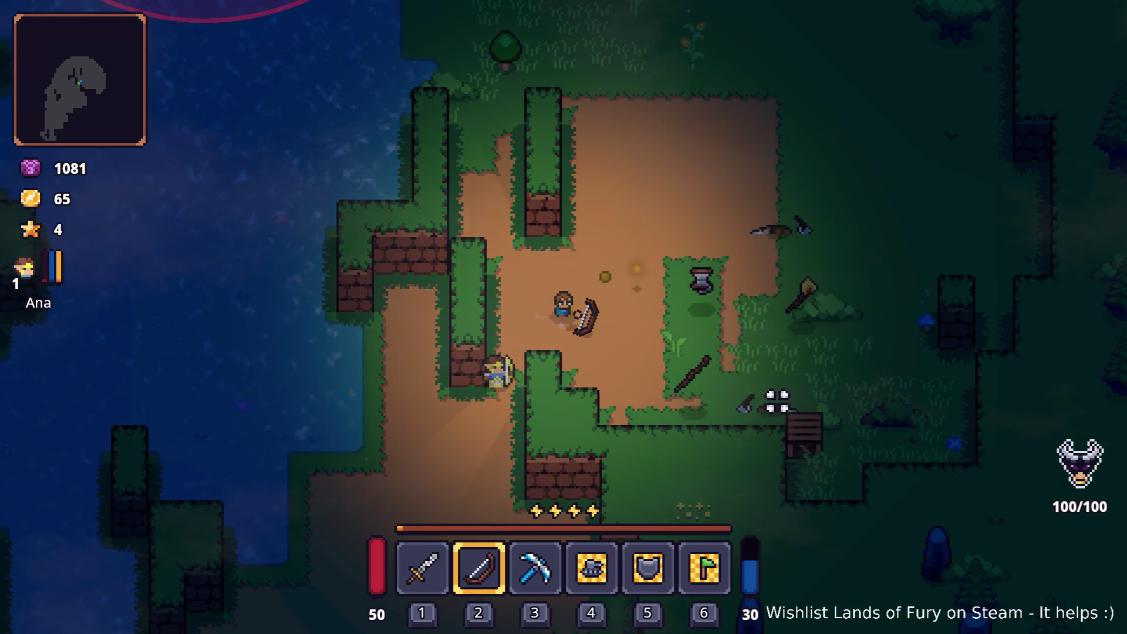
click(836, 320)
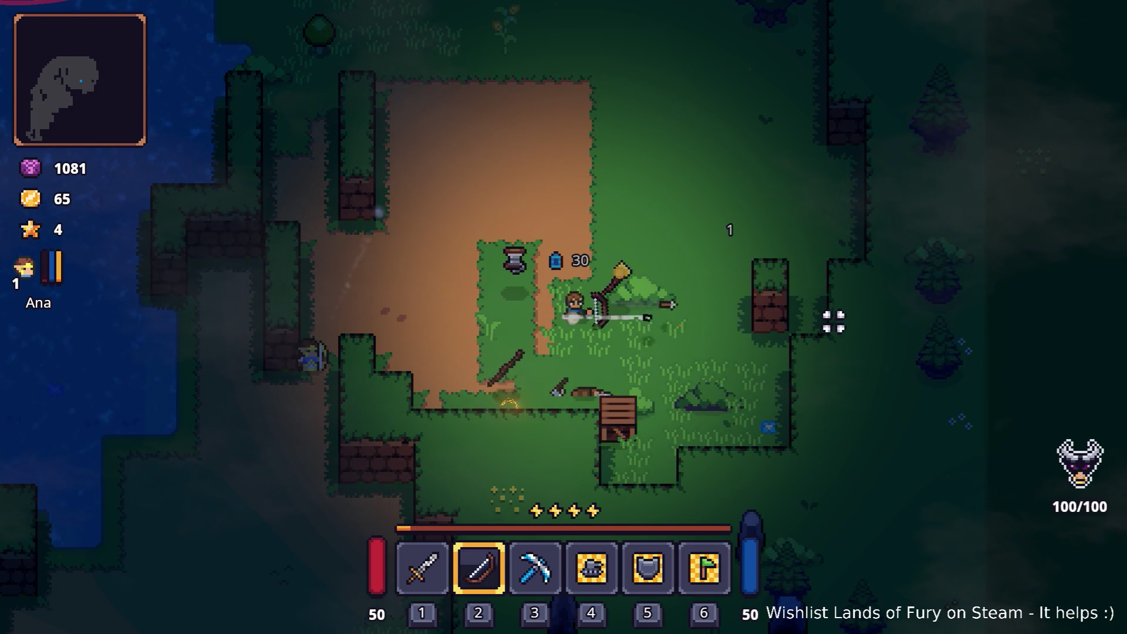
Fire bow volleys at the ghost and dark enemies in the clearing.
key(w)
key(w)
key(a)
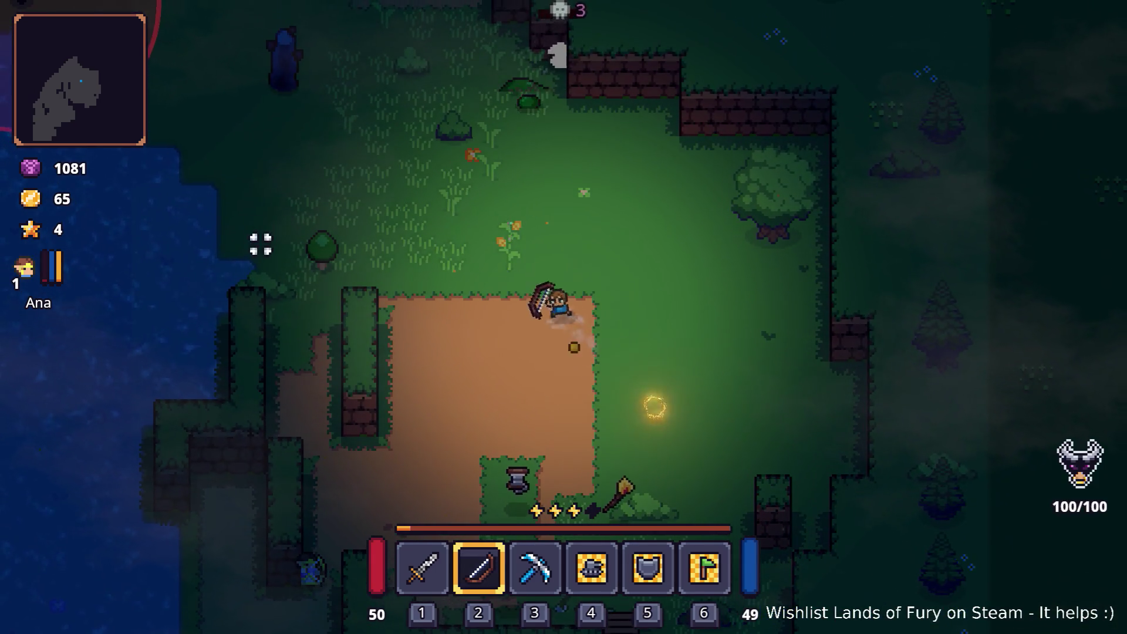
click(259, 243)
click(261, 246)
click(531, 156)
click(532, 156)
click(526, 157)
click(527, 157)
click(697, 139)
click(698, 139)
key(d)
click(536, 233)
click(537, 235)
click(486, 227)
click(485, 227)
click(481, 219)
click(481, 219)
click(448, 234)
click(448, 235)
key(a)
key(w)
click(379, 176)
click(370, 184)
click(366, 186)
click(366, 186)
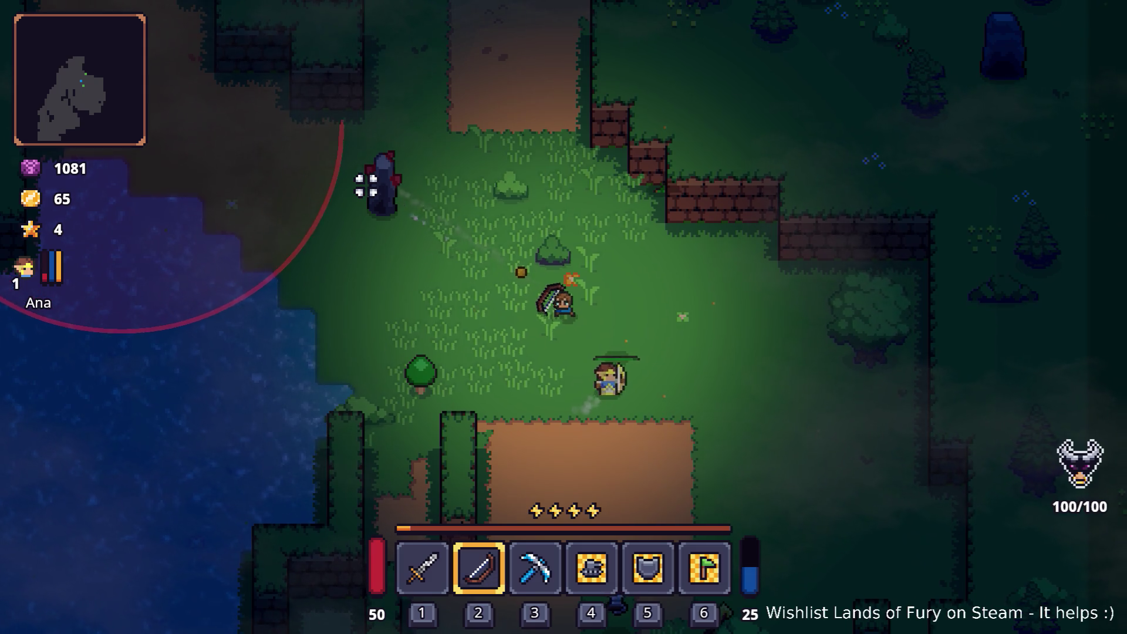
click(366, 185)
click(367, 185)
click(366, 186)
click(366, 186)
Keep shooting the approaching enemies until the coins reach 113, then pause the game.
key(a)
key(a)
key(w)
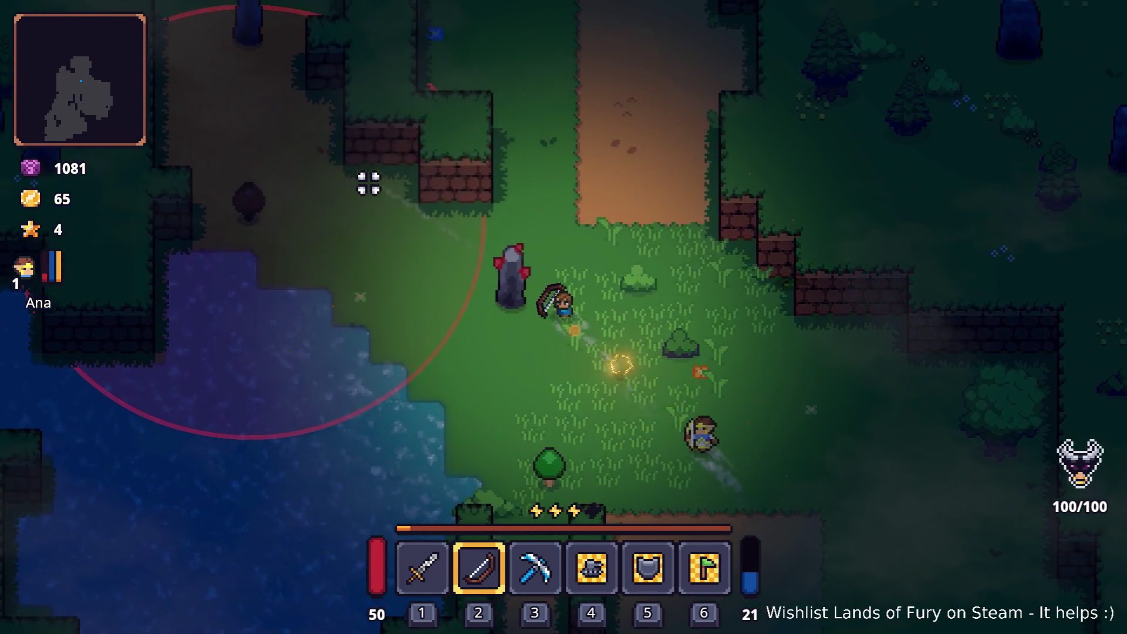
click(327, 249)
click(325, 246)
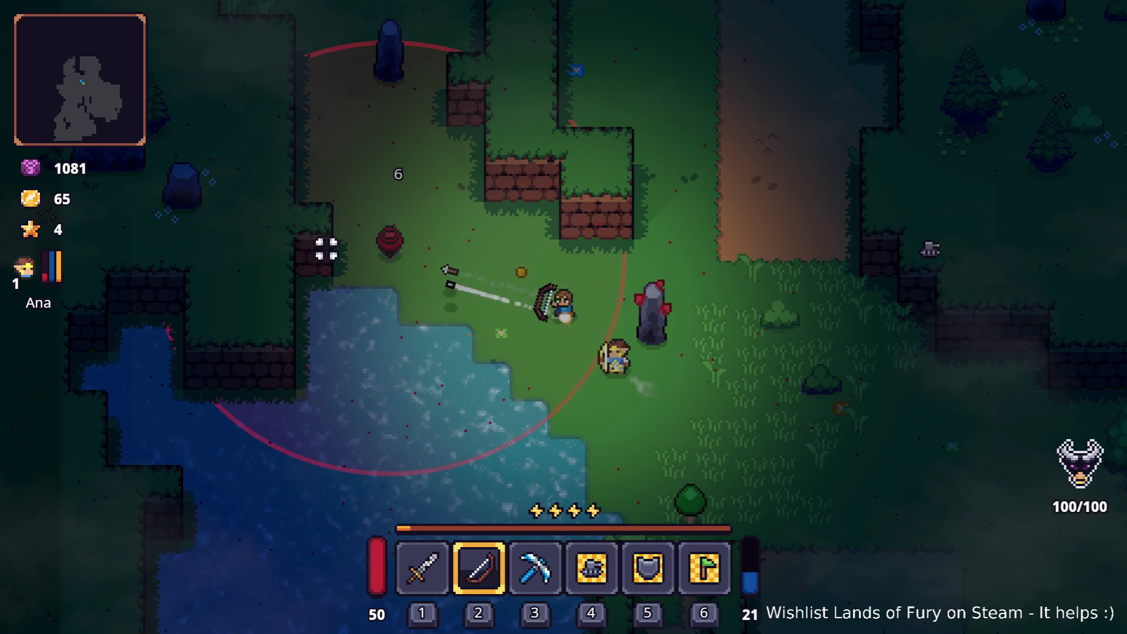
click(333, 244)
click(333, 241)
key(d)
click(421, 230)
key(d)
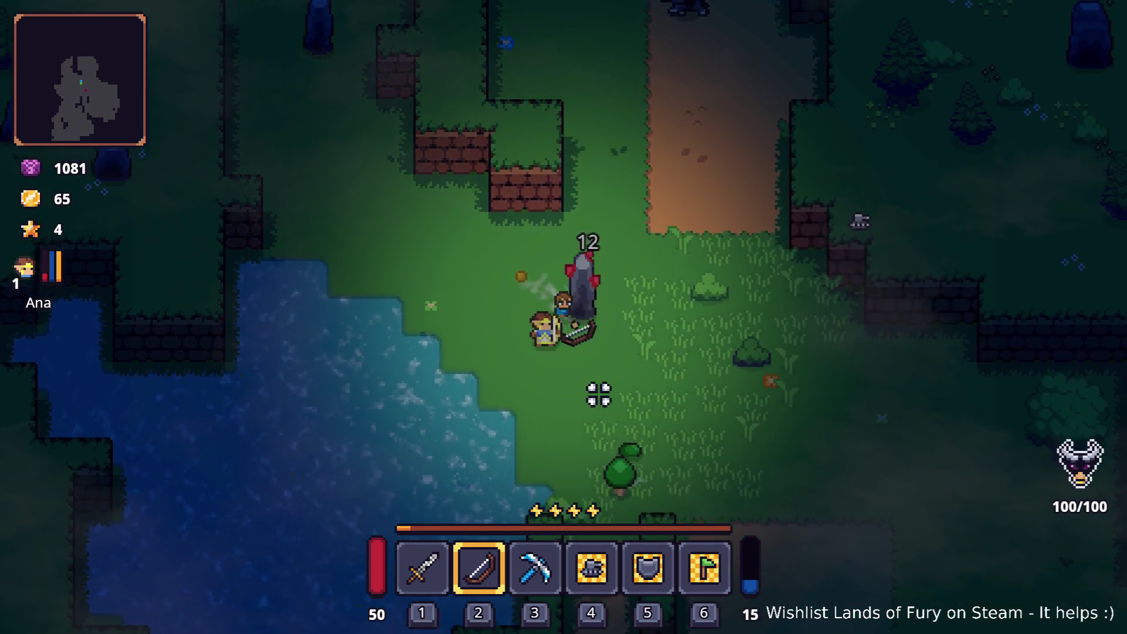
click(552, 94)
click(505, 180)
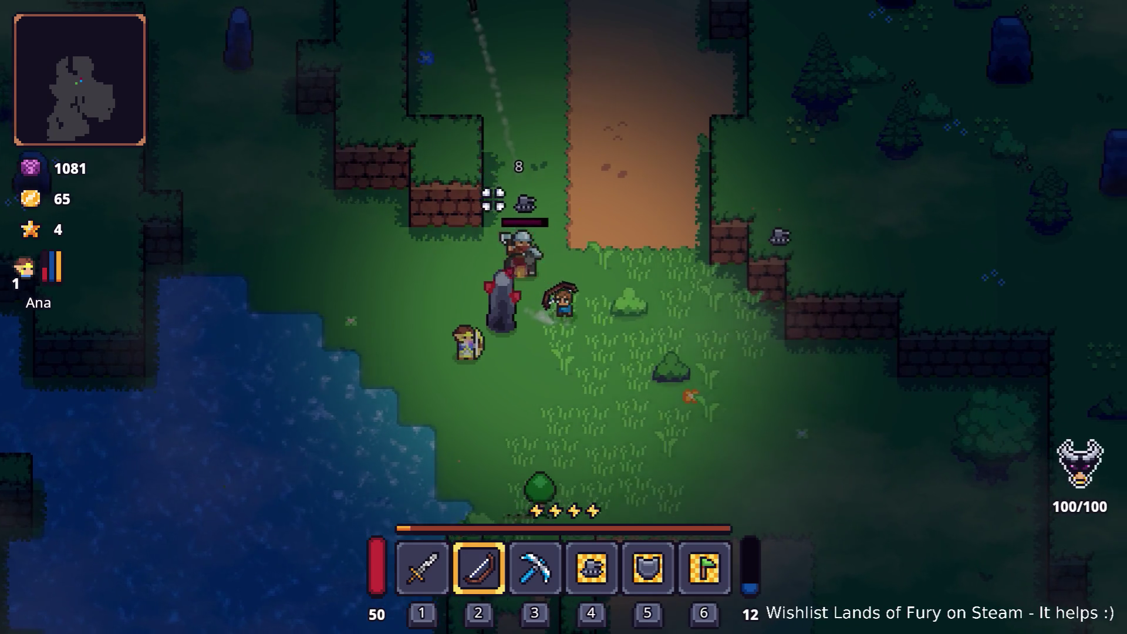
key(d)
key(s)
click(422, 167)
click(422, 171)
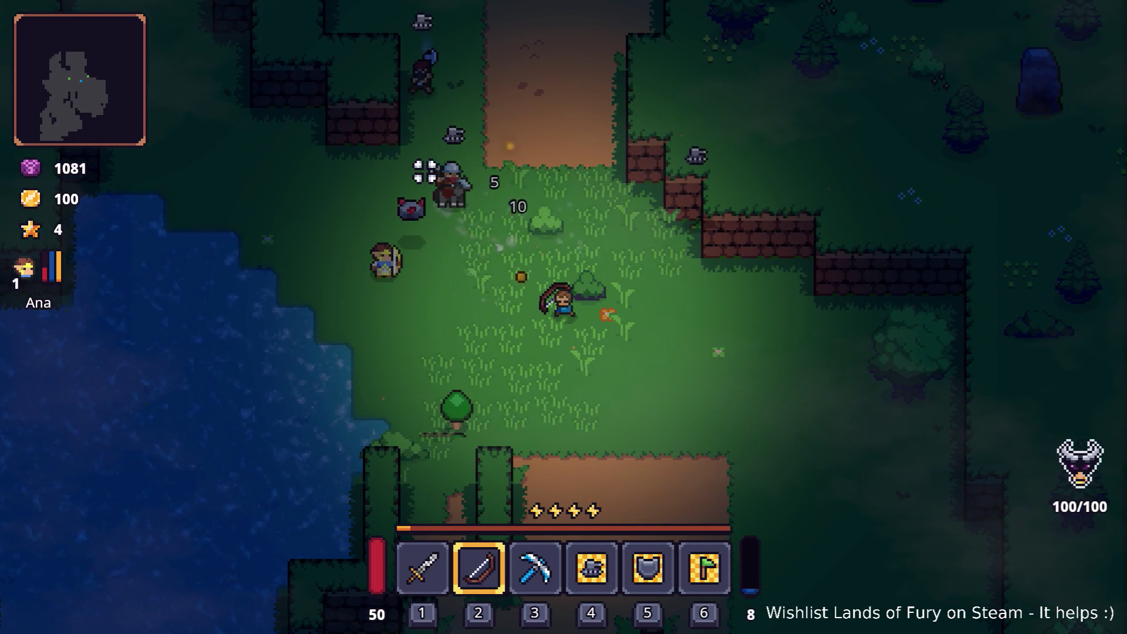
click(357, 199)
click(361, 197)
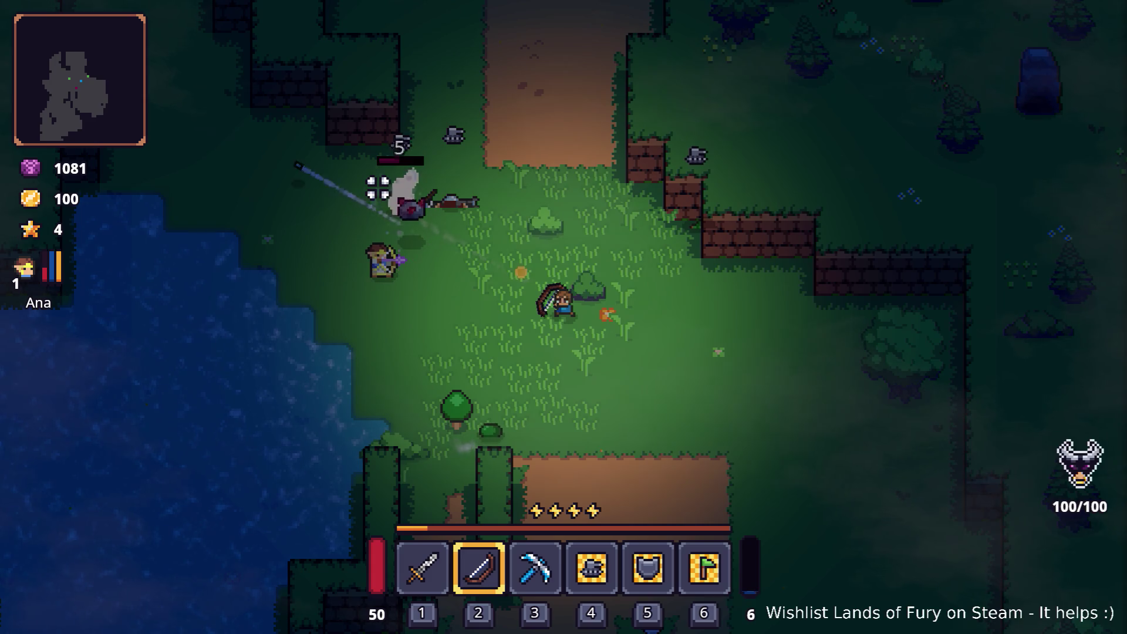
click(372, 185)
click(476, 431)
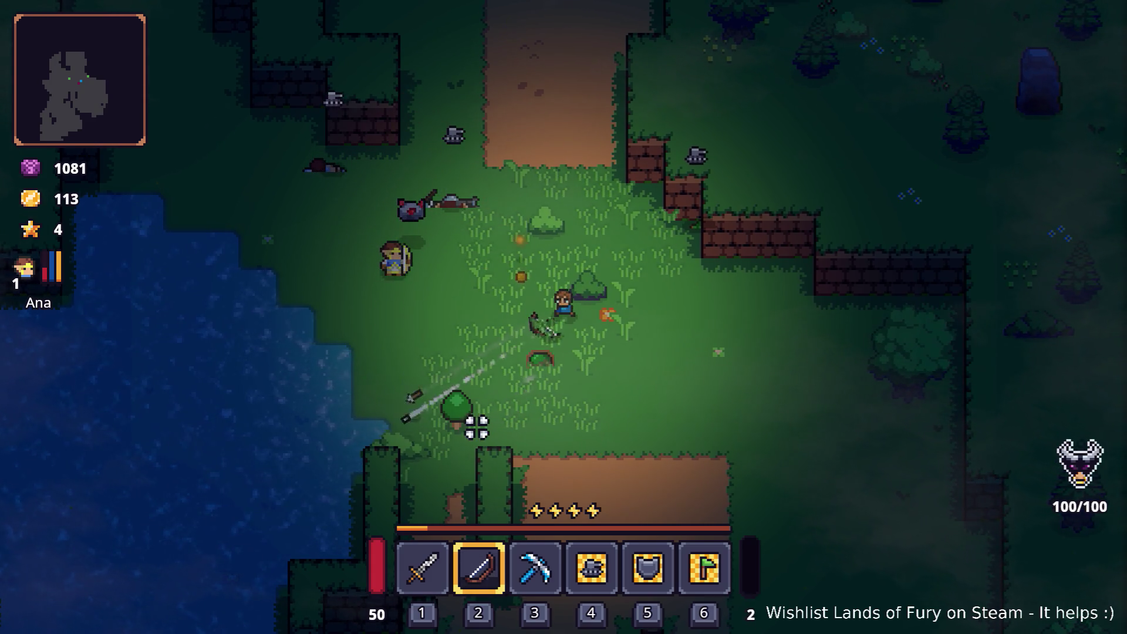
key(d)
click(458, 402)
key(Escape)
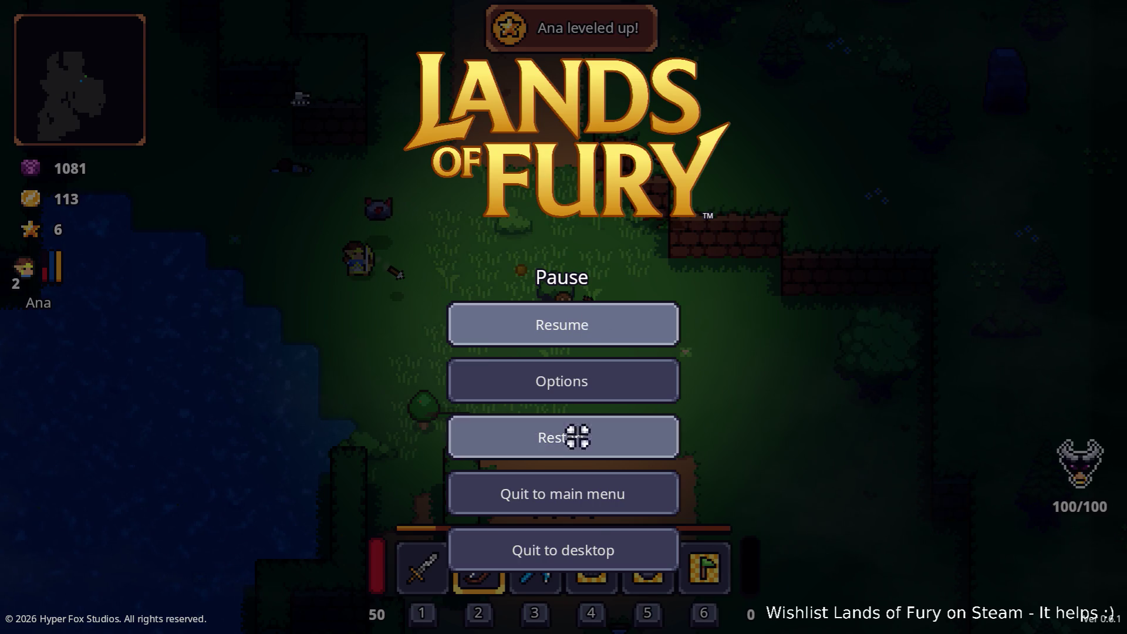
Choose Quit to desktop from the pause menu to end the test run.
click(624, 551)
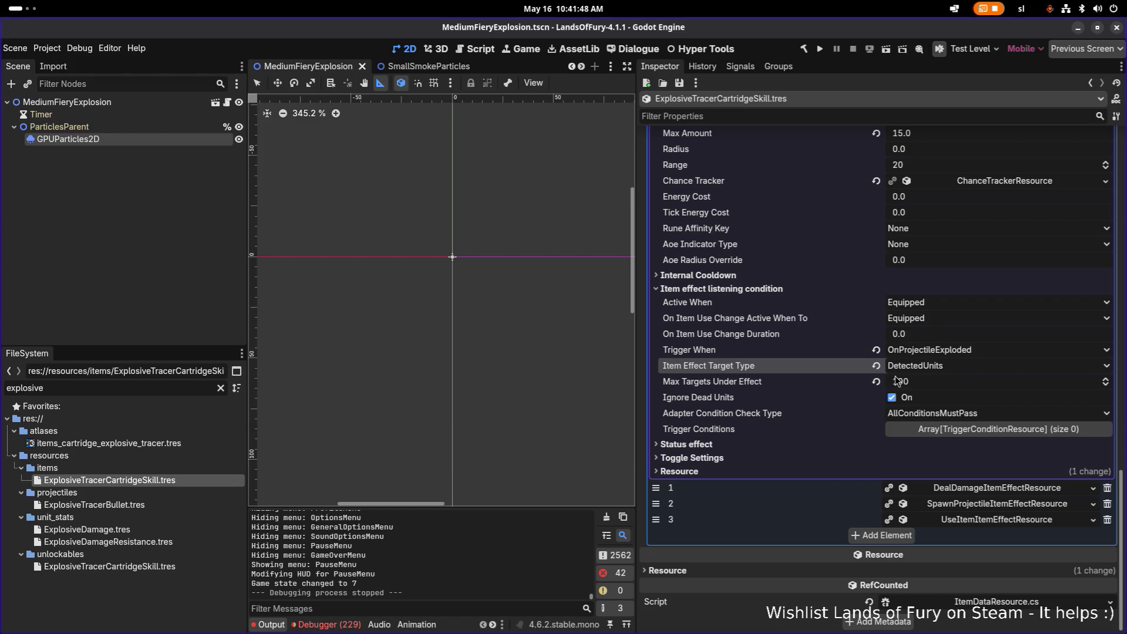
key(alt+Tab)
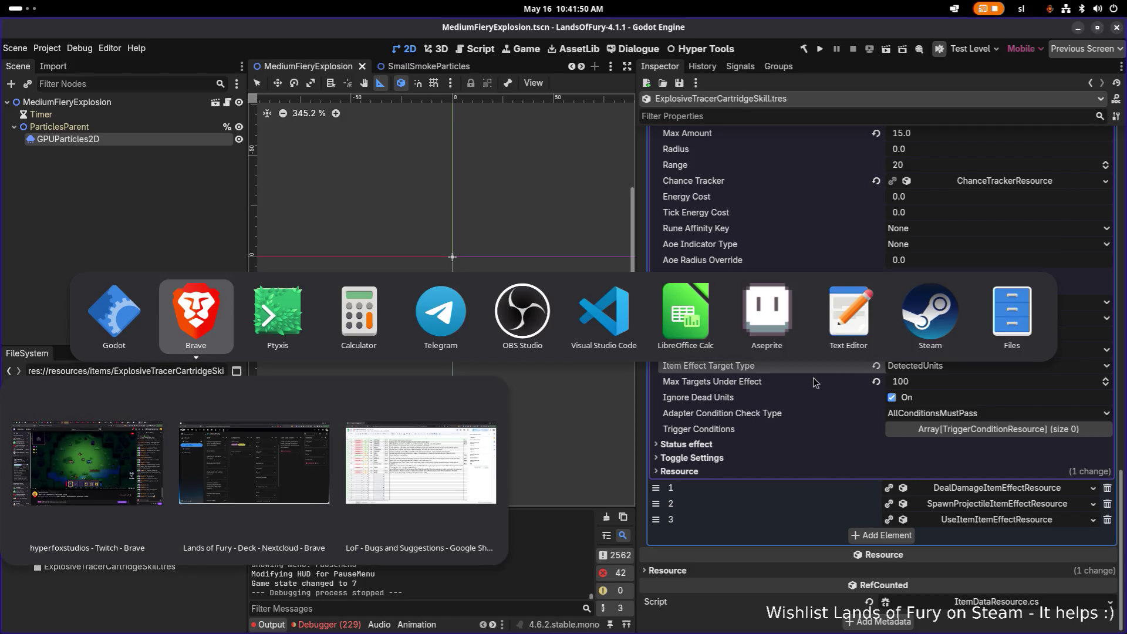
In VS Code, search the whole project for 'detectedunits'.
click(615, 329)
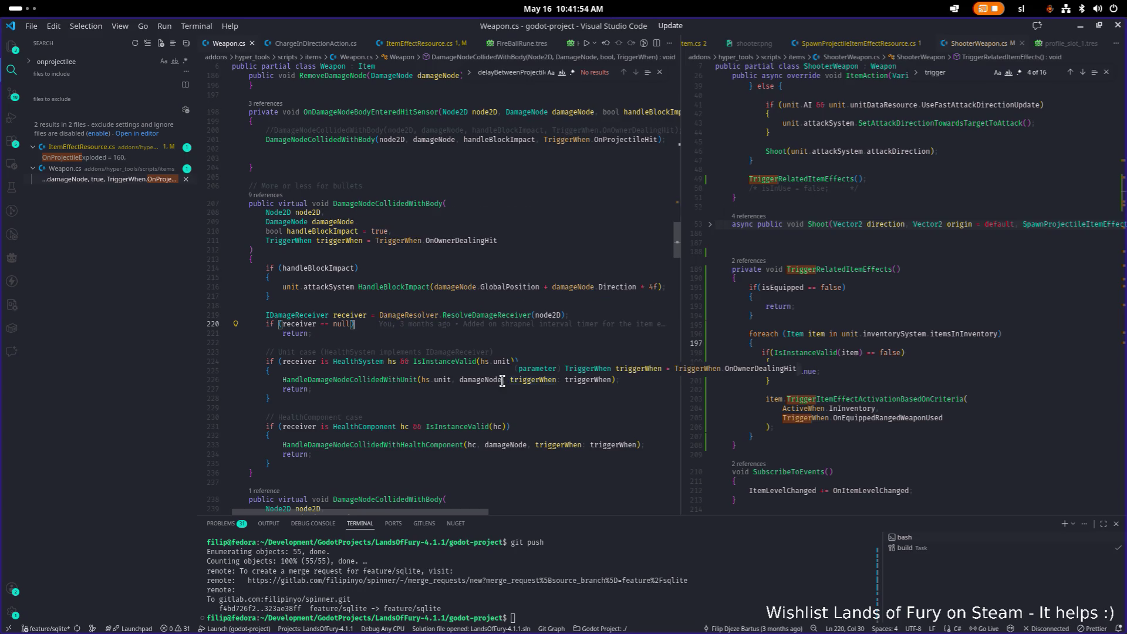
click(432, 391)
key(ctrl+shift+f)
text(detectedunits)
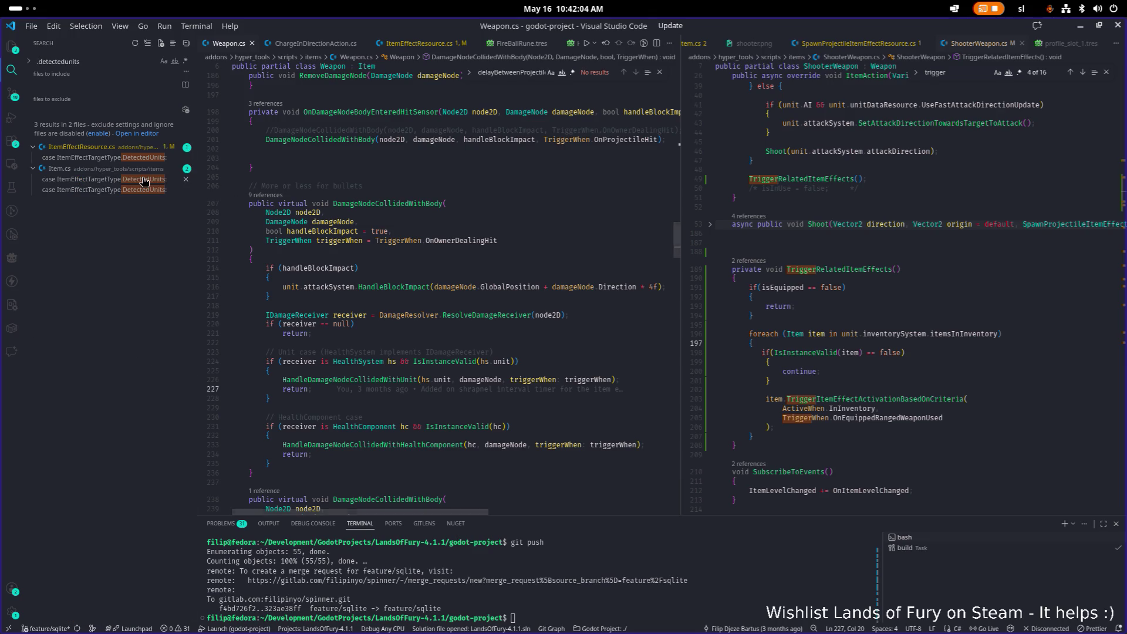
Open the first DetectedUnits match in Item.cs and read the surrounding code.
click(144, 180)
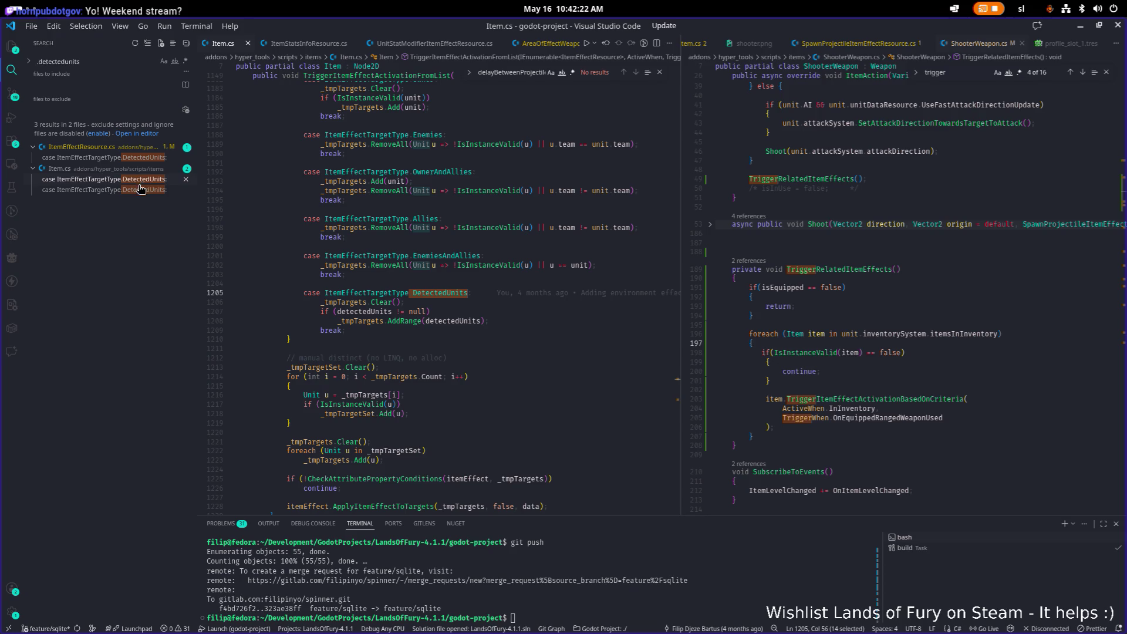
scroll(423, 245, up, 2)
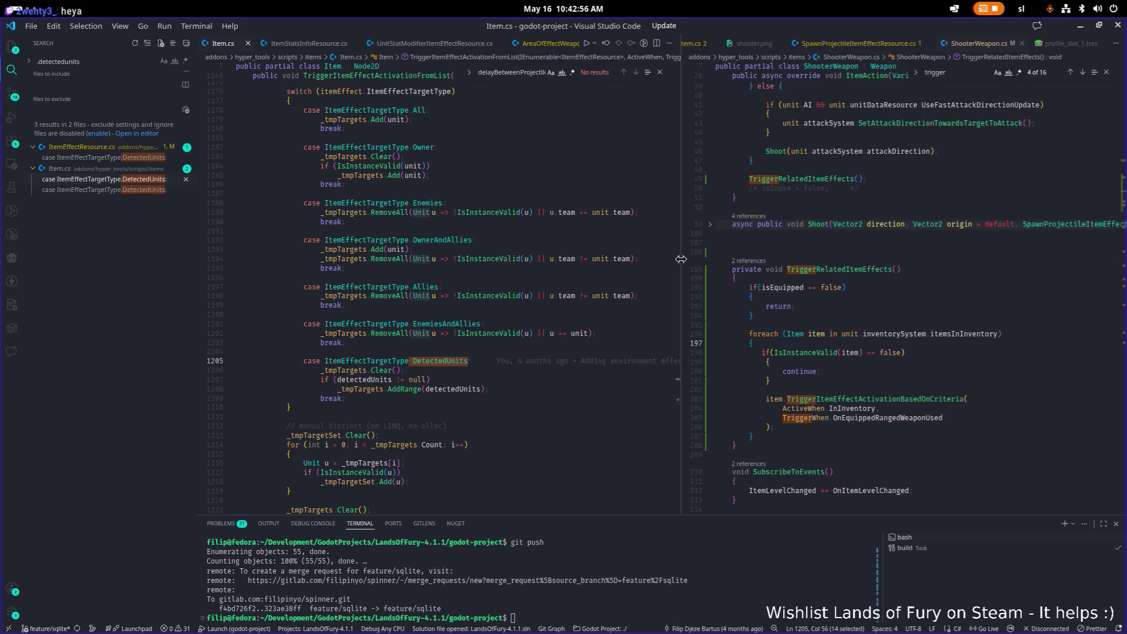
drag(681, 259, 708, 259)
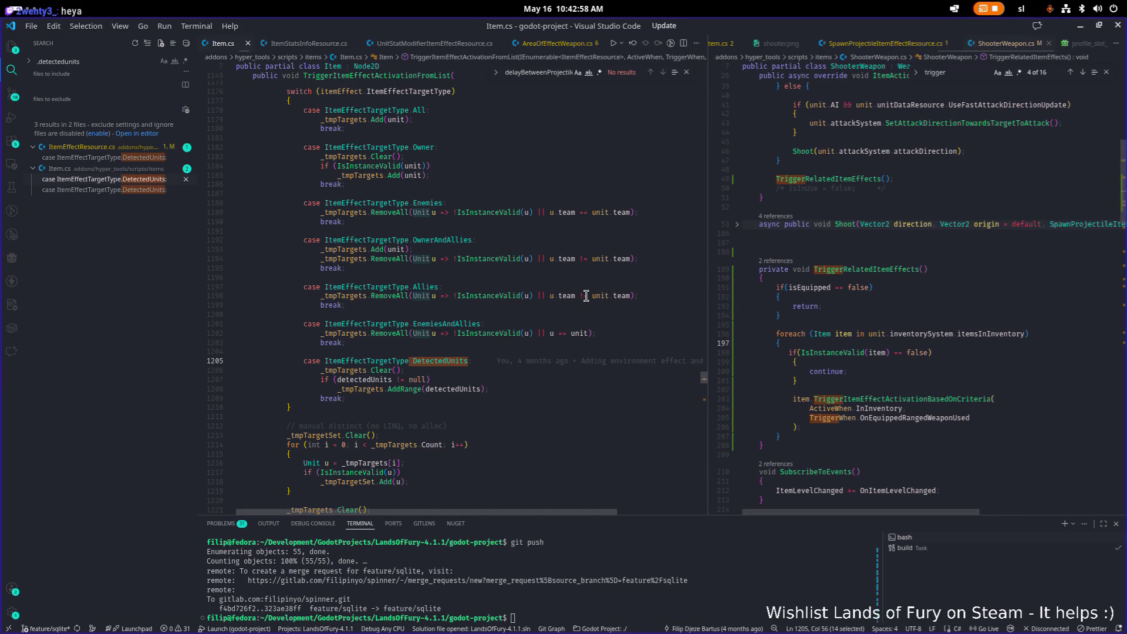
scroll(546, 351, up, 1)
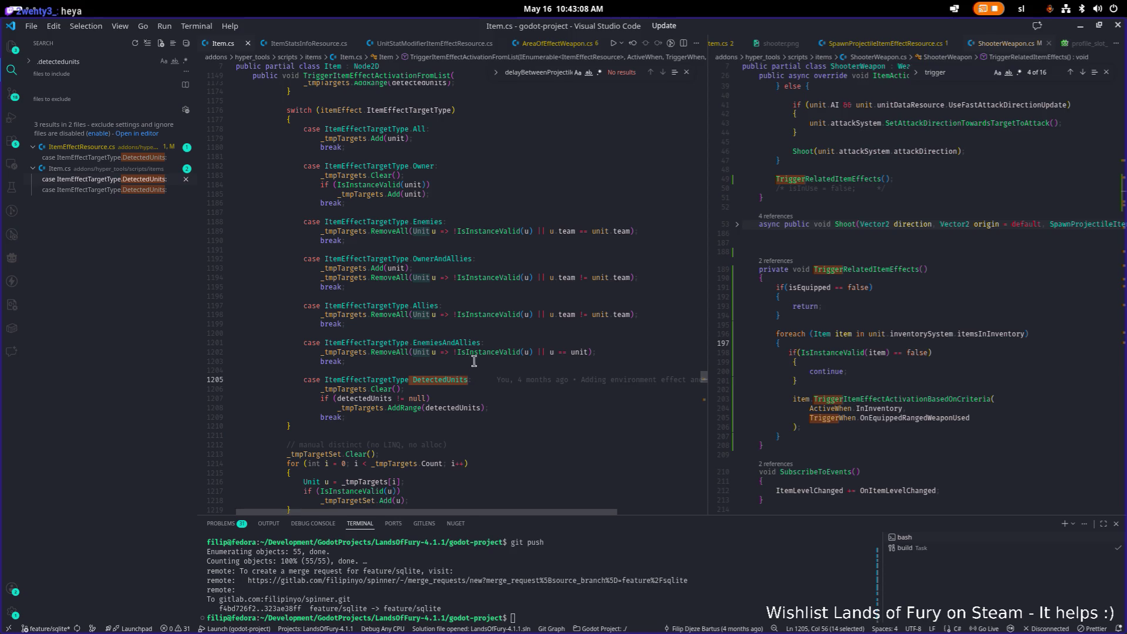
scroll(447, 352, up, 5)
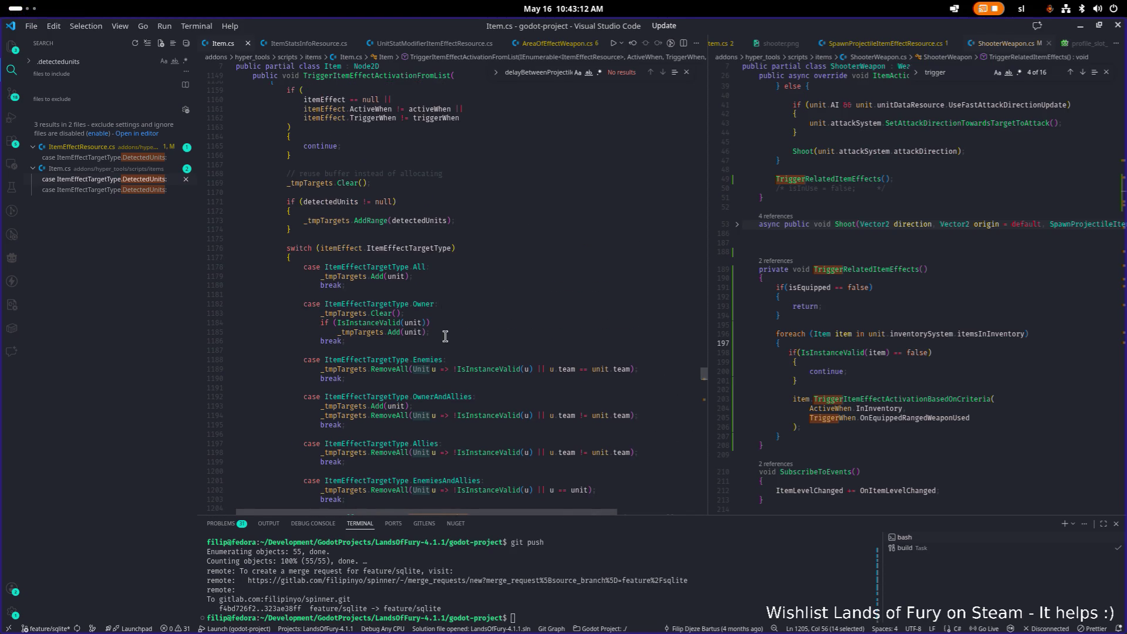
scroll(446, 336, down, 3)
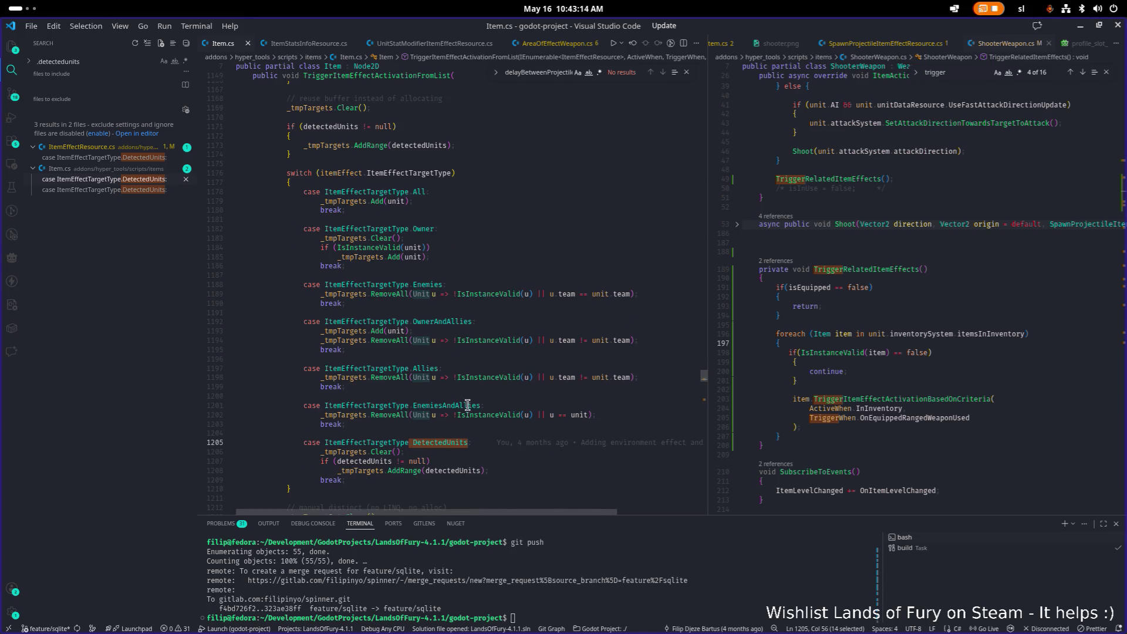
scroll(487, 417, down, 3)
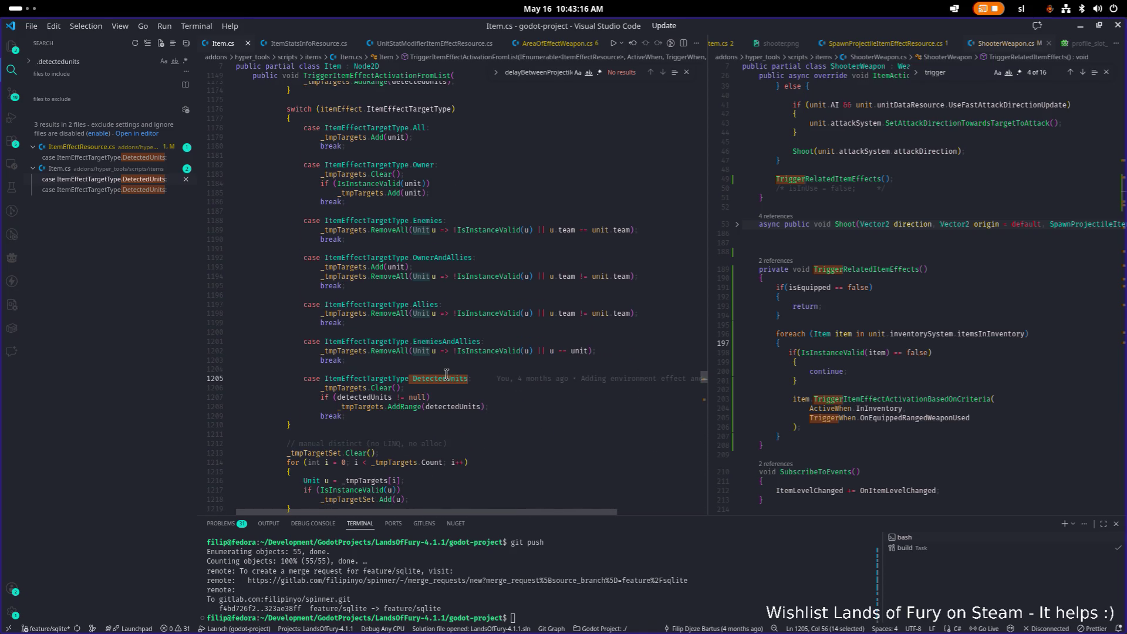
Highlight every use of _tmpTargets and detectedUnits, then hide VS Code to return to Godot.
double_click(380, 406)
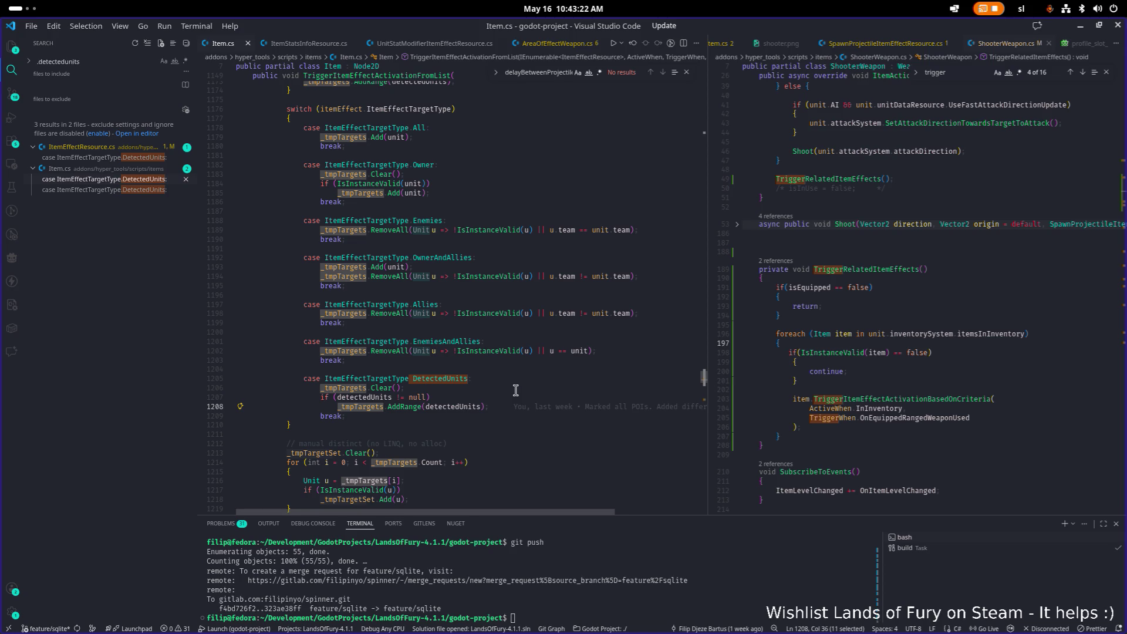
click(472, 406)
double_click(462, 407)
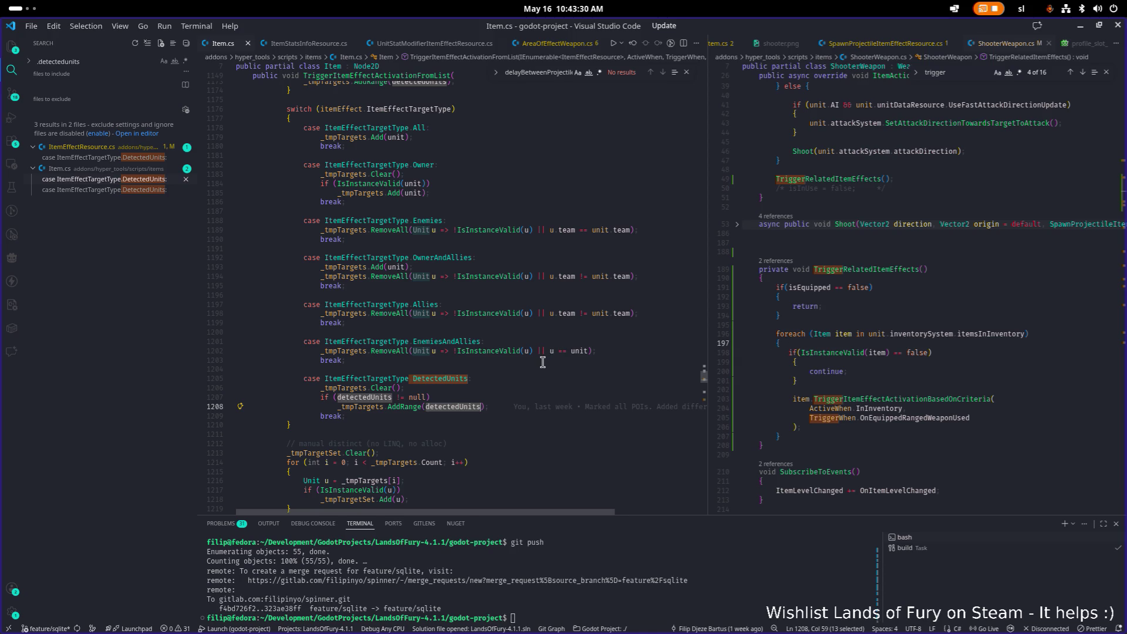
click(1080, 28)
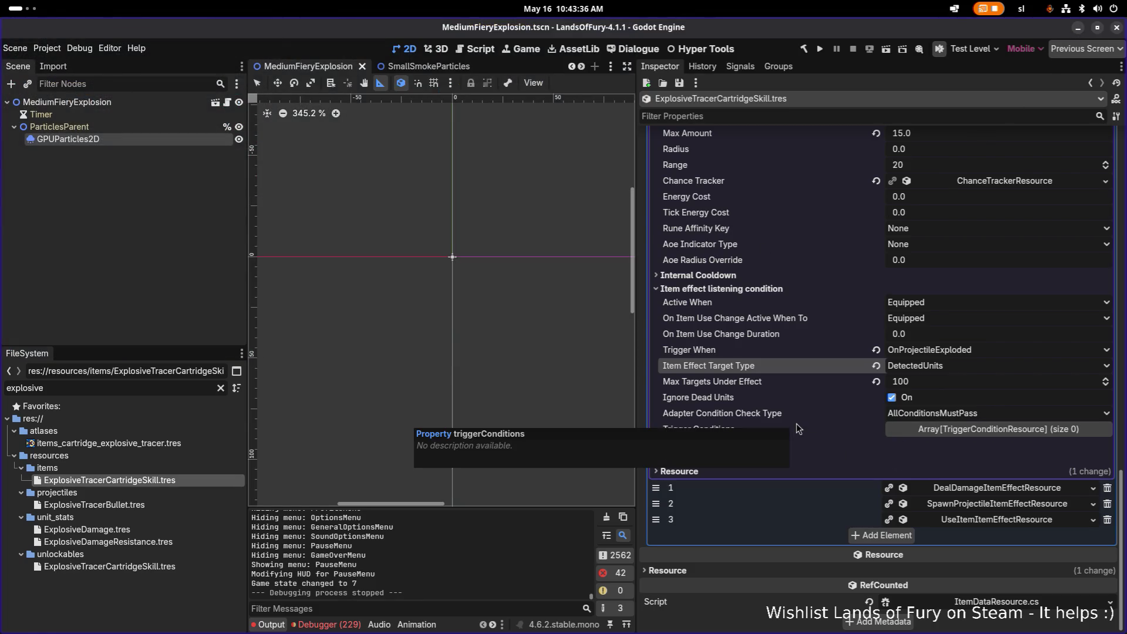
Expand Item Effects element 2 (SpawnProjectileItemEffectResource) and open its Projectile Data resource options.
scroll(796, 429, up, 5)
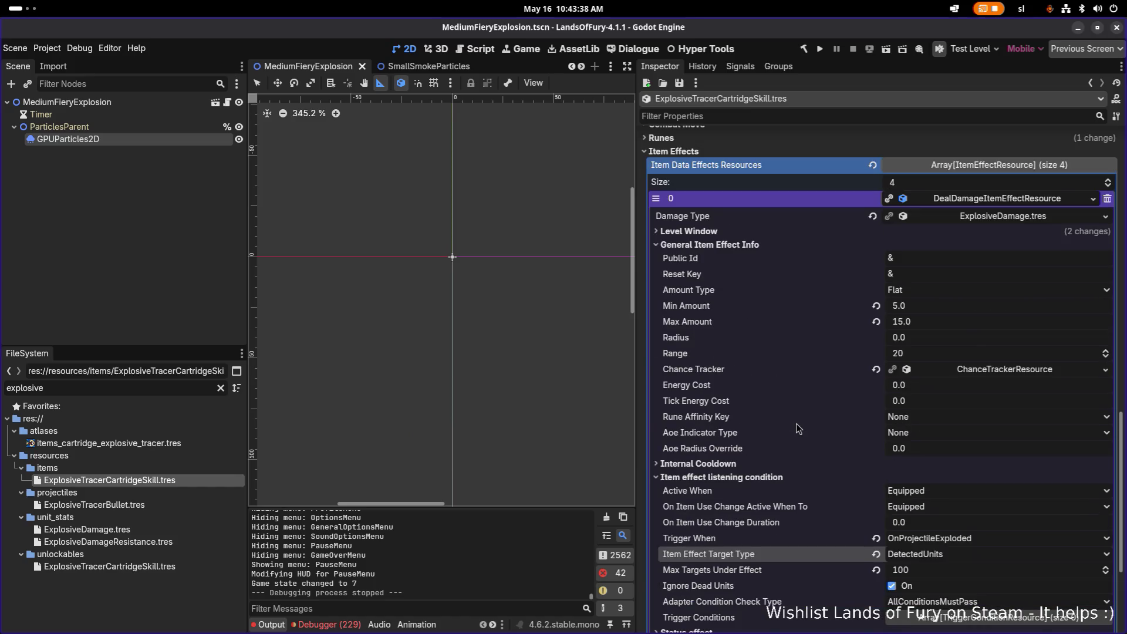
scroll(796, 429, up, 5)
scroll(796, 428, down, 10)
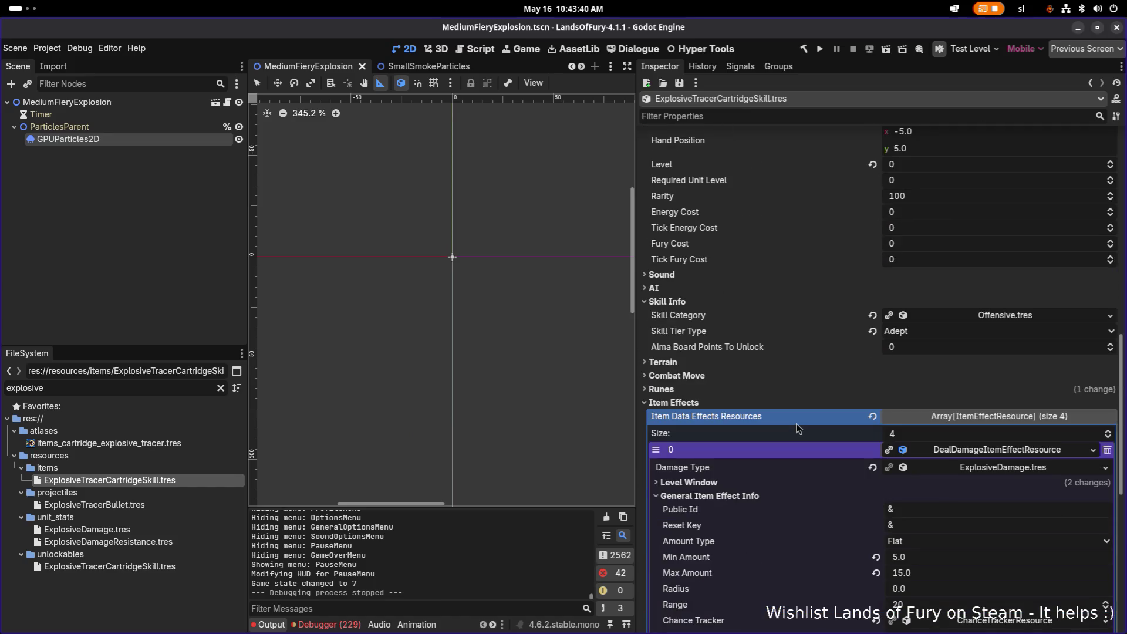
scroll(797, 428, down, 3)
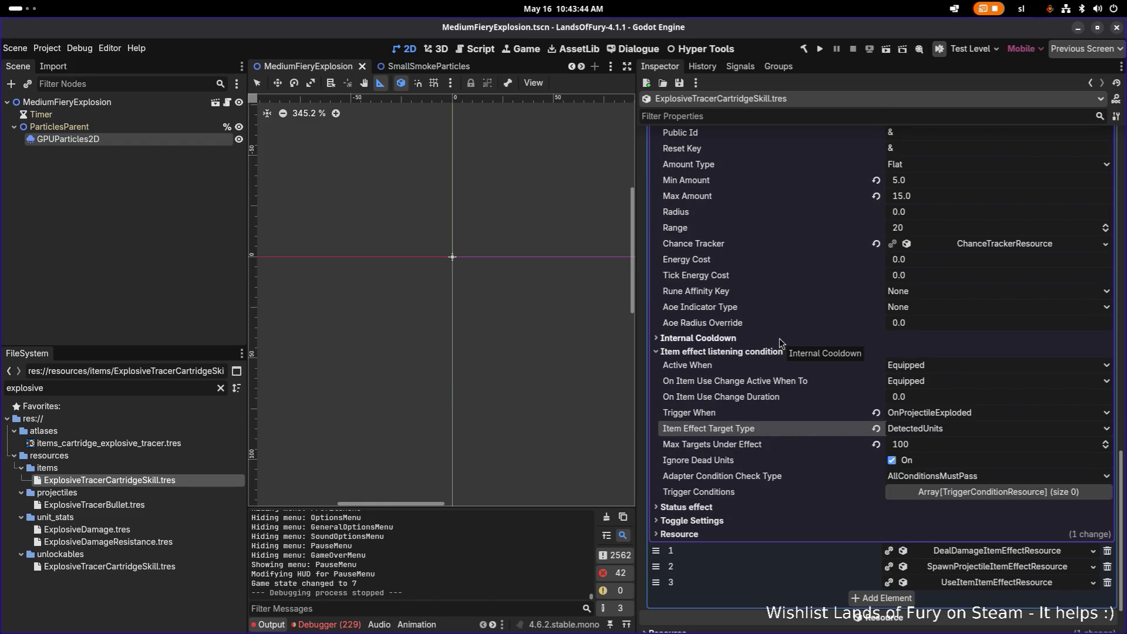
scroll(778, 338, up, 3)
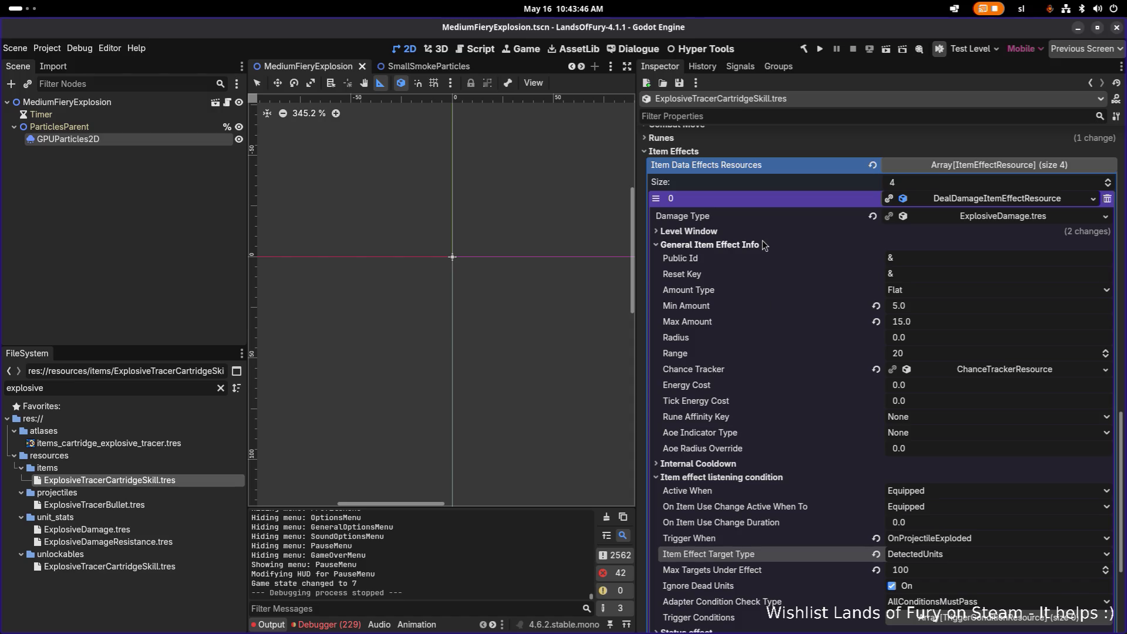
scroll(850, 425, down, 5)
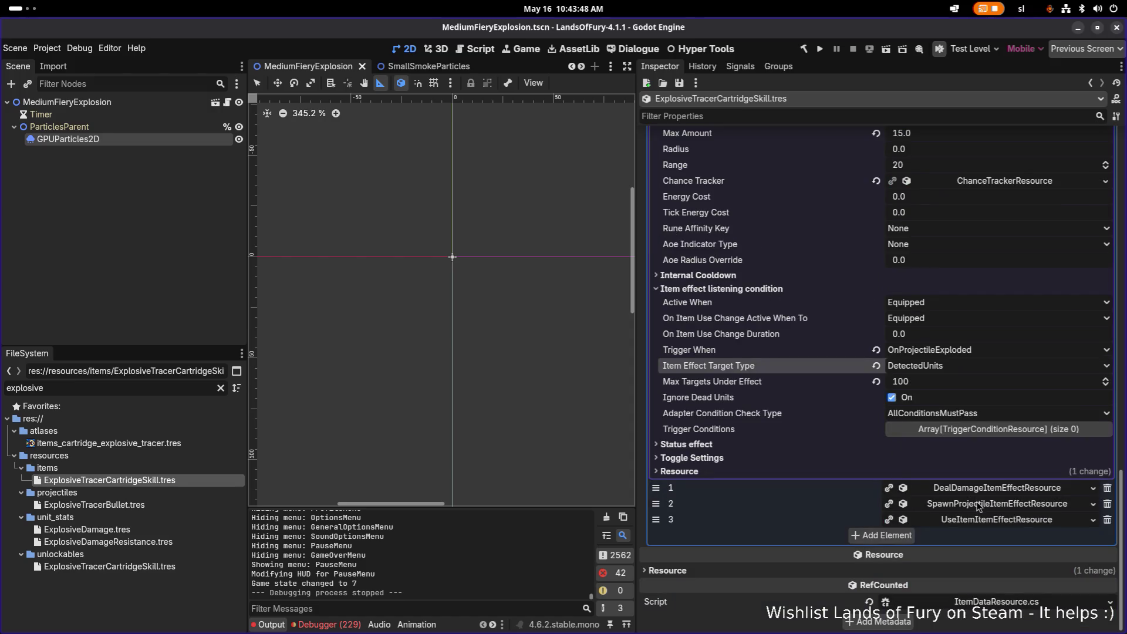
click(941, 503)
scroll(942, 503, down, 15)
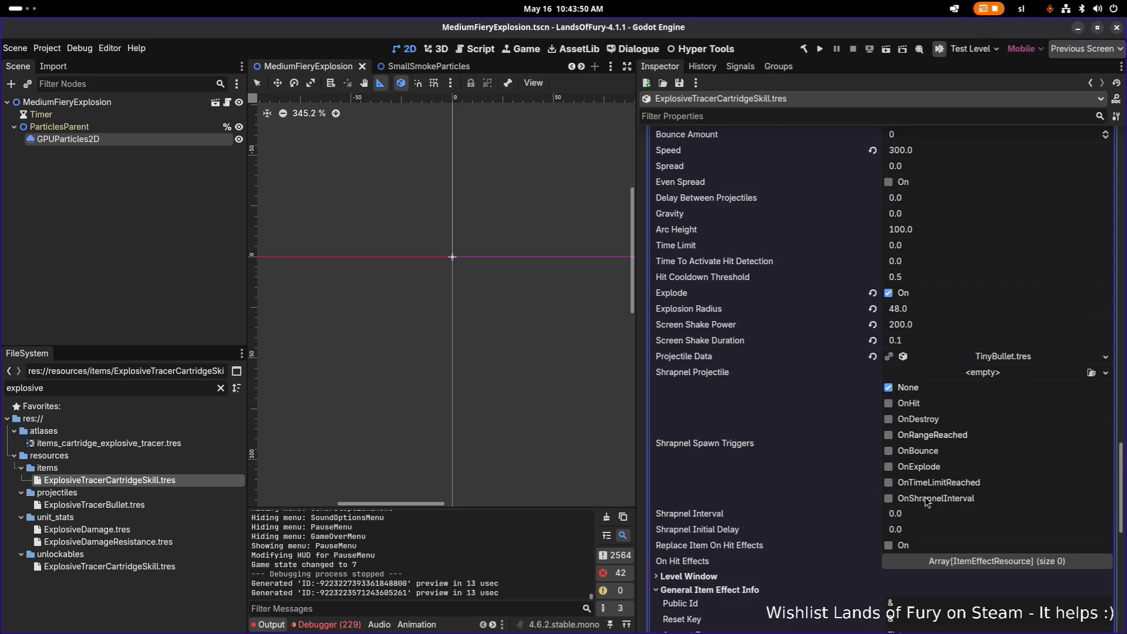
scroll(925, 498, down, 3)
scroll(926, 501, down, 6)
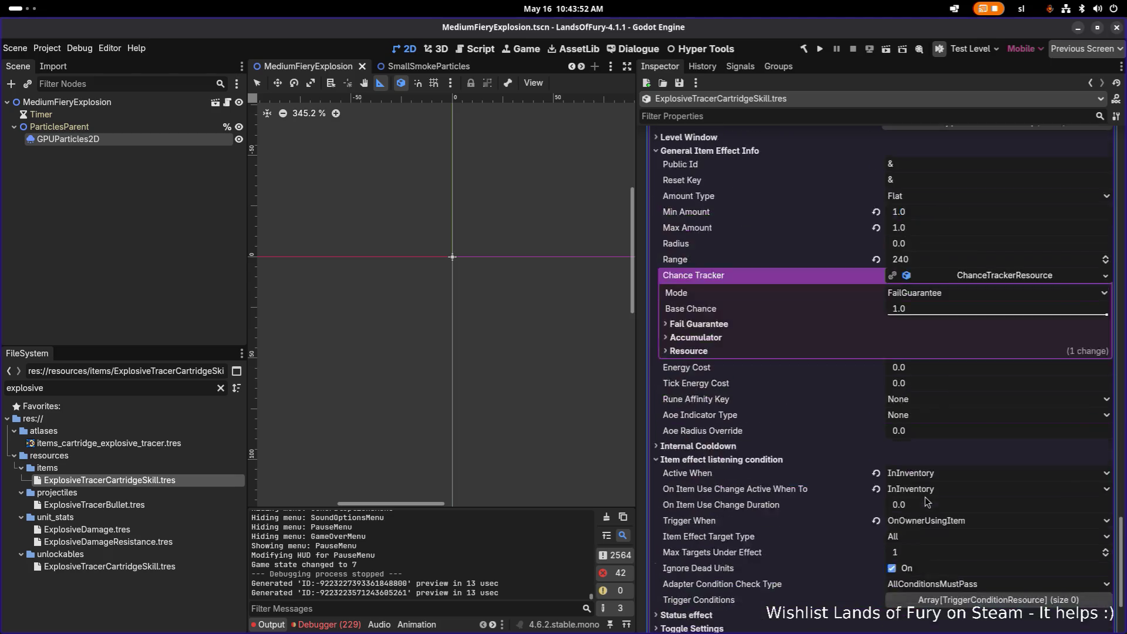
scroll(903, 497, up, 8)
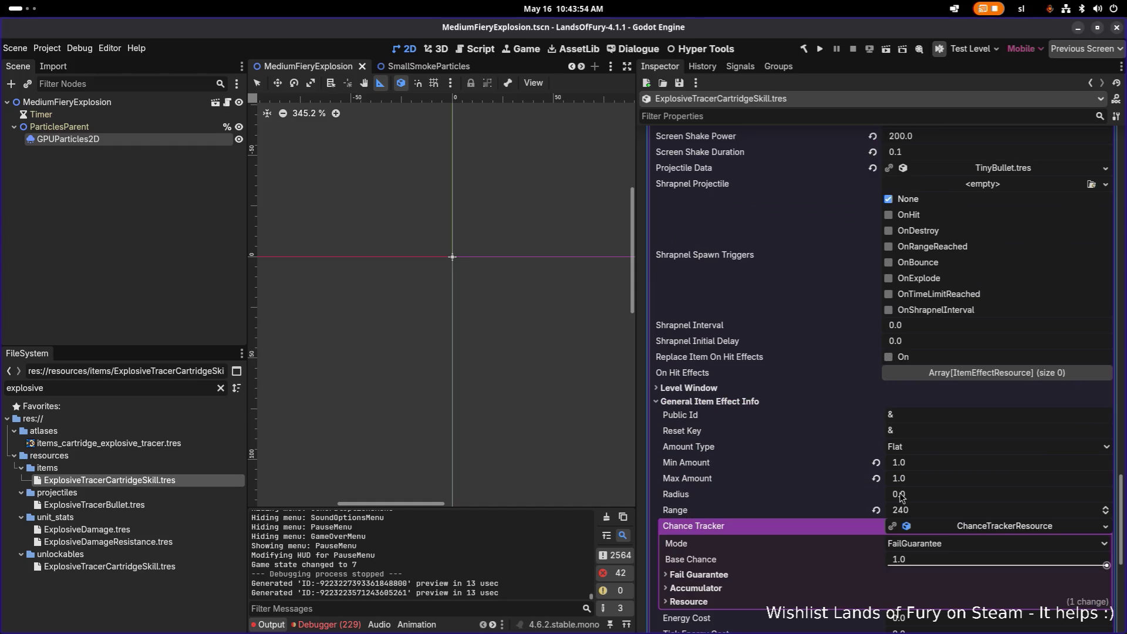
scroll(903, 498, up, 2)
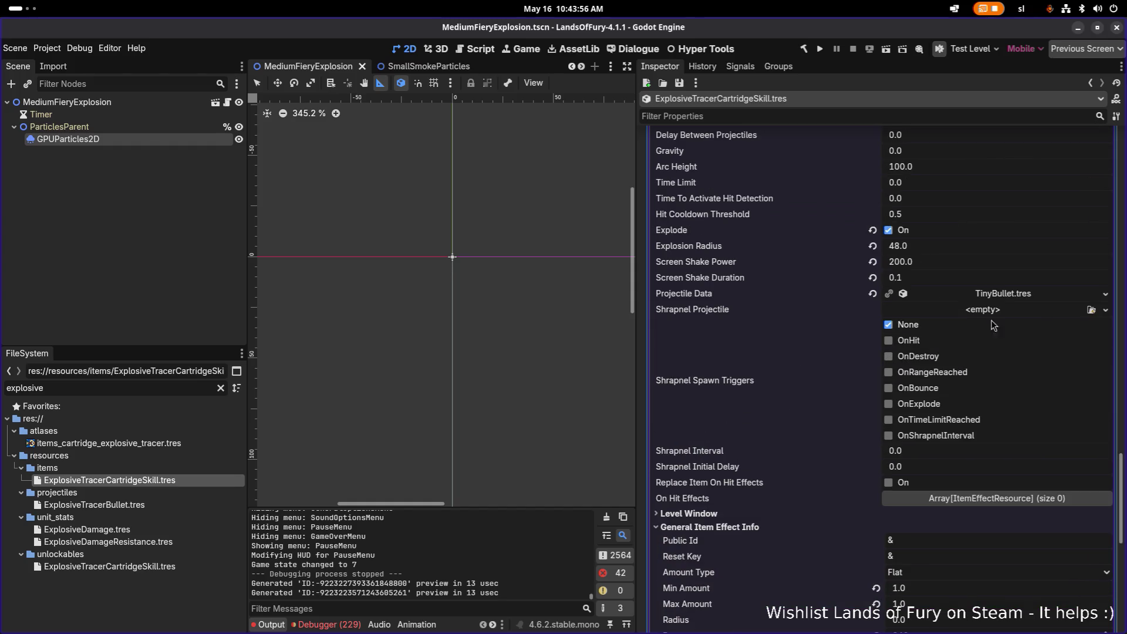
click(1106, 296)
Set Projectile Data to ExplosiveTracerBullet.tres via Quick Load and save the skill.
click(1047, 343)
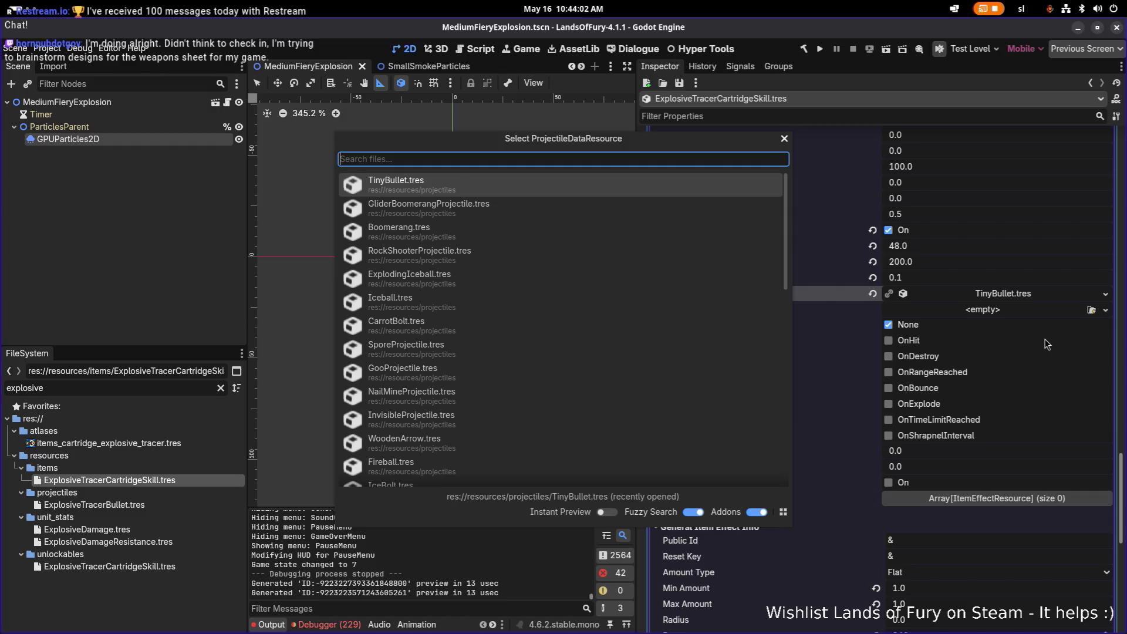
text(expl)
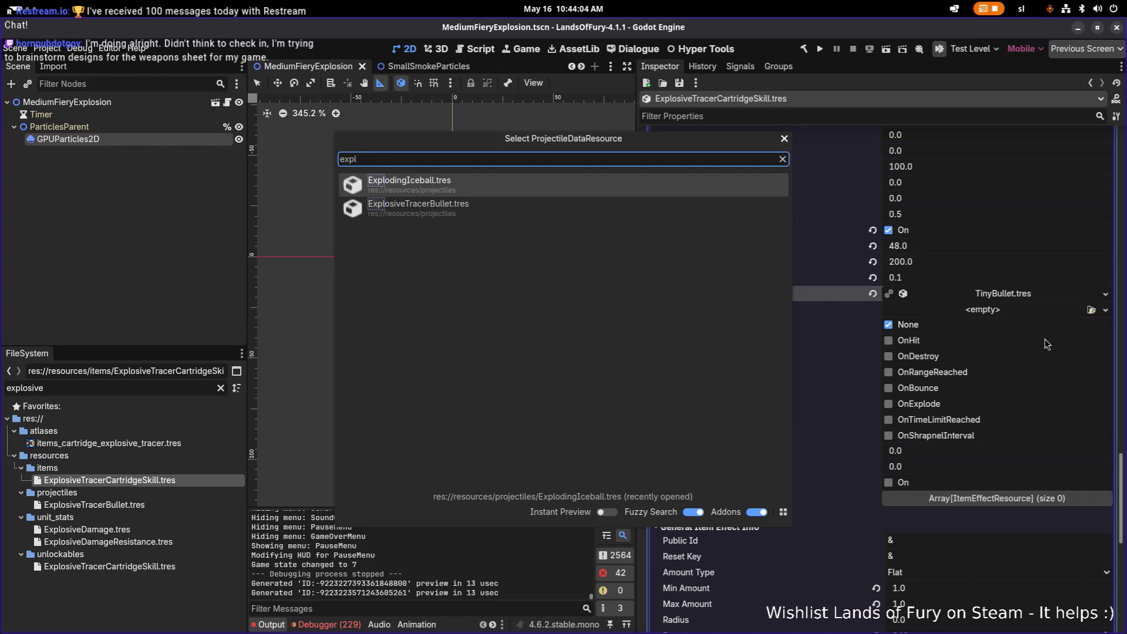
key(Down)
key(Return)
key(ctrl+s)
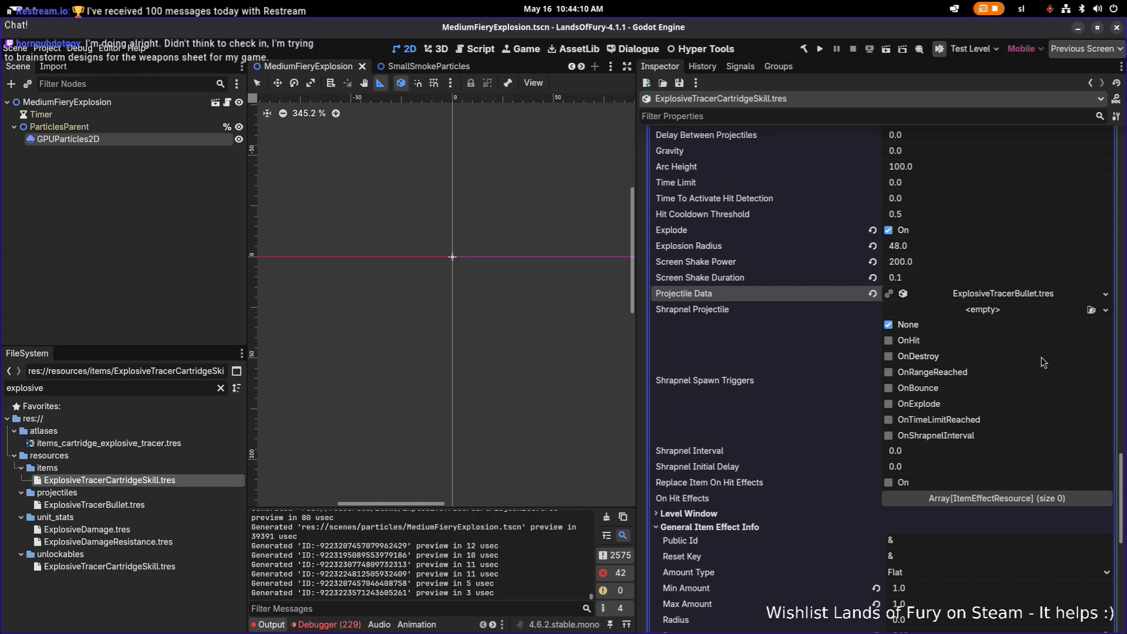
scroll(1033, 364, down, 4)
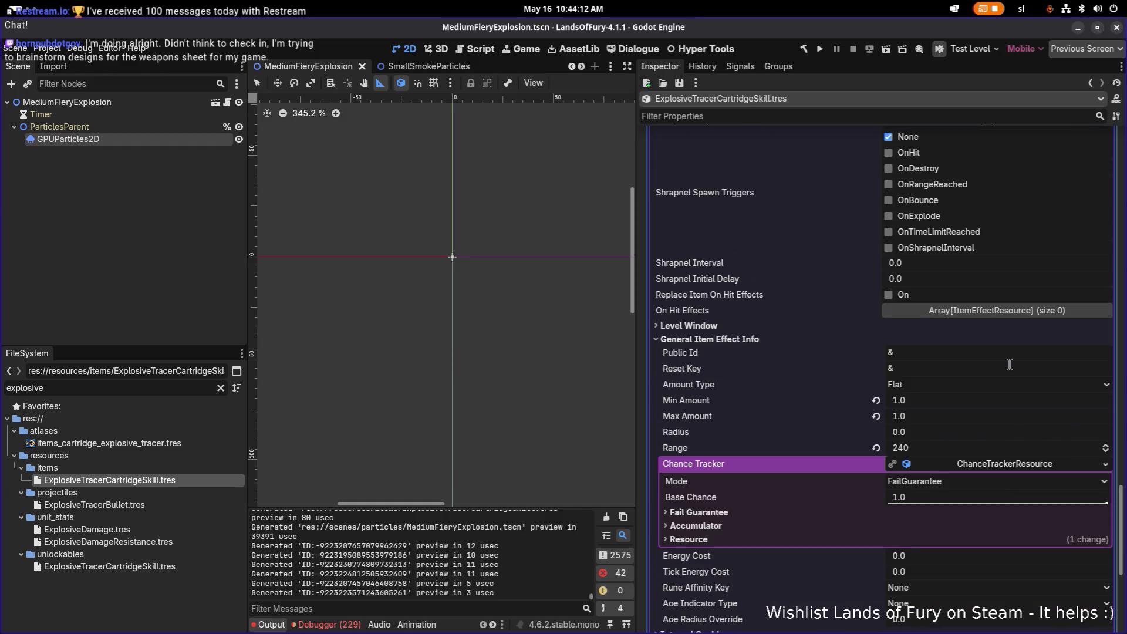
scroll(1010, 364, up, 8)
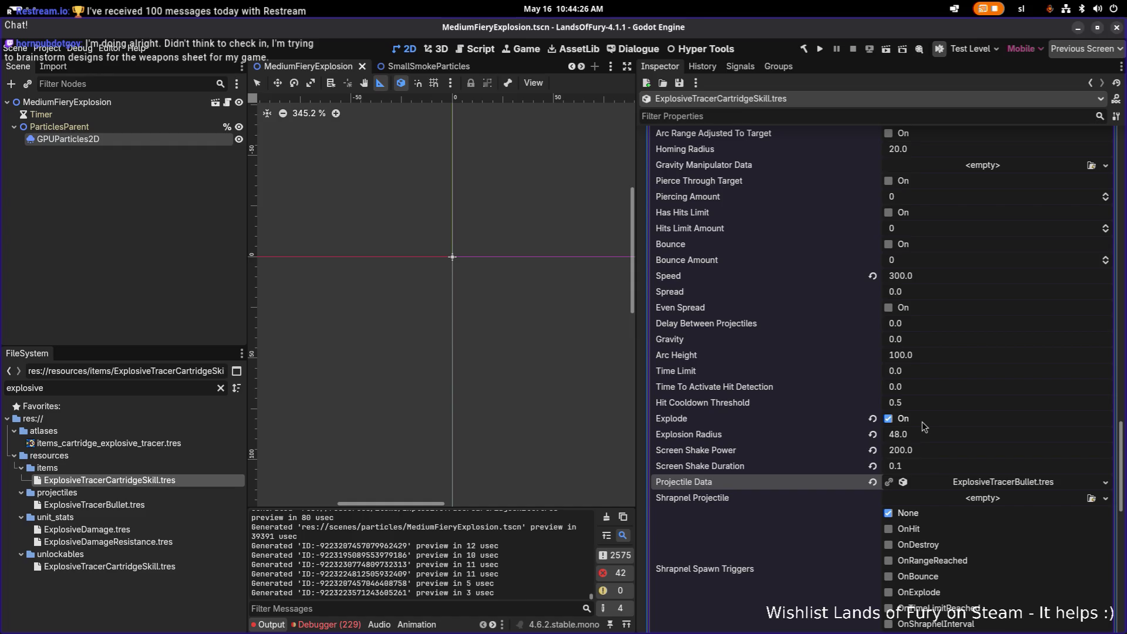
scroll(922, 422, down, 10)
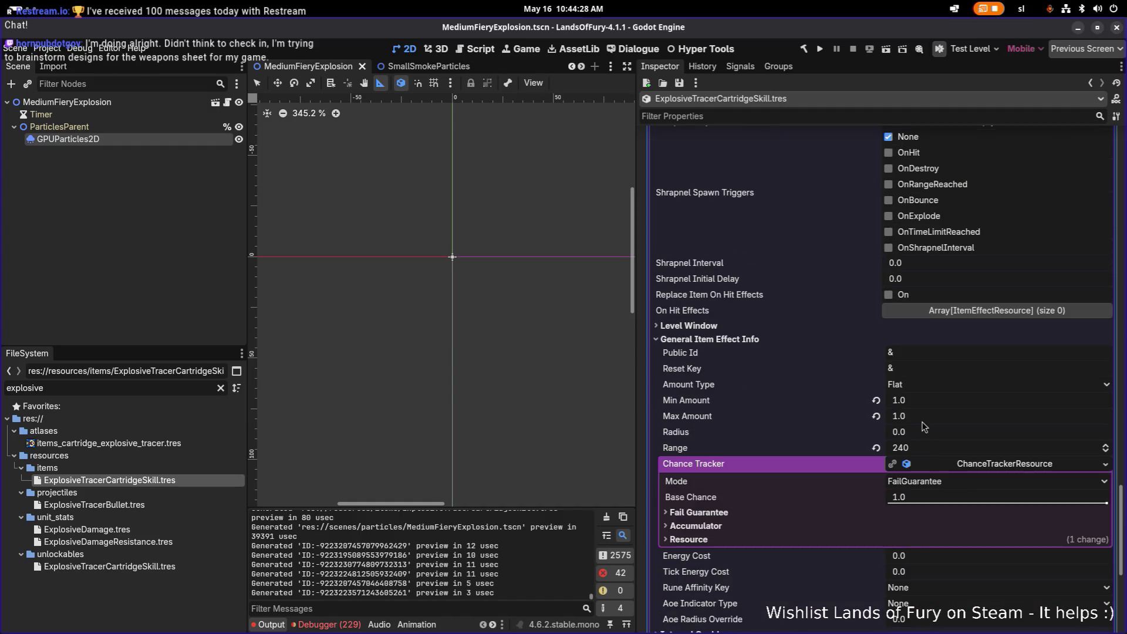
scroll(966, 495, up, 15)
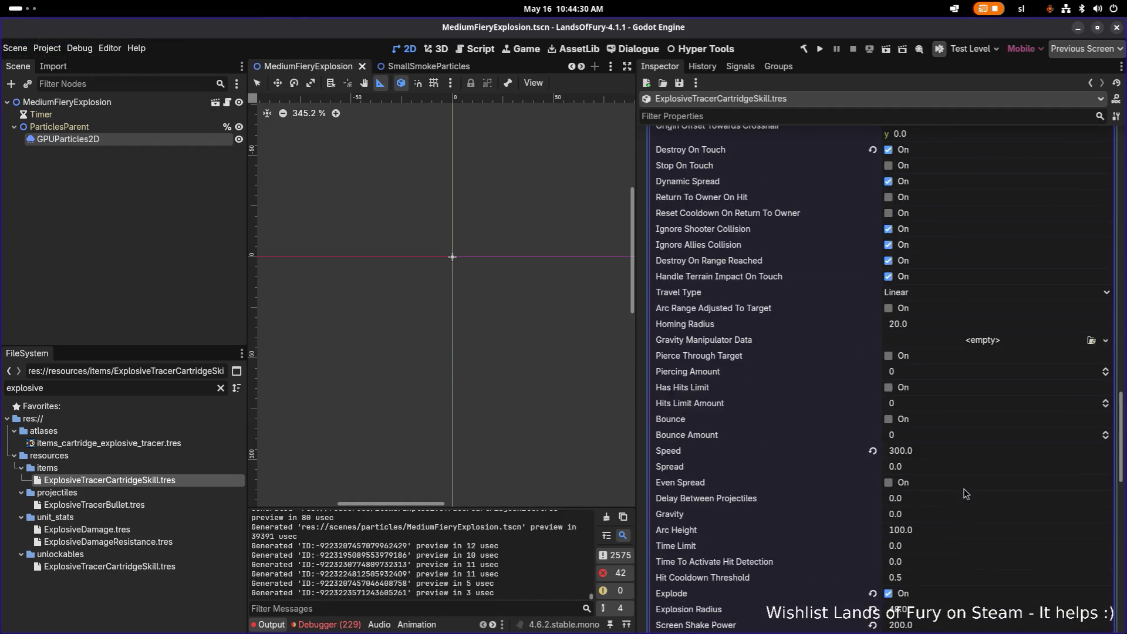
Collapse the spawn-projectile effect's settings in the Inspector.
scroll(966, 495, up, 3)
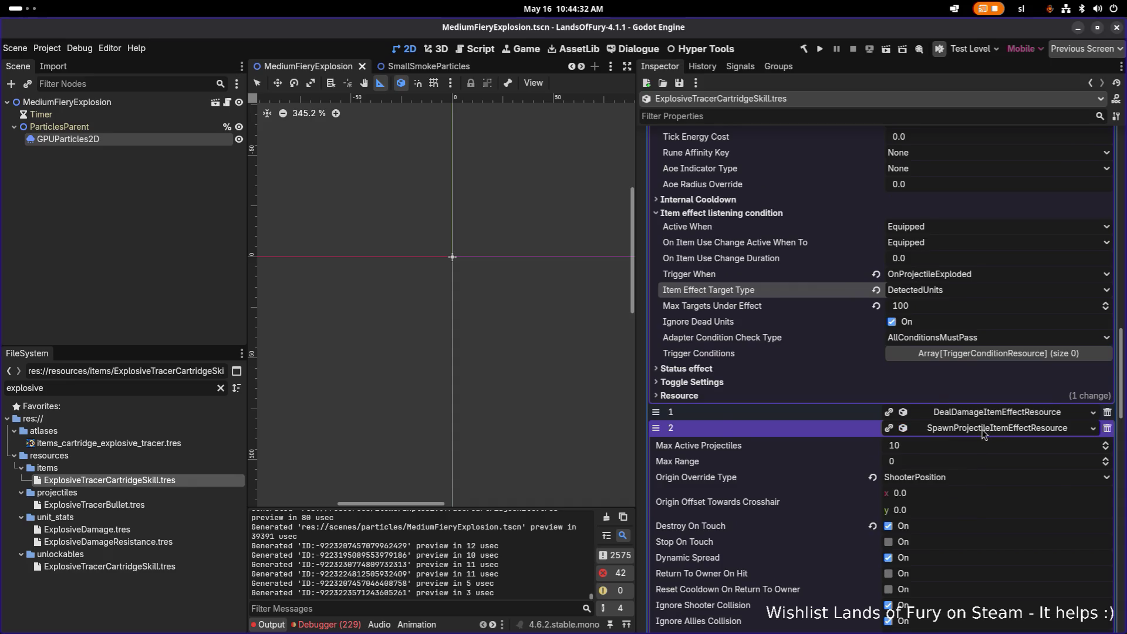
click(986, 430)
scroll(947, 402, up, 5)
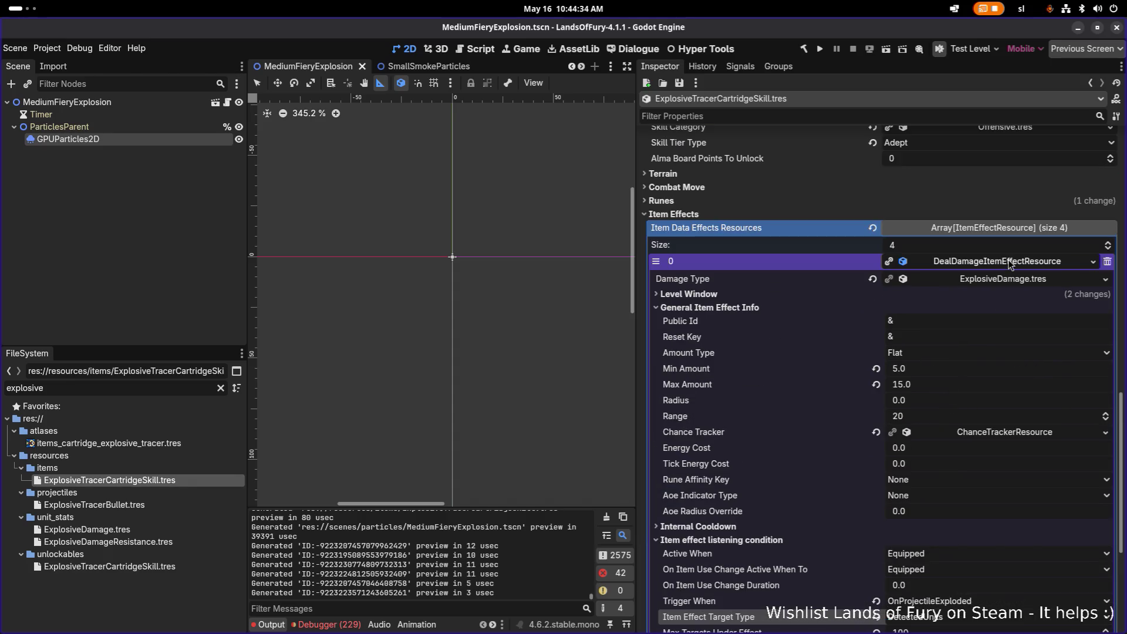
scroll(1001, 298, down, 3)
scroll(991, 320, down, 2)
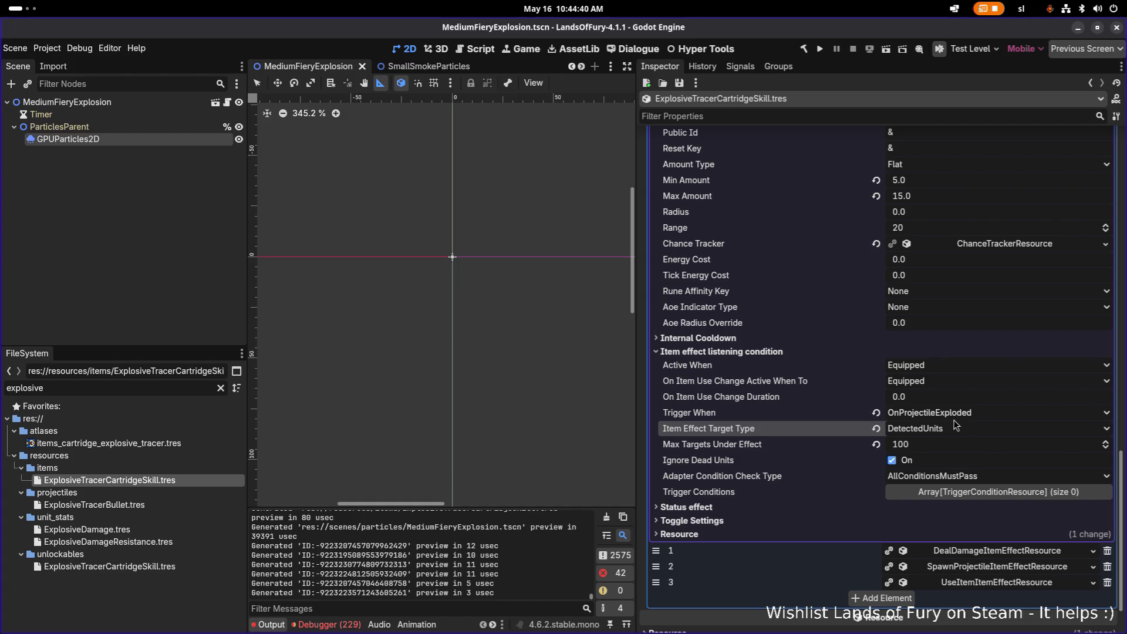
Expand the TerrainDamage.tres damage effect and compare it with the ExplosiveDamage.tres effect.
click(979, 552)
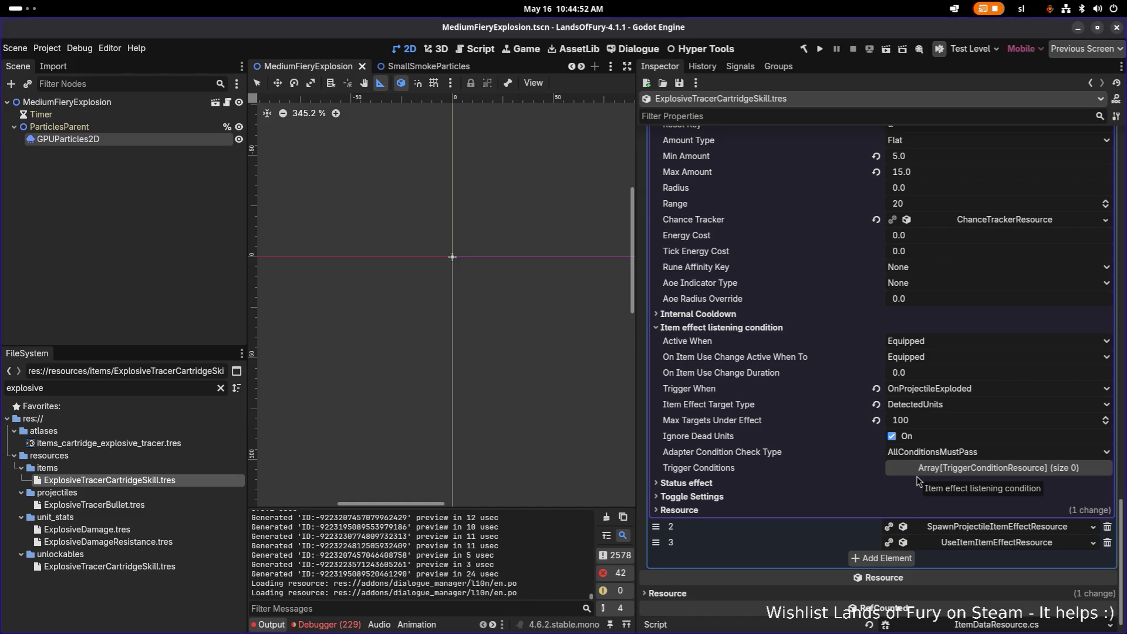
scroll(857, 465, up, 5)
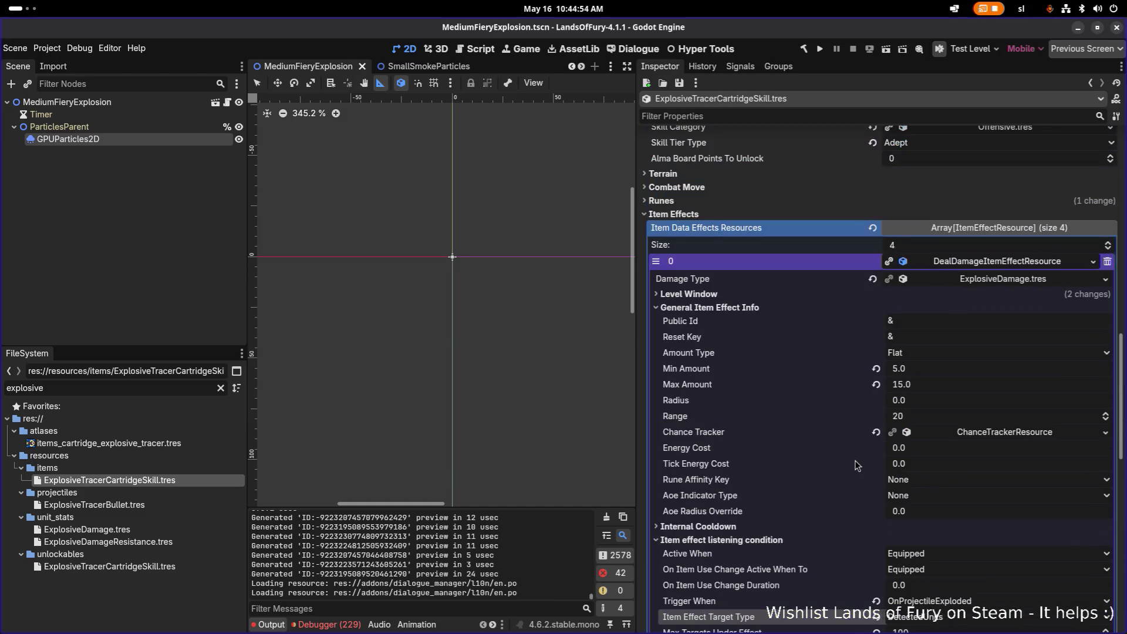
scroll(856, 465, down, 3)
scroll(856, 465, down, 5)
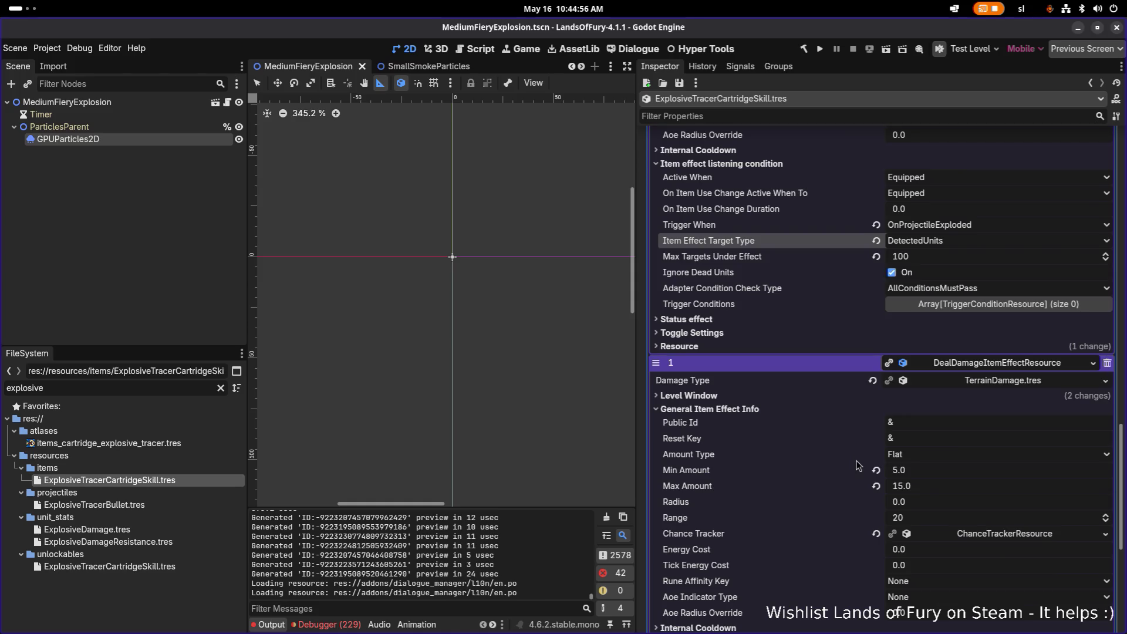
scroll(856, 465, up, 6)
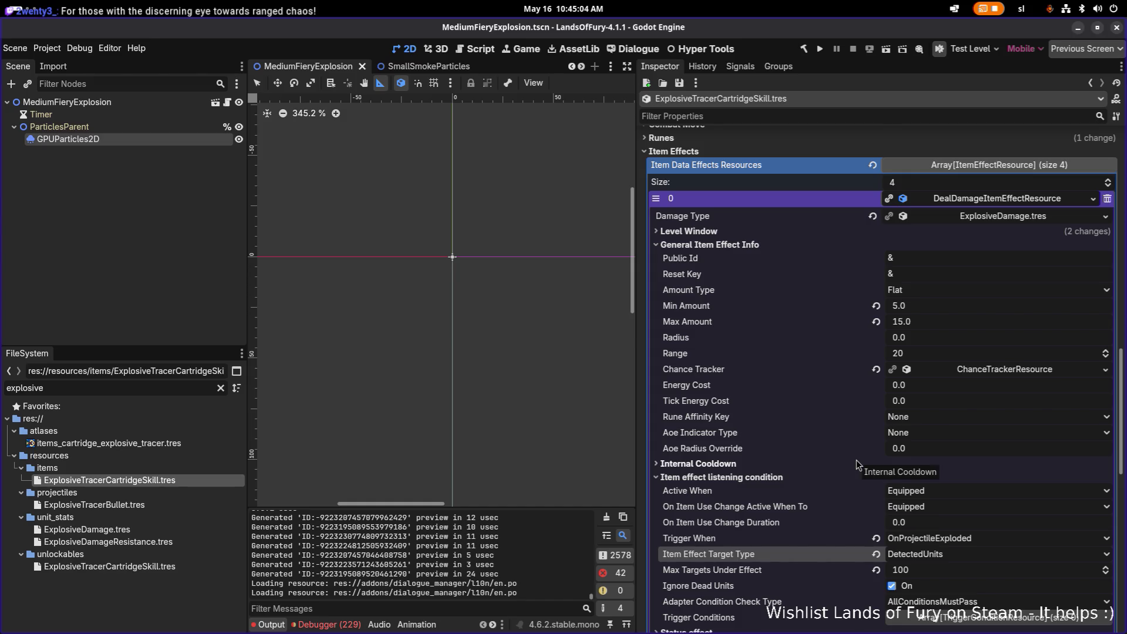
scroll(856, 460, down, 1)
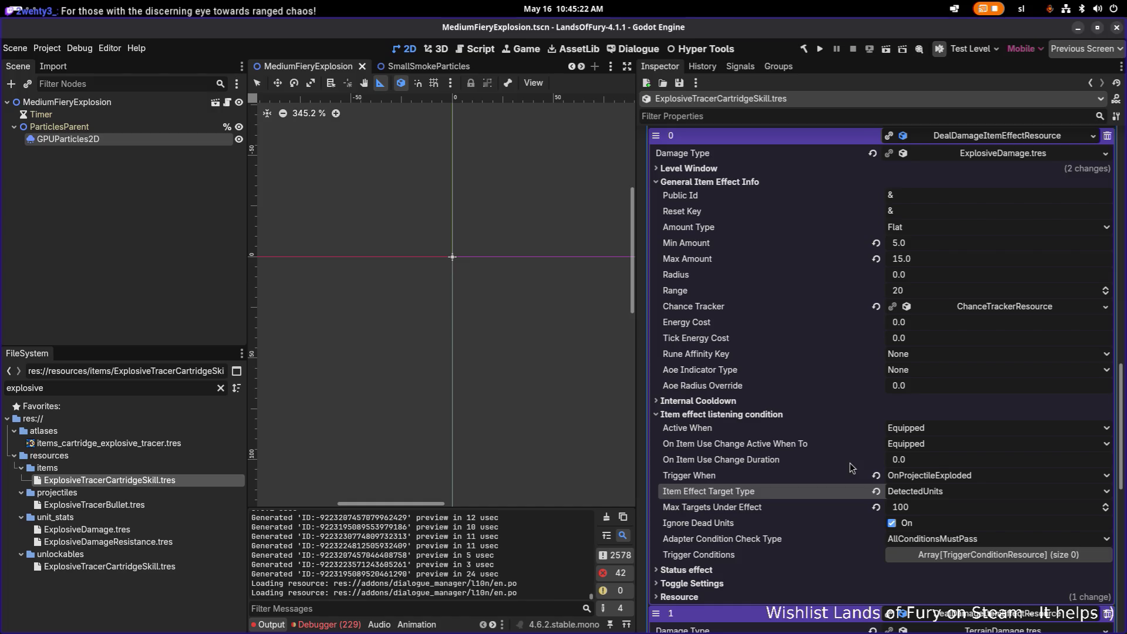
click(997, 141)
click(986, 153)
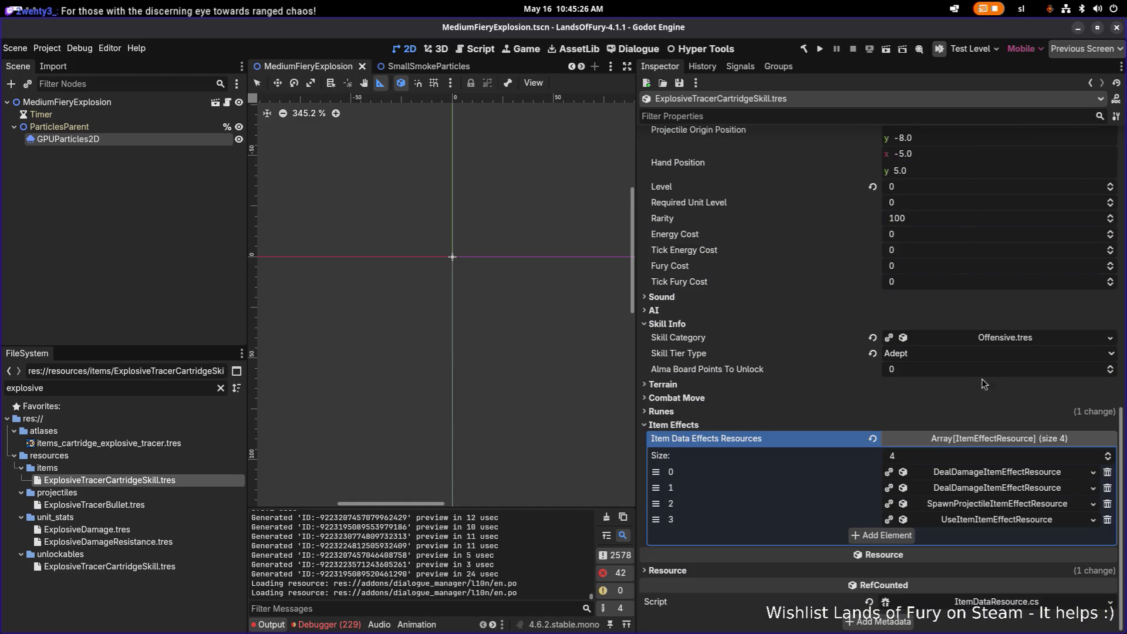
click(980, 487)
click(982, 482)
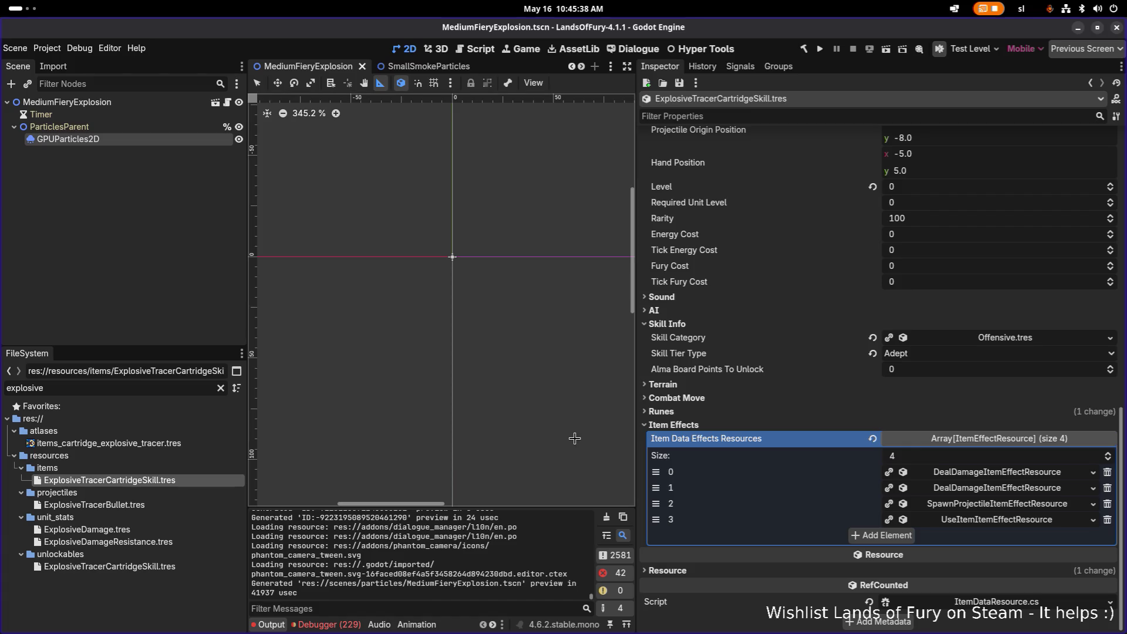
scroll(736, 424, up, 5)
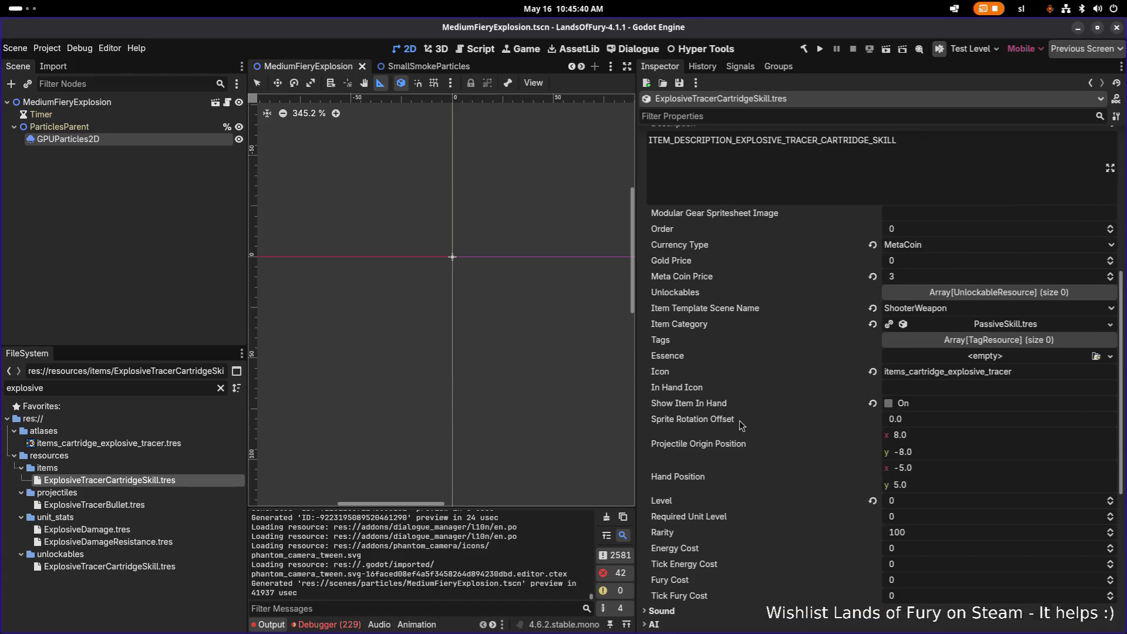
scroll(739, 421, up, 4)
scroll(739, 420, down, 3)
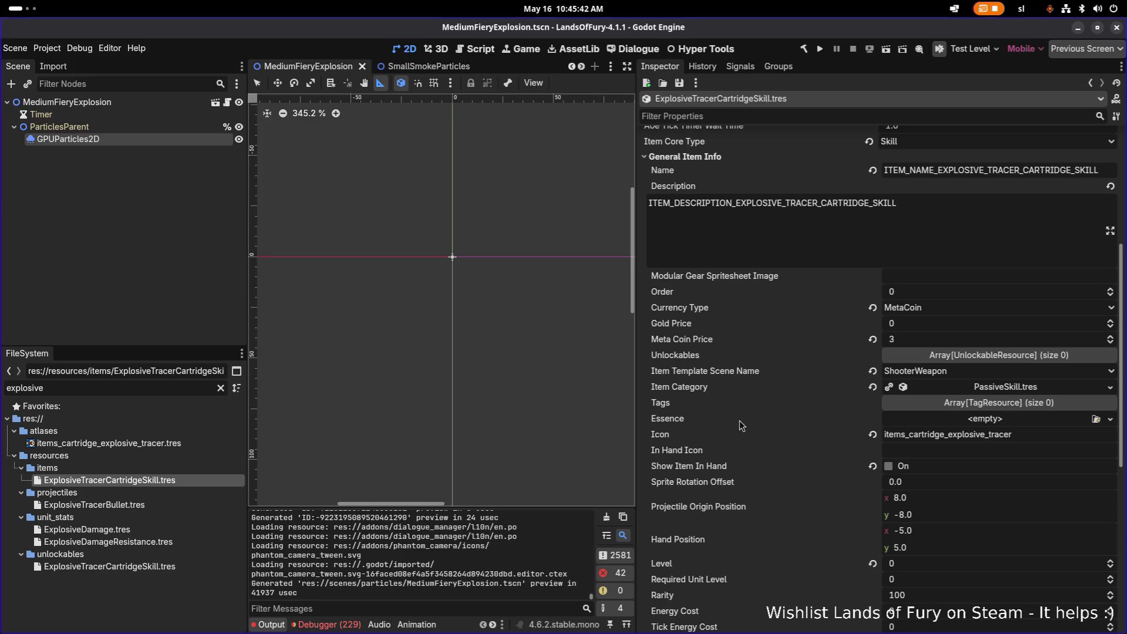
scroll(739, 421, down, 6)
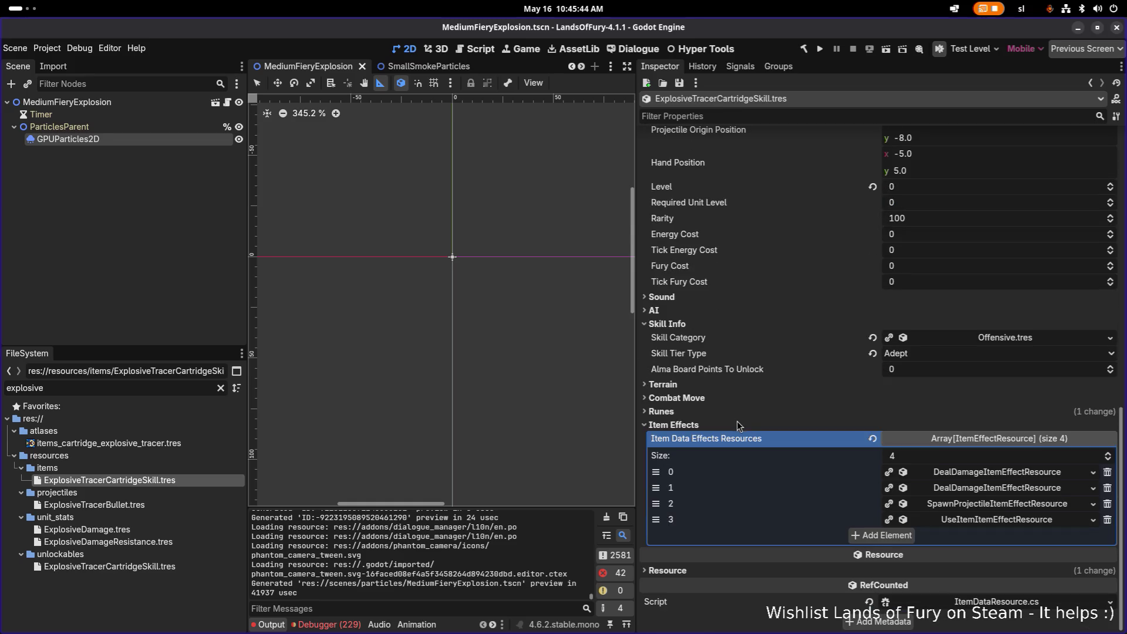
Run the project and start a new game in The Glade.
click(820, 51)
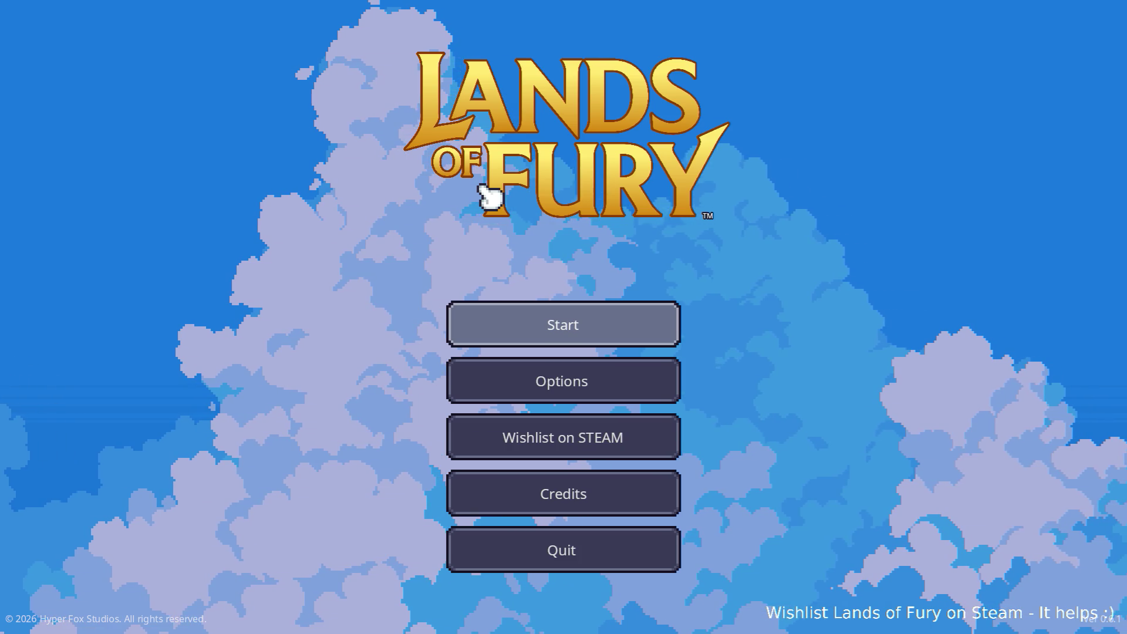
key(Return)
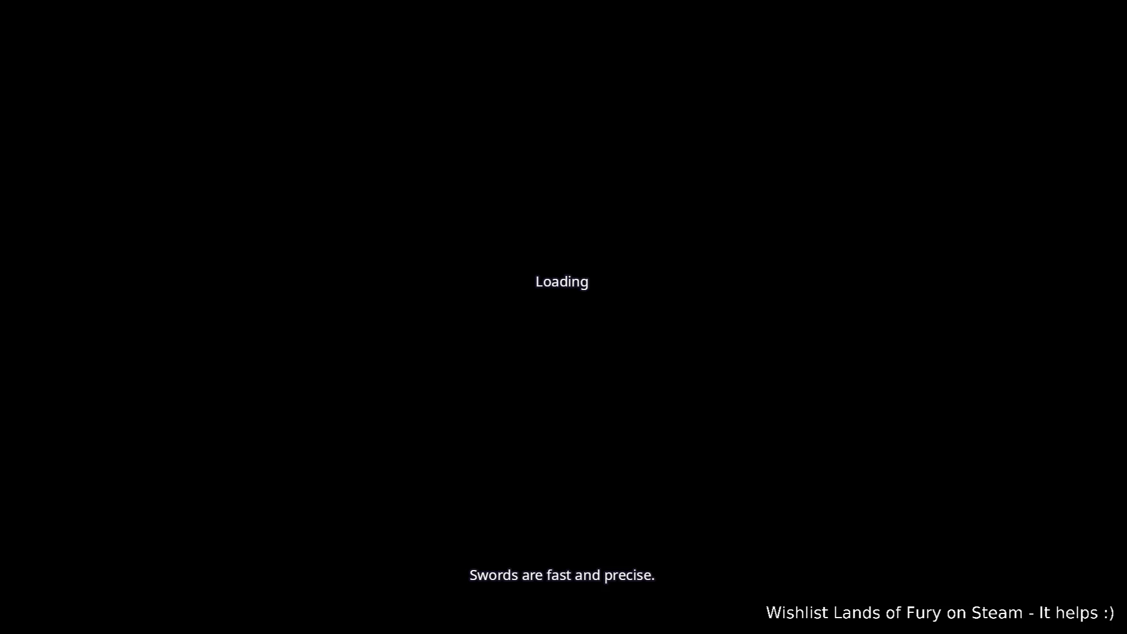
key(w)
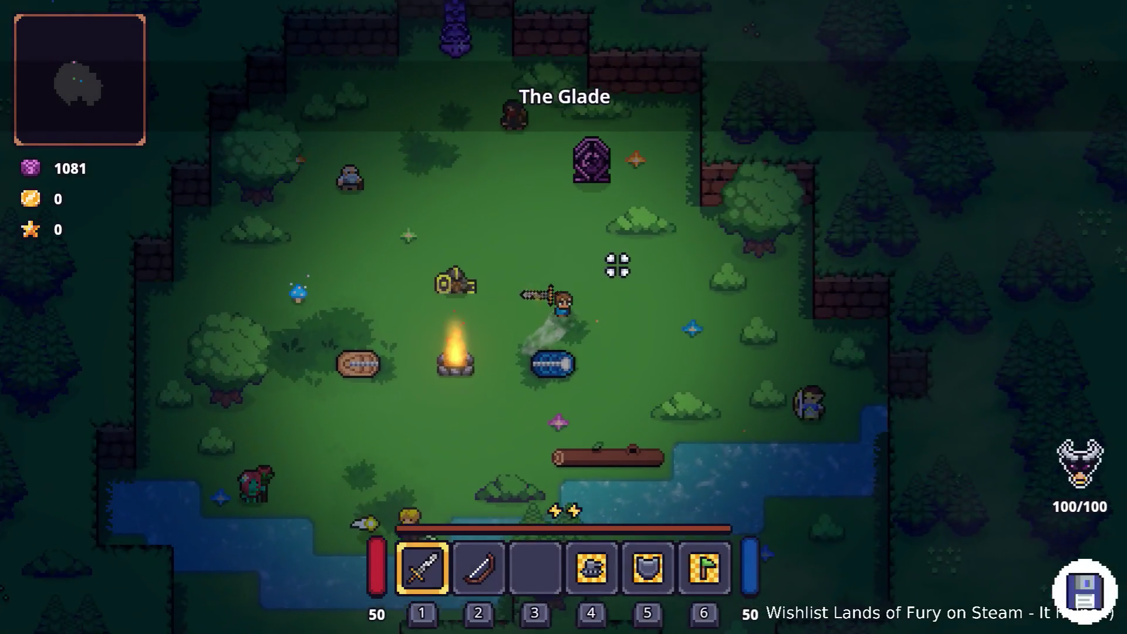
Open the inventory's ALMA screen, check the pickers for two empty cartridge slots, and close it.
key(i)
click(382, 427)
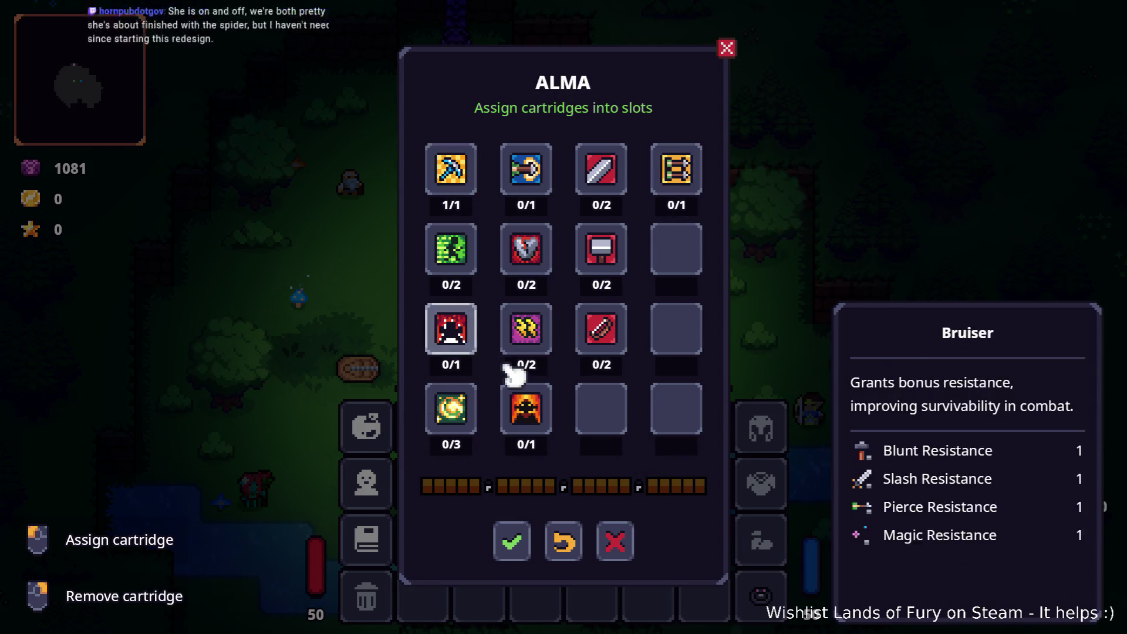
click(623, 414)
click(702, 111)
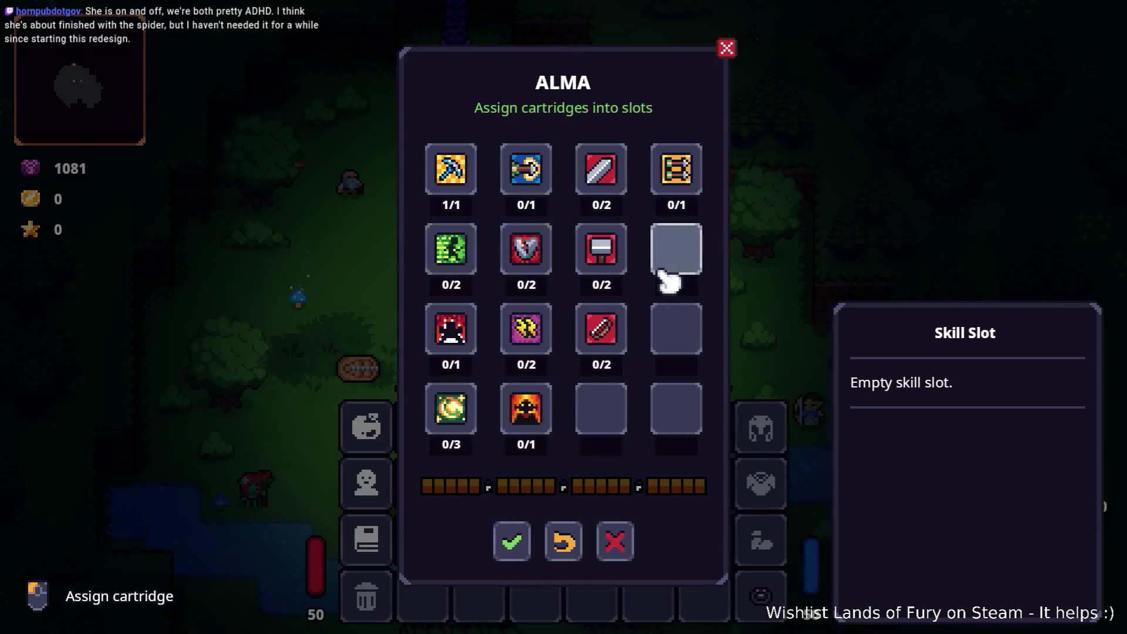
click(676, 249)
click(701, 112)
click(727, 48)
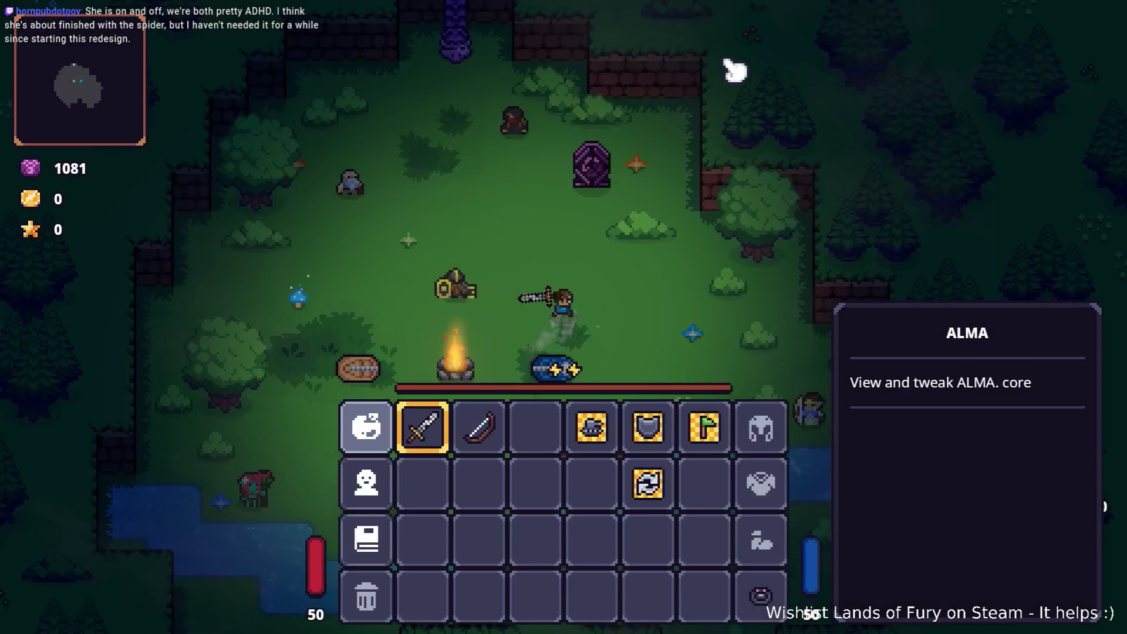
key(Escape)
Visit the cartridge seller's shop, then recheck the Breaker slot and another ALMA slot's pickers.
key(w)
key(e)
key(e)
key(Tab)
key(Tab)
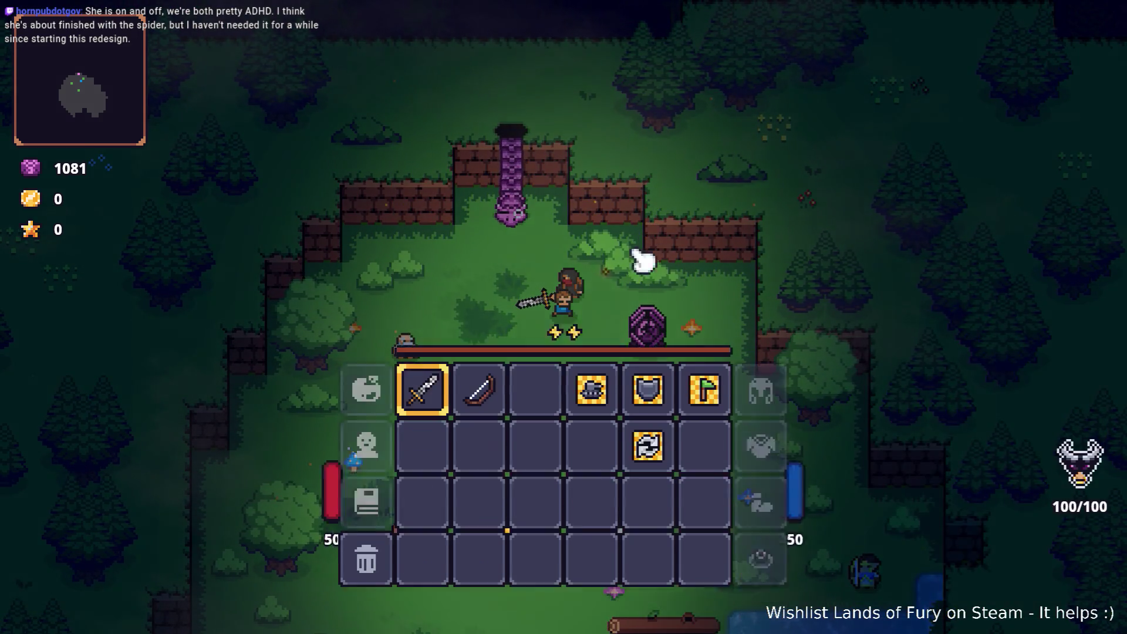
click(370, 426)
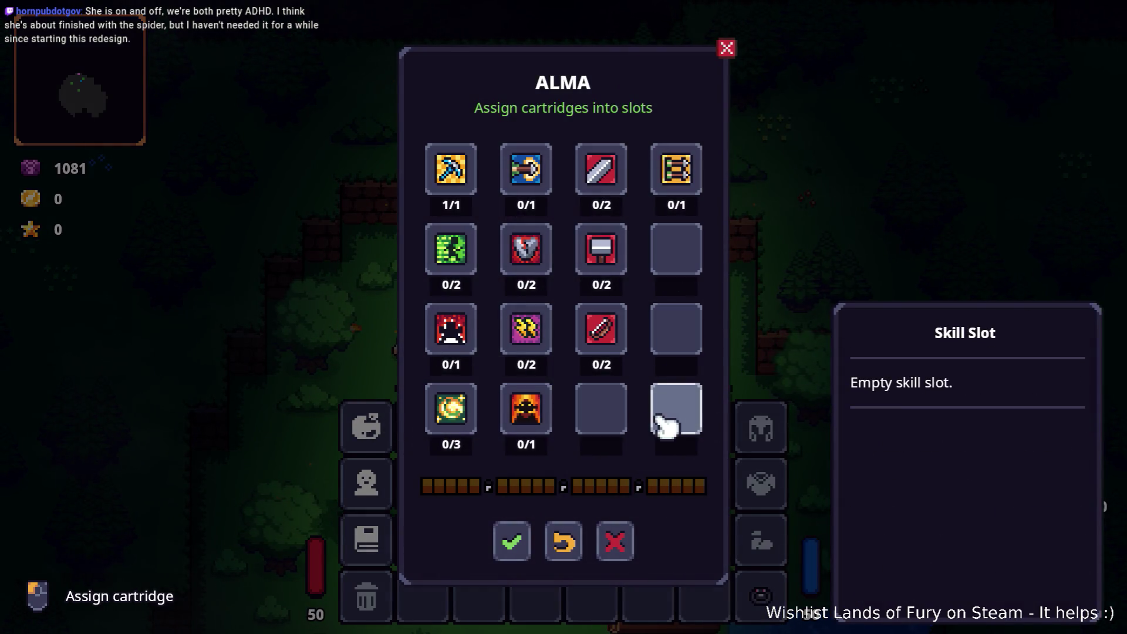
click(543, 268)
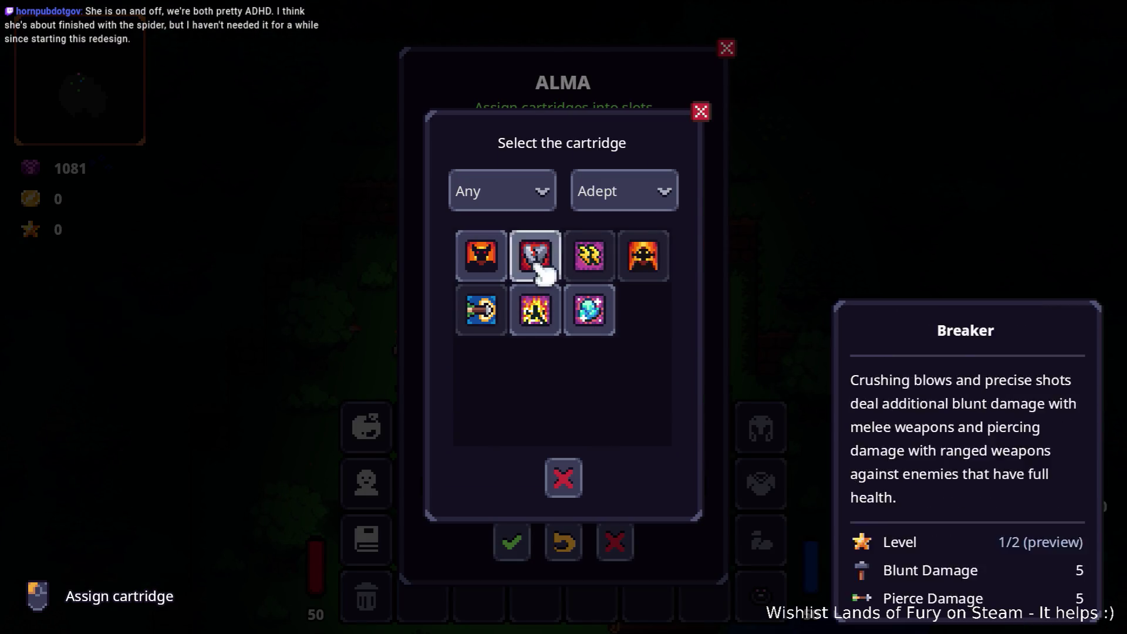
click(701, 112)
click(460, 257)
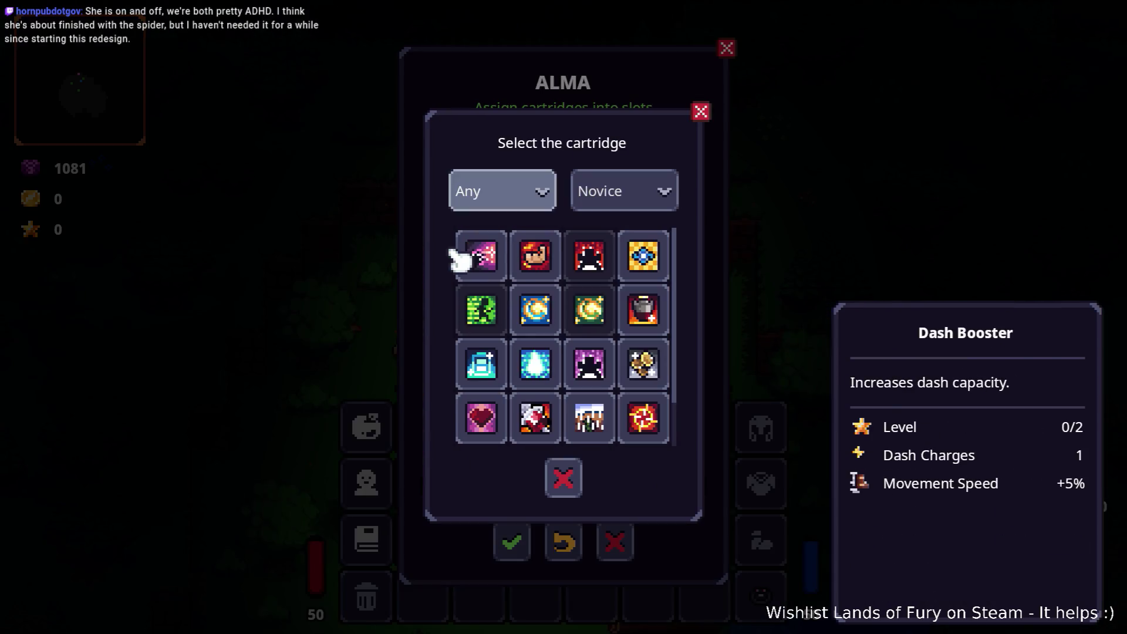
scroll(558, 314, down, 1)
scroll(558, 320, up, 1)
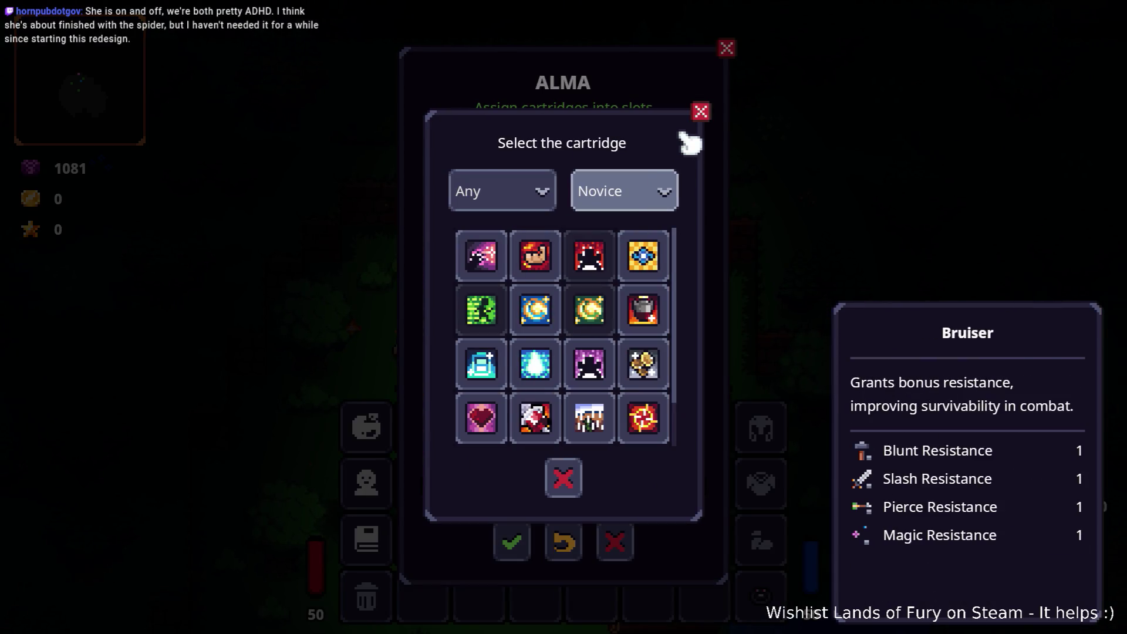
click(701, 115)
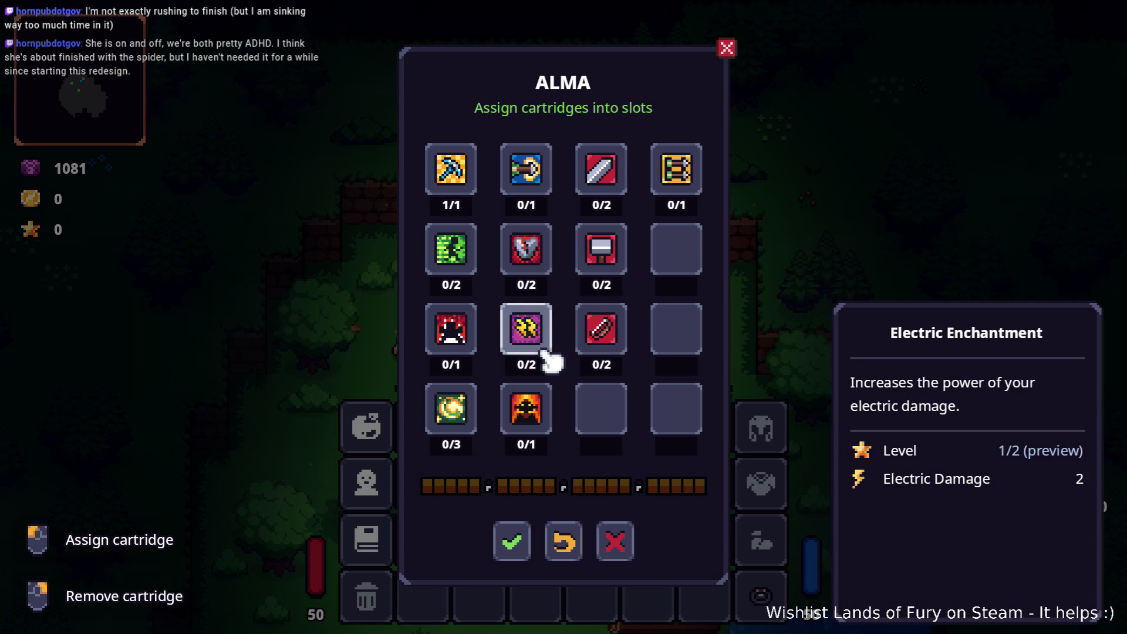
Inspect the empty fourth-row slot, close the inventory, and enter the purple portal.
click(612, 421)
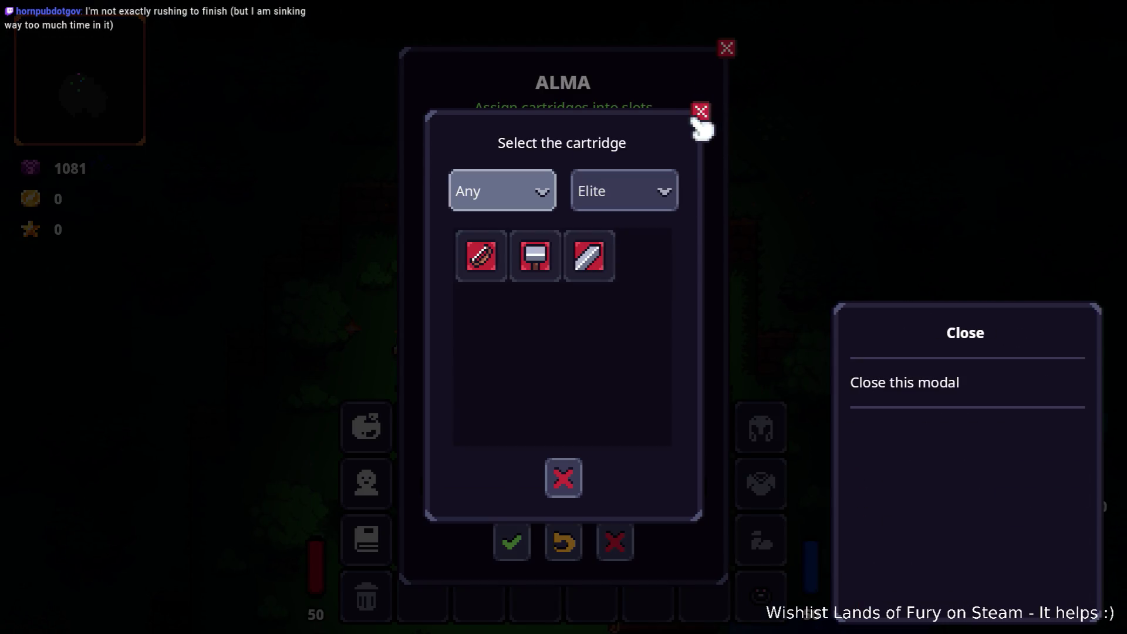
click(702, 112)
click(727, 48)
key(Escape)
key(w)
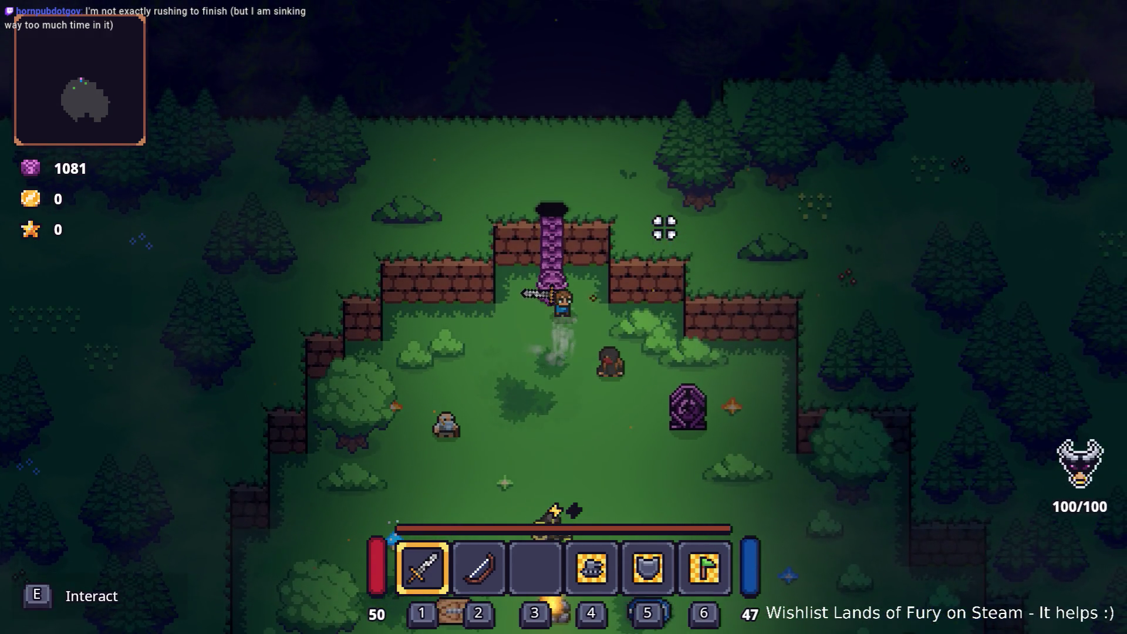
key(e)
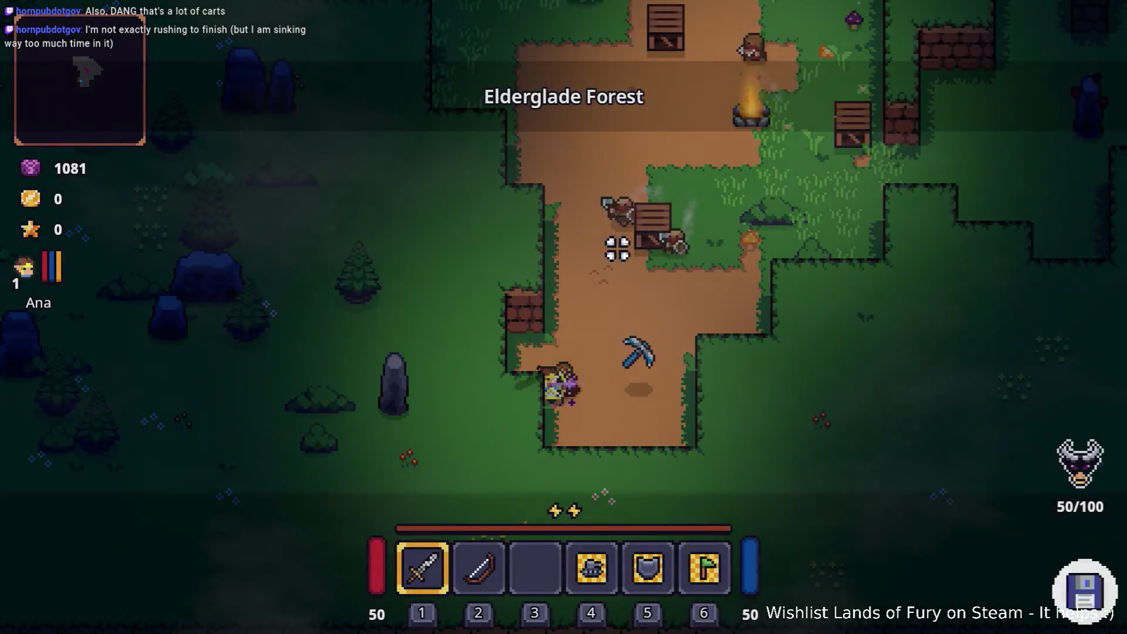
Smash the nearby cart for gold, then strike the enemy to the west with the sword.
key(w)
click(635, 245)
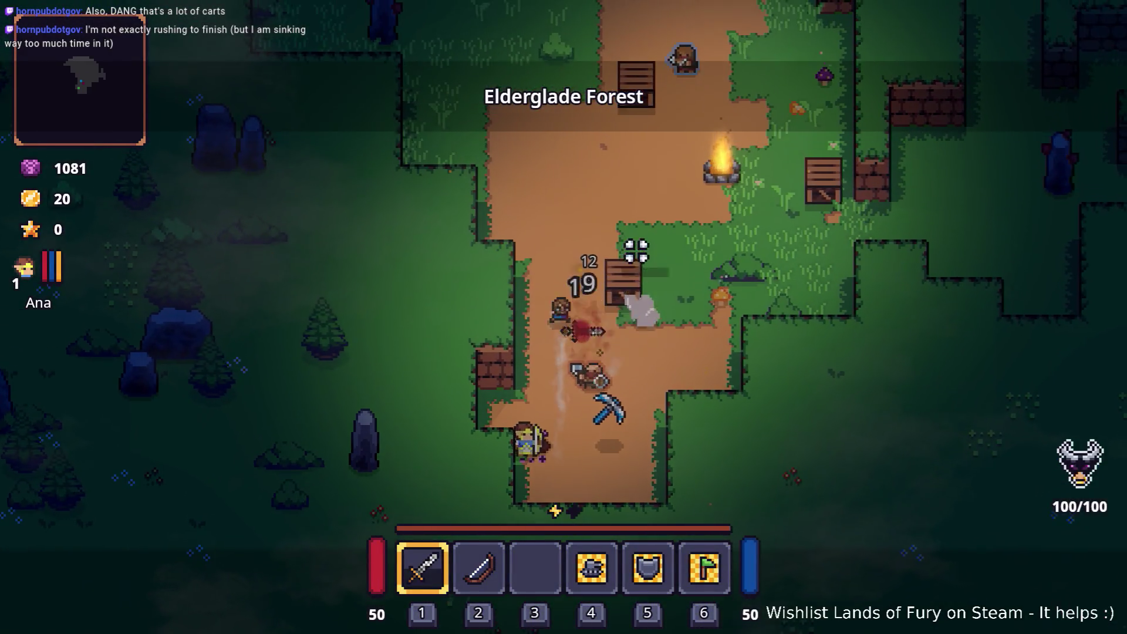
click(671, 270)
click(659, 261)
key(d)
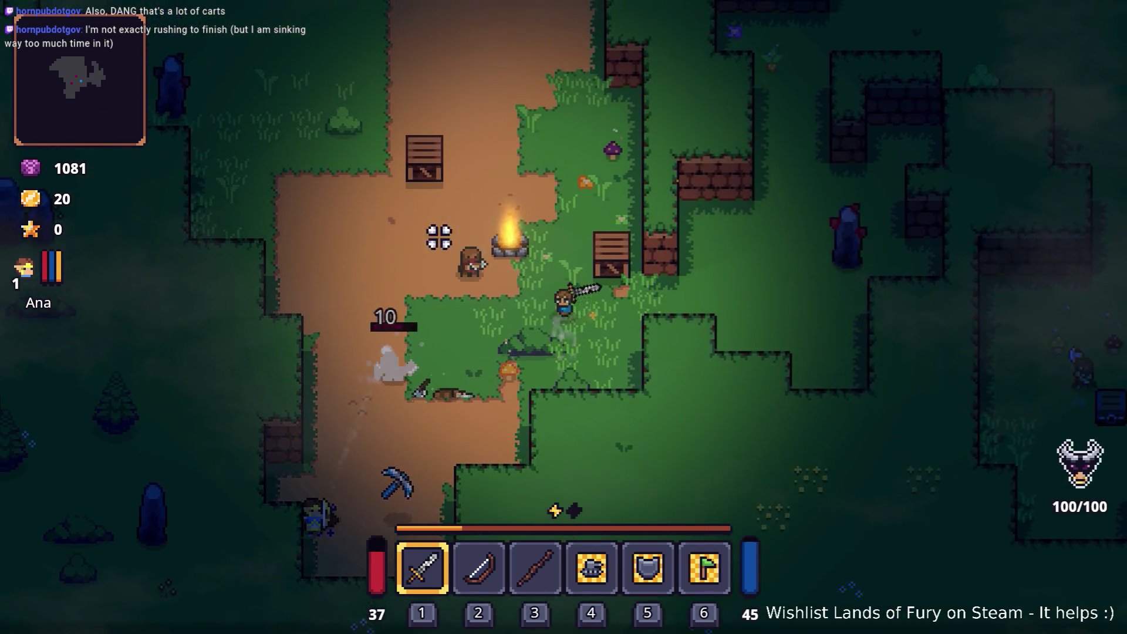
key(a)
click(410, 244)
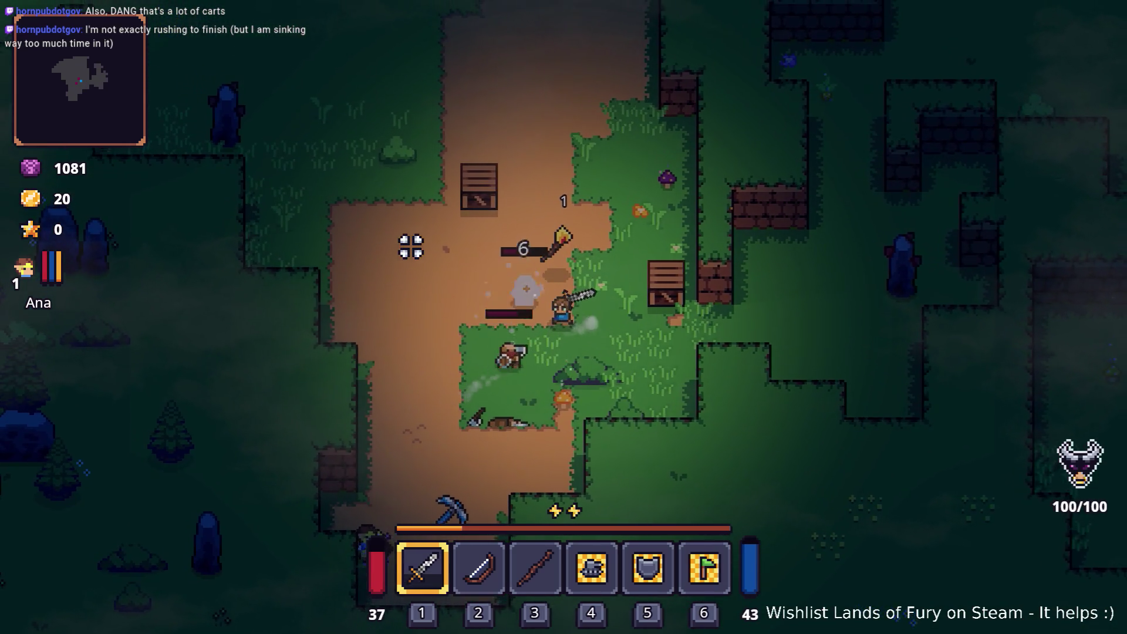
click(403, 312)
Pick up the TEK-PICK, place it in hotbar slot 2 and equip it.
key(w)
key(a)
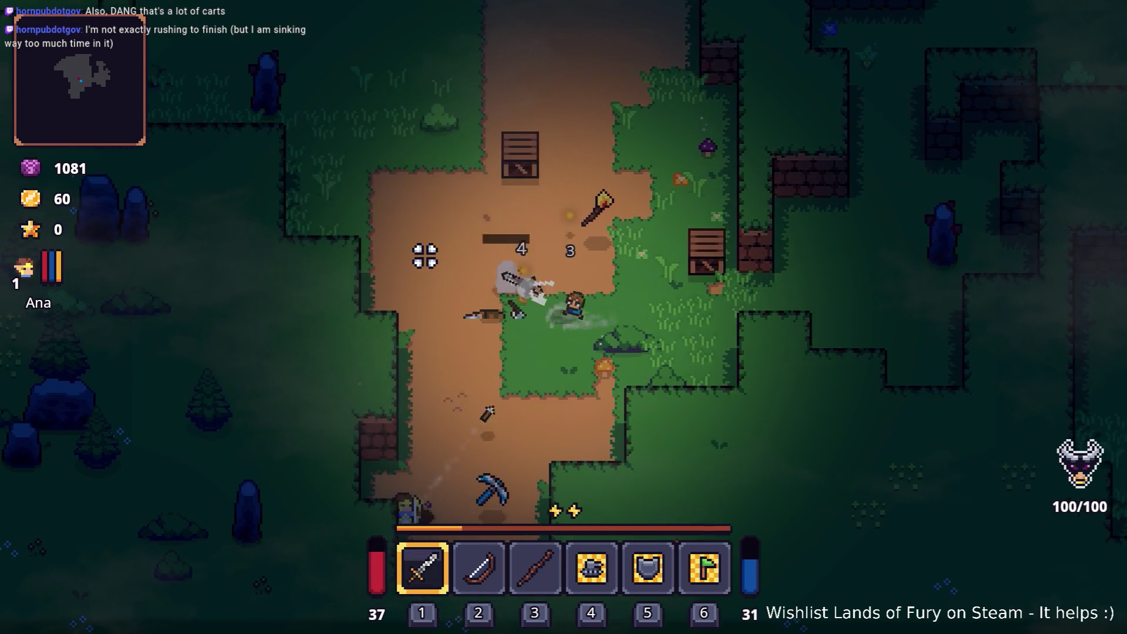
key(s)
key(s)
key(d)
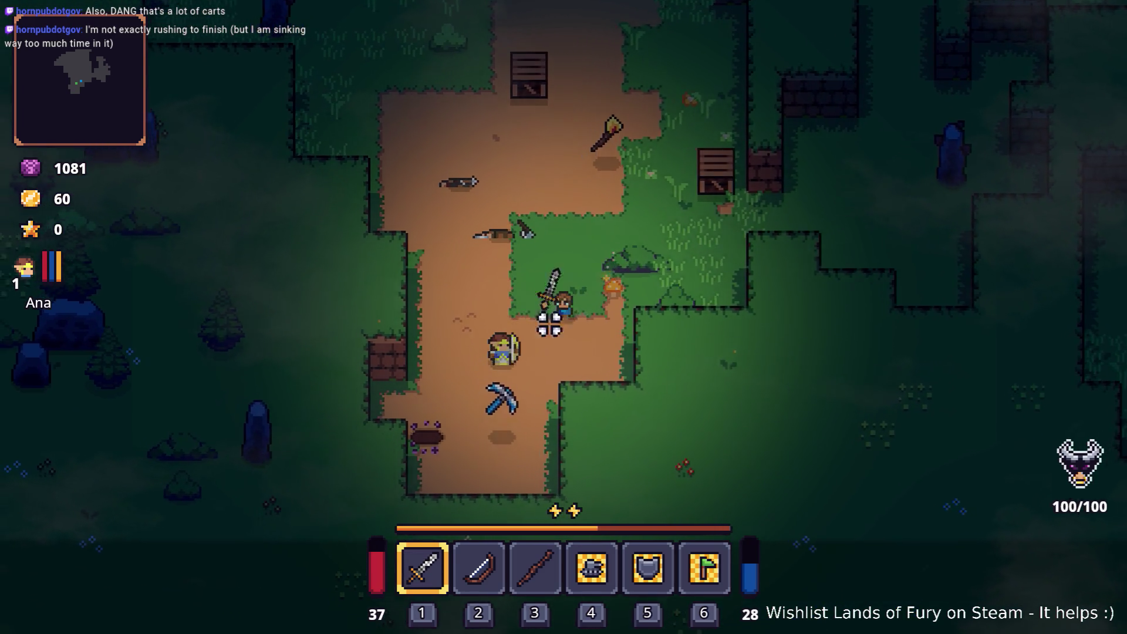
key(s)
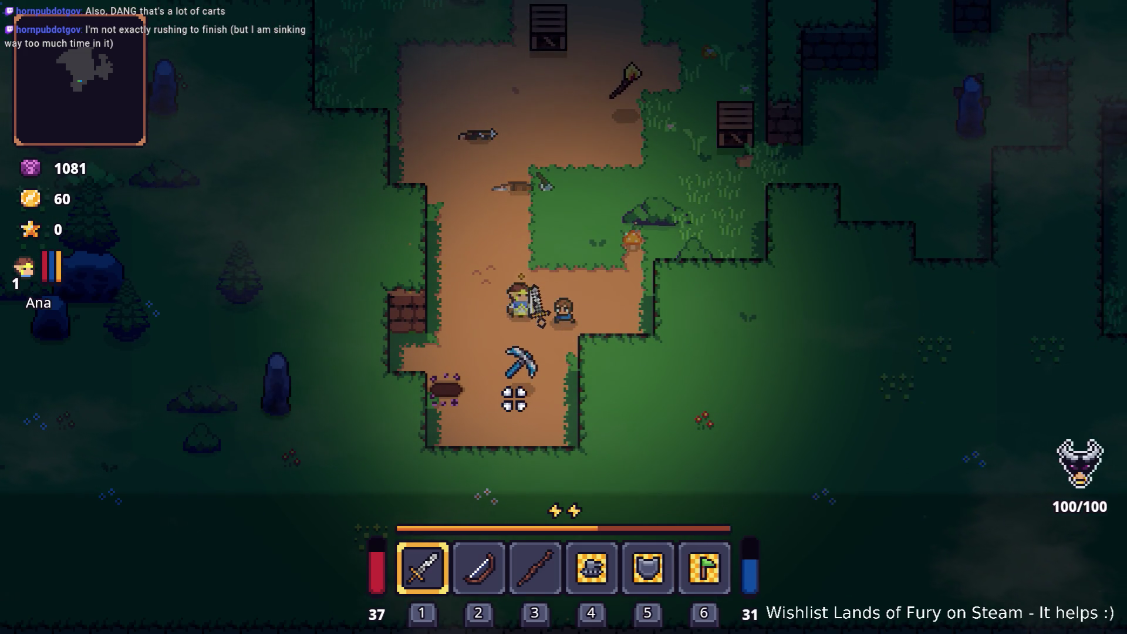
key(s)
key(a)
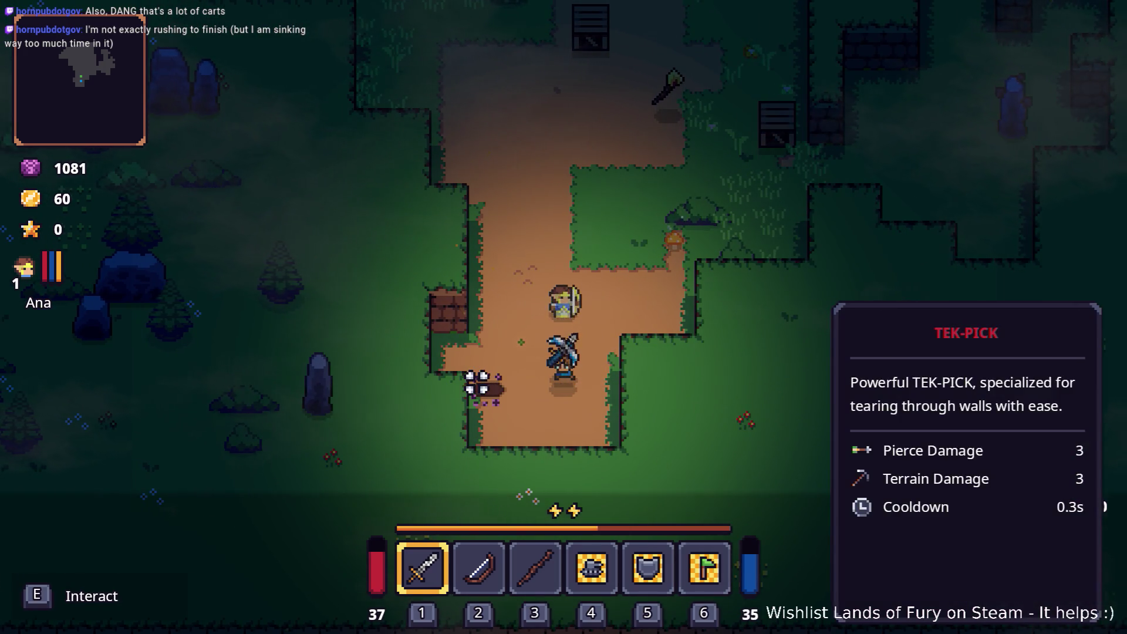
key(e)
key(i)
drag(452, 470, 498, 429)
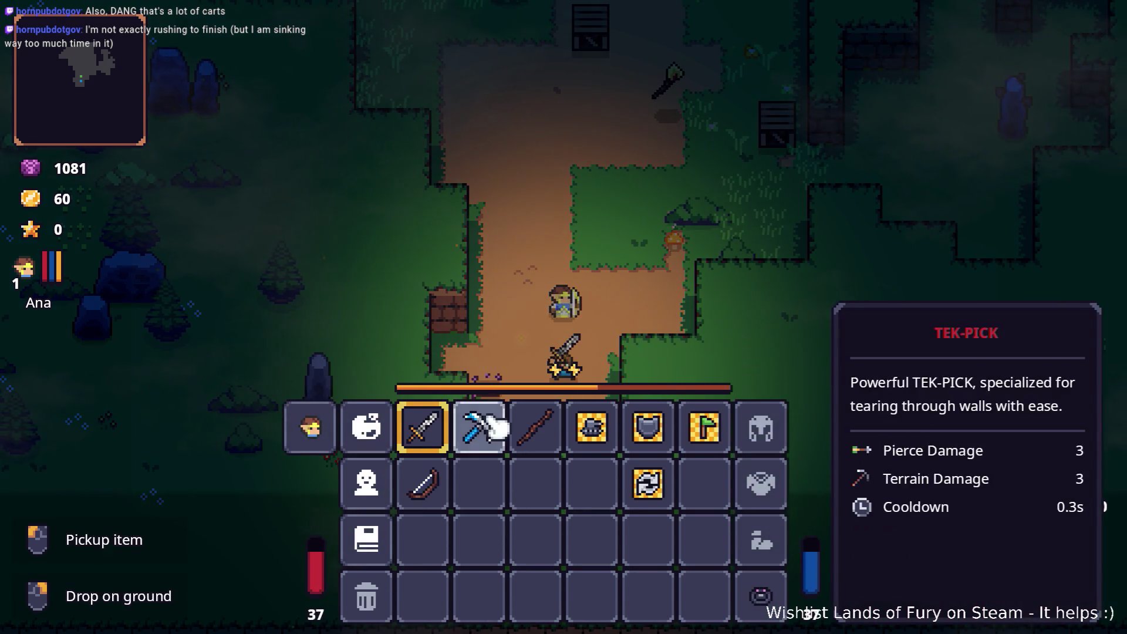
key(i)
key(2)
Mine the brick block and the rocks along the western wall with the pickaxe.
key(w)
click(493, 386)
key(w)
key(a)
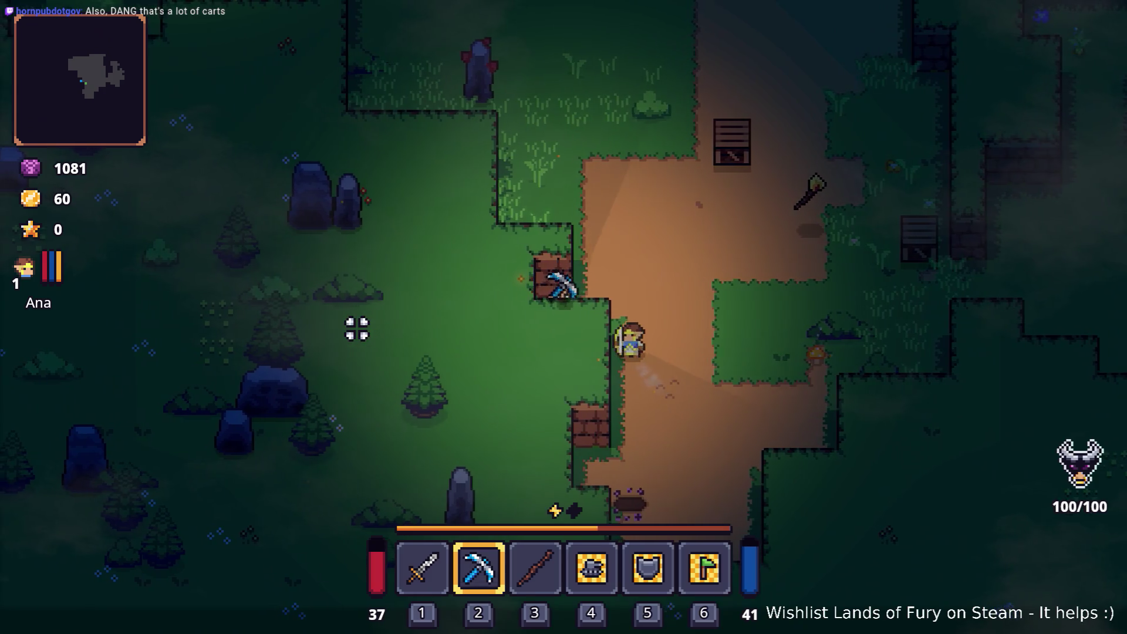
key(a)
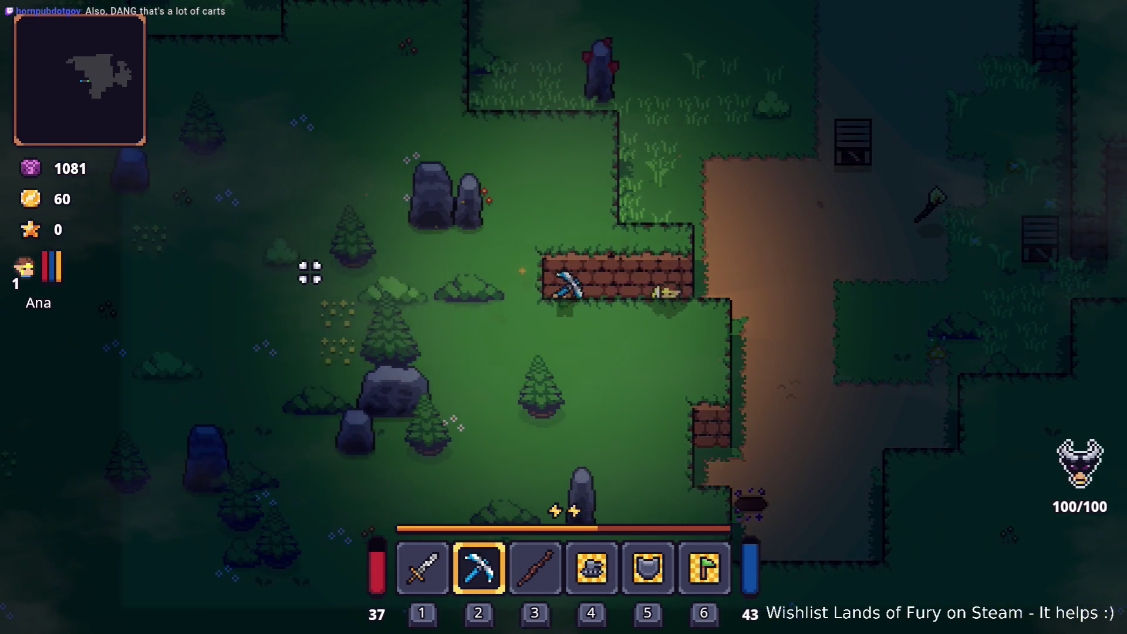
key(w)
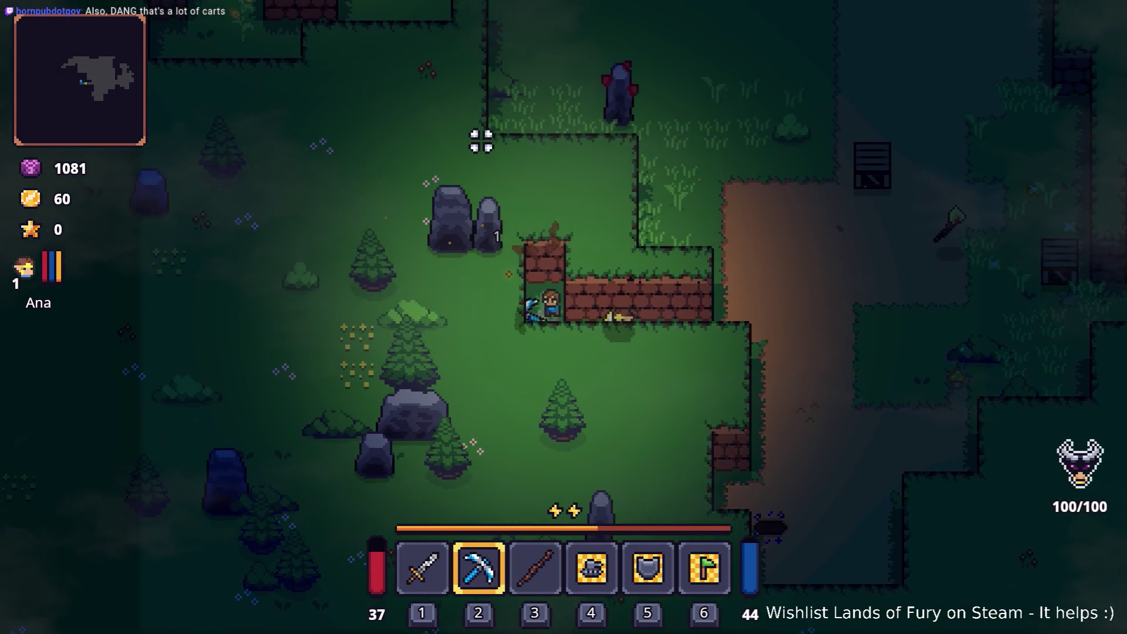
click(259, 254)
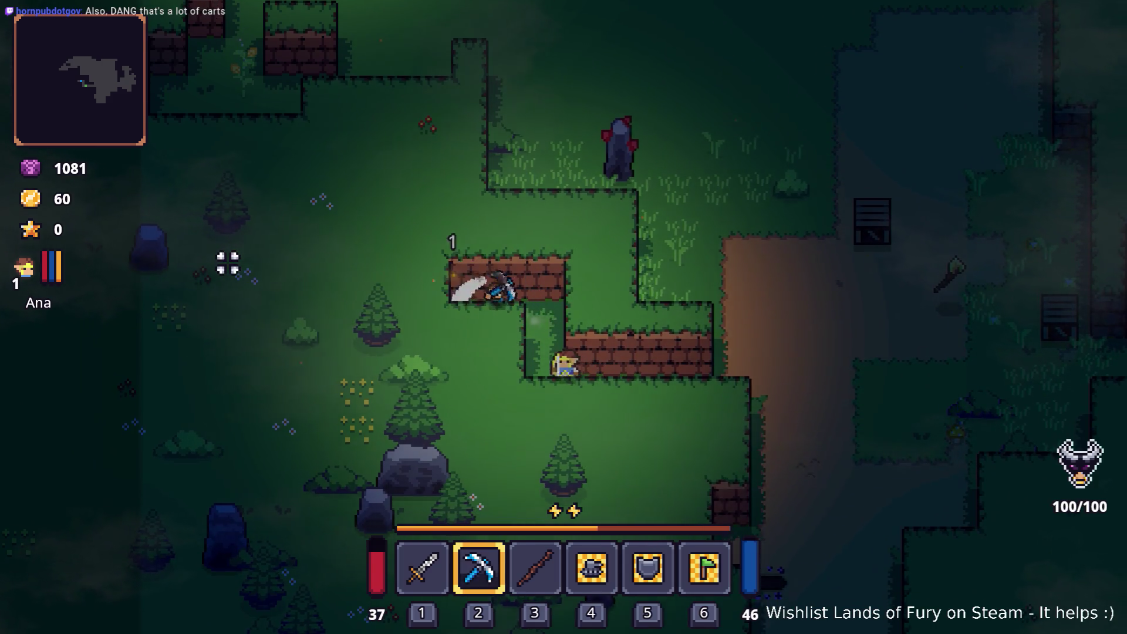
click(229, 230)
click(312, 149)
Walk north along the wall and mine the wall block ahead.
key(w)
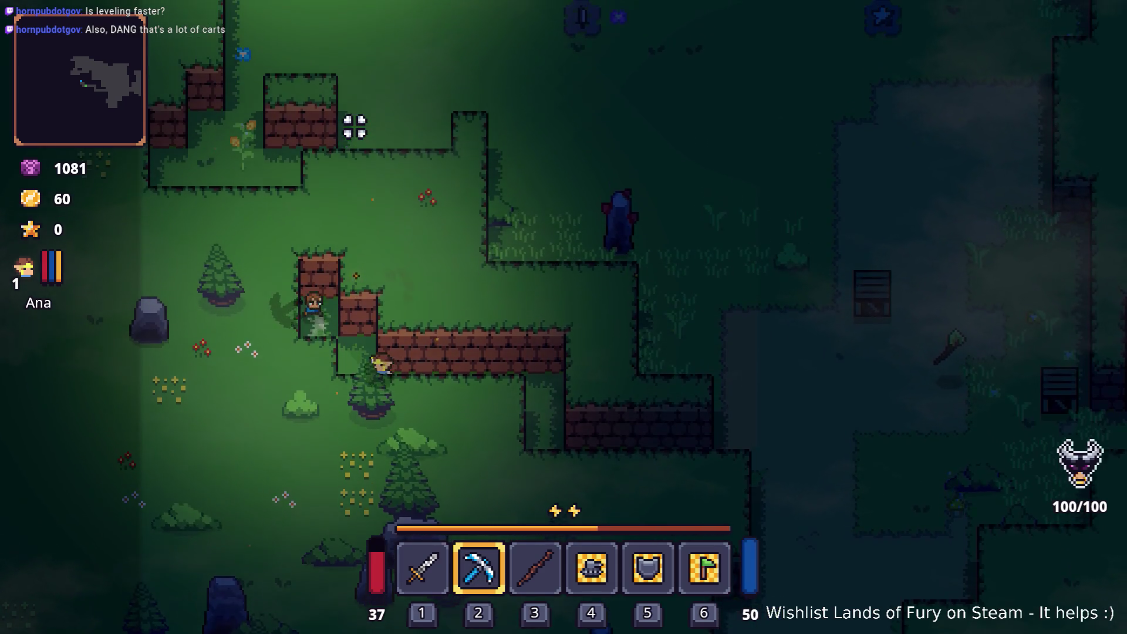
key(w)
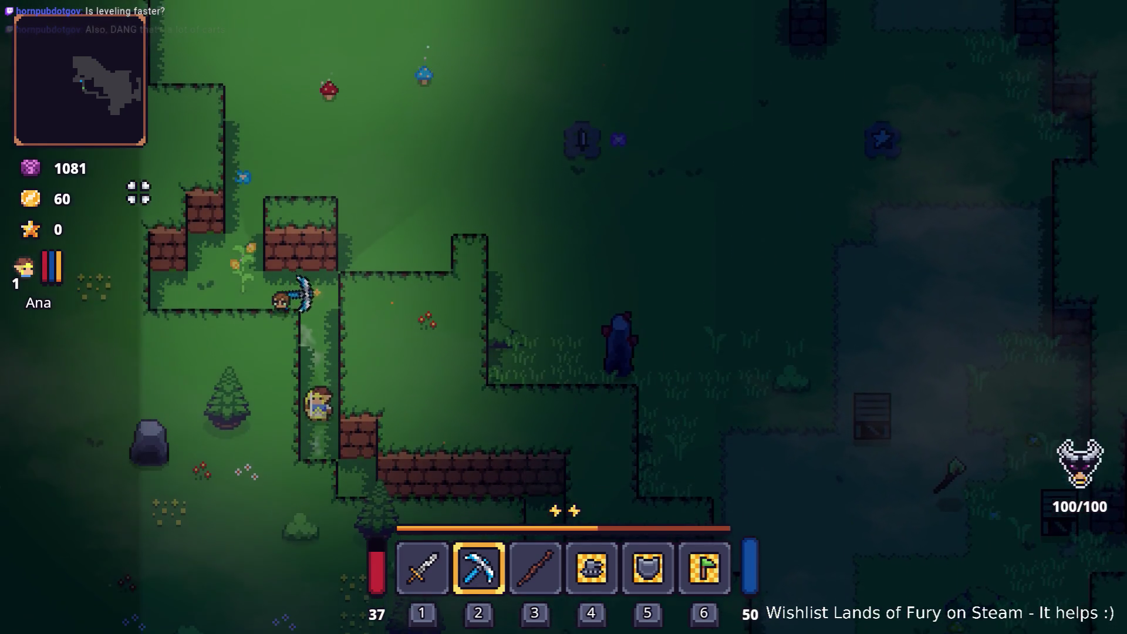
key(w)
key(d)
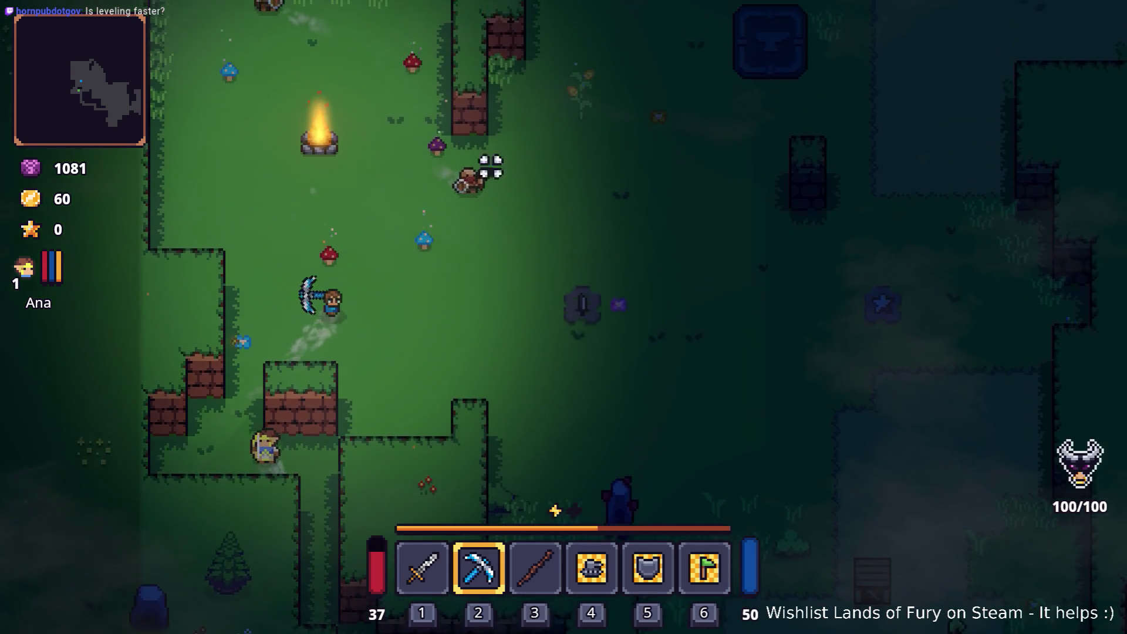
key(w)
key(d)
click(516, 147)
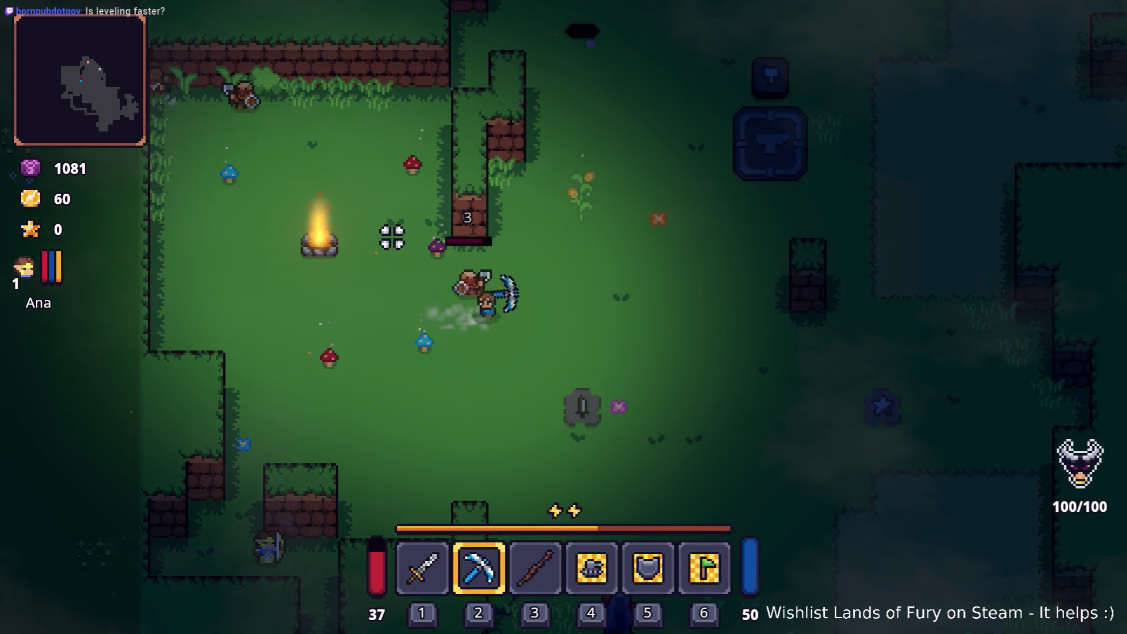
Switch to the sword and kill the nearby enemy.
key(d)
key(1)
key(s)
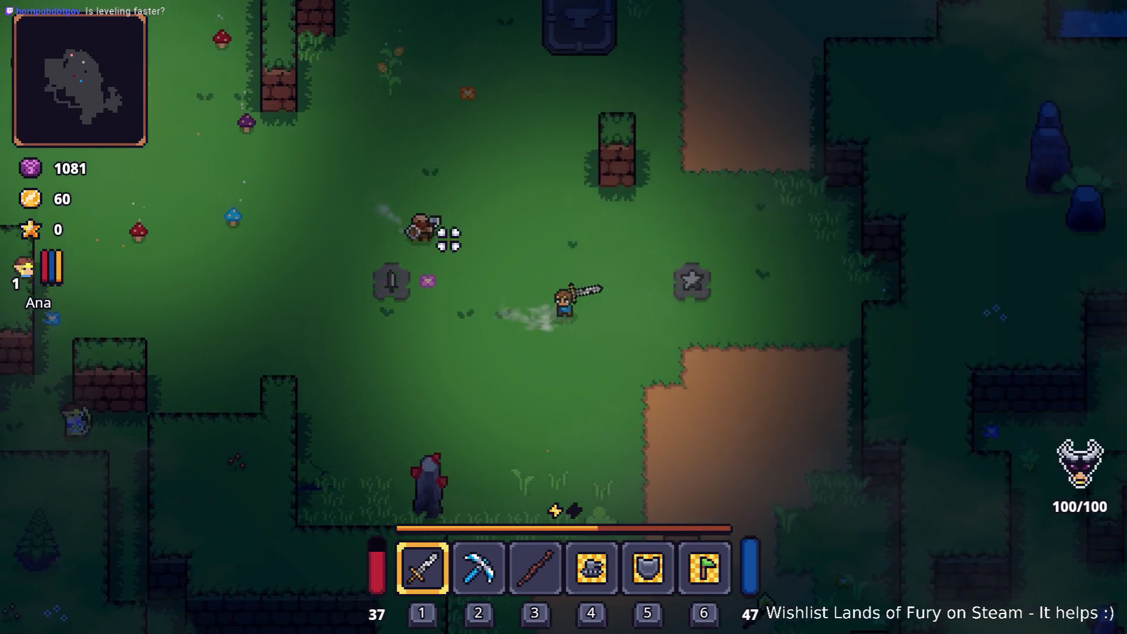
key(i)
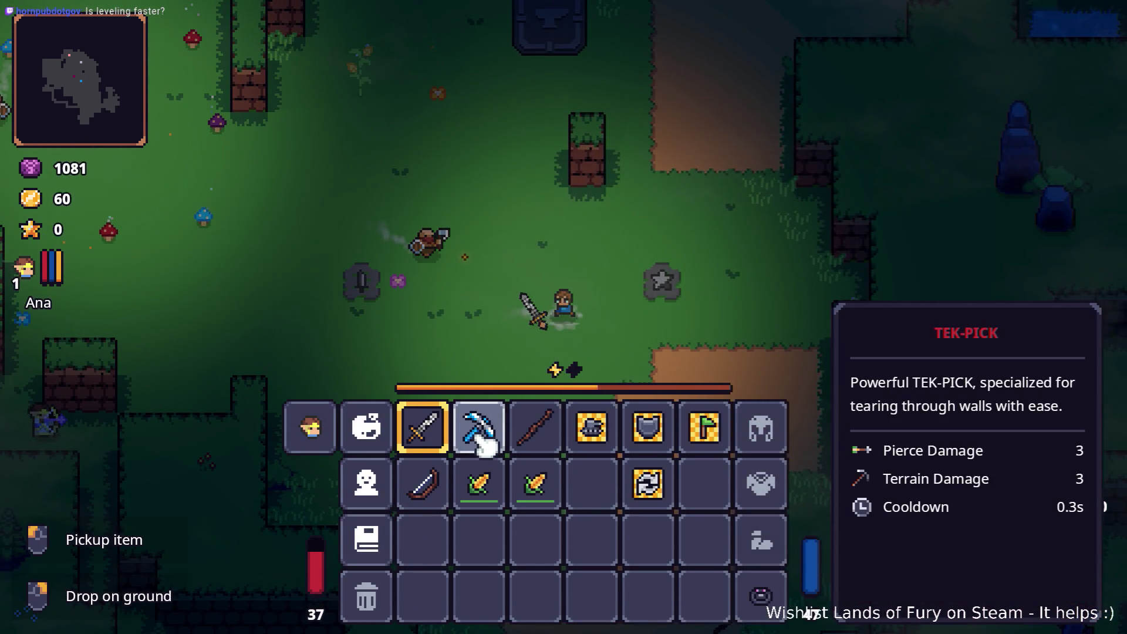
key(i)
key(a)
click(415, 234)
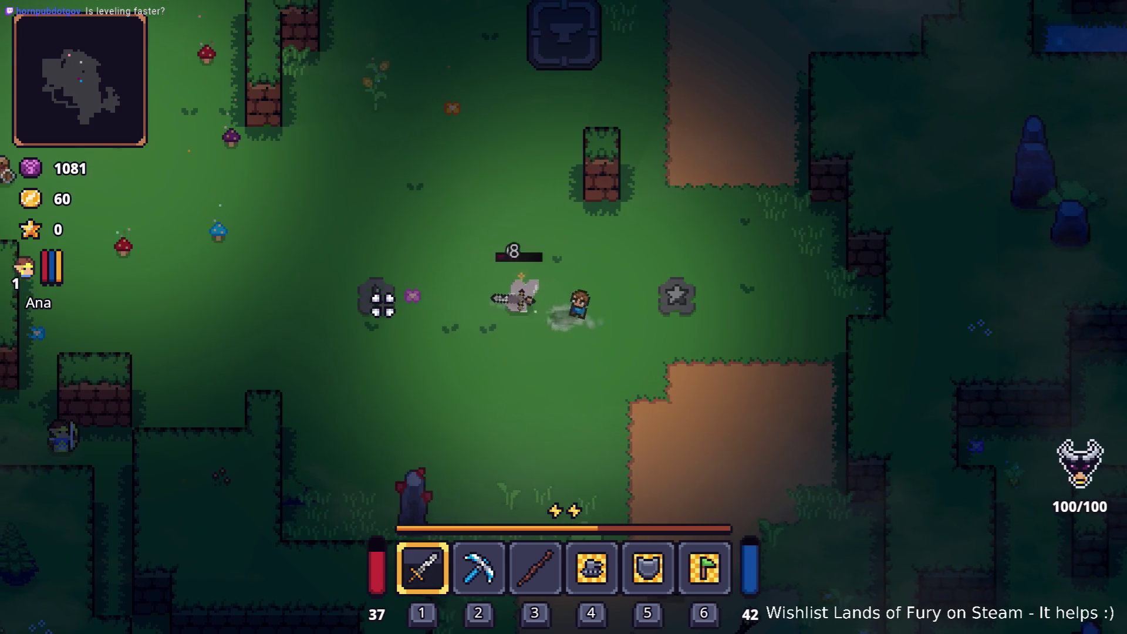
key(a)
click(379, 301)
click(448, 297)
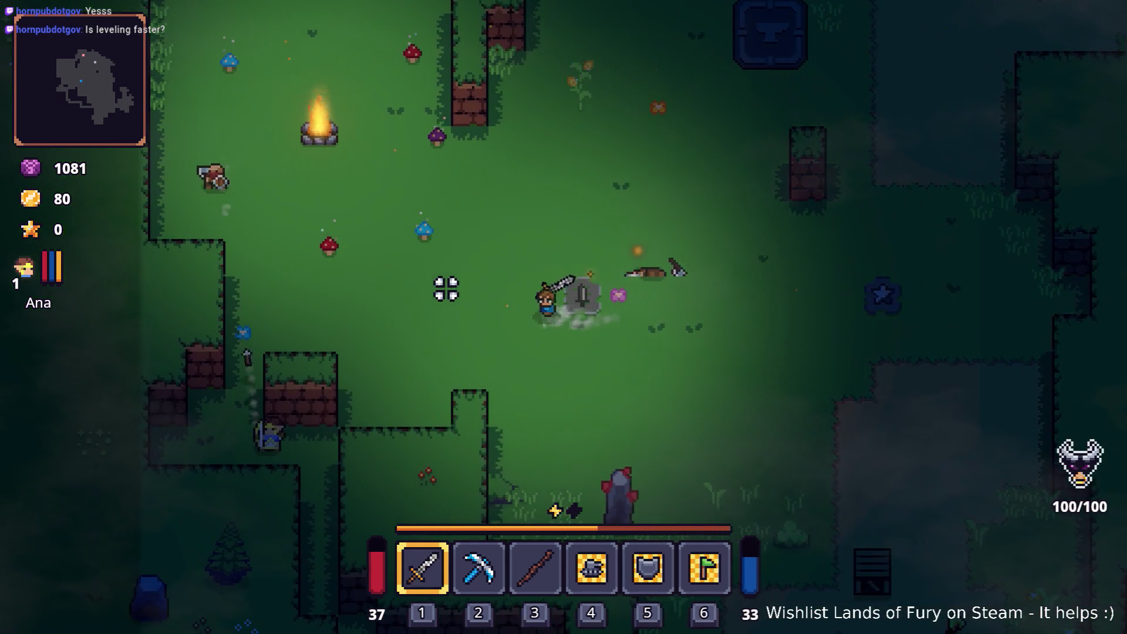
Fight the next enemy with pickaxe and sword until it dies.
key(a)
key(2)
key(w)
click(251, 274)
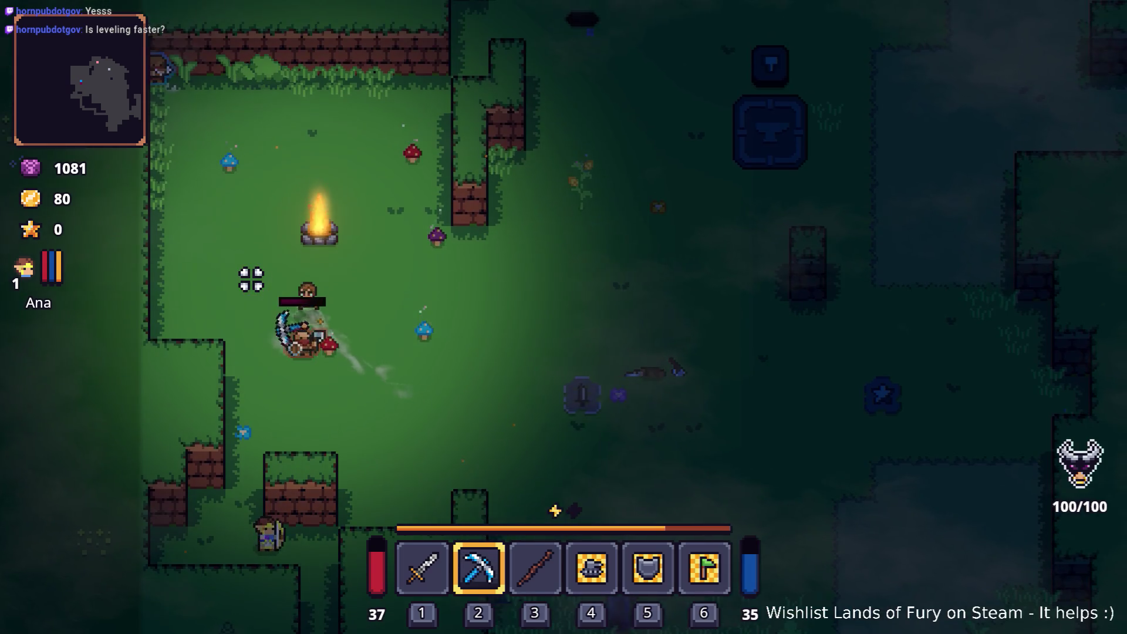
key(1)
click(261, 315)
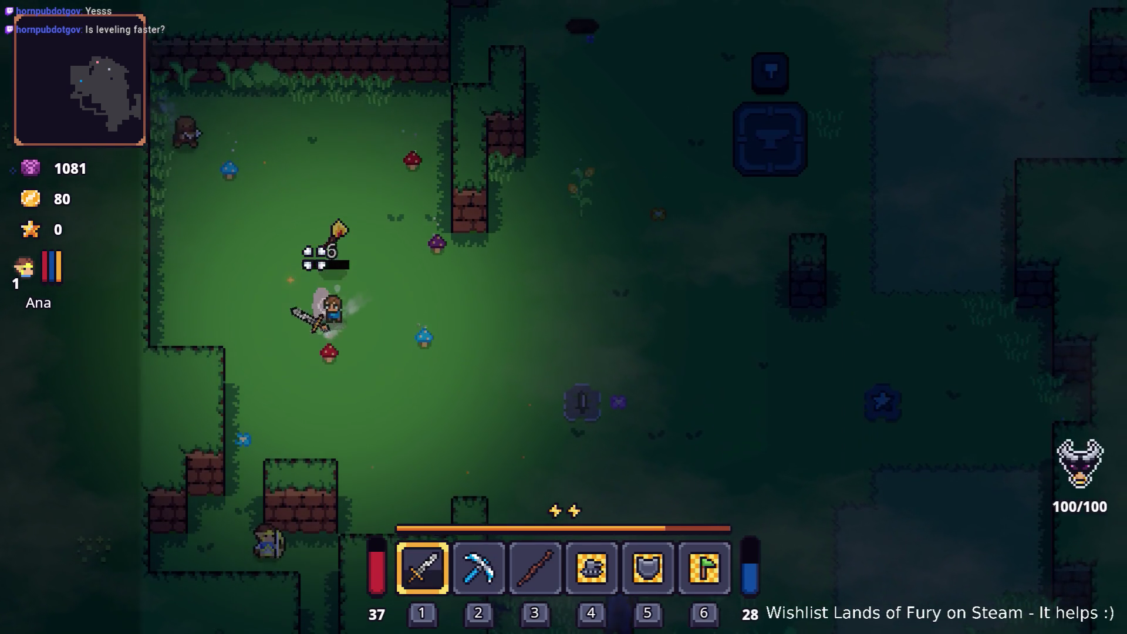
key(w)
key(a)
click(340, 209)
click(335, 194)
click(229, 183)
click(317, 233)
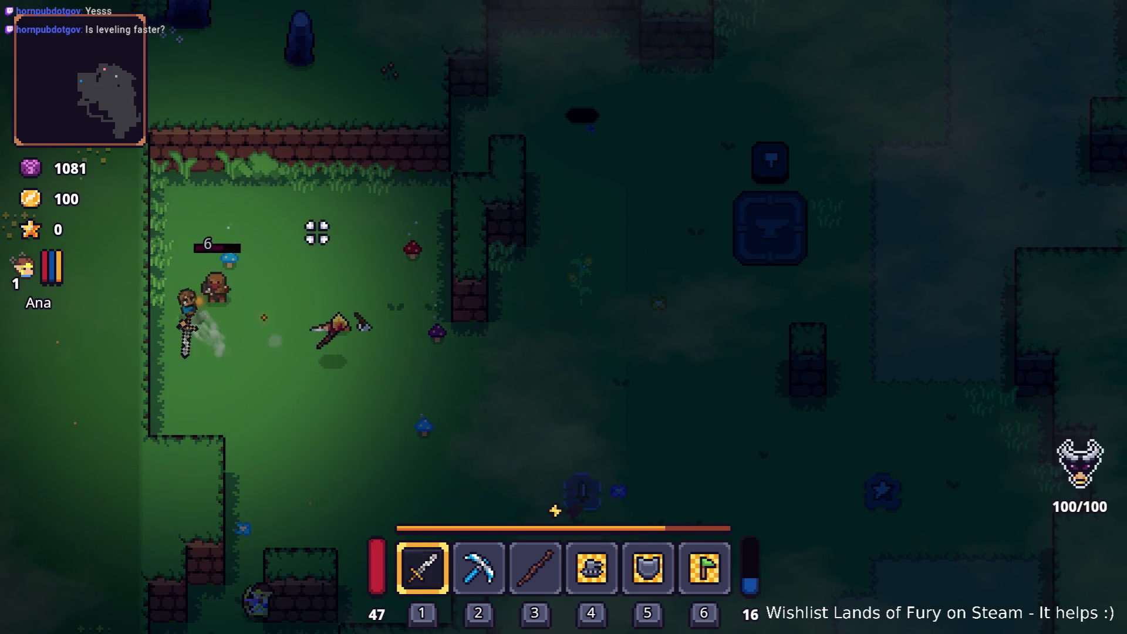
click(260, 335)
Bring up the character's skill tree from the inventory.
key(d)
key(s)
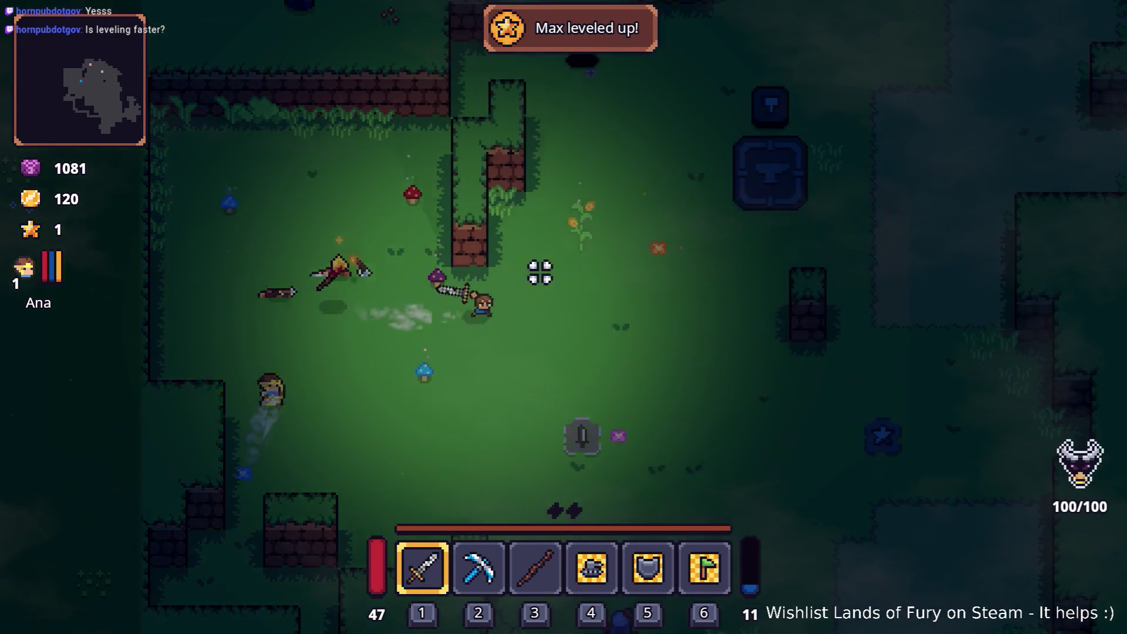
key(i)
click(366, 427)
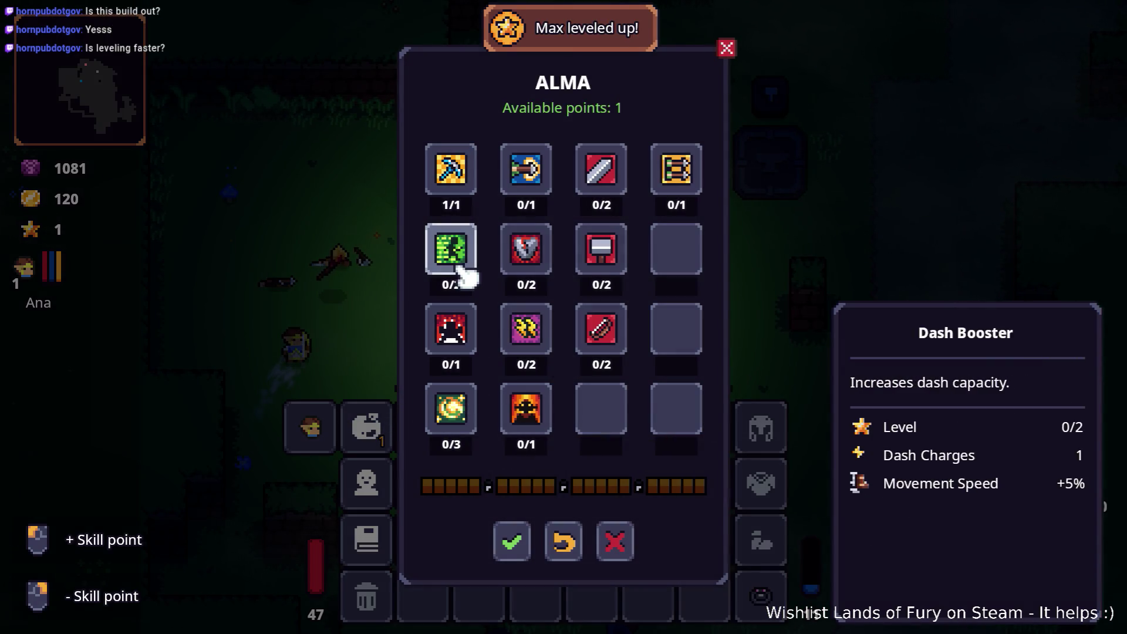
Try to spend a skill point on Explosive Tracer.
click(524, 192)
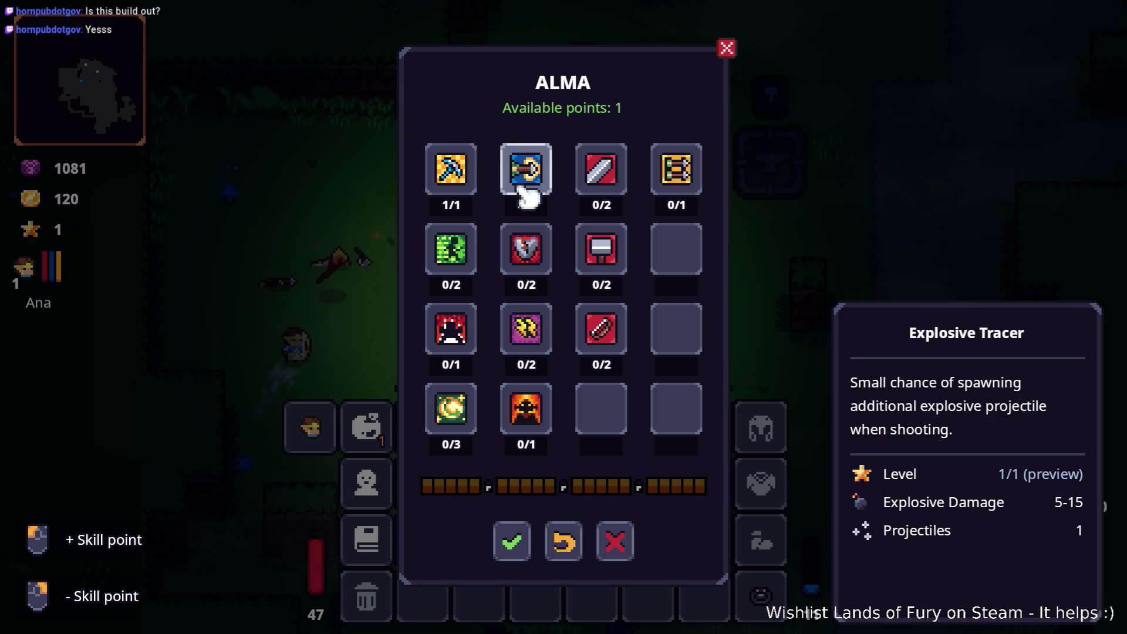
click(533, 186)
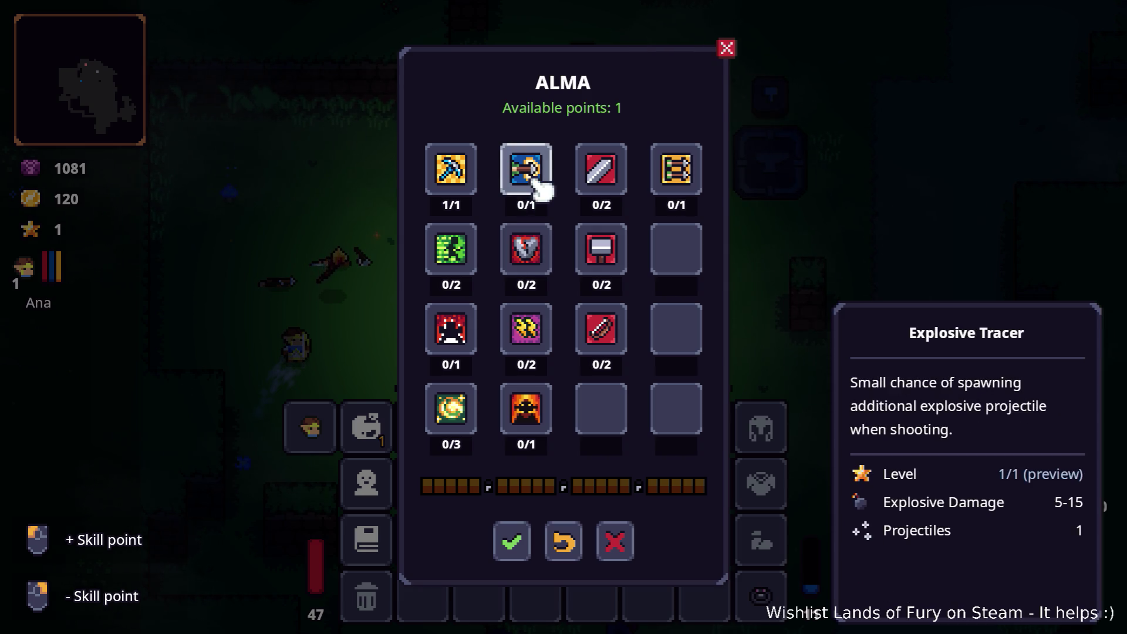
Run Player.AddLevels(6) in the developer console to grant six levels.
key(Escape)
key(Escape)
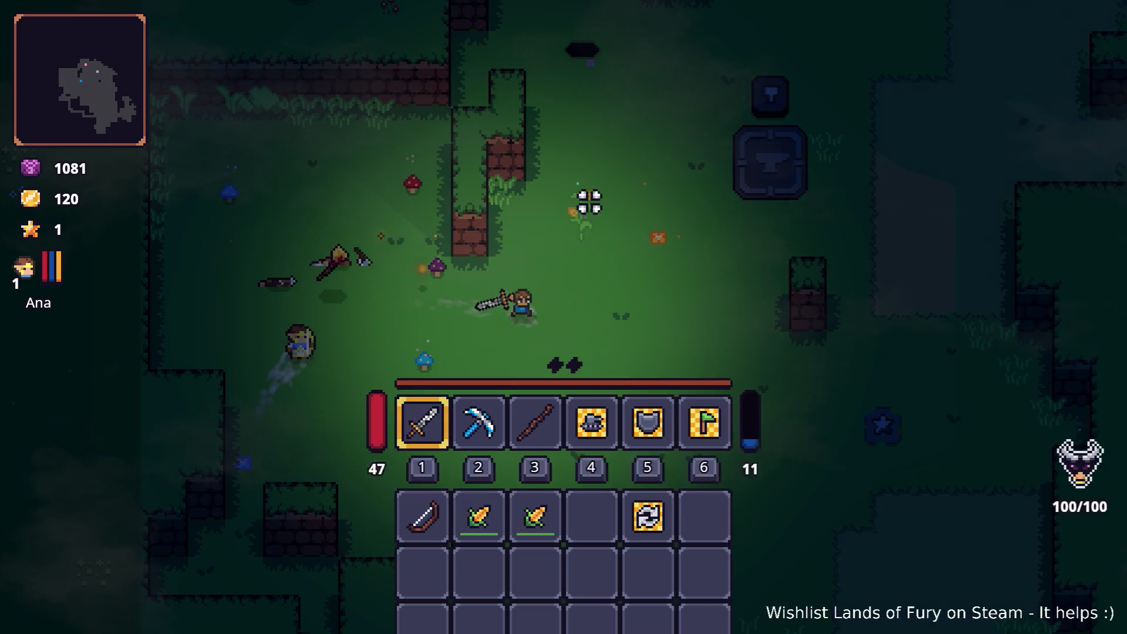
key(grave)
text(Player)
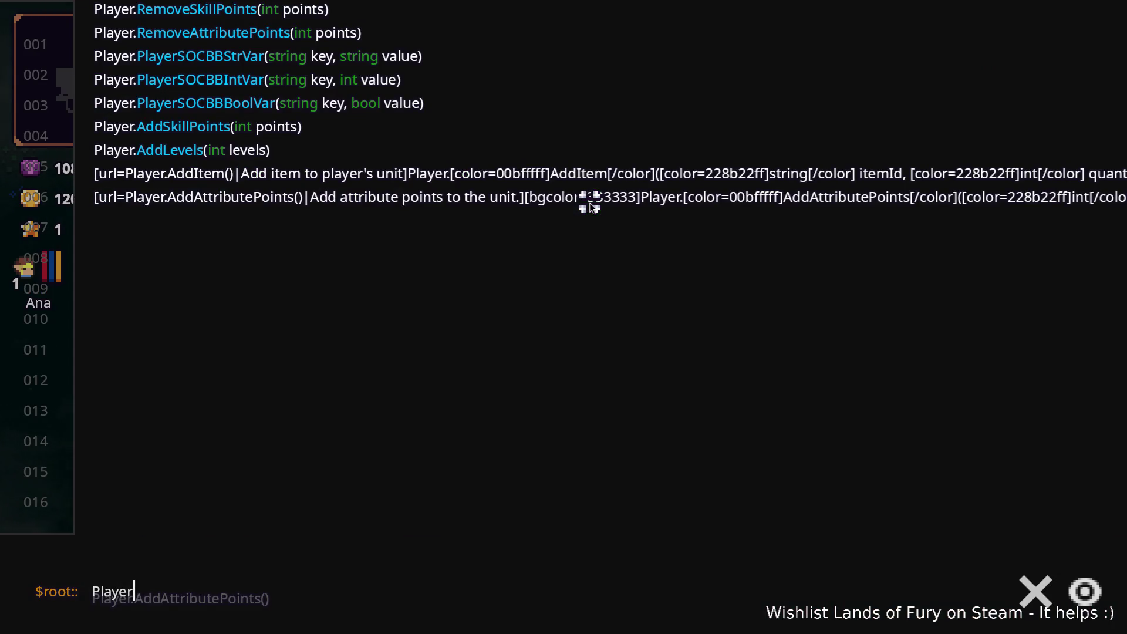
text(.AddItem()
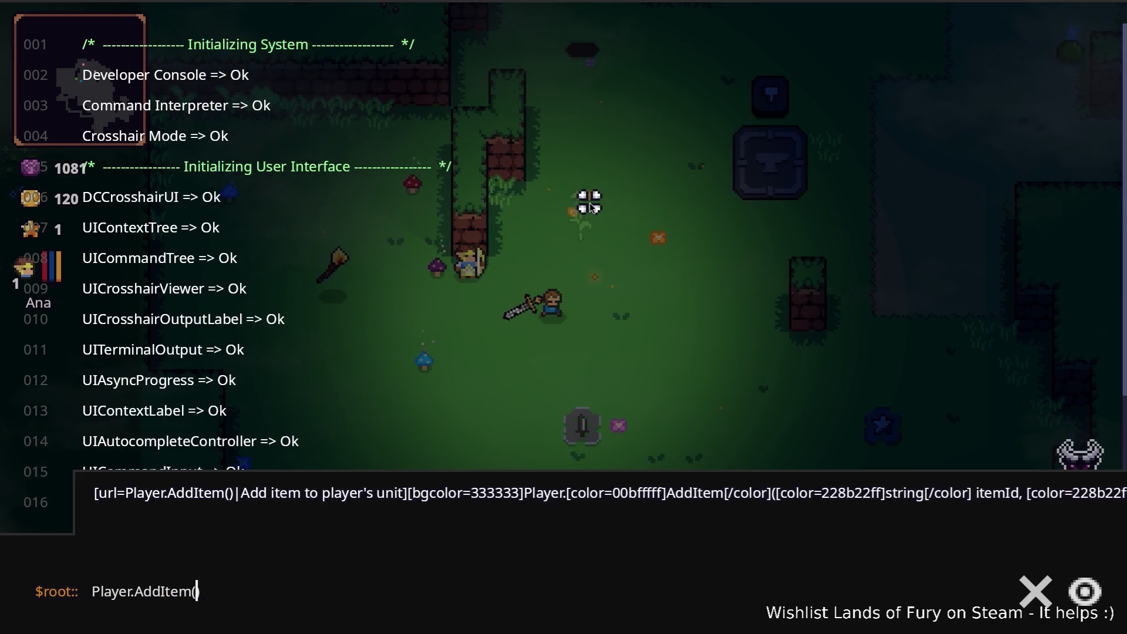
text())
key(Delete)
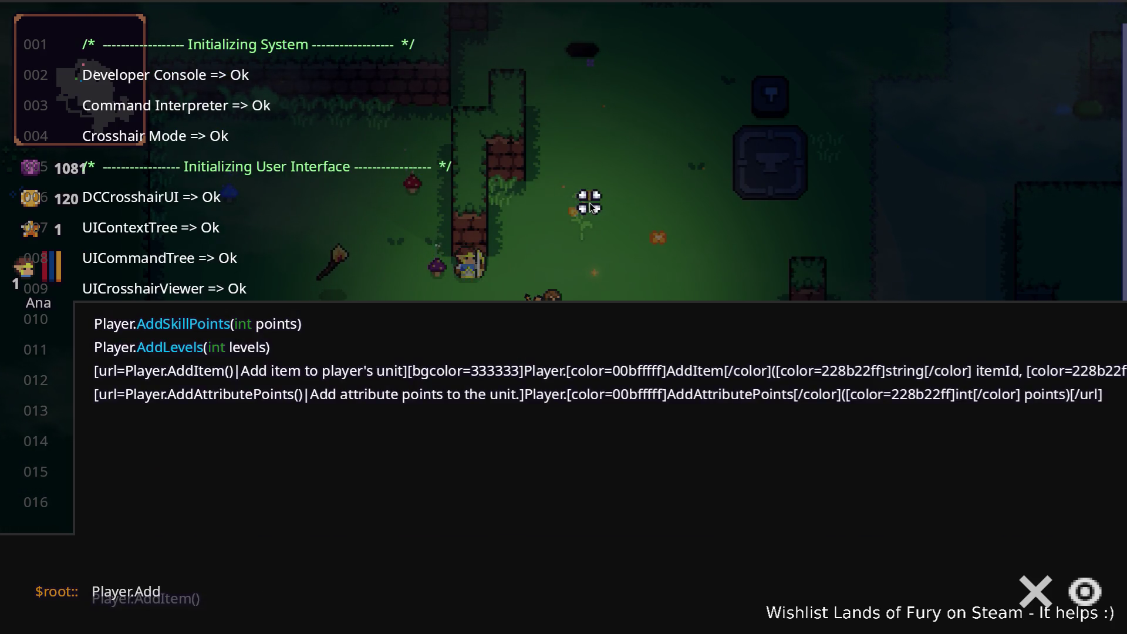
text(Levels(3)
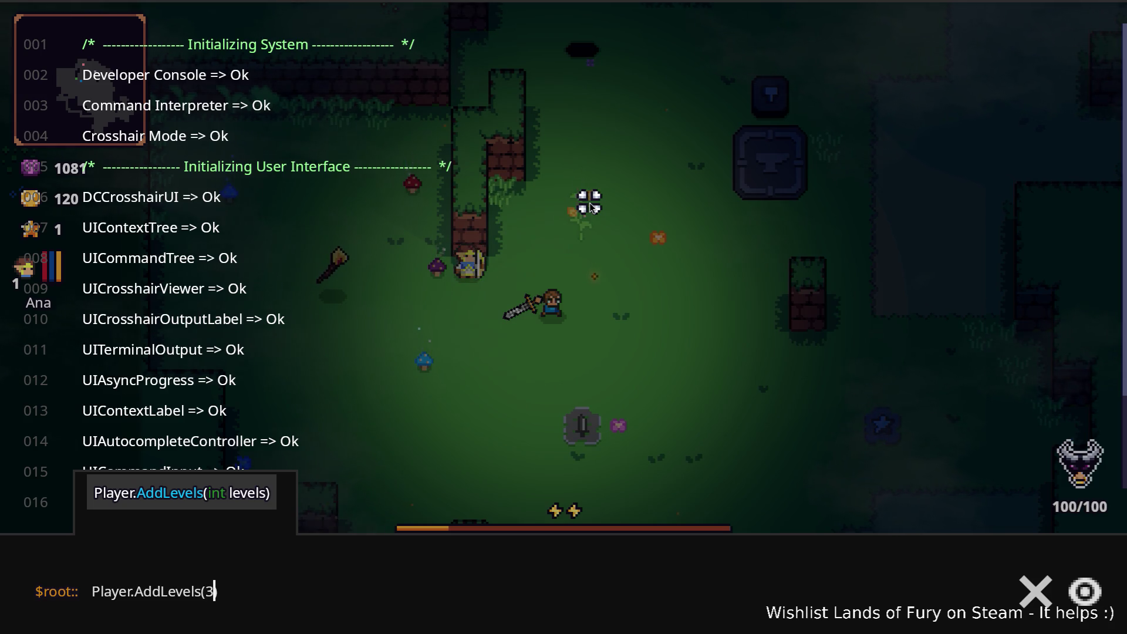
text(6)
key(Return)
key(grave)
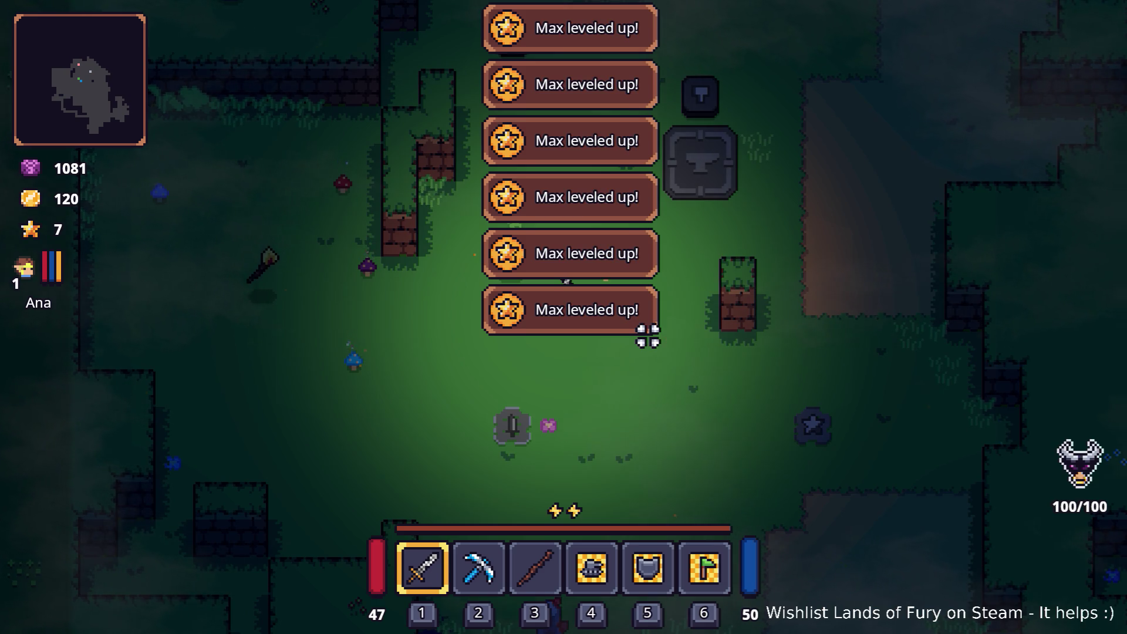
Spend skill points on Dash Booster and Explosive Tracer in Alma's skill tree.
key(i)
click(367, 427)
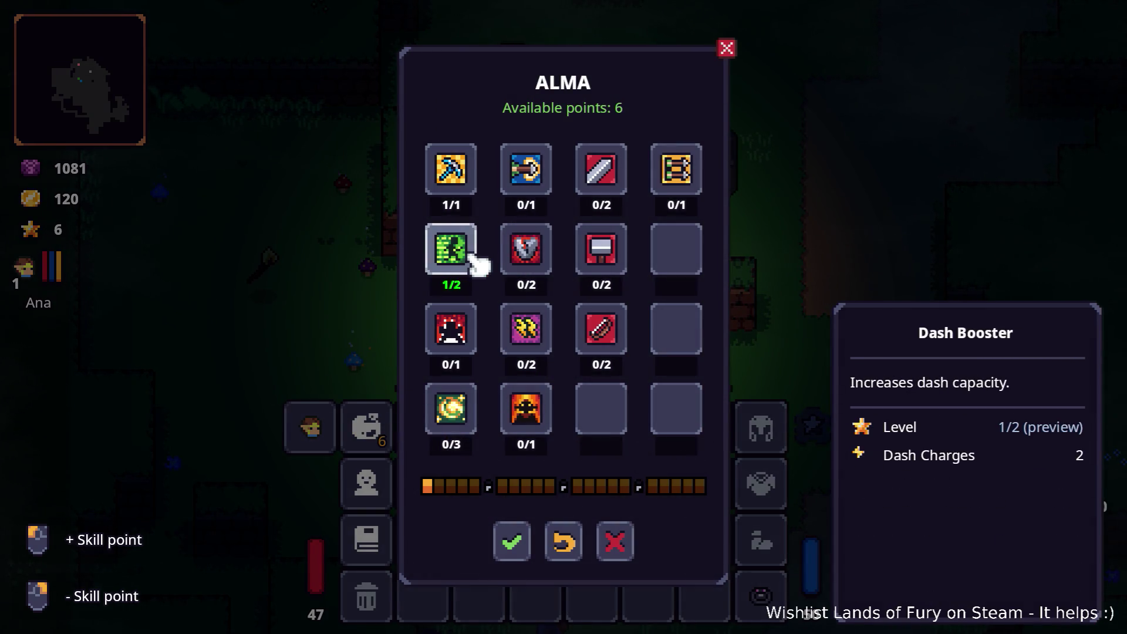
click(463, 421)
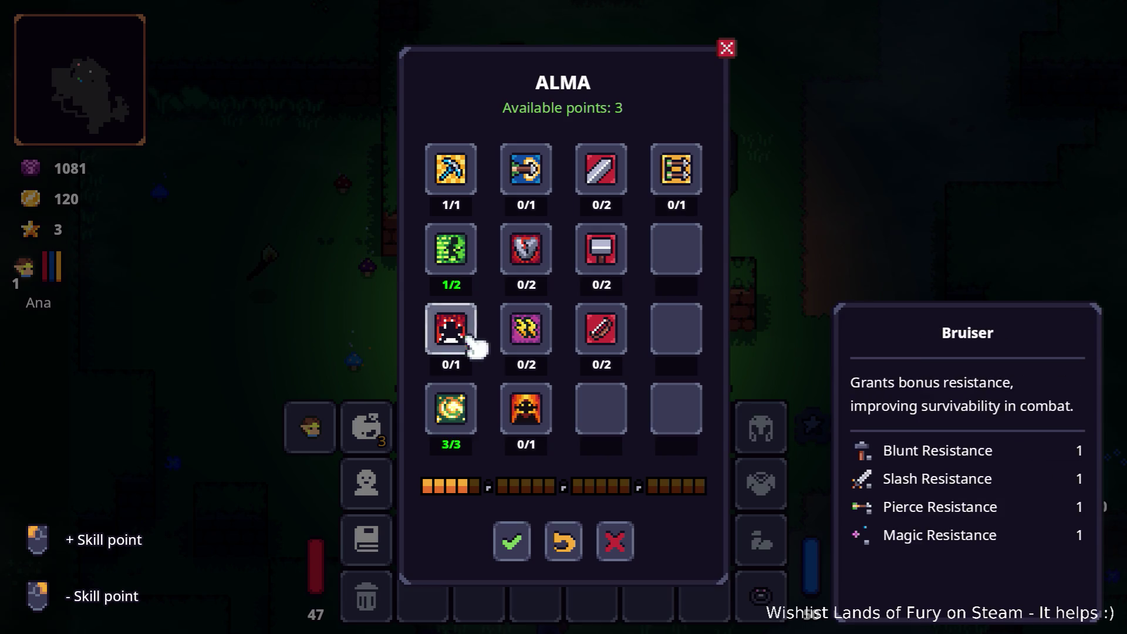
click(535, 154)
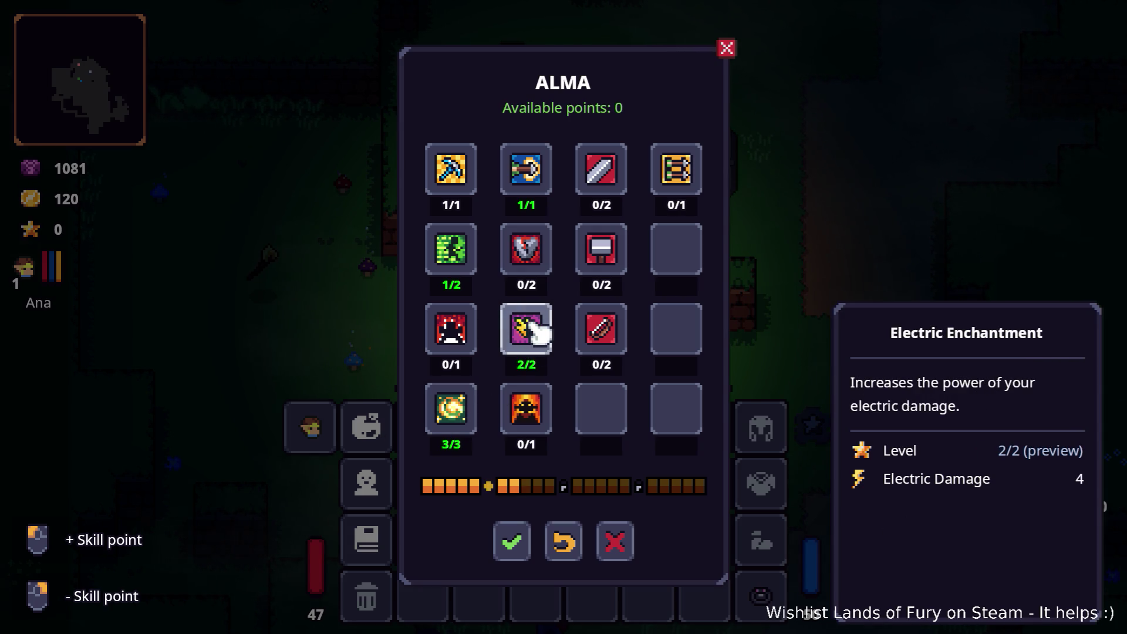
key(Escape)
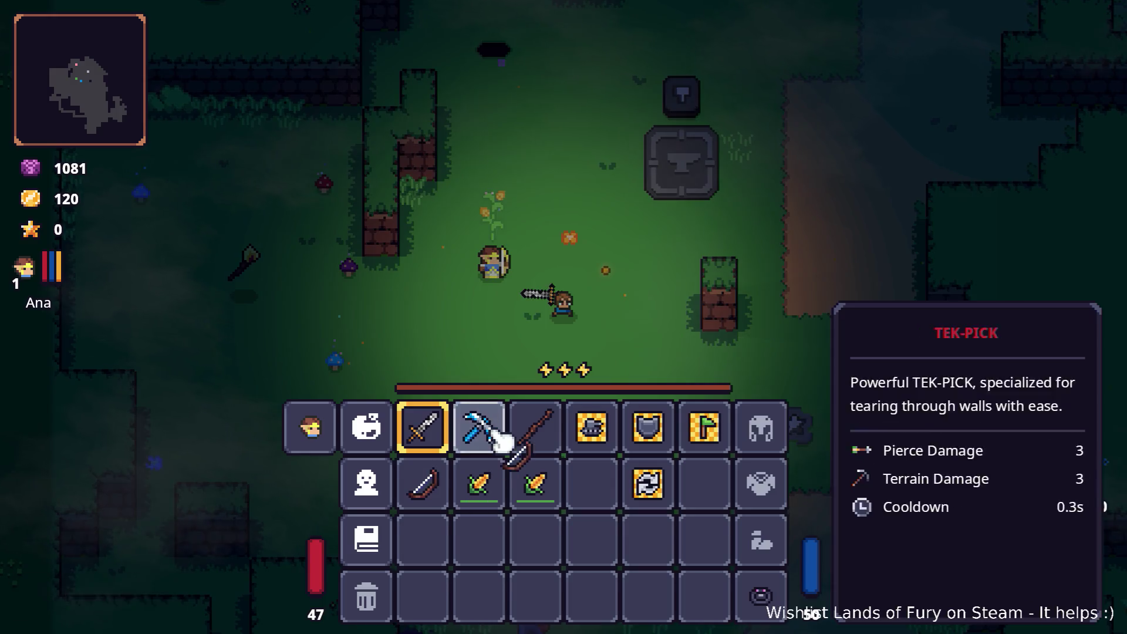
Fire arrows at enemies to the upper right to test Explosive Tracer.
key(Escape)
click(761, 215)
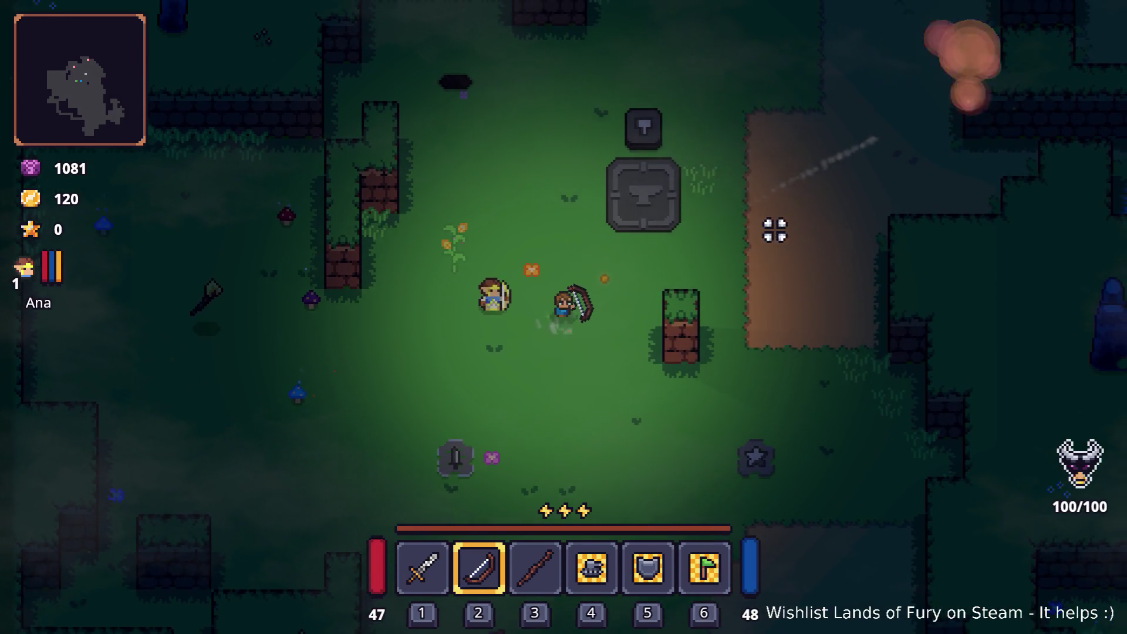
key(w)
key(d)
click(782, 200)
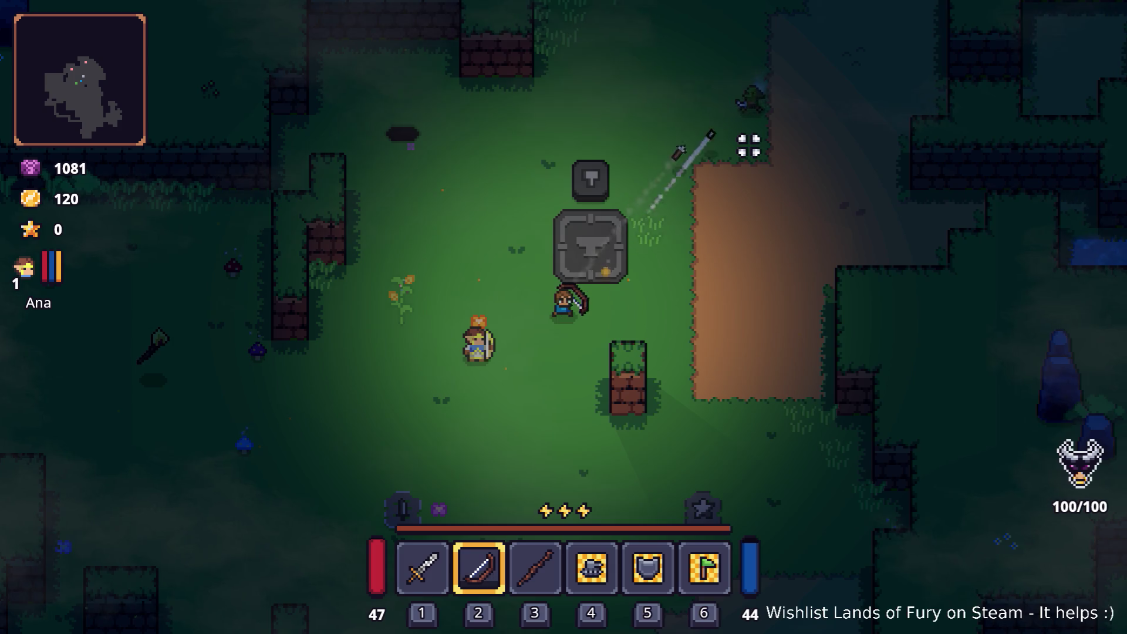
key(w)
key(d)
click(834, 152)
click(881, 226)
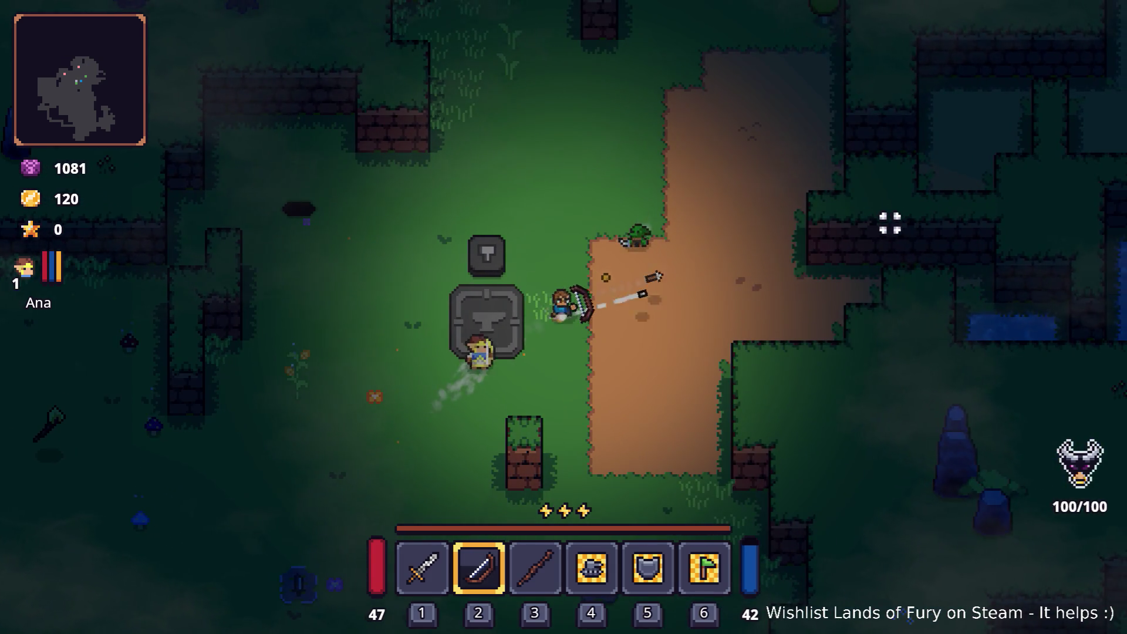
Advance across the dirt clearing, shooting the enemy for 3 damage.
key(w)
key(d)
click(863, 231)
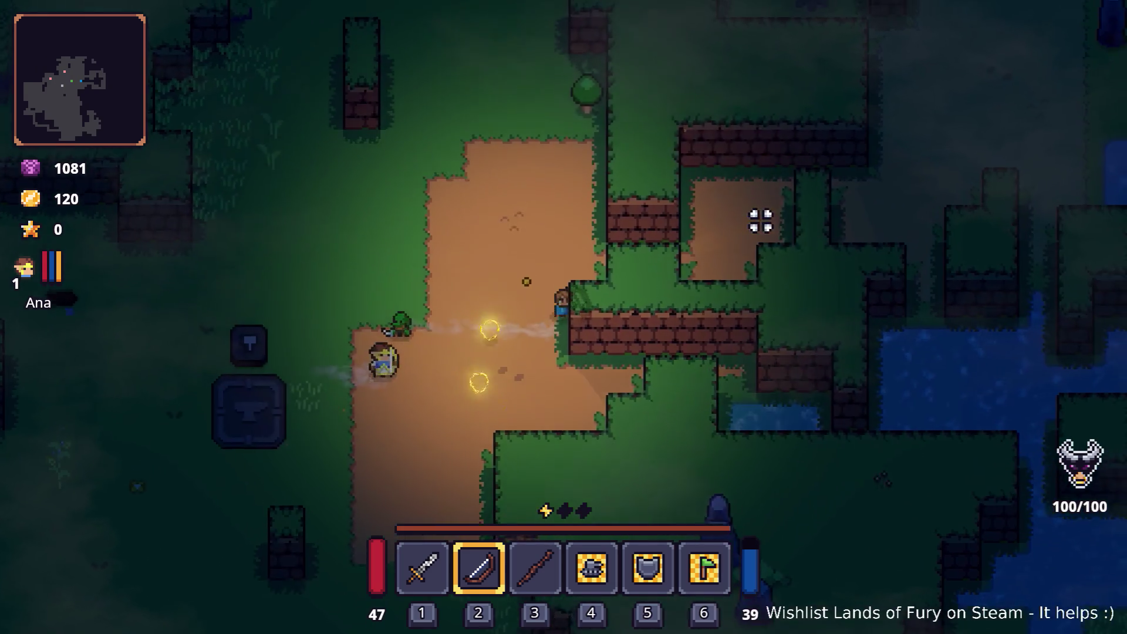
key(w)
key(d)
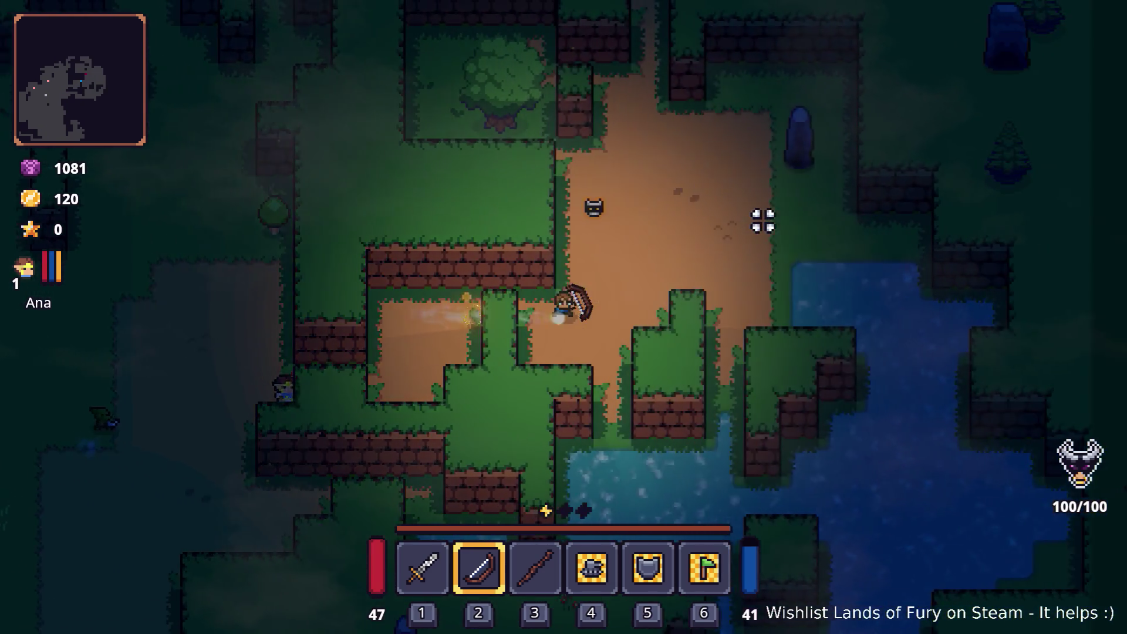
key(d)
click(493, 206)
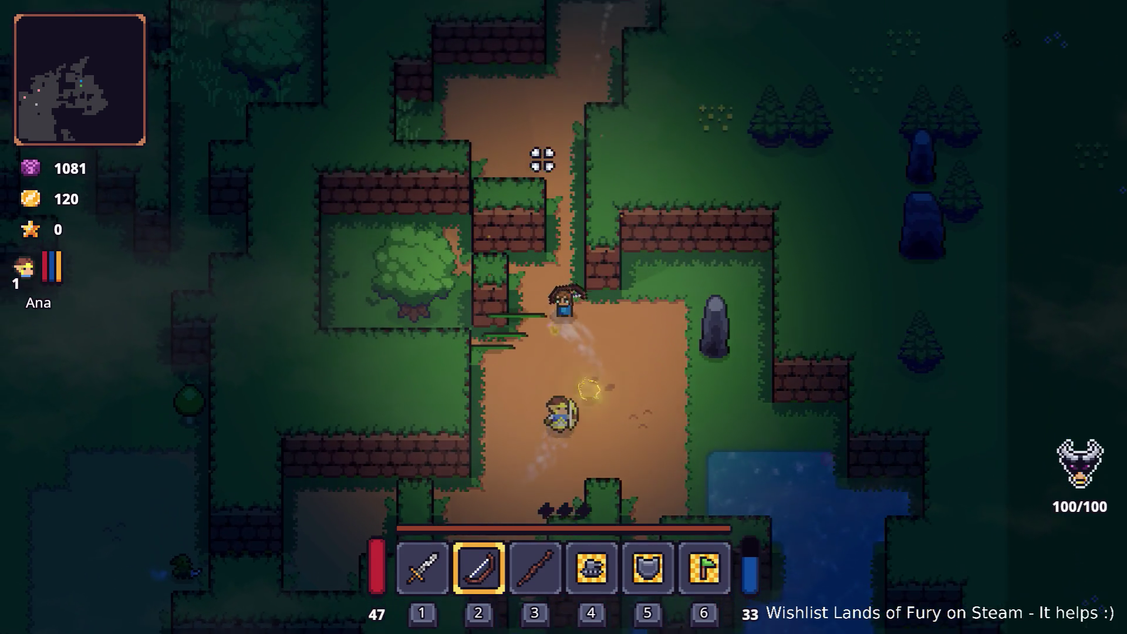
Travel up the winding forest path and dash back down toward the clearing.
key(w)
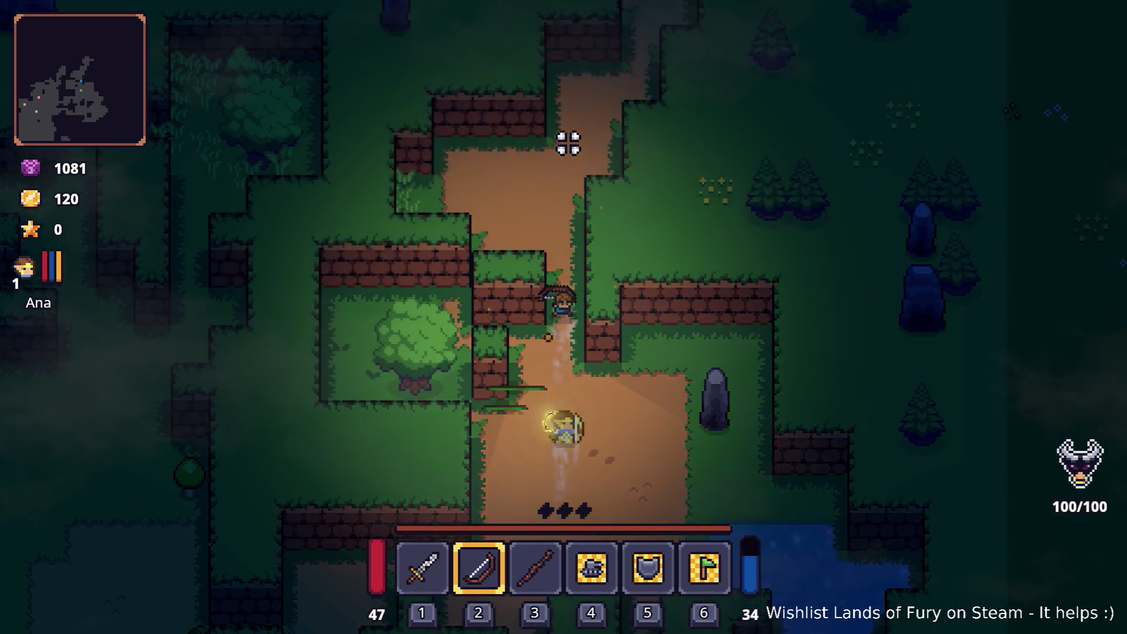
key(w)
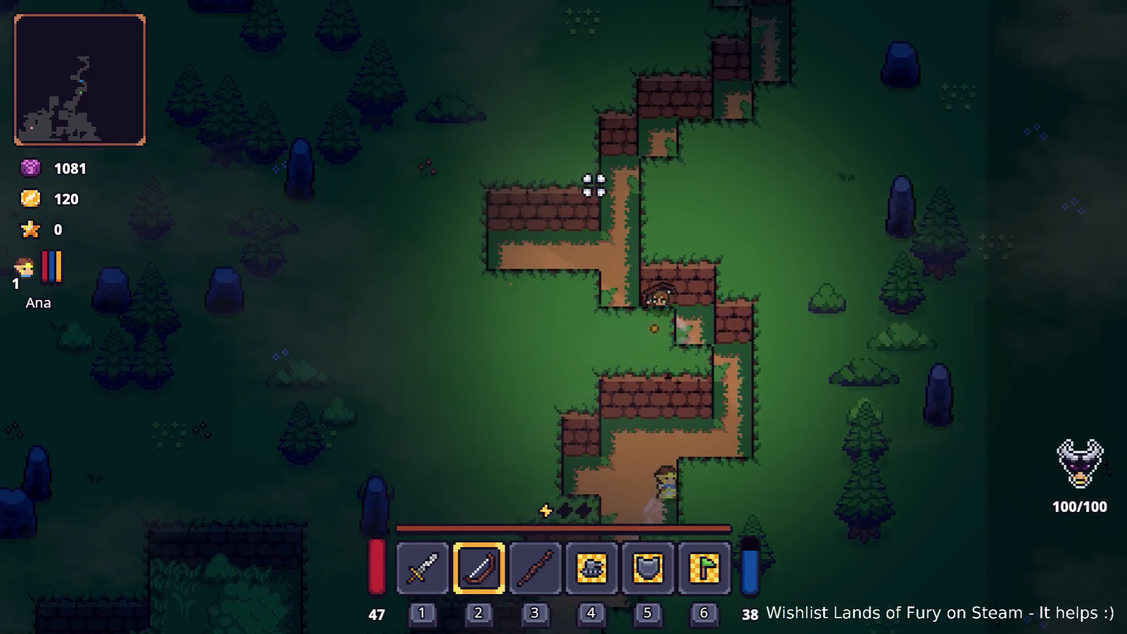
key(w)
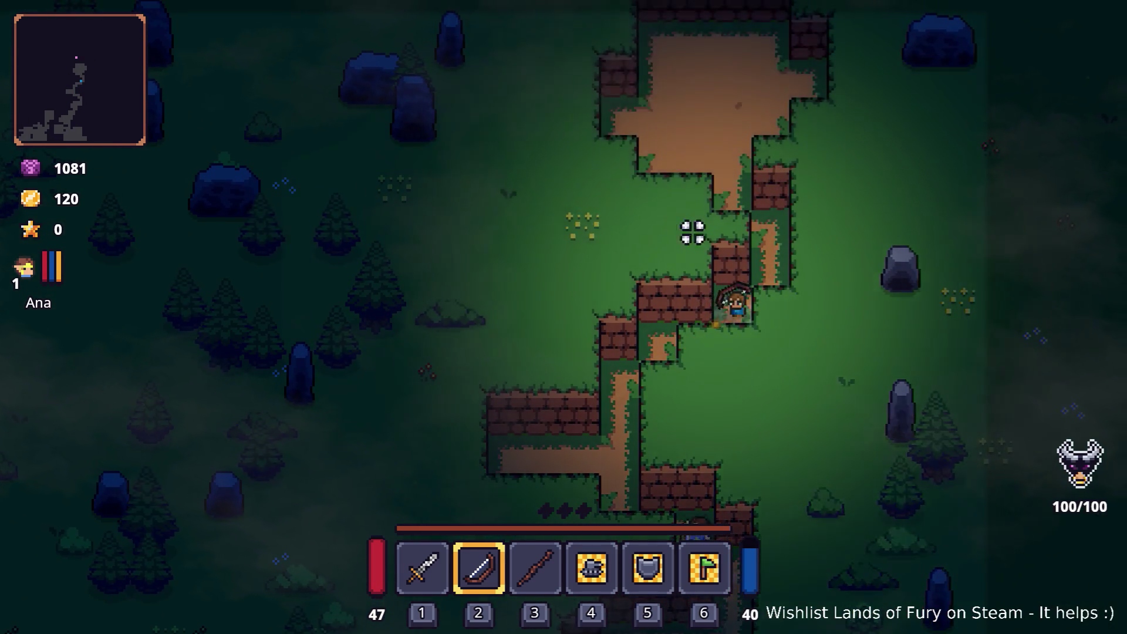
key(s)
key(a)
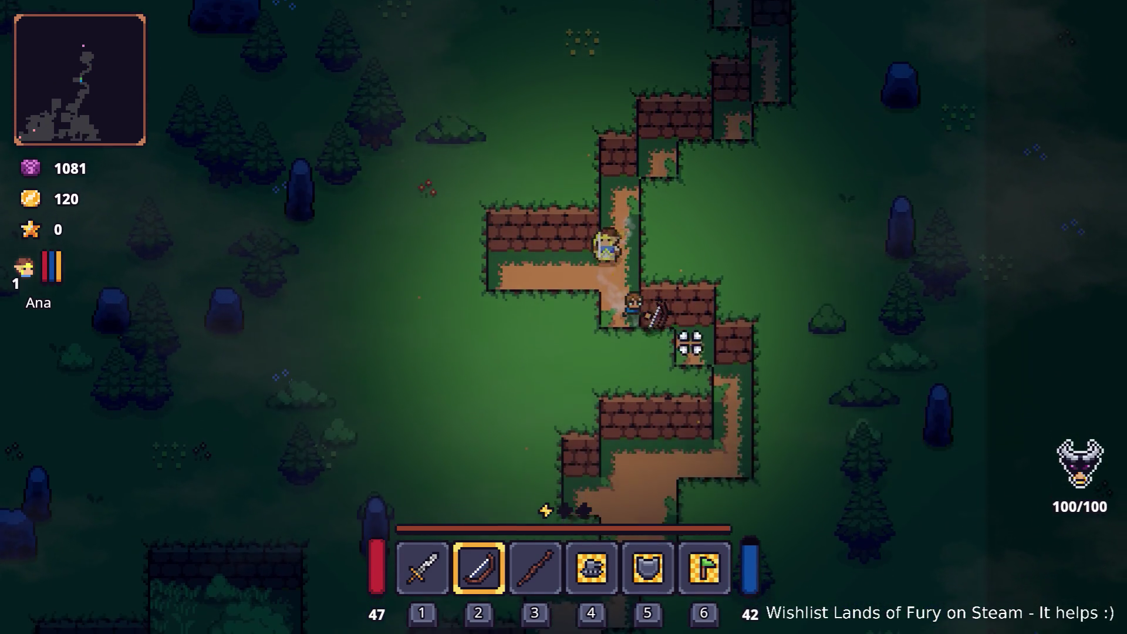
key(s)
key(d)
key(a)
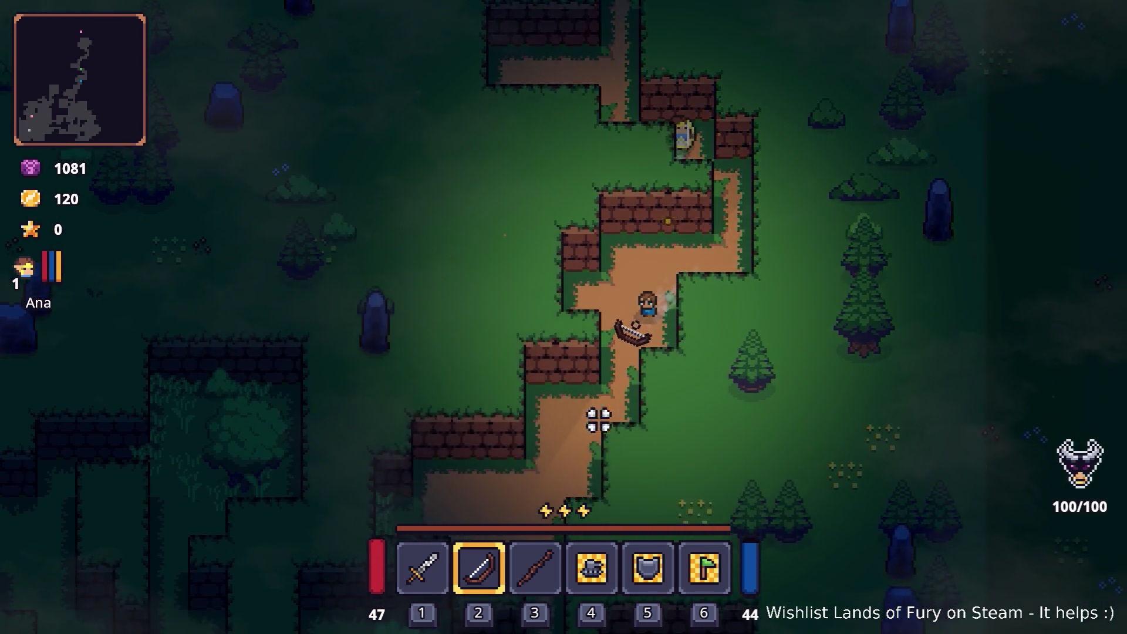
key(s)
key(space)
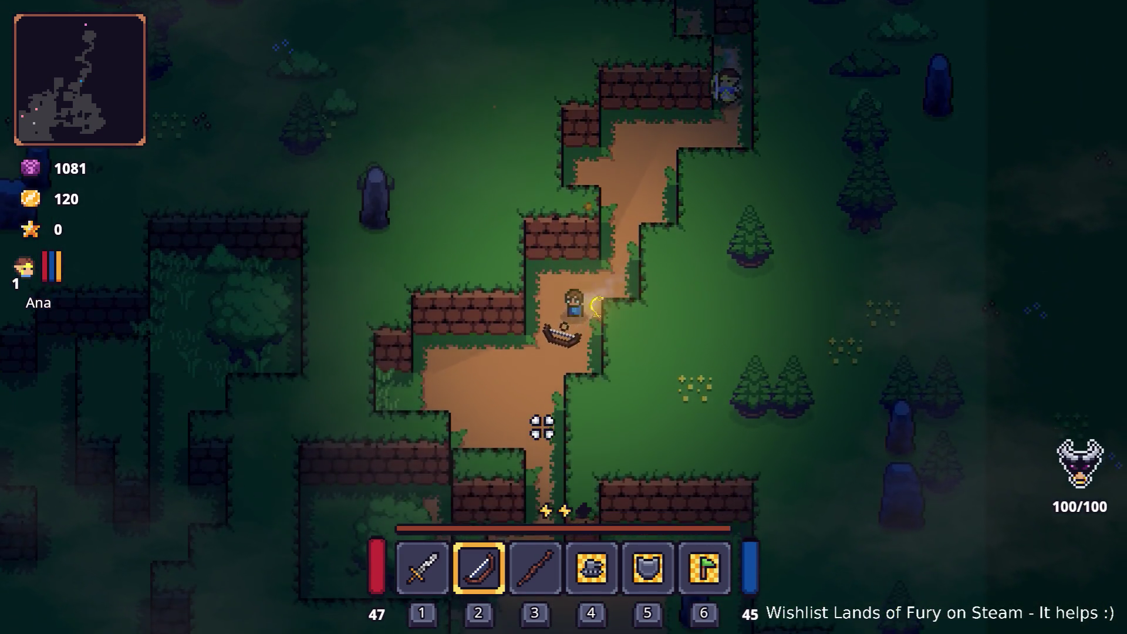
key(s)
key(space)
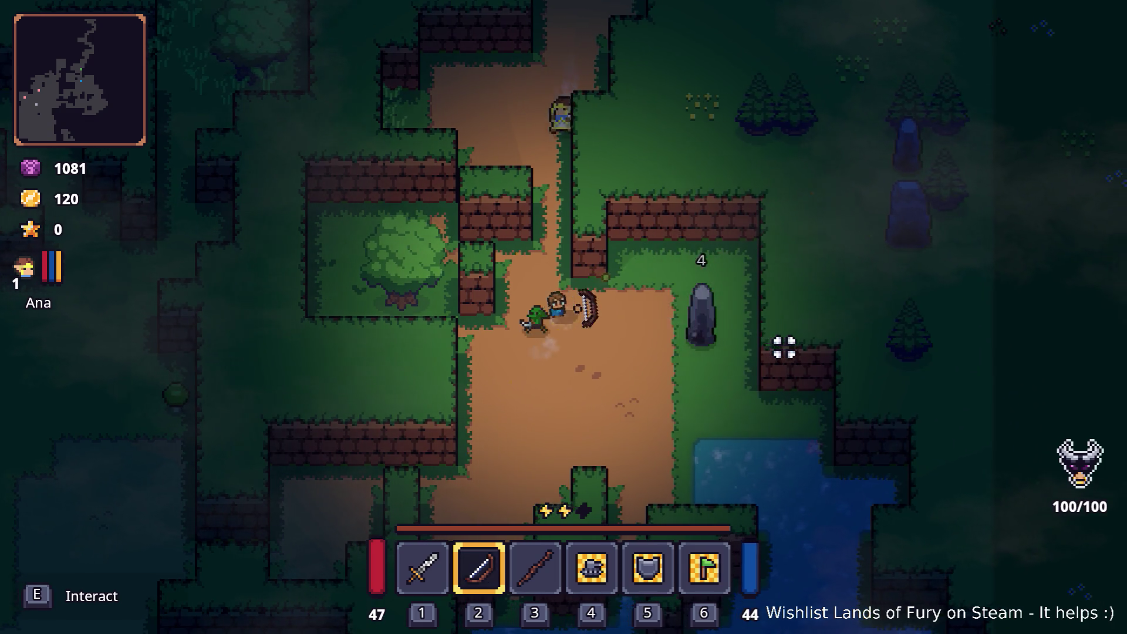
key(s)
key(a)
key(space)
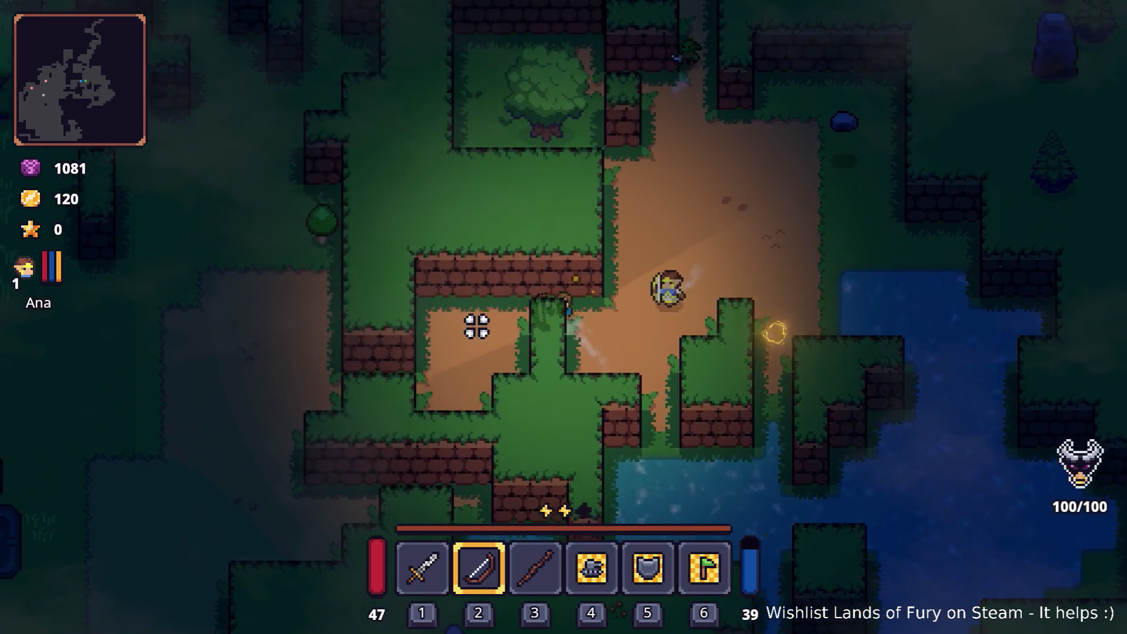
Shoot arrows at approaching enemies while dashing around the anvil.
key(a)
key(s)
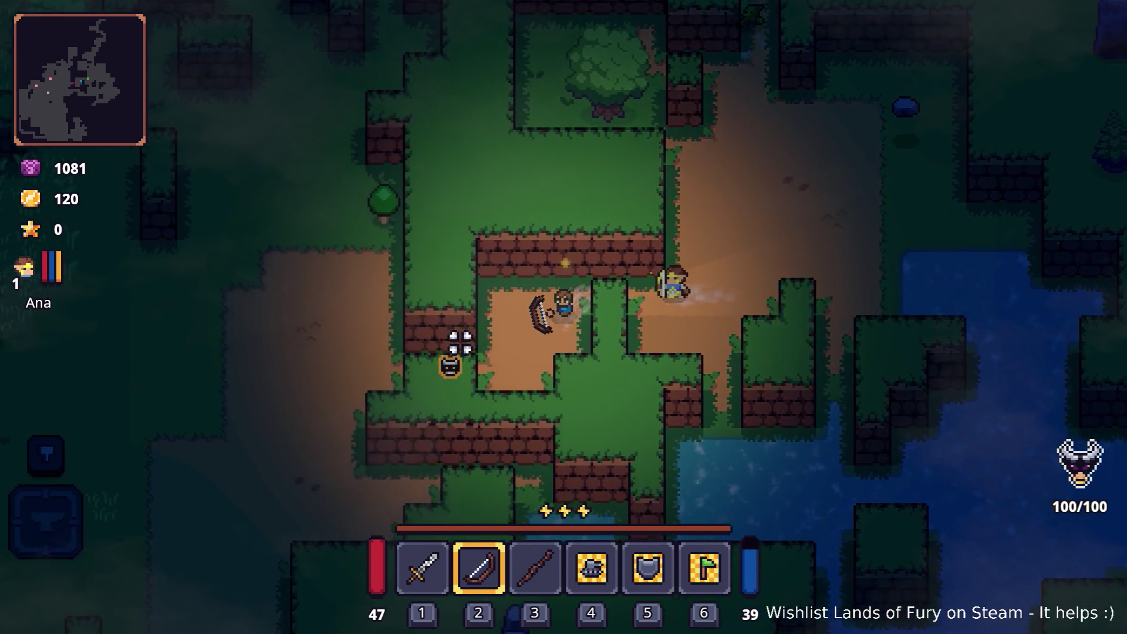
click(714, 332)
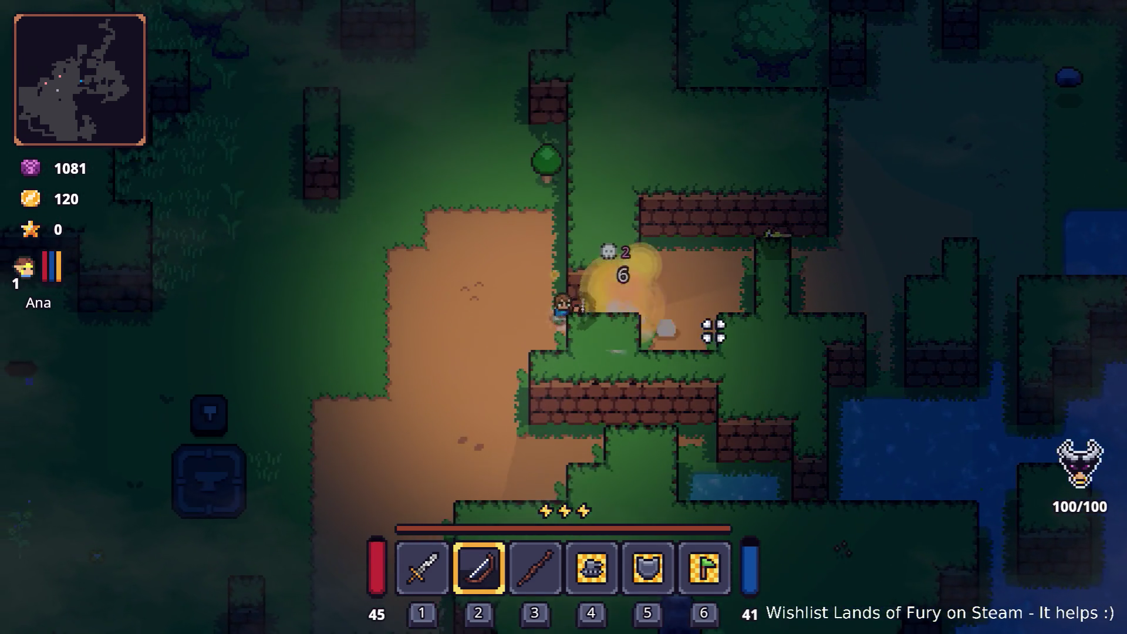
key(a)
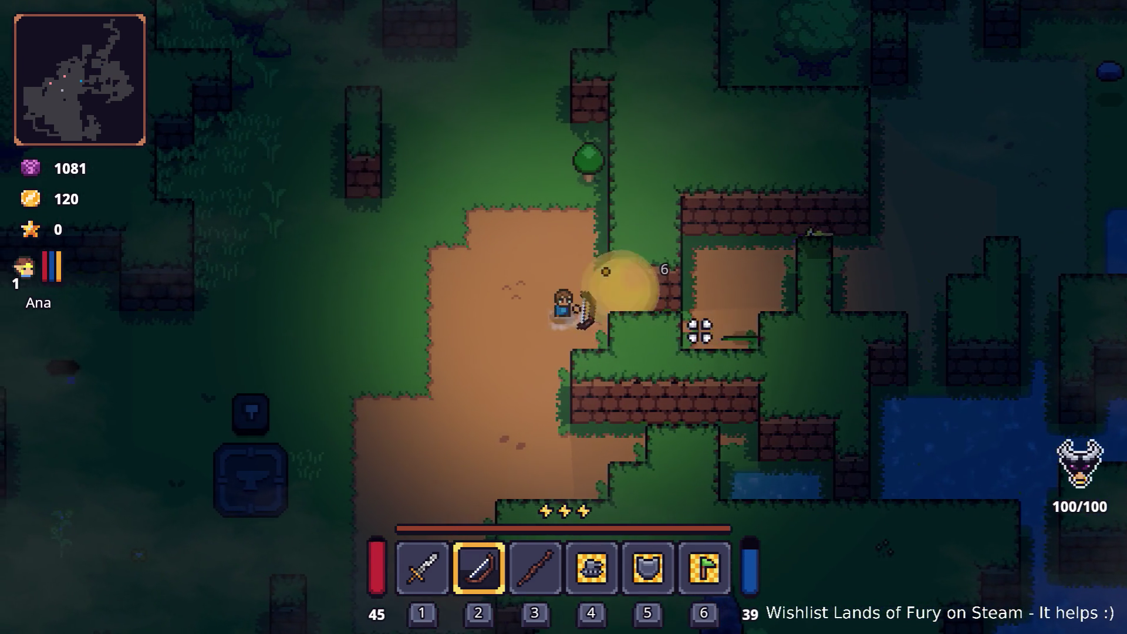
key(s)
key(space)
click(819, 276)
key(a)
click(851, 269)
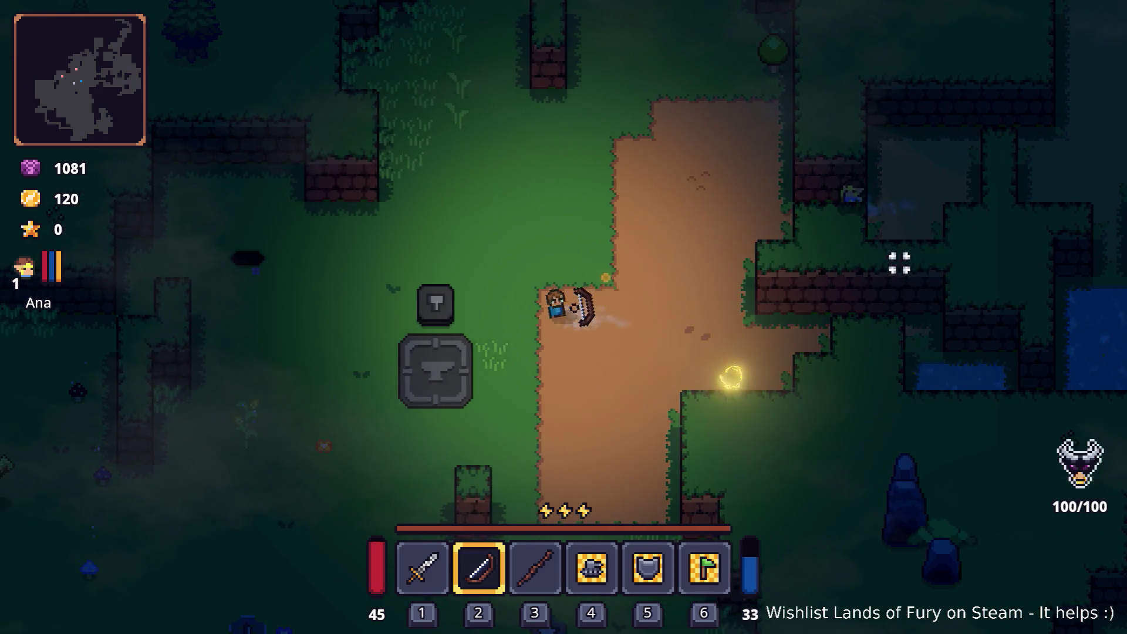
click(330, 158)
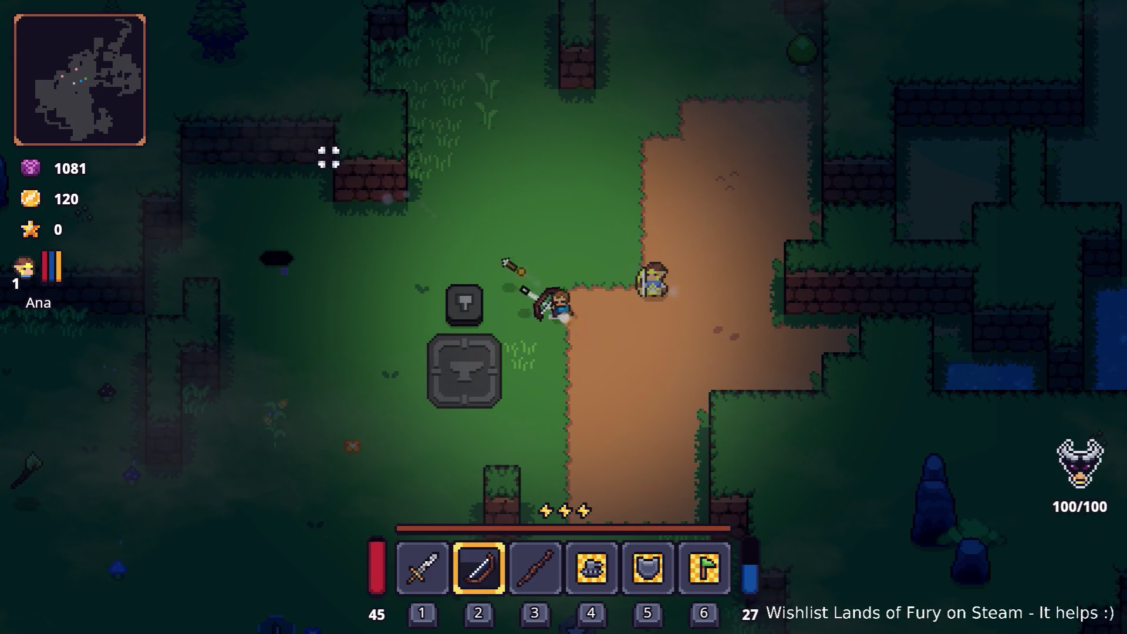
key(s)
click(669, 343)
Reposition and fire bow arrows left and down-left until mana runs out.
key(d)
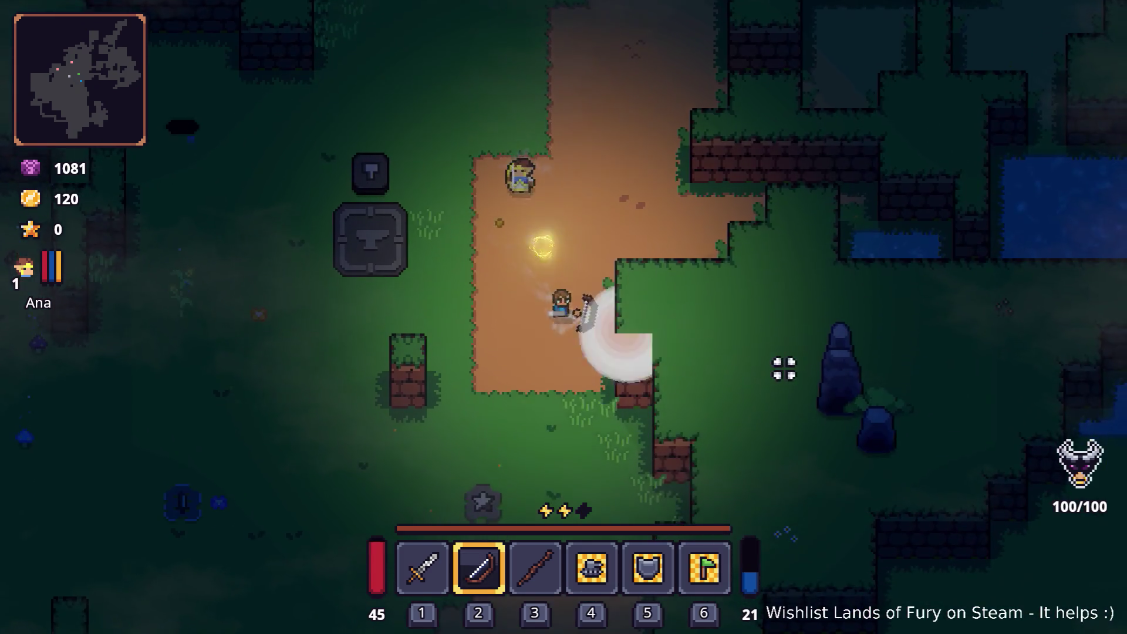
click(775, 350)
key(a)
key(space)
click(413, 303)
key(s)
click(233, 319)
click(217, 360)
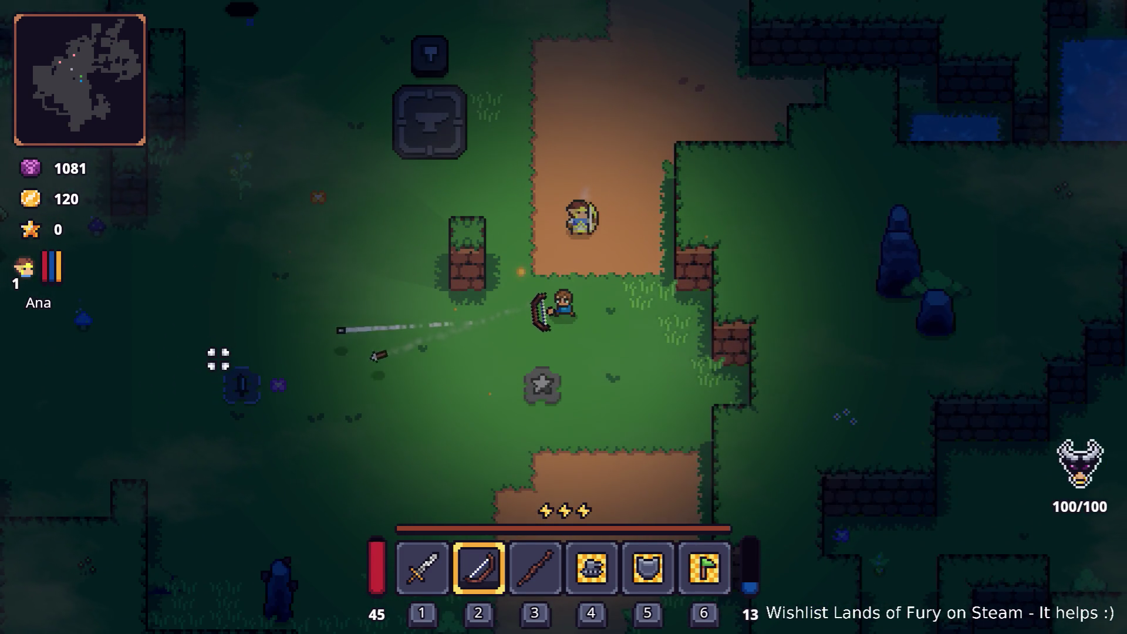
click(272, 237)
click(245, 412)
click(244, 411)
click(244, 388)
click(245, 346)
click(245, 343)
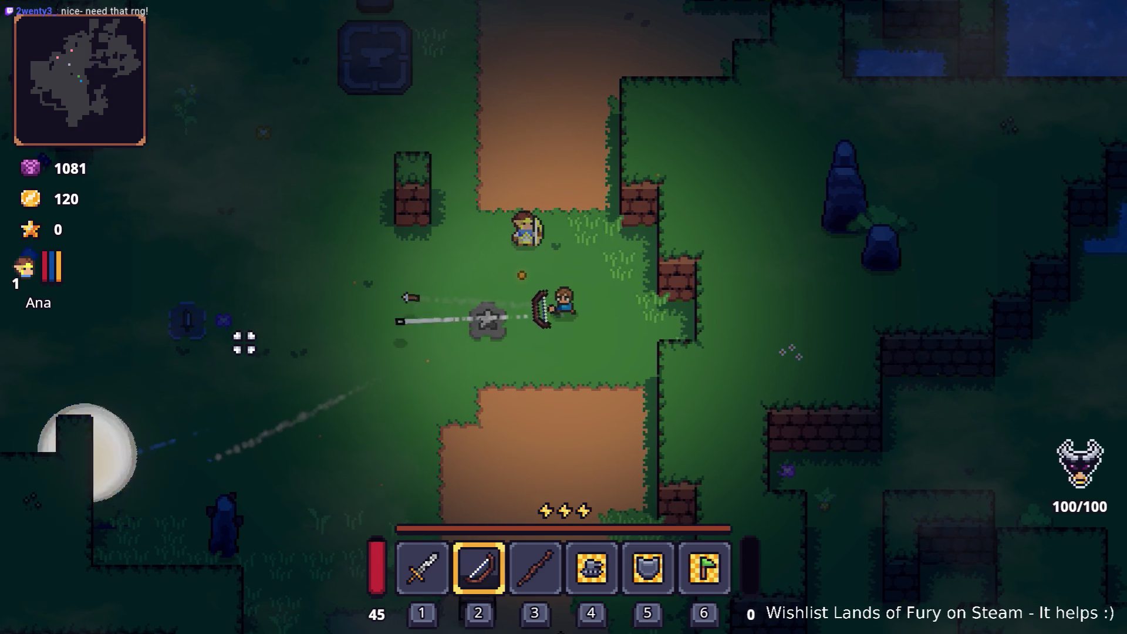
Dash back toward the enemy and shoot it for 4 damage.
key(w)
key(a)
key(s)
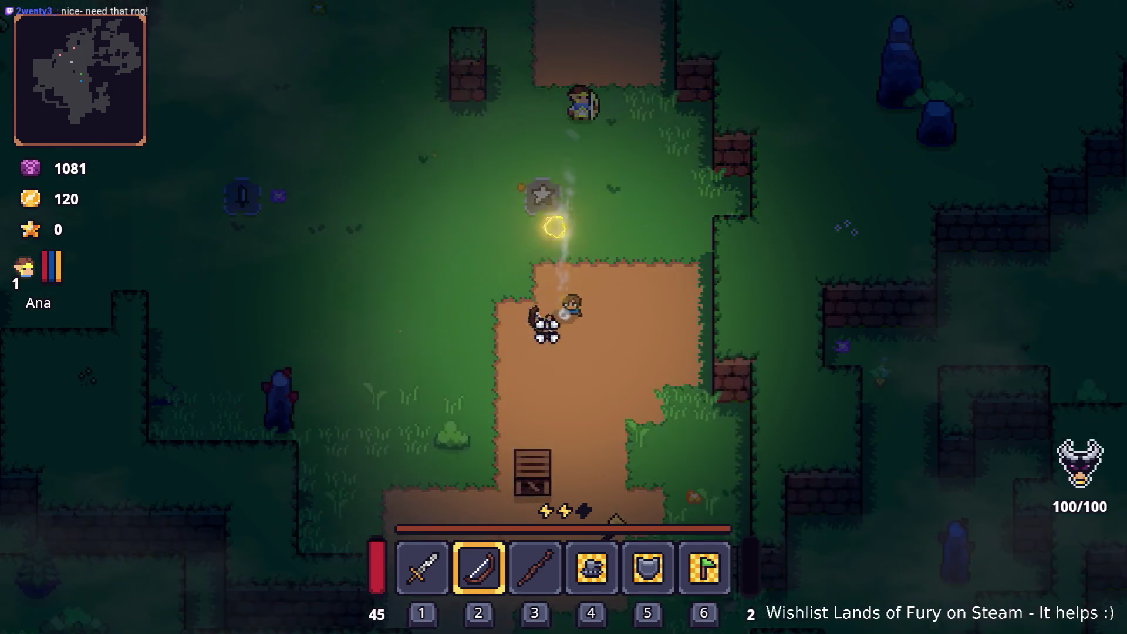
key(w)
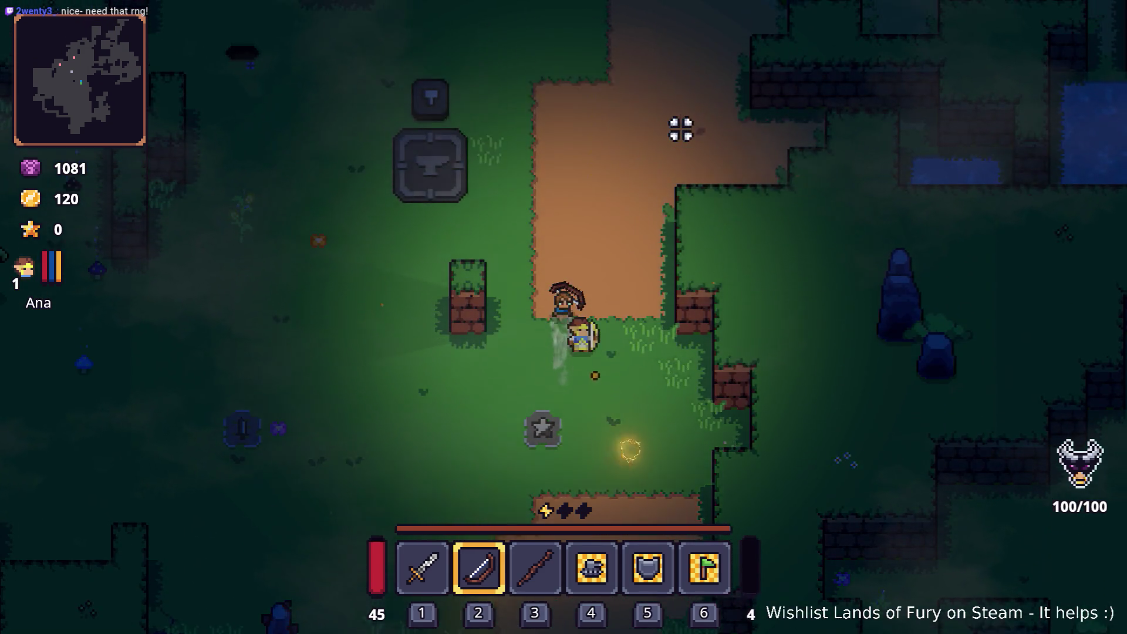
key(w)
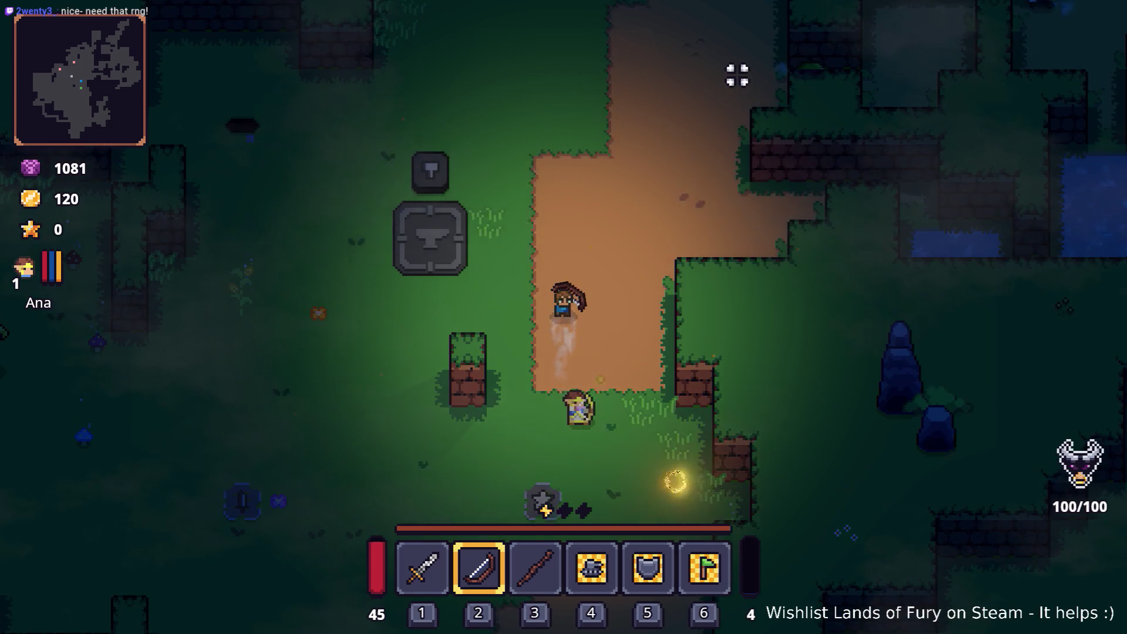
key(d)
click(685, 110)
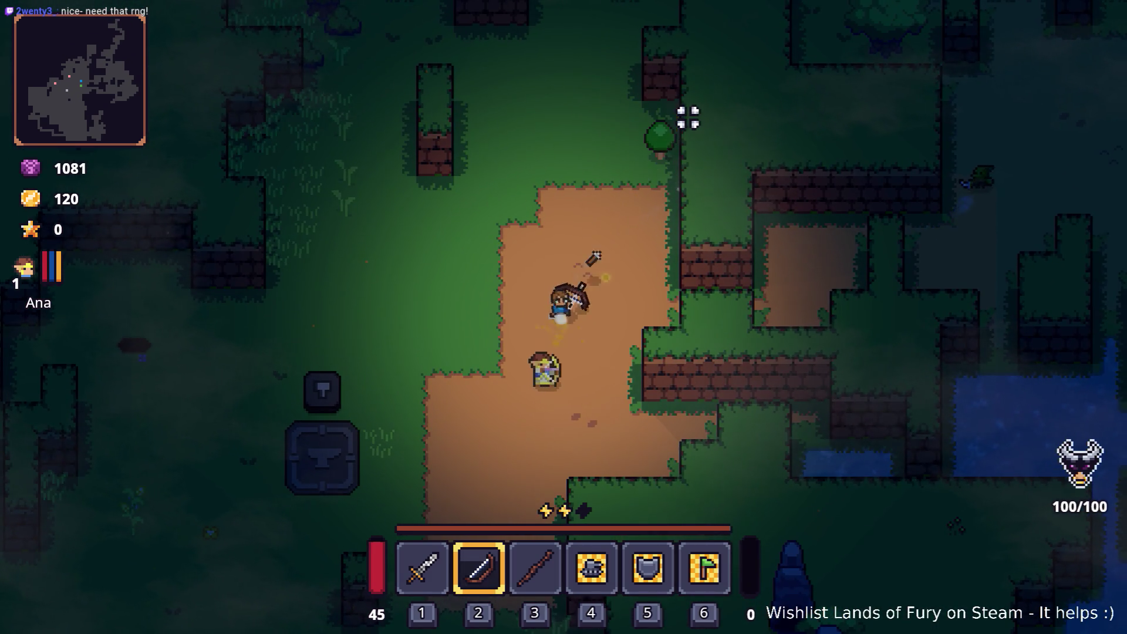
Advance north firing arrows up-right, hitting the bush for 4 damage.
key(w)
key(a)
click(684, 120)
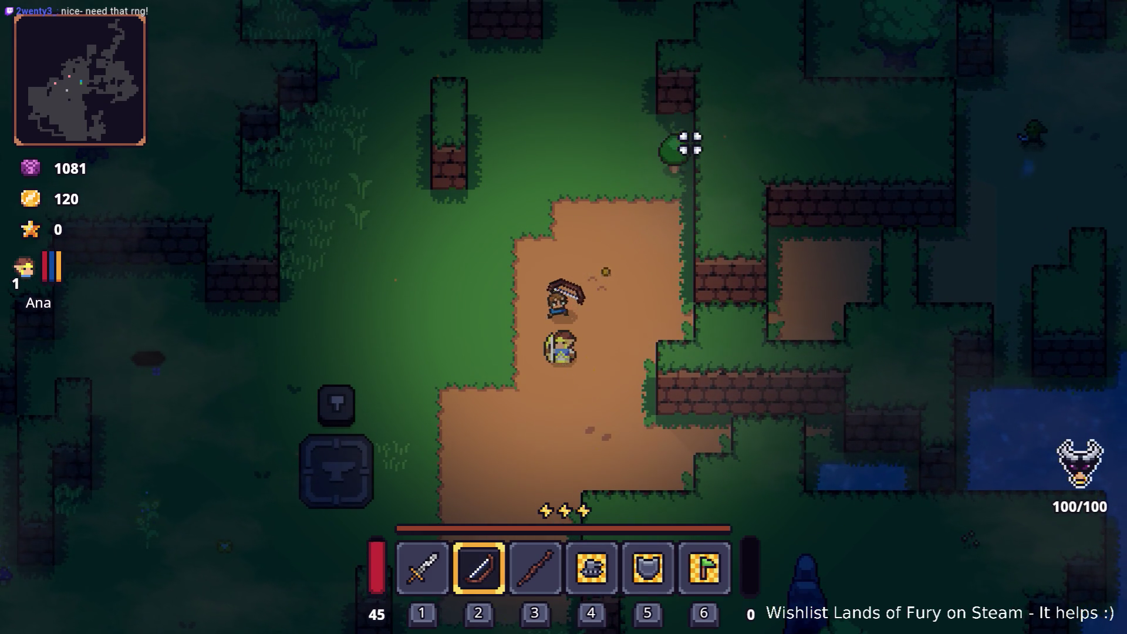
key(w)
click(693, 183)
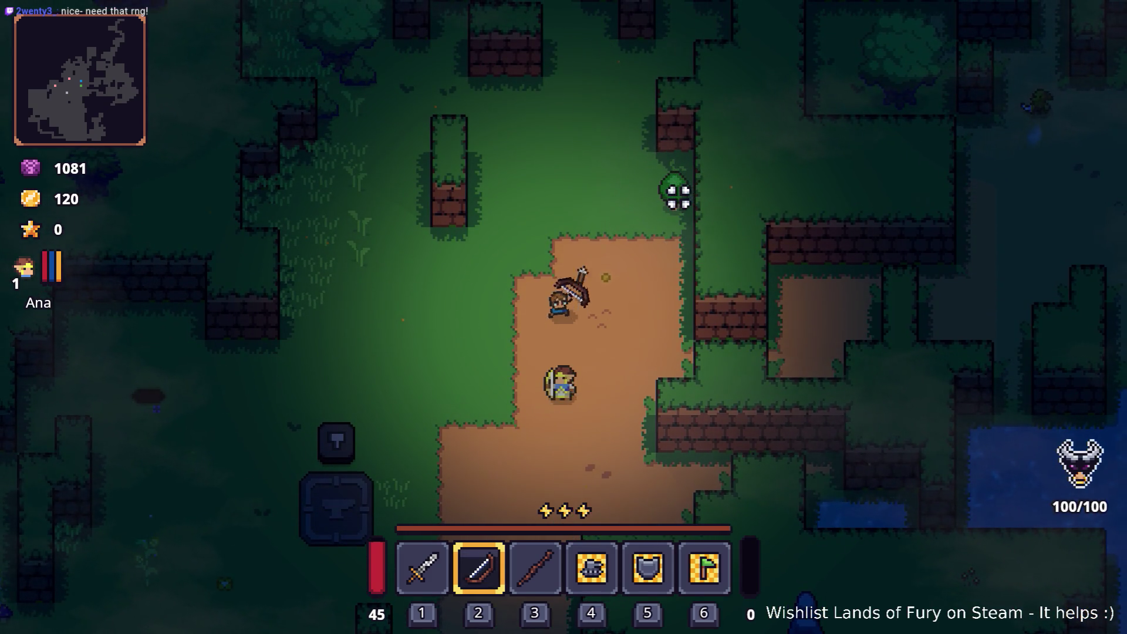
key(w)
key(d)
click(699, 217)
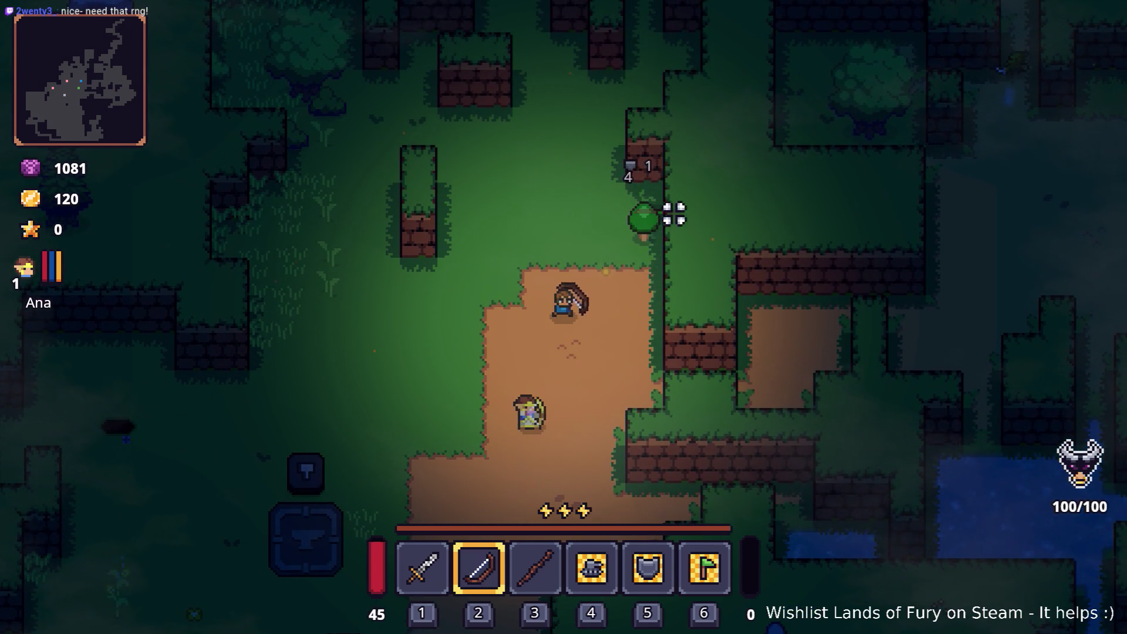
click(675, 214)
Dash north through the hedge maze and shoot a bush for 3 damage.
key(w)
key(space)
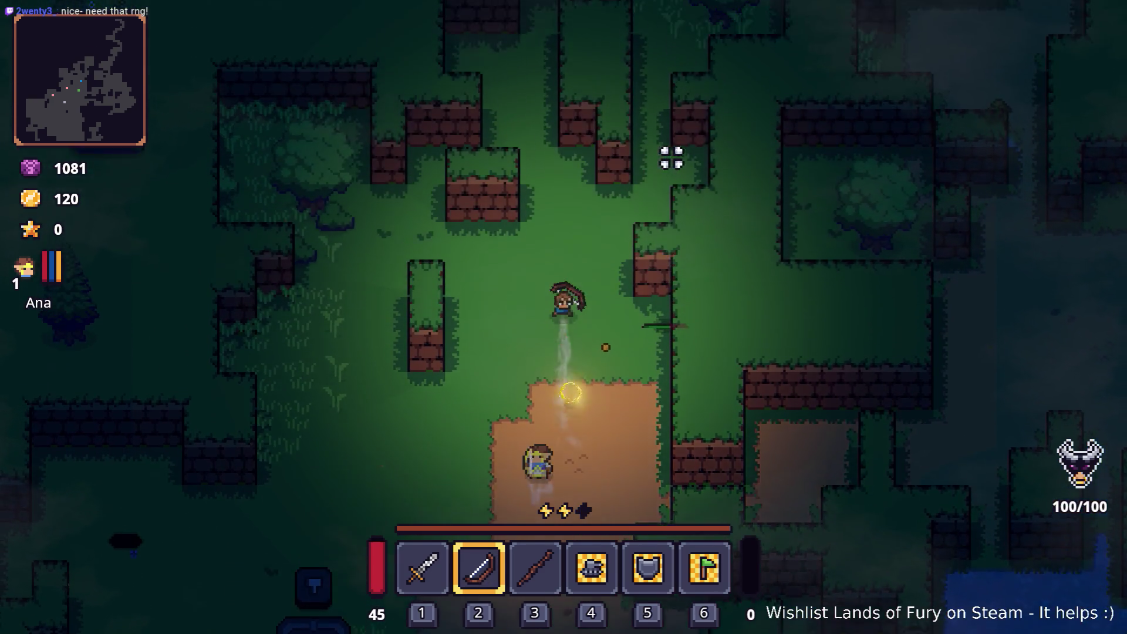
key(w)
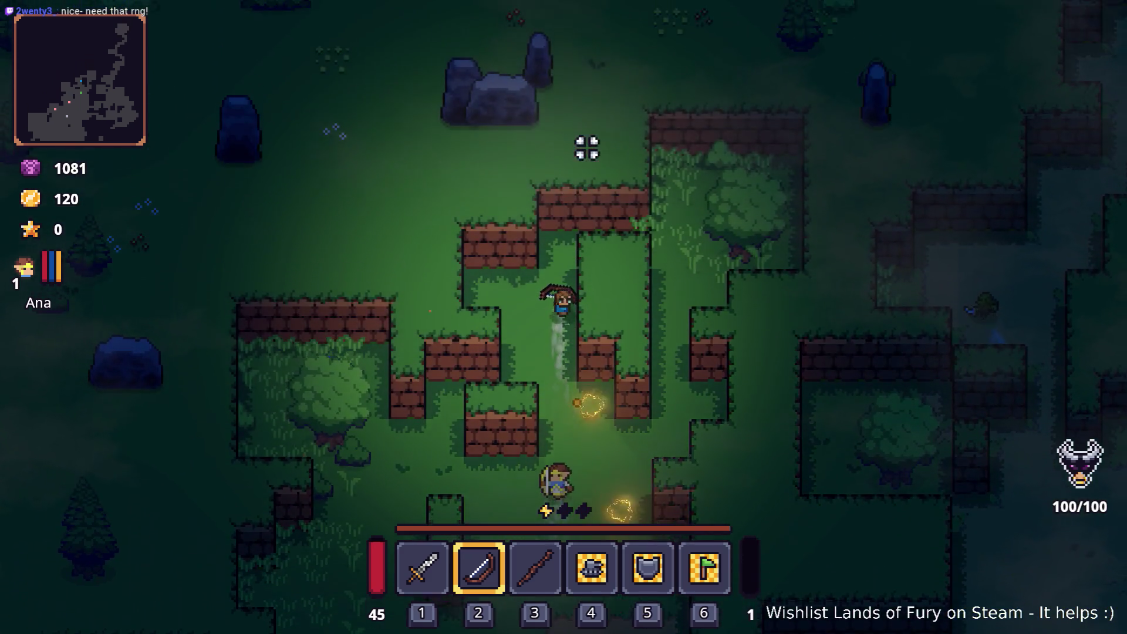
key(space)
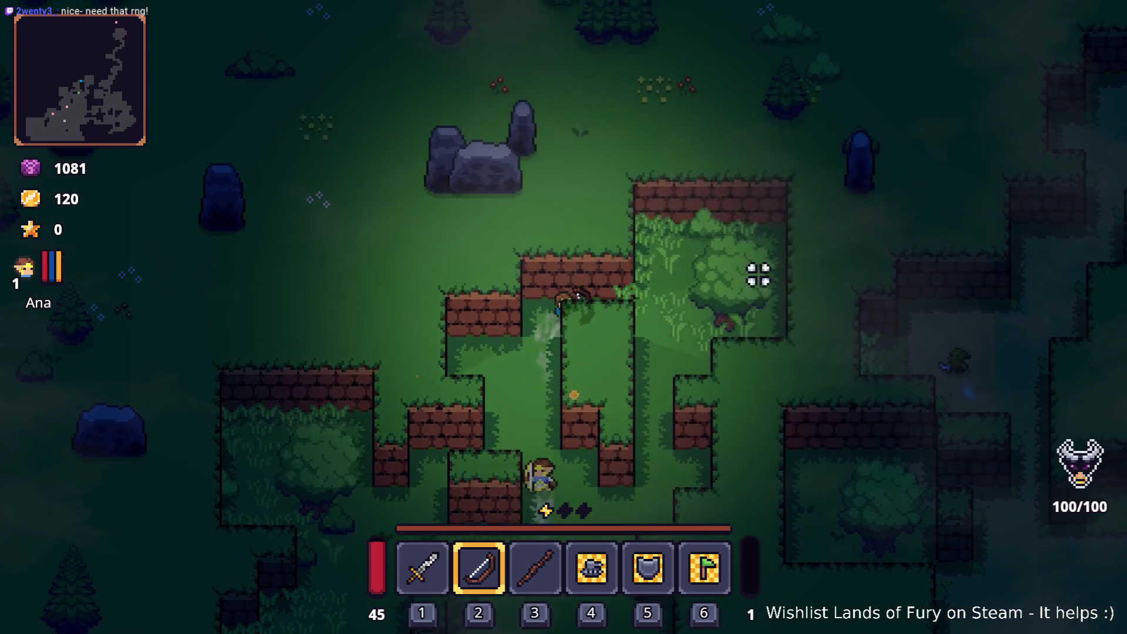
key(d)
click(731, 320)
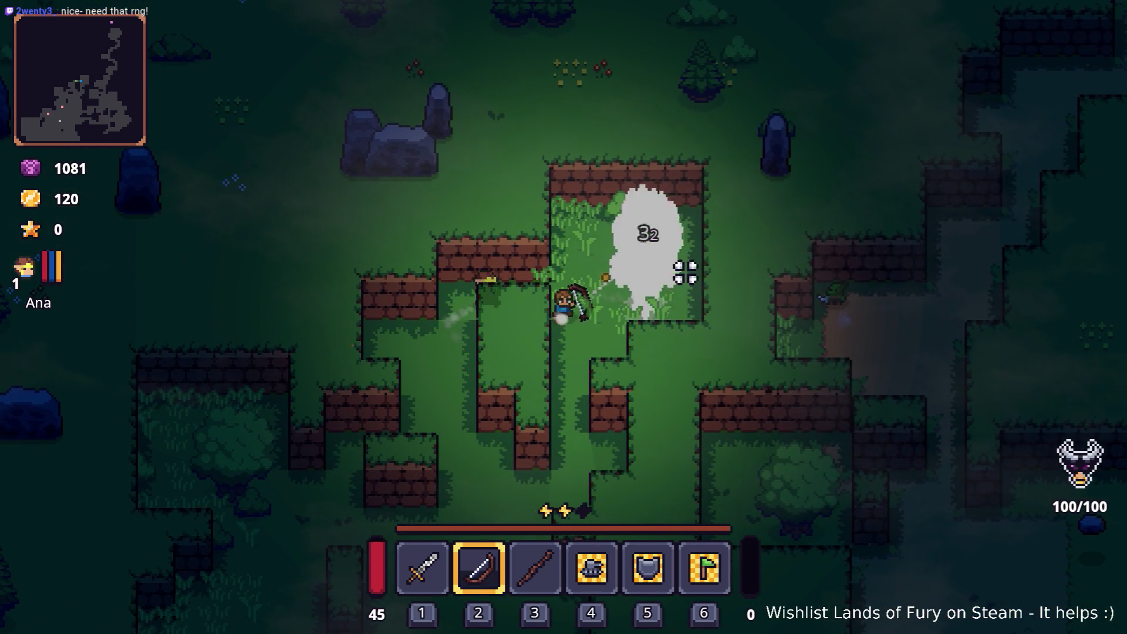
Head south out of the hedge maze to the crate-lined dirt path, then east.
key(s)
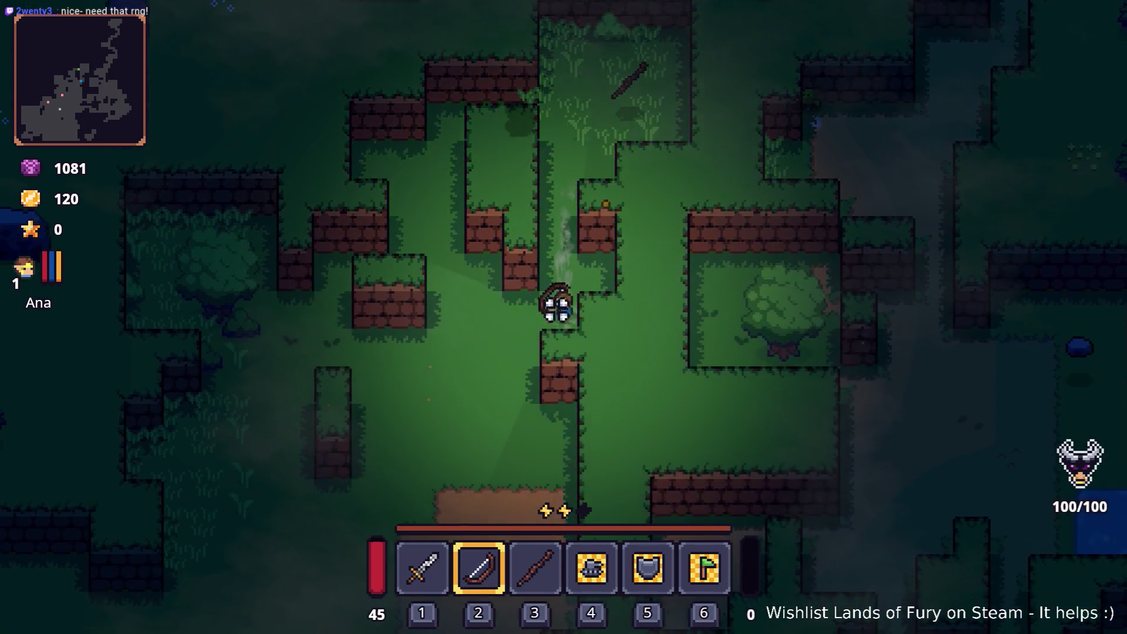
key(s)
key(space)
key(space)
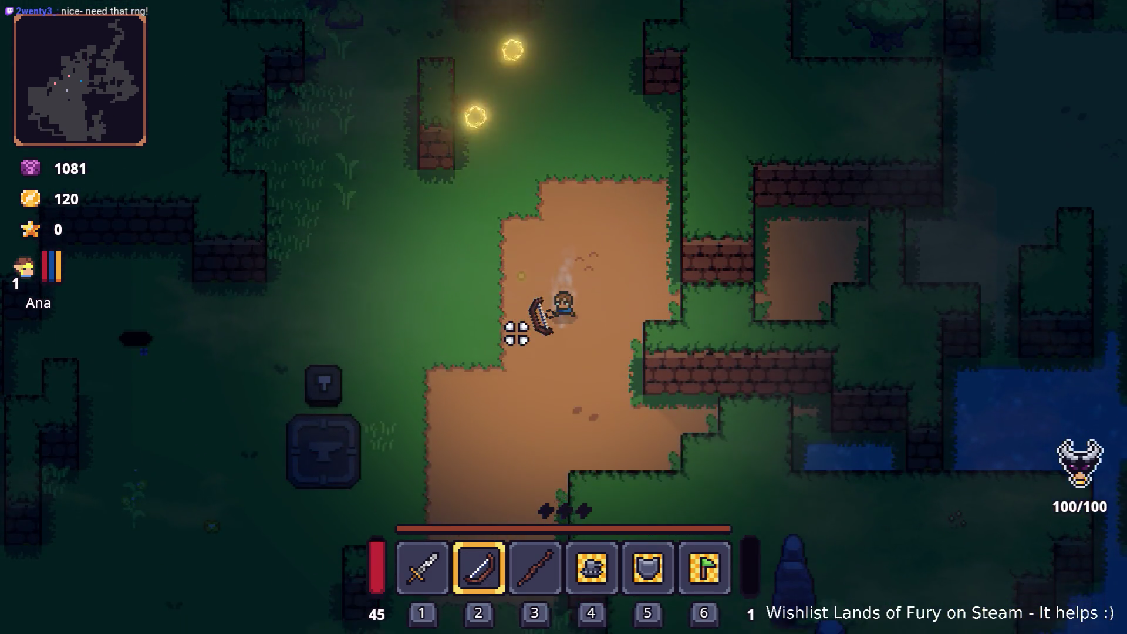
key(s)
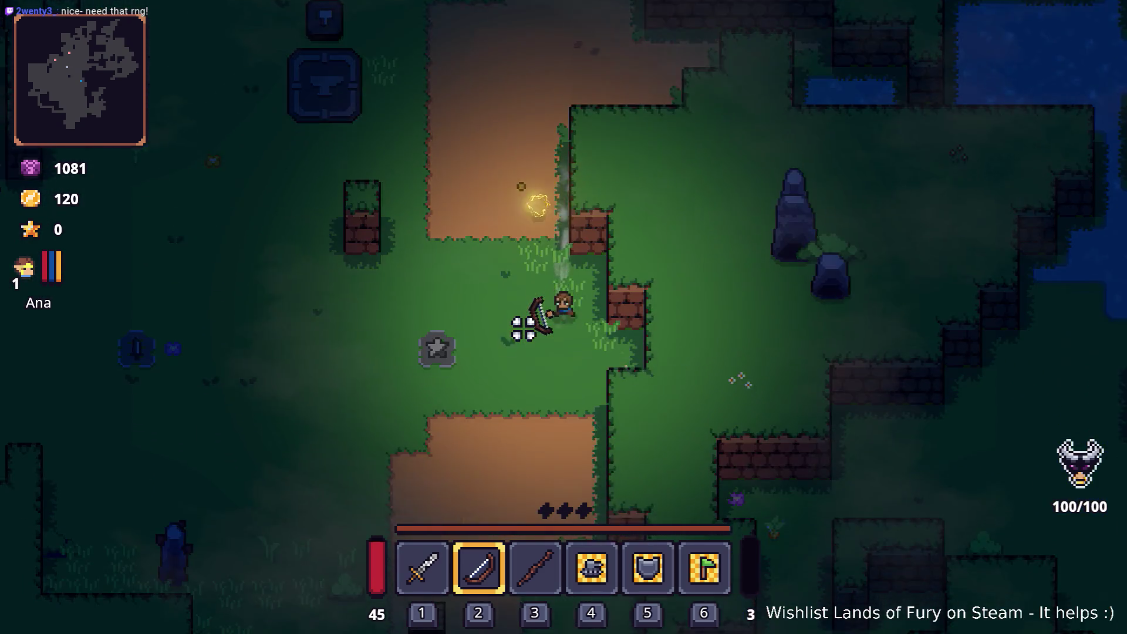
key(s)
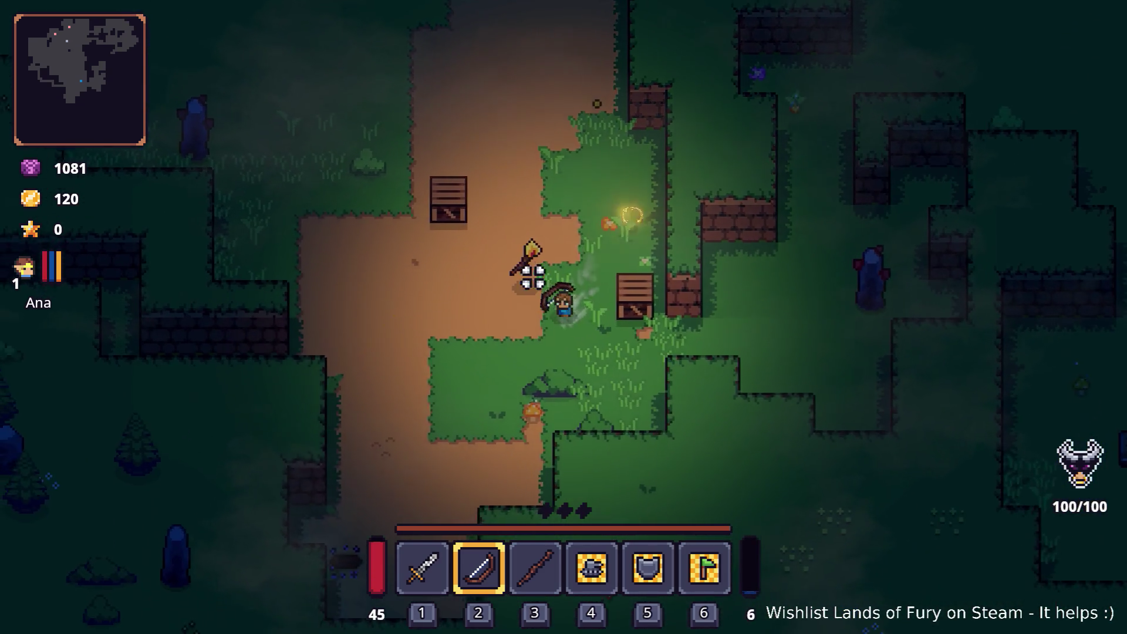
key(a)
key(d)
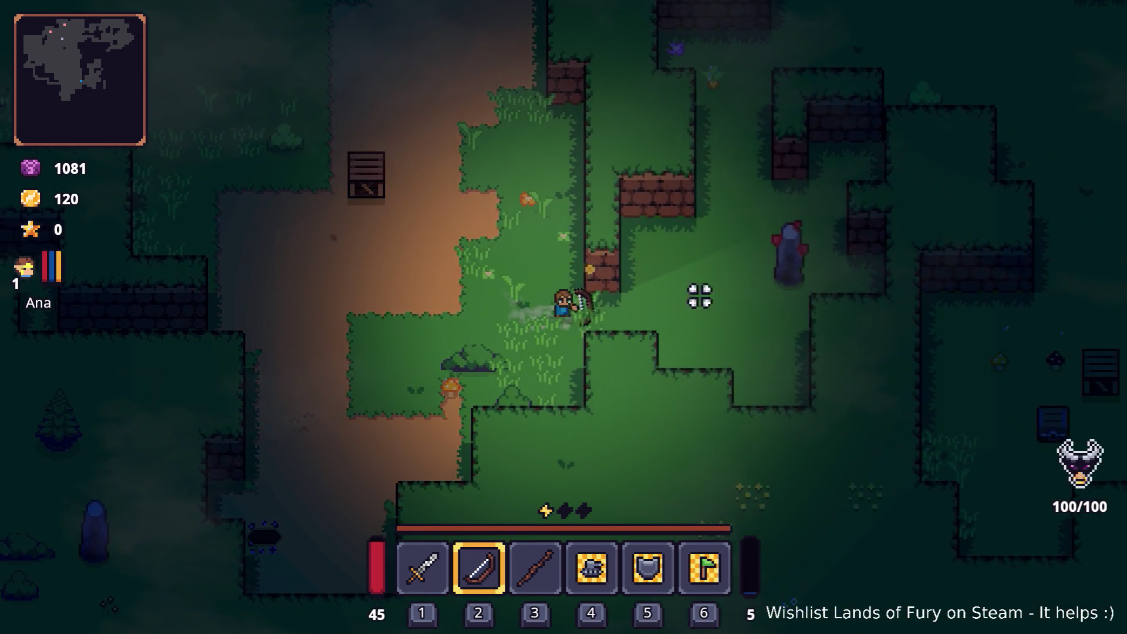
key(d)
Shoot the enemies around the clearing with the bow while moving.
click(773, 266)
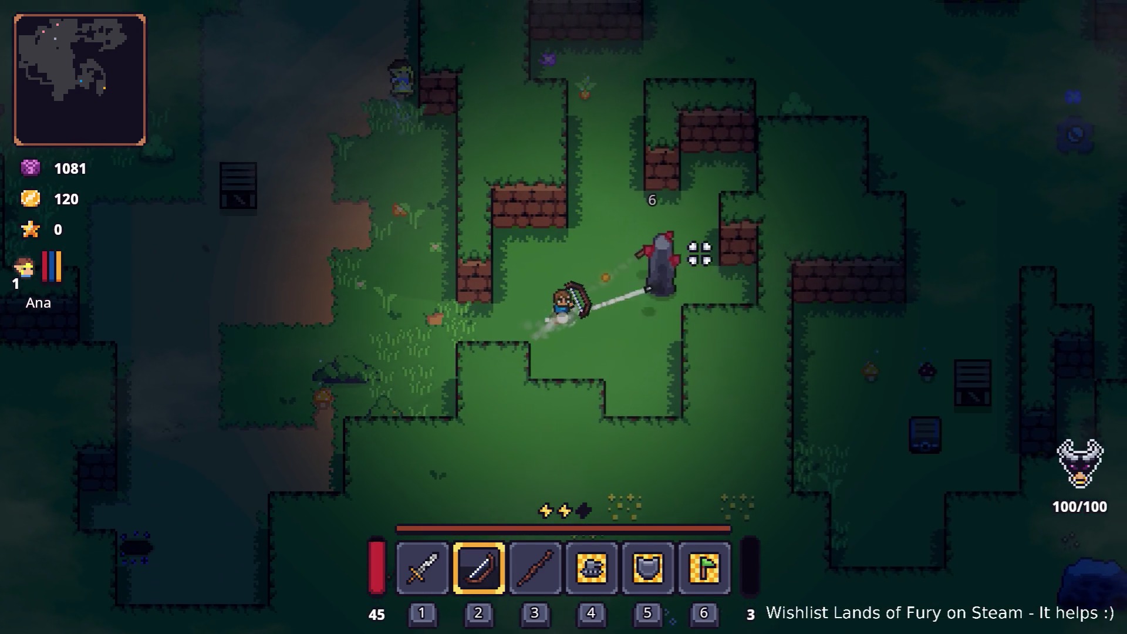
click(688, 259)
key(w)
key(d)
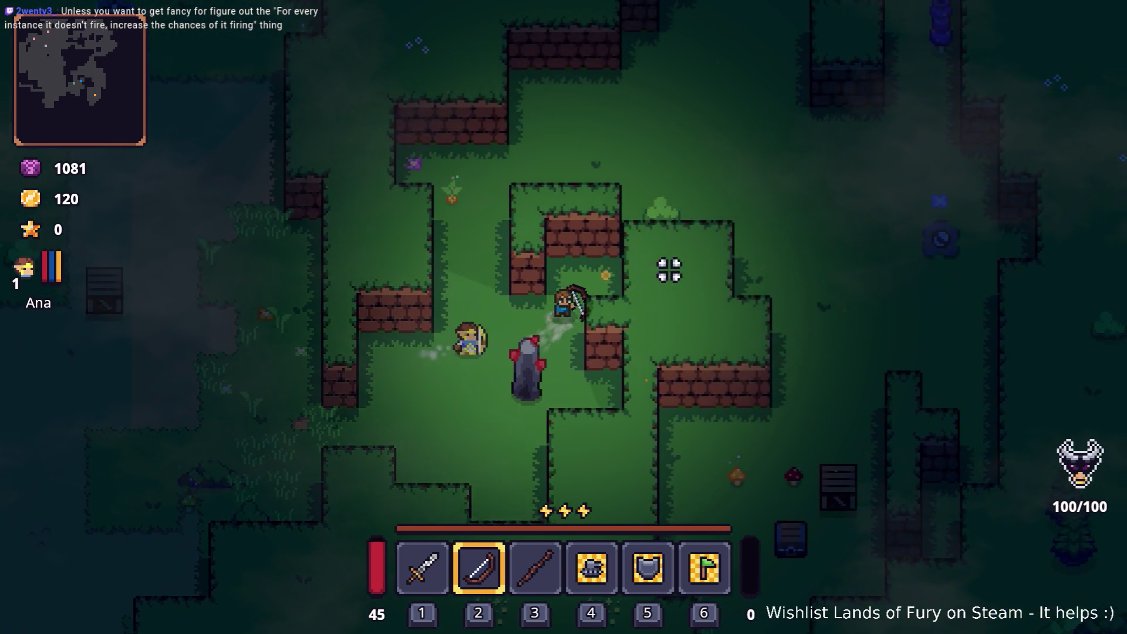
key(a)
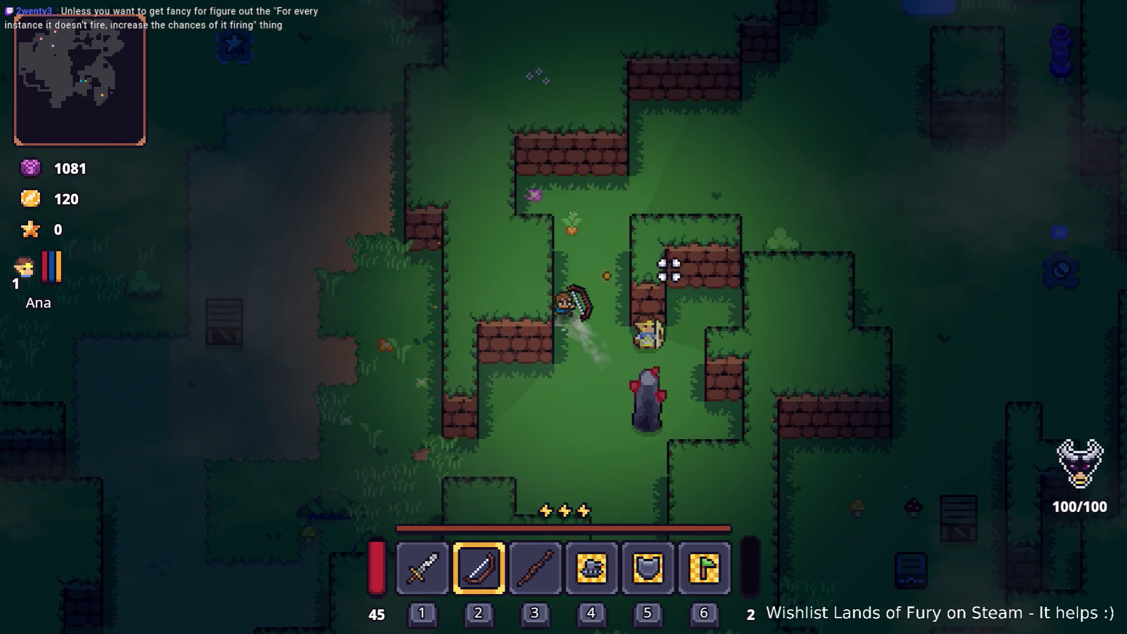
key(w)
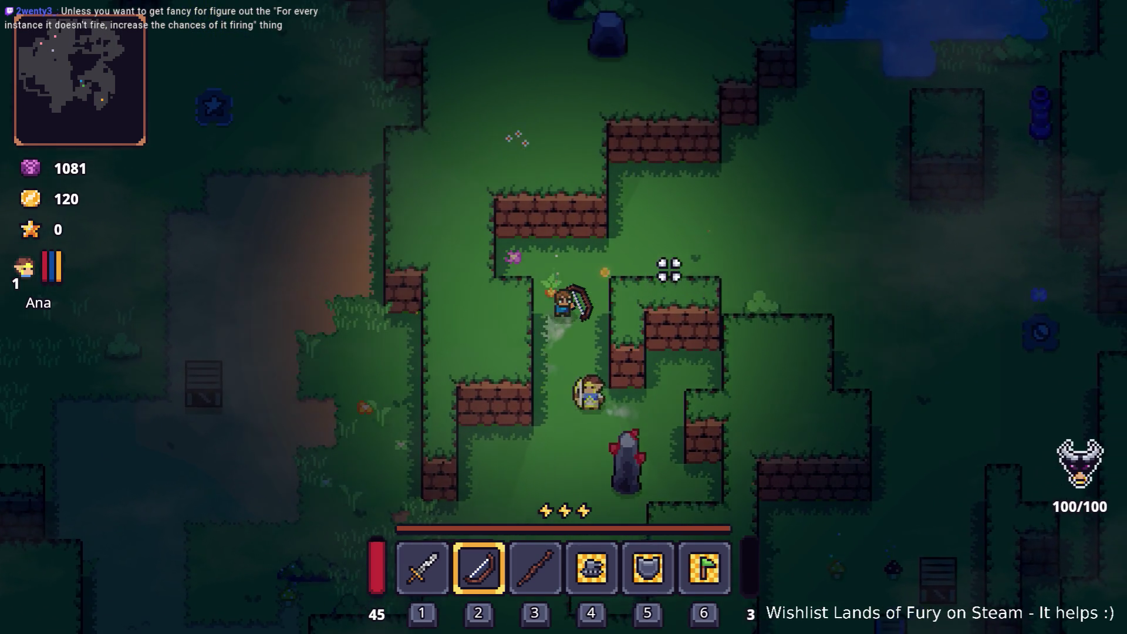
click(591, 312)
Equip the sword with key 1, strike an enemy, and open the inventory.
key(s)
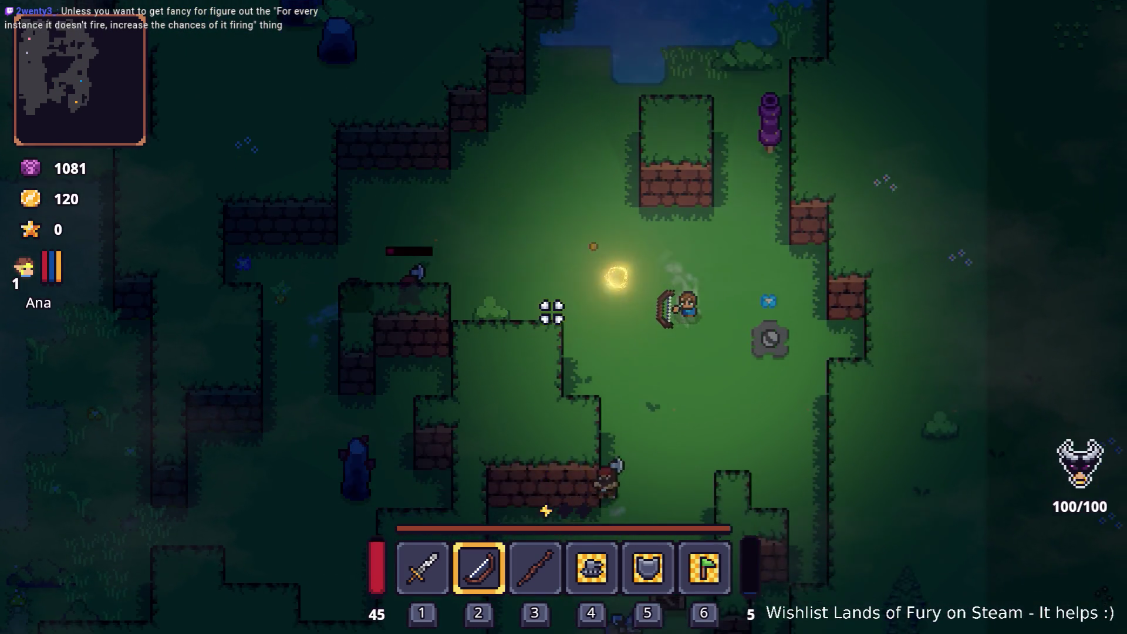
key(1)
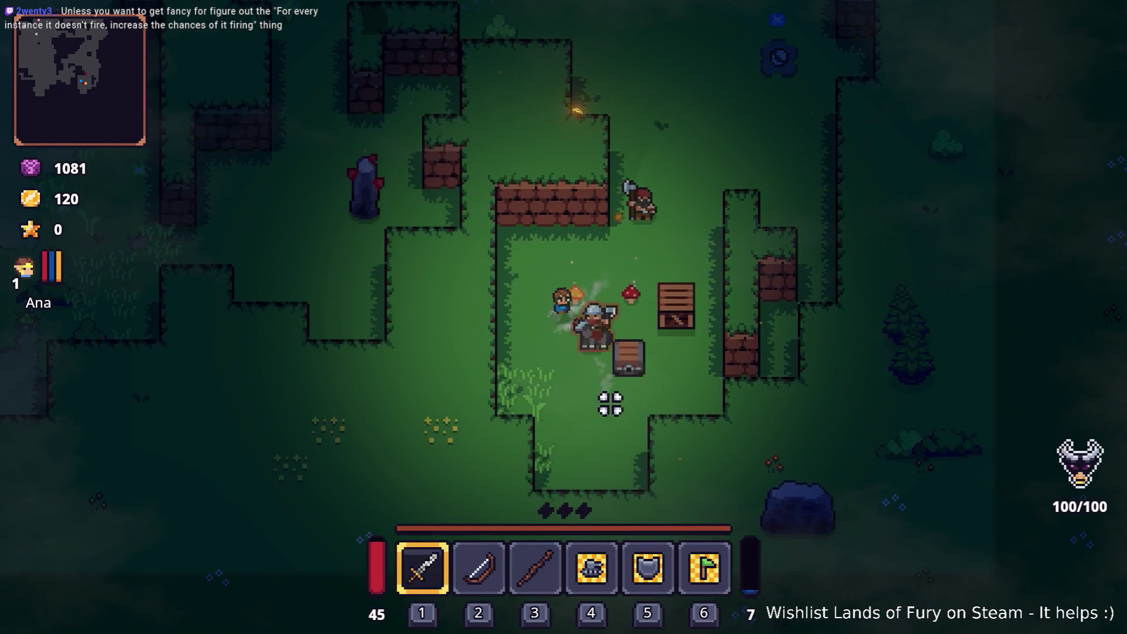
click(623, 210)
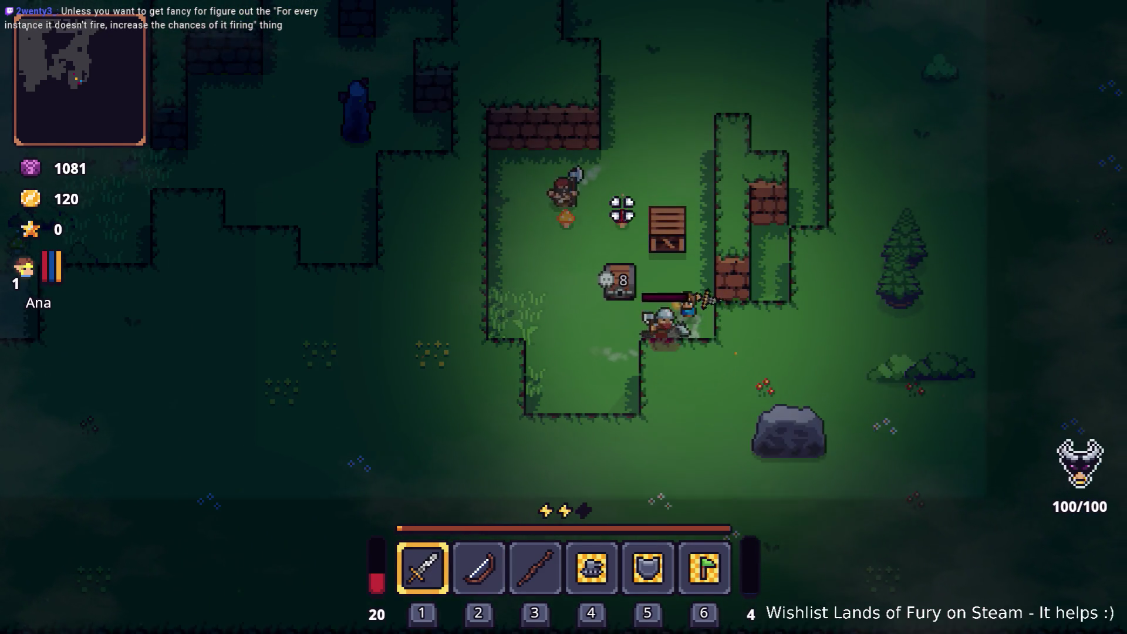
key(w)
key(Tab)
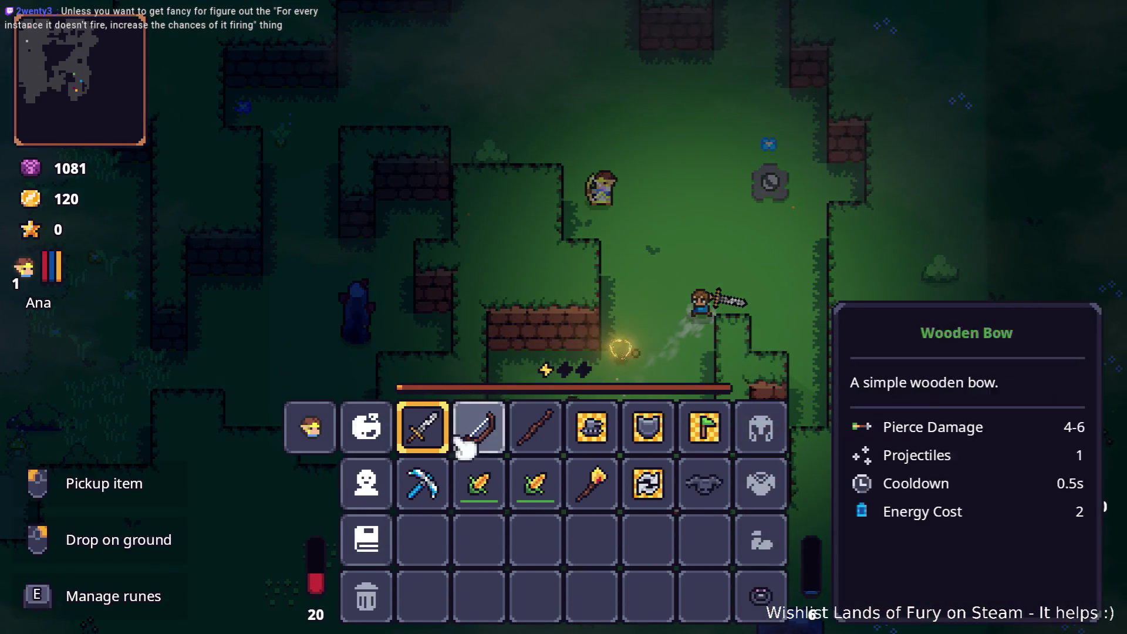
Equip the Damned Ram helmet in the helmet slot and close the inventory.
click(705, 483)
click(761, 428)
key(Tab)
Slash the barbarian with the sword until it dies, then approach the dropped chest.
key(w)
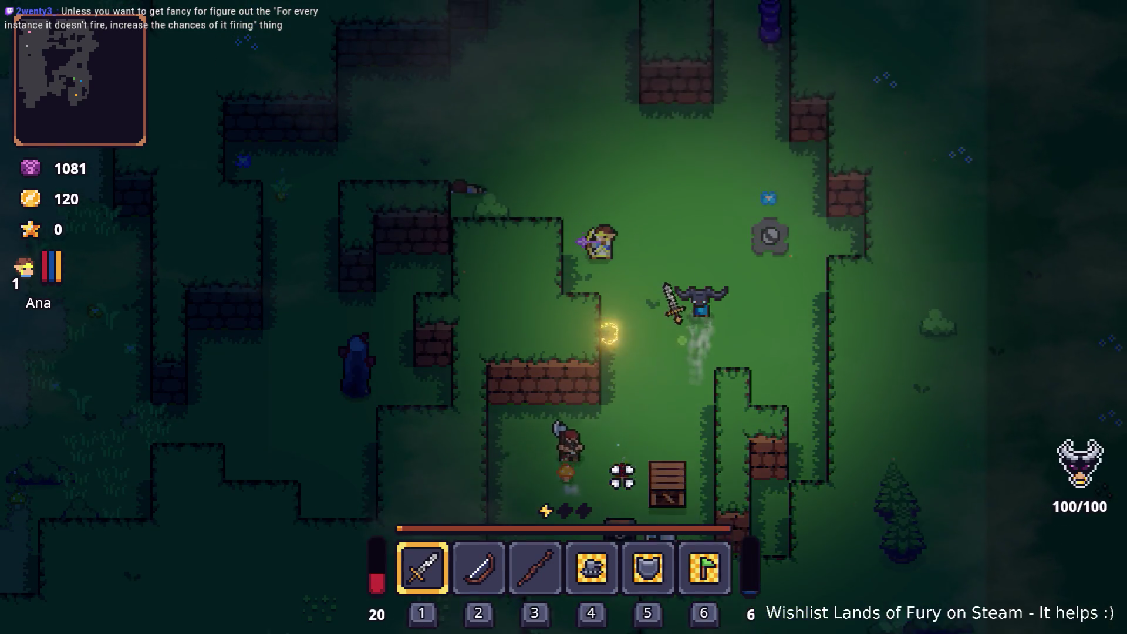
key(s)
key(a)
click(594, 502)
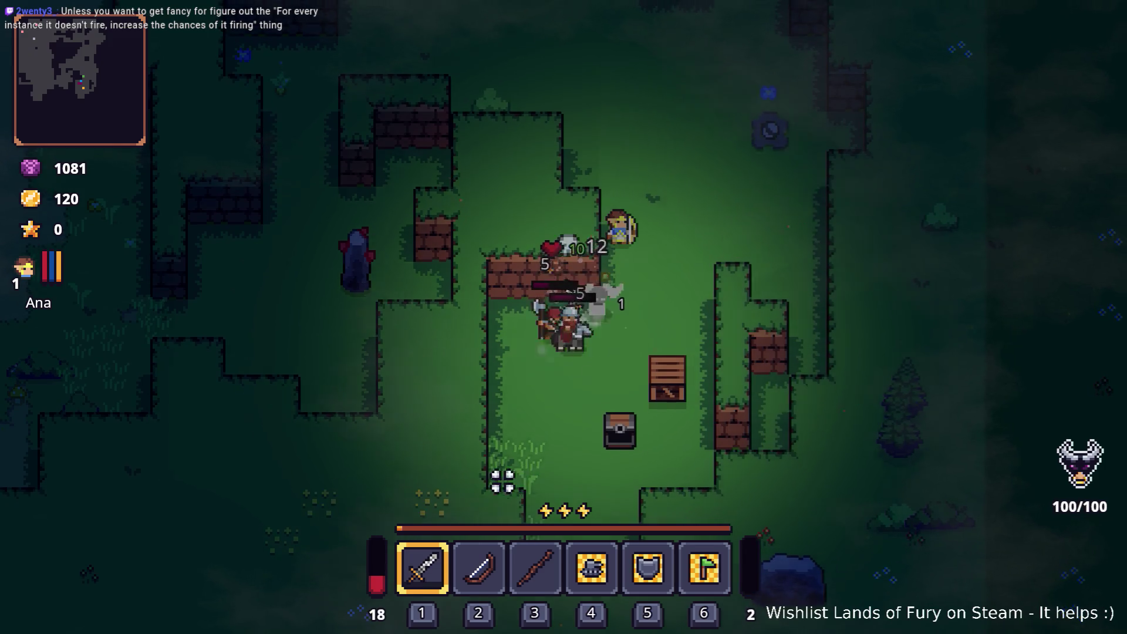
key(d)
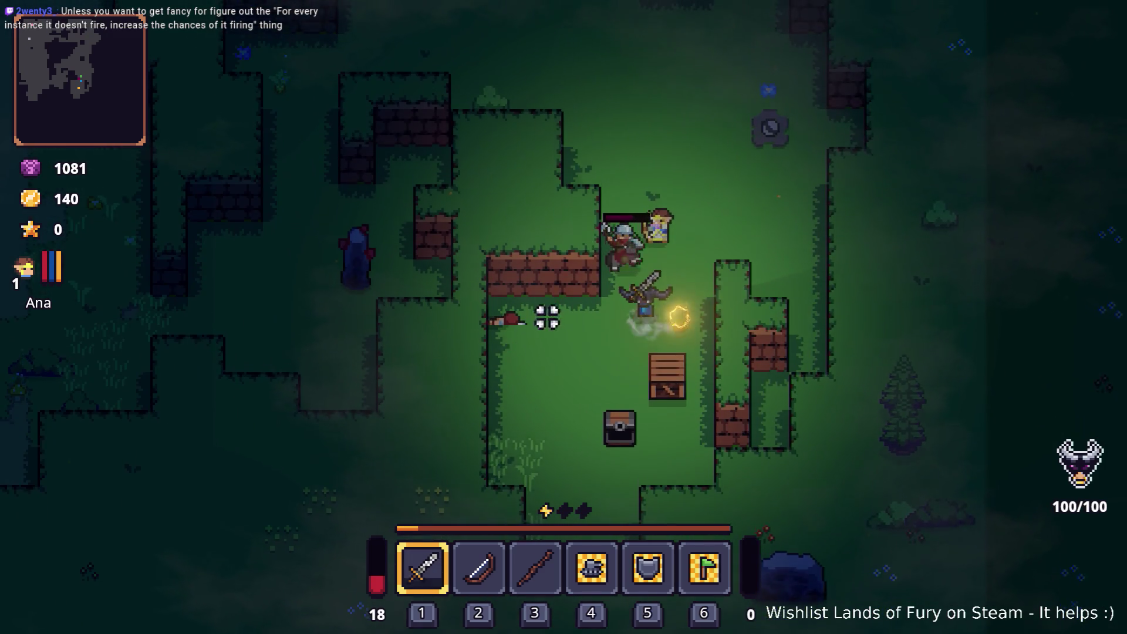
key(w)
click(541, 319)
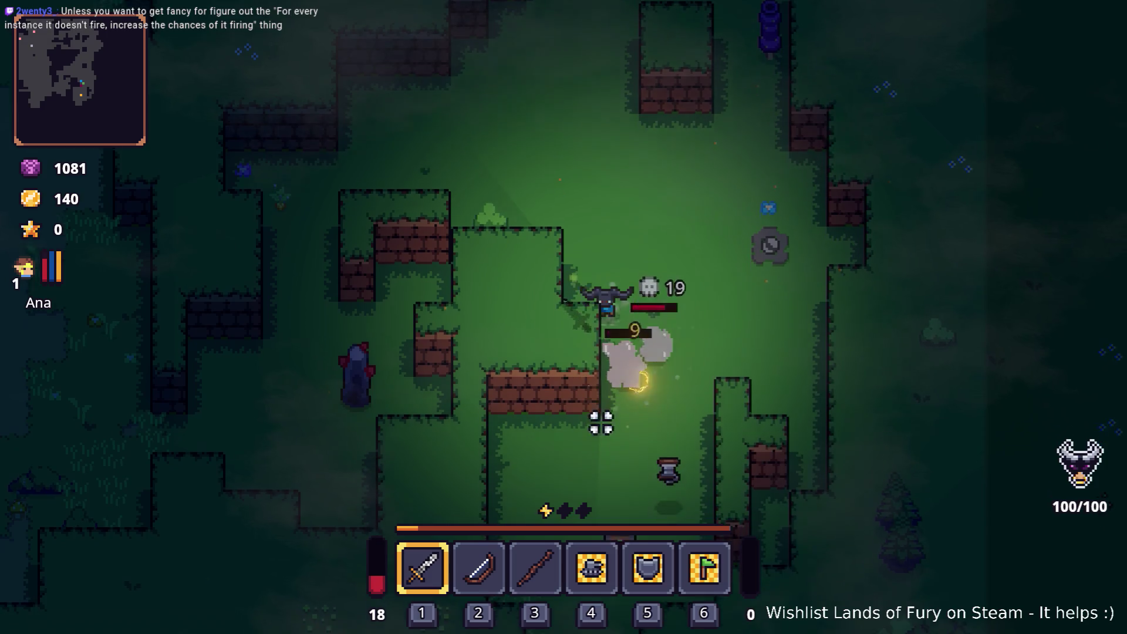
key(s)
click(617, 432)
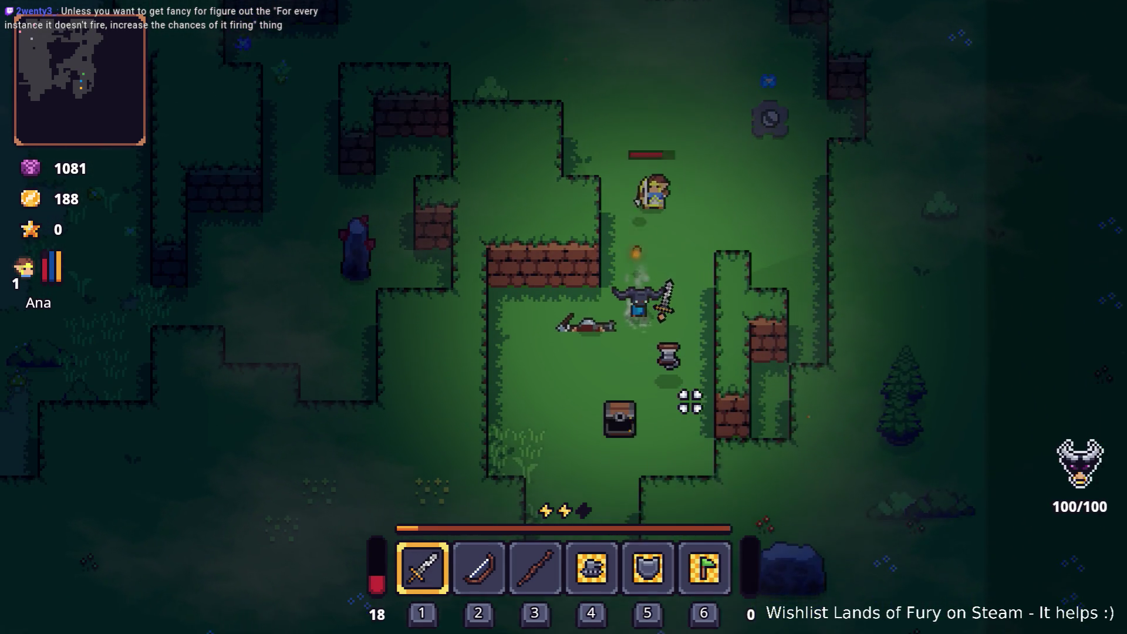
key(s)
key(a)
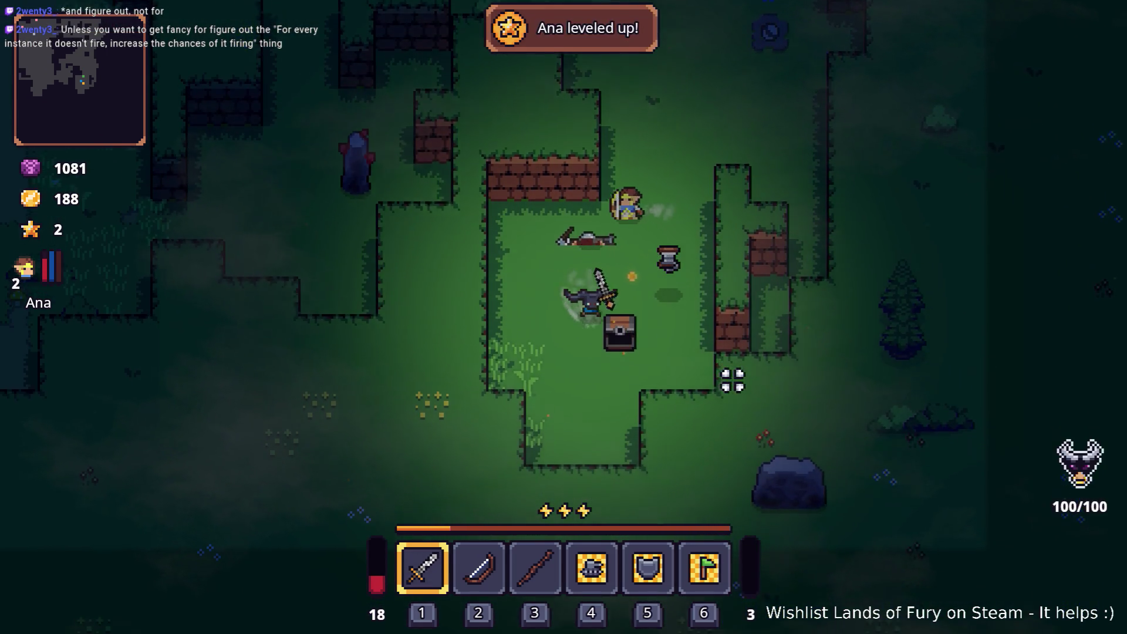
key(s)
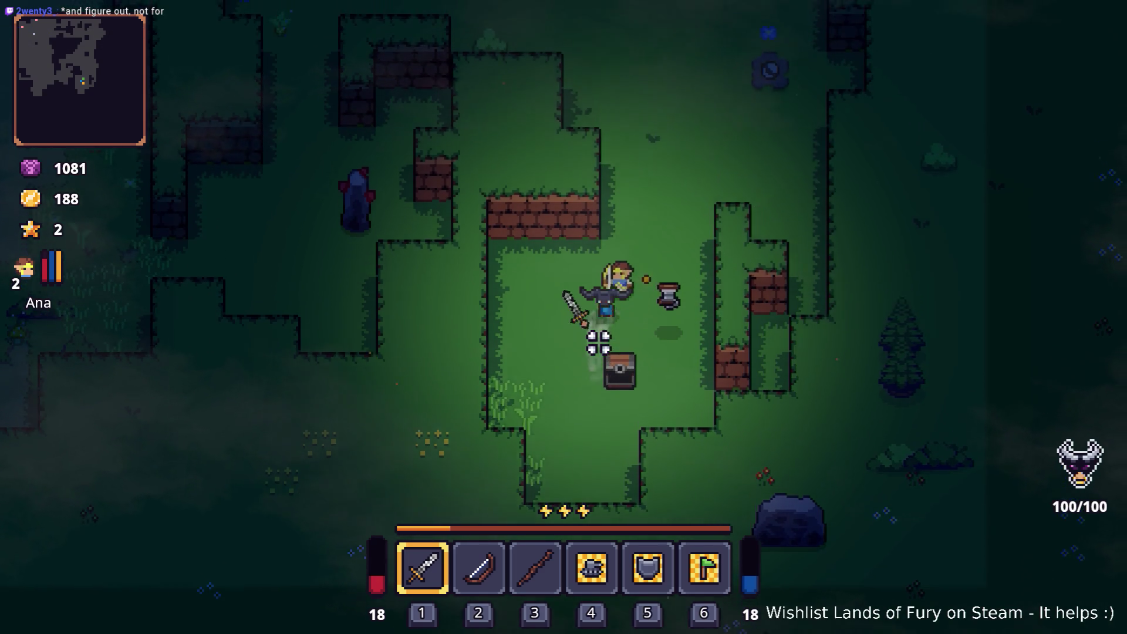
Walk north-east past the brick block and slash the purple enemy.
key(d)
key(w)
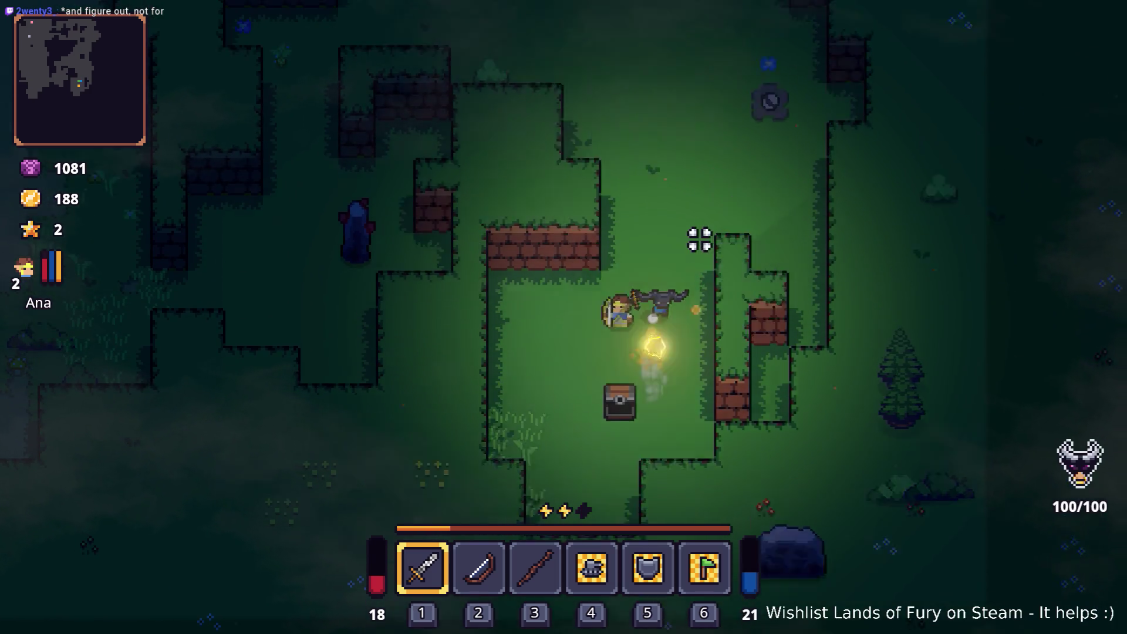
key(w)
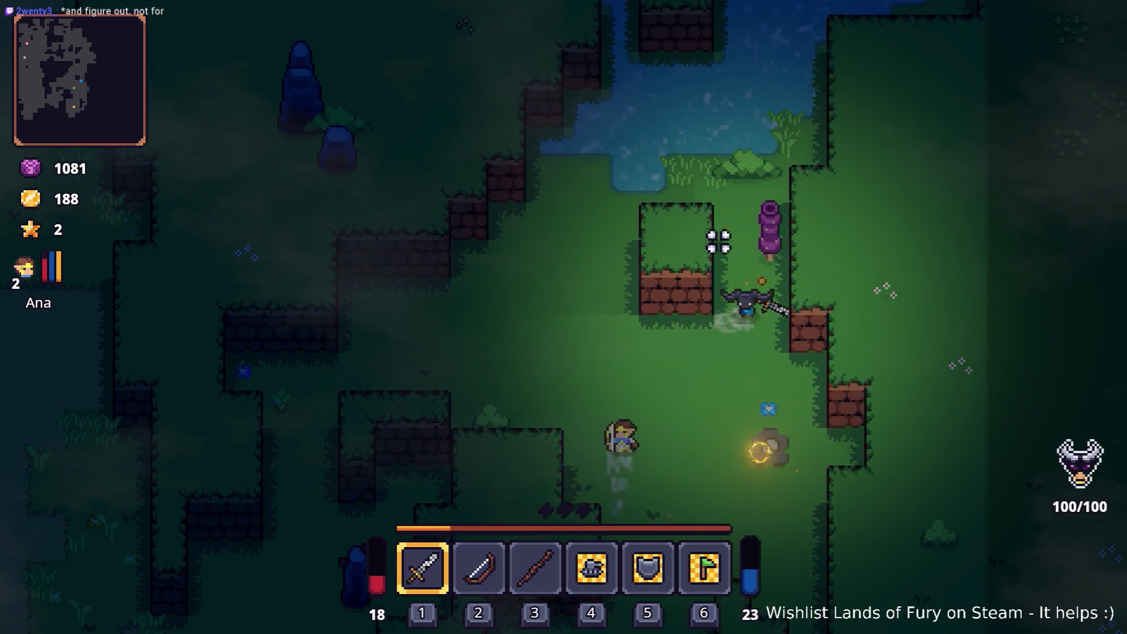
key(d)
key(w)
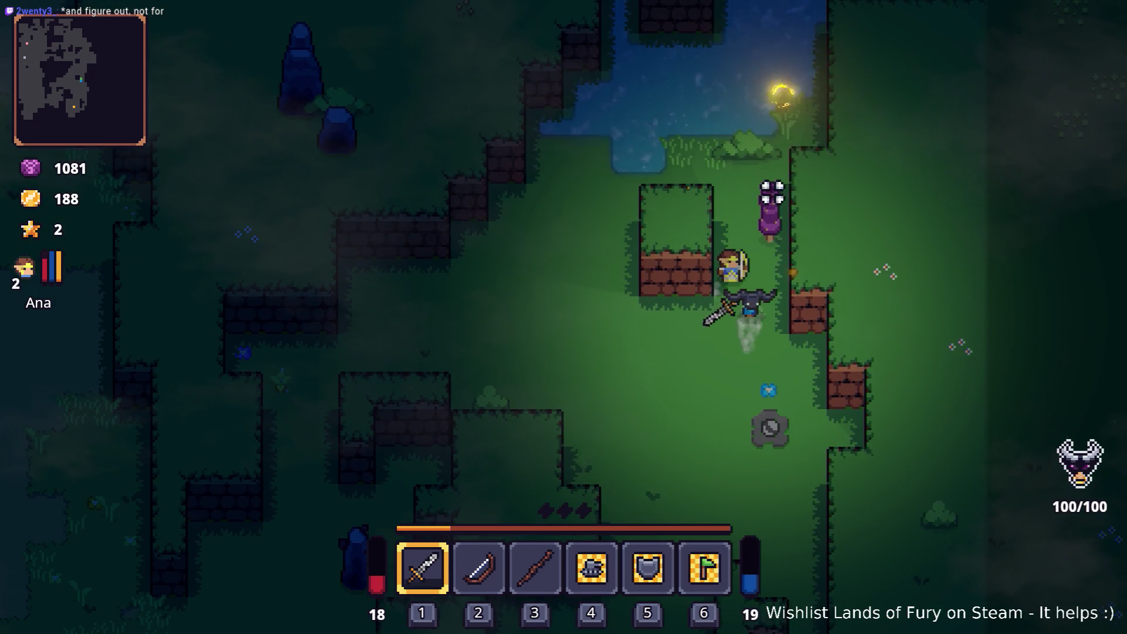
click(764, 197)
Dash through the water and follow the dirt path north, then back south.
key(w)
key(space)
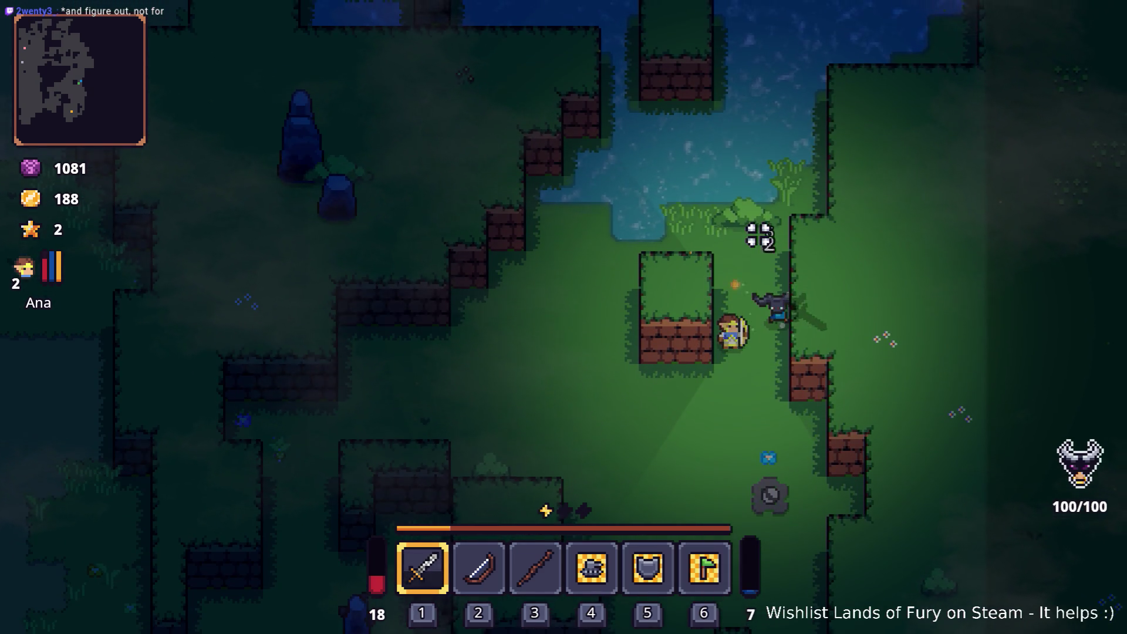
key(w)
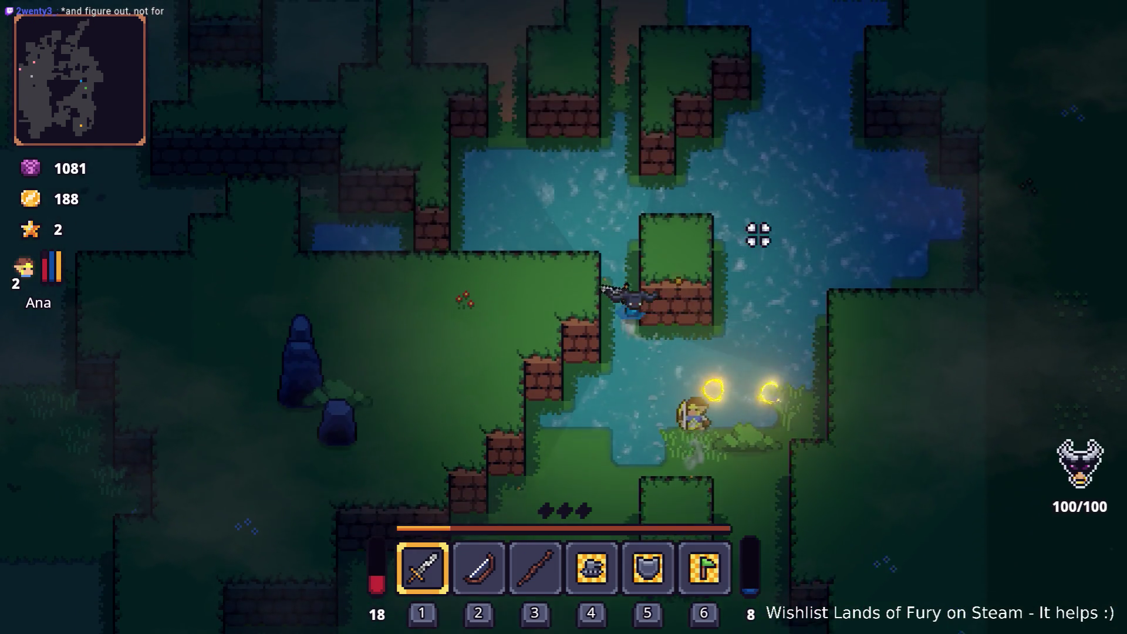
key(w)
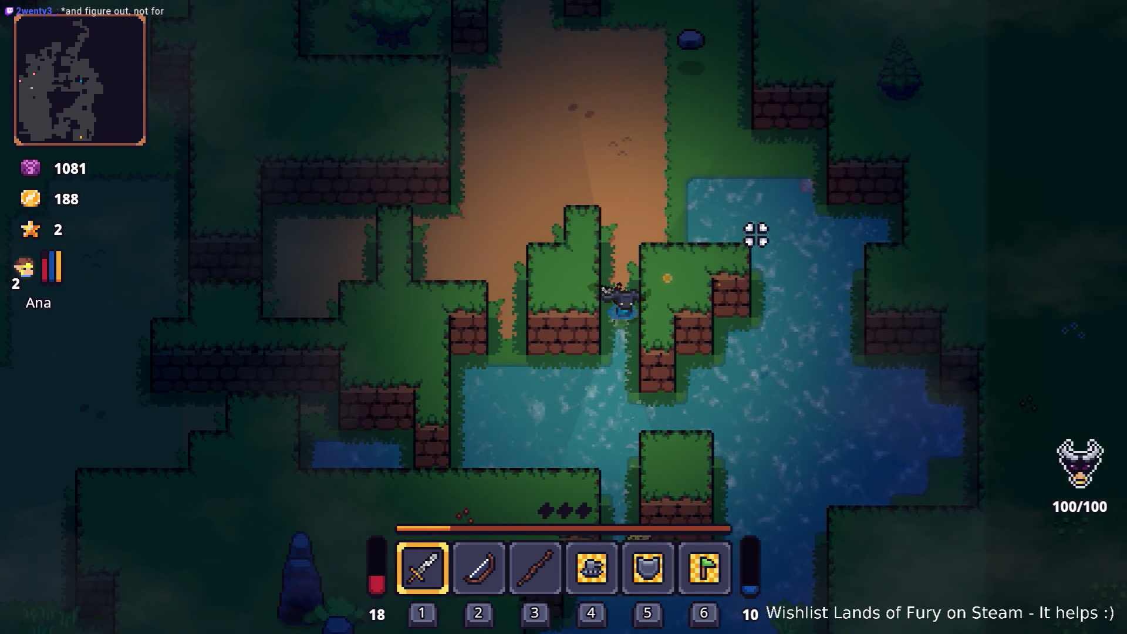
key(w)
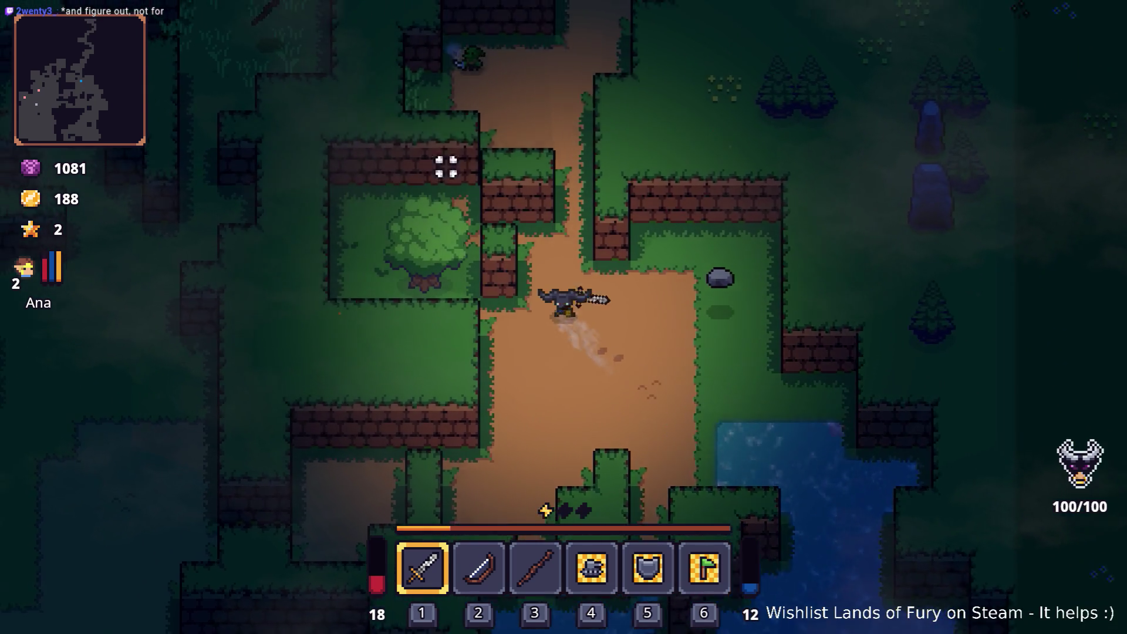
key(s)
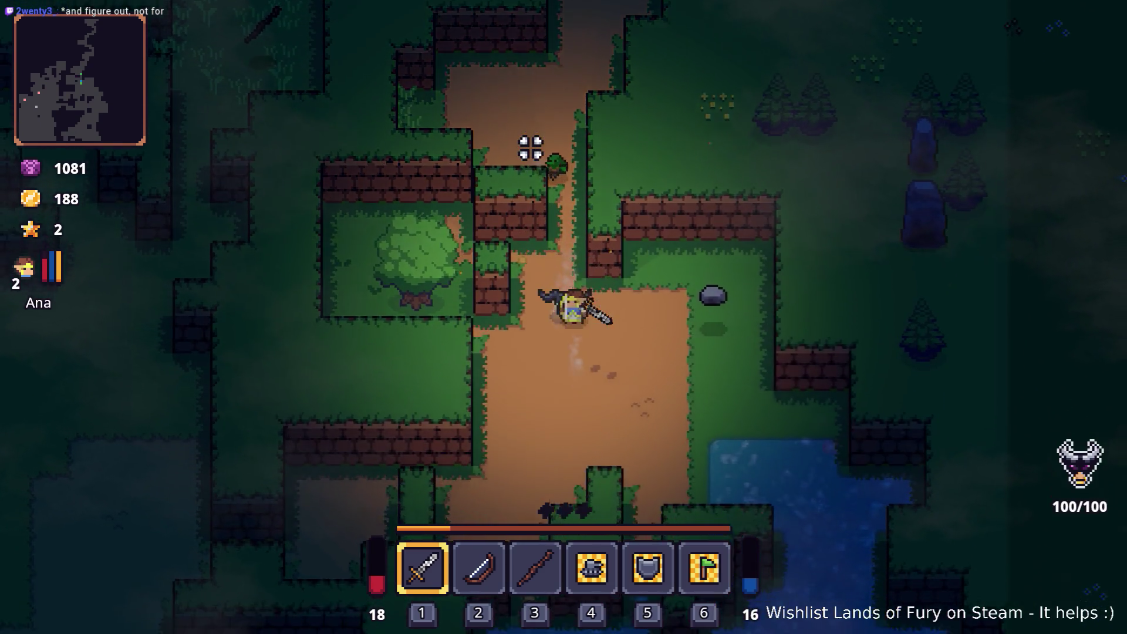
key(s)
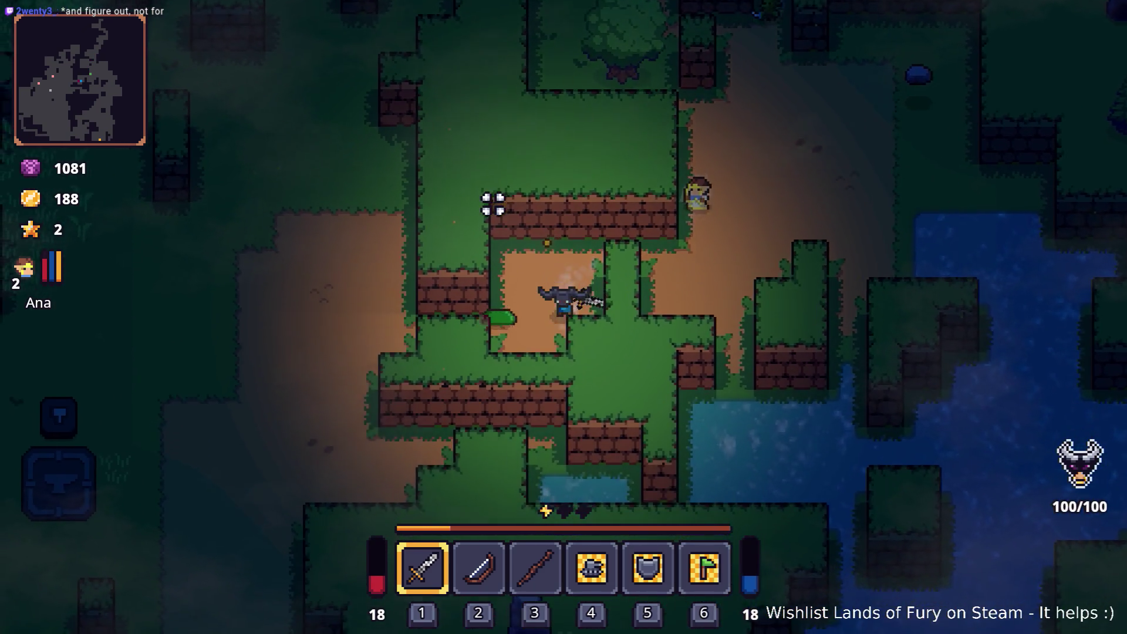
Kill the enemy to the west with sword slashes and walk toward the anvil.
key(a)
click(518, 174)
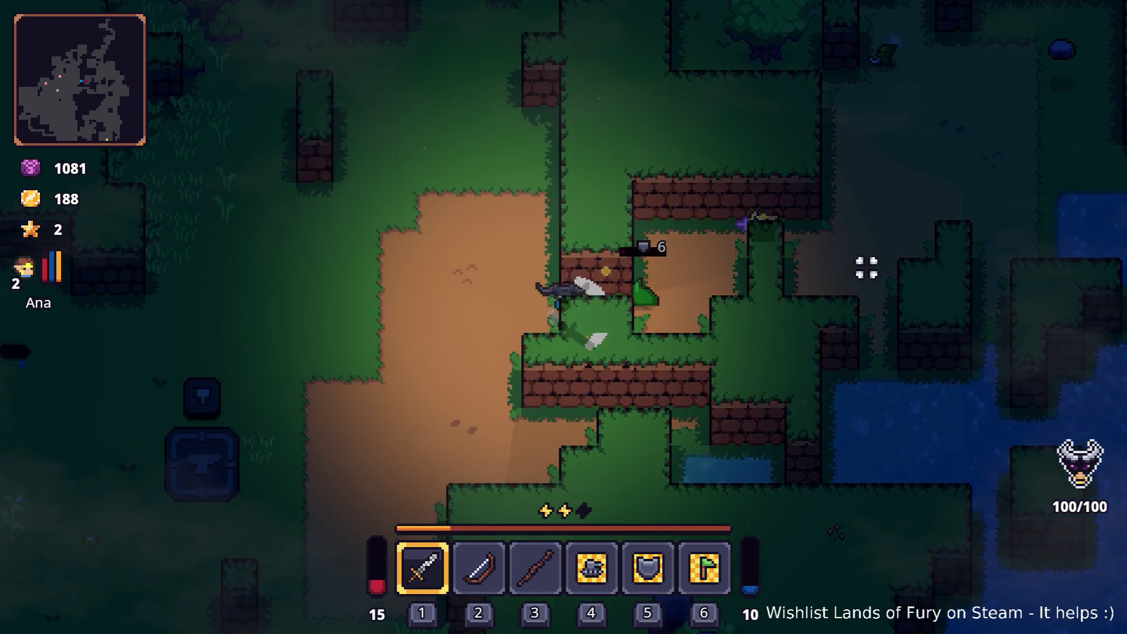
key(d)
click(747, 241)
key(a)
key(s)
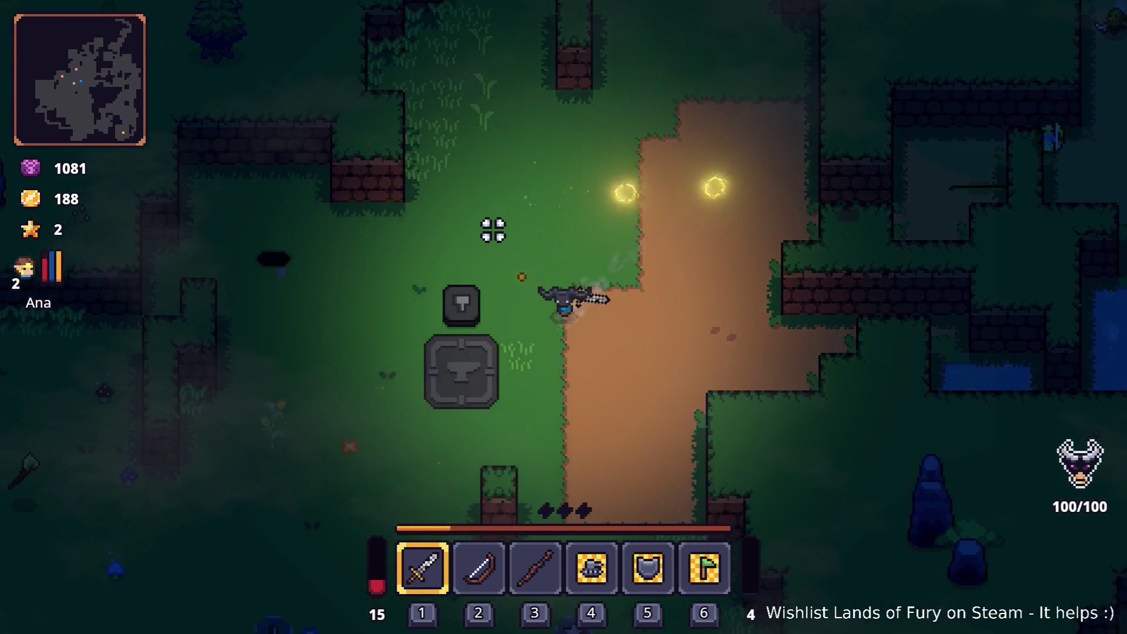
key(a)
key(w)
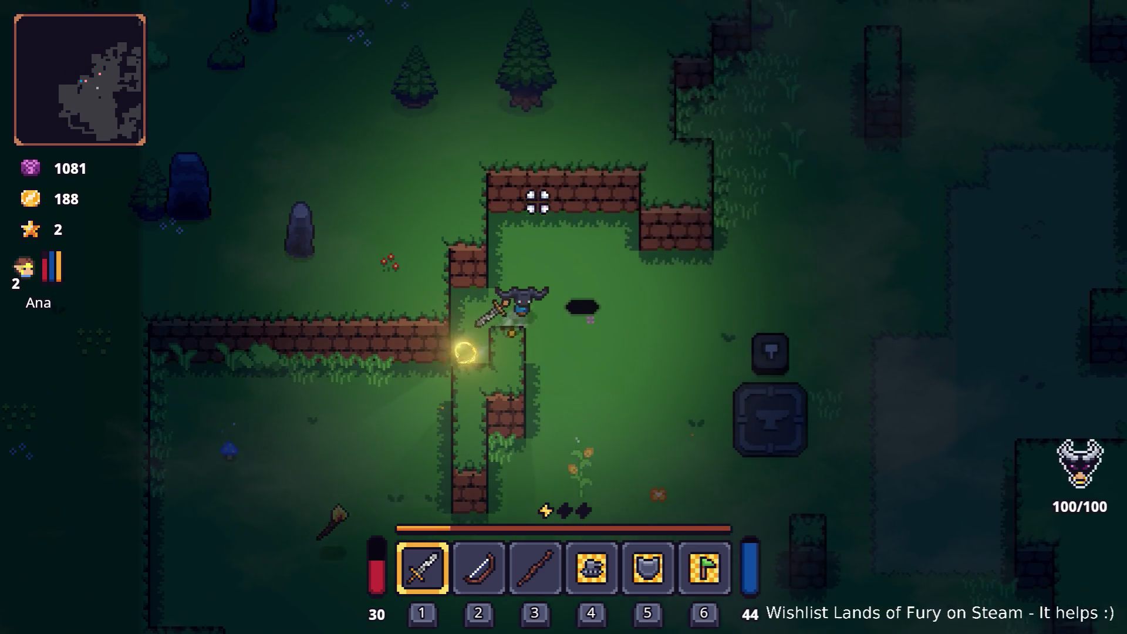
Enter the cavern through the dark hole and move toward the enemies.
key(d)
key(e)
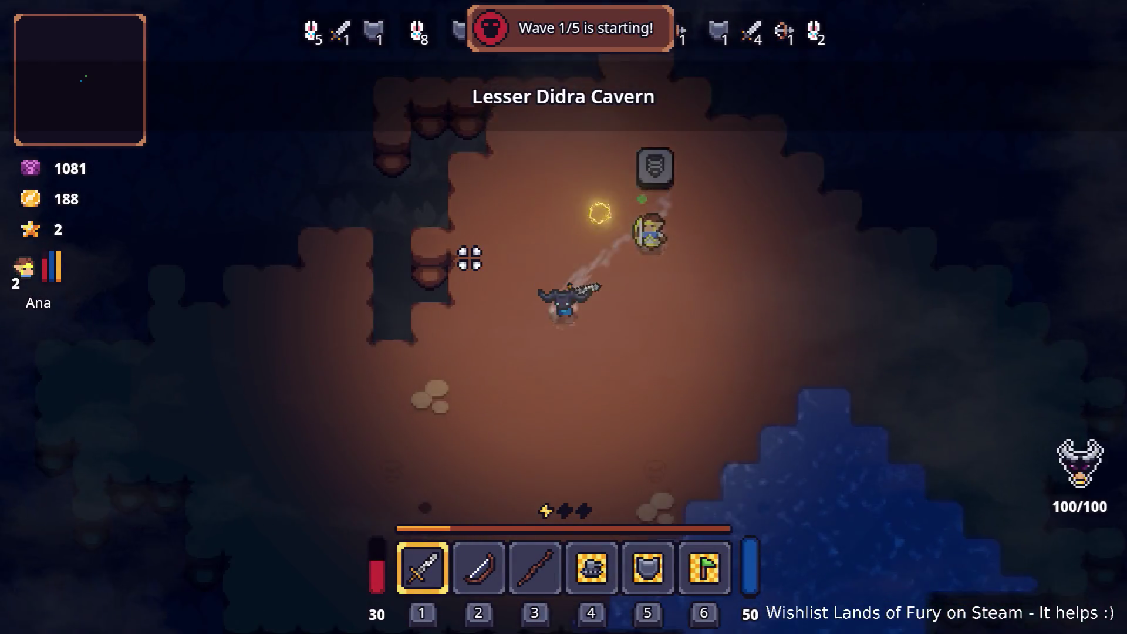
key(s)
key(a)
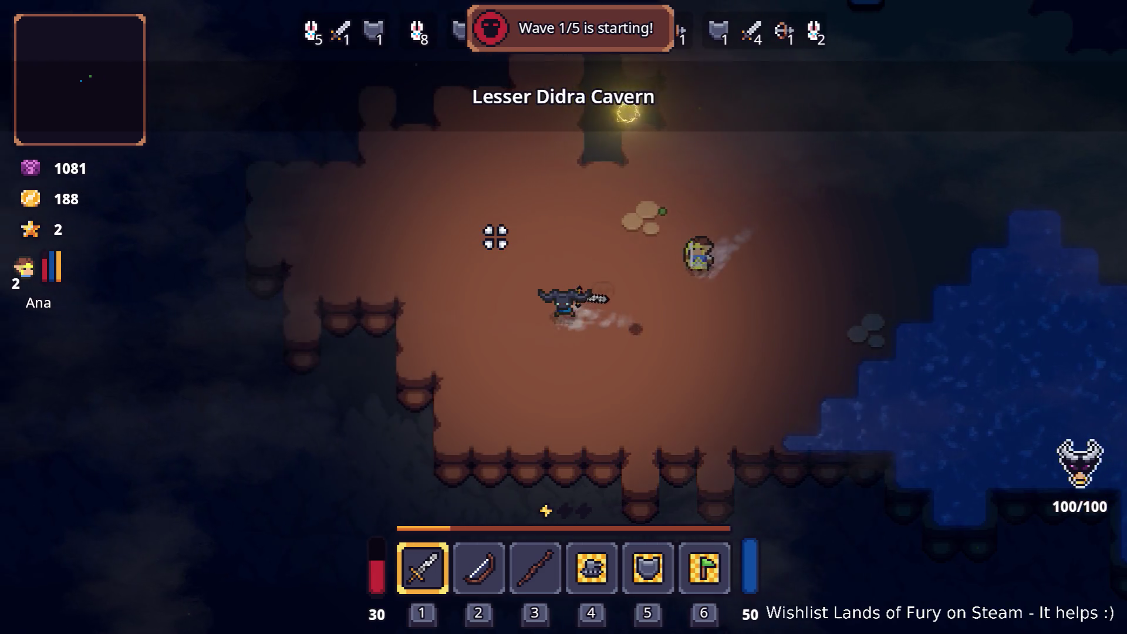
key(w)
key(d)
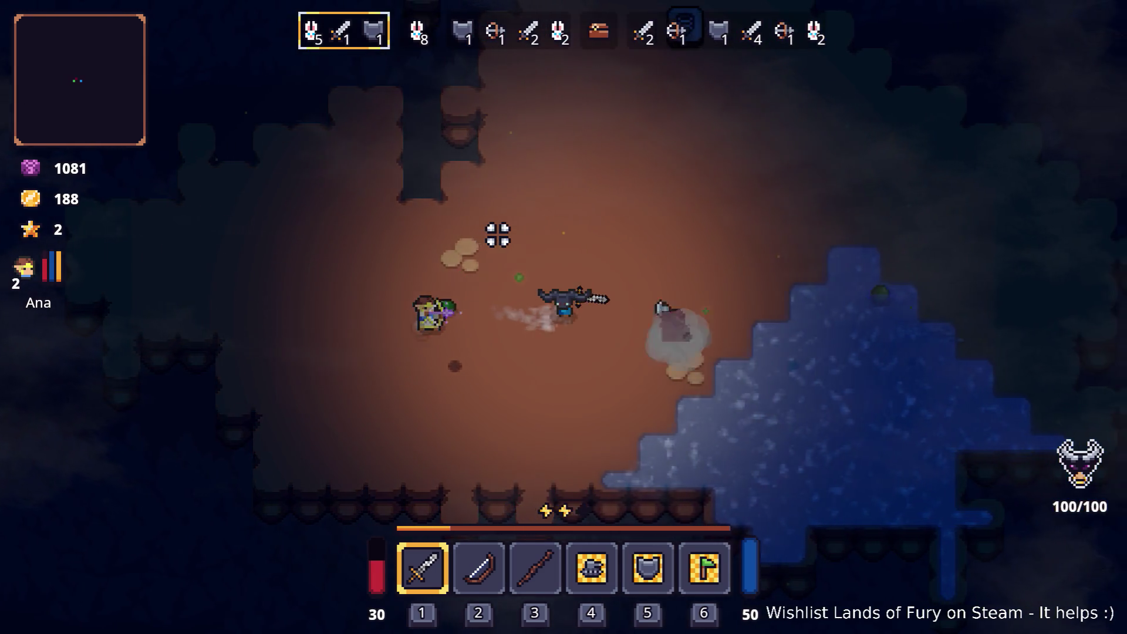
key(d)
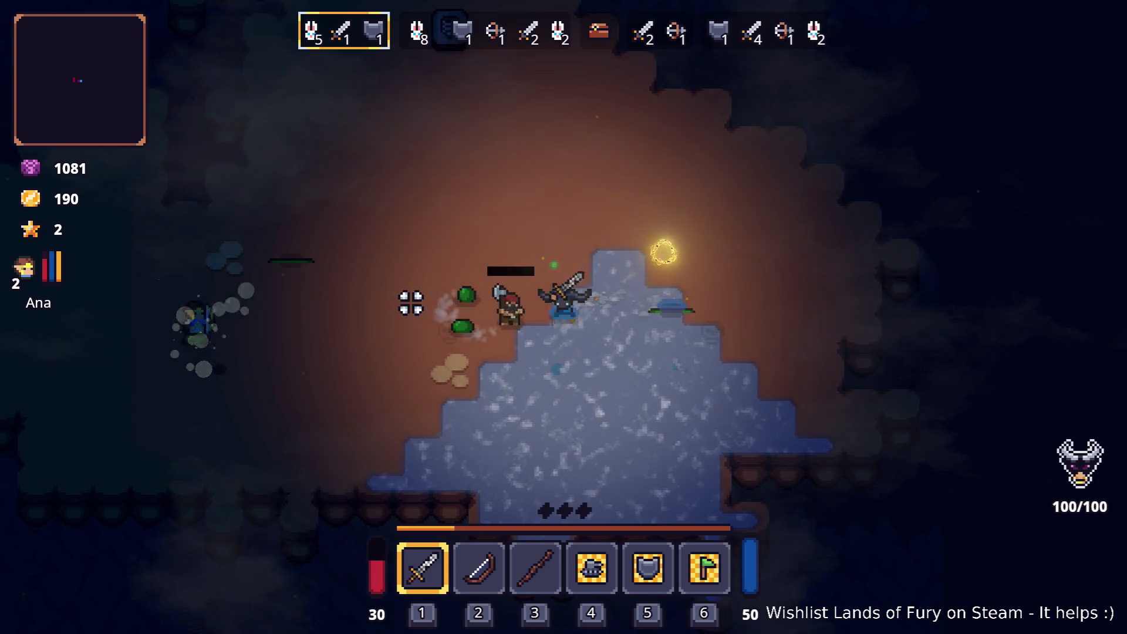
Attack the axe enemy and the goblins near the barrel.
key(a)
click(411, 303)
key(a)
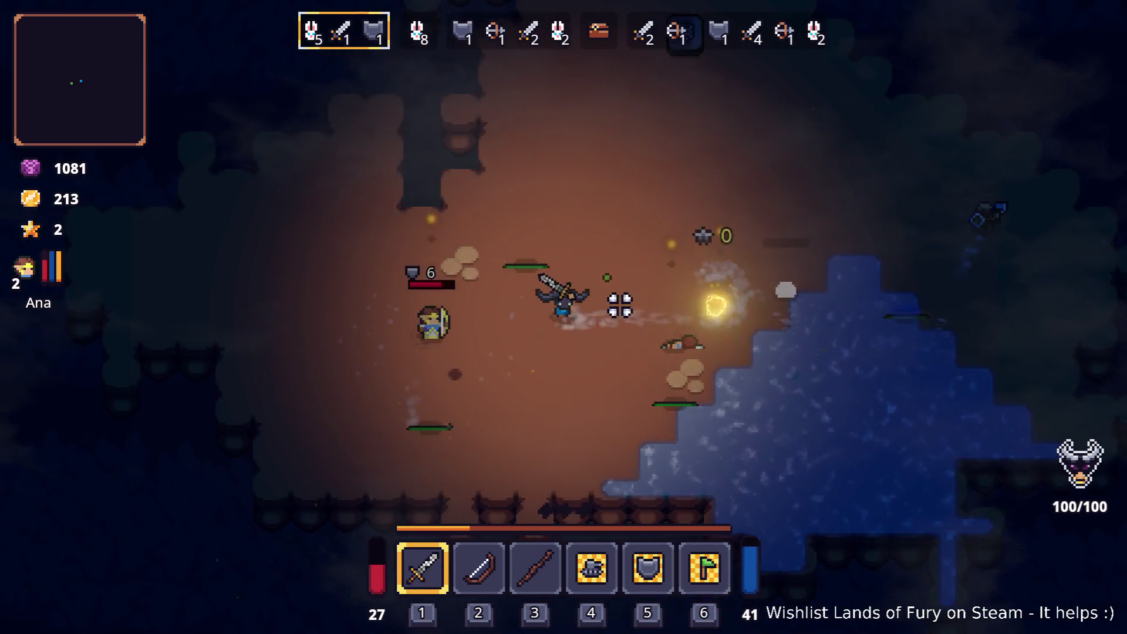
click(473, 329)
key(d)
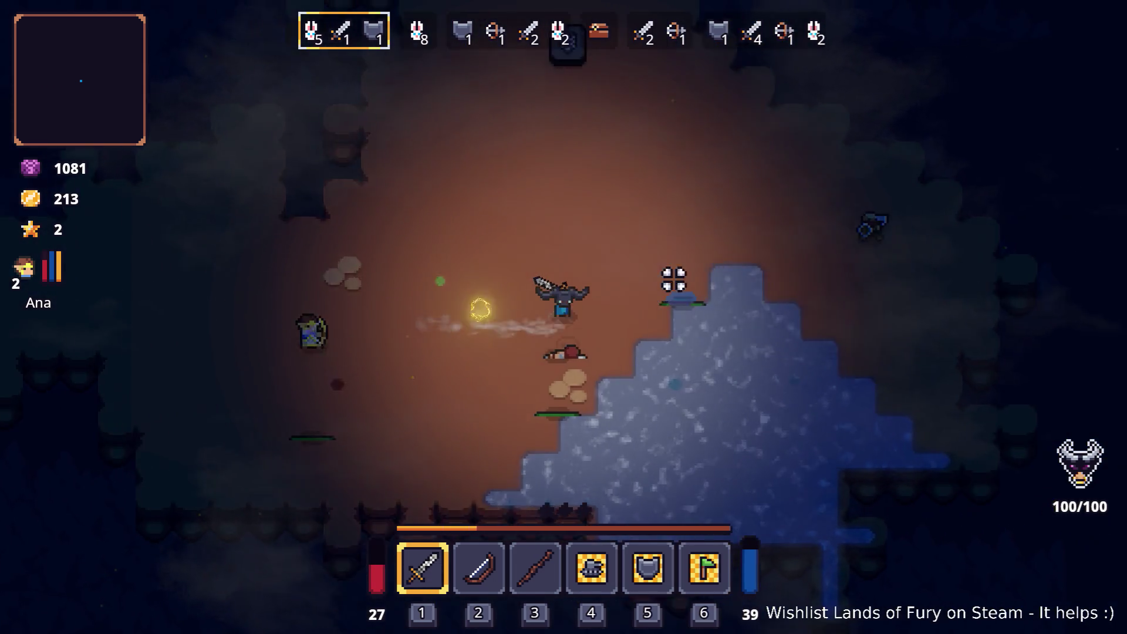
key(w)
key(d)
key(s)
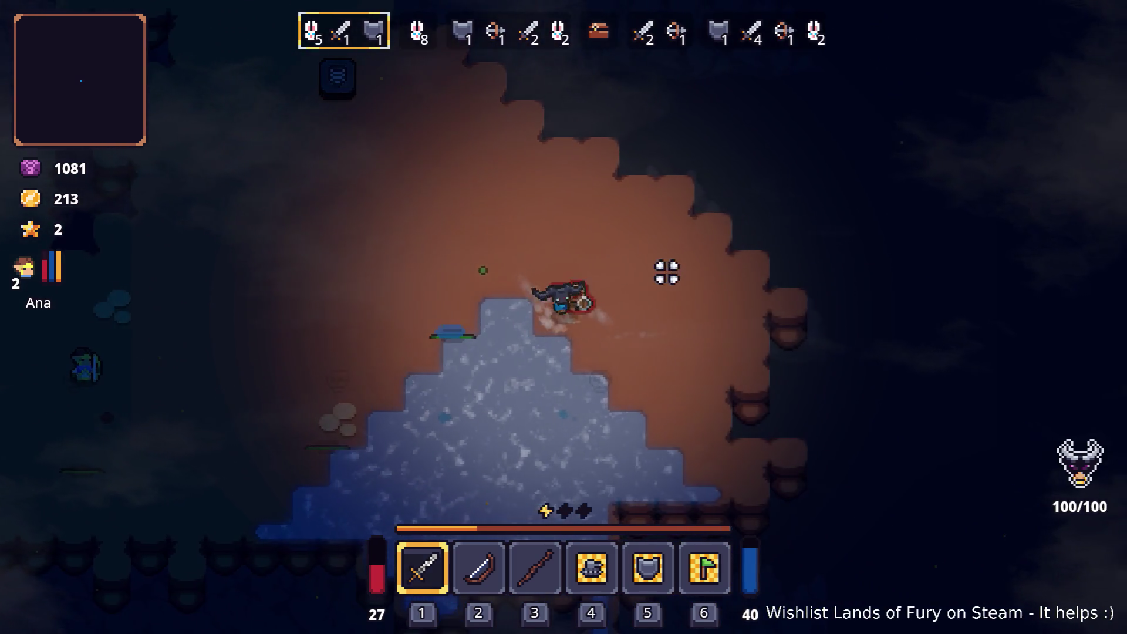
click(576, 252)
click(534, 234)
click(510, 270)
Circle around and strike the nearby enemy while dodging.
key(a)
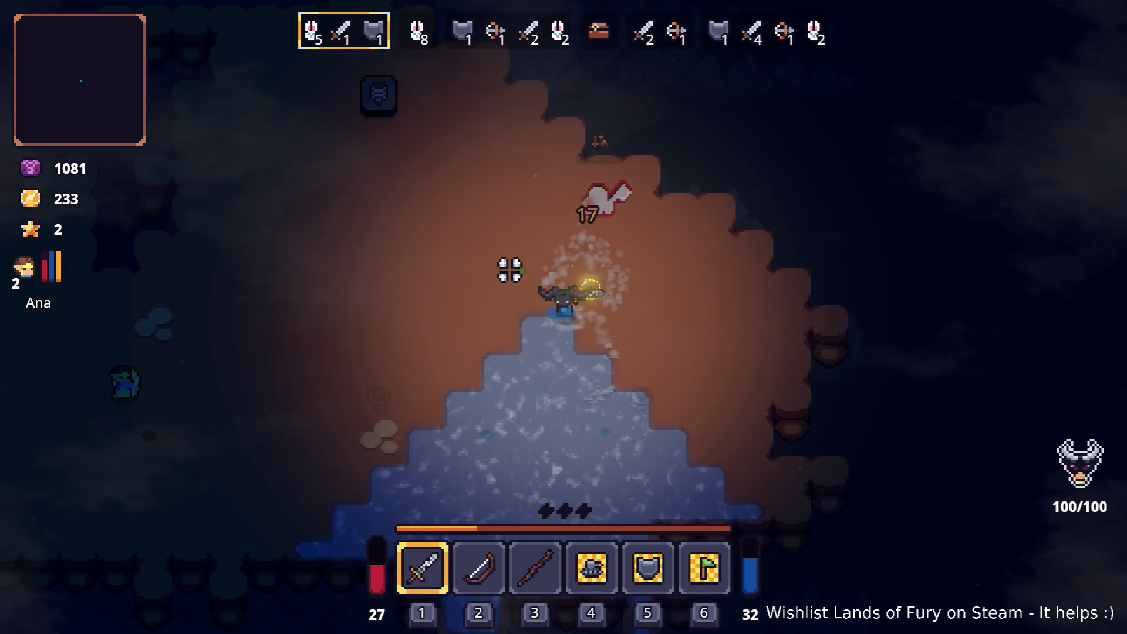
key(w)
key(a)
key(s)
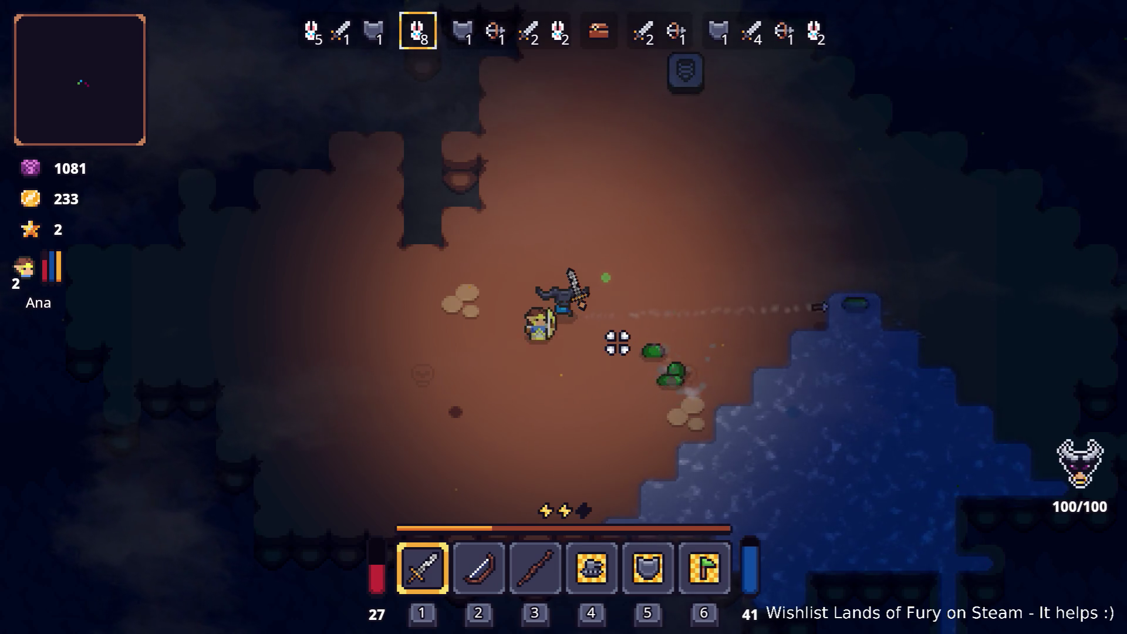
key(s)
key(d)
click(618, 343)
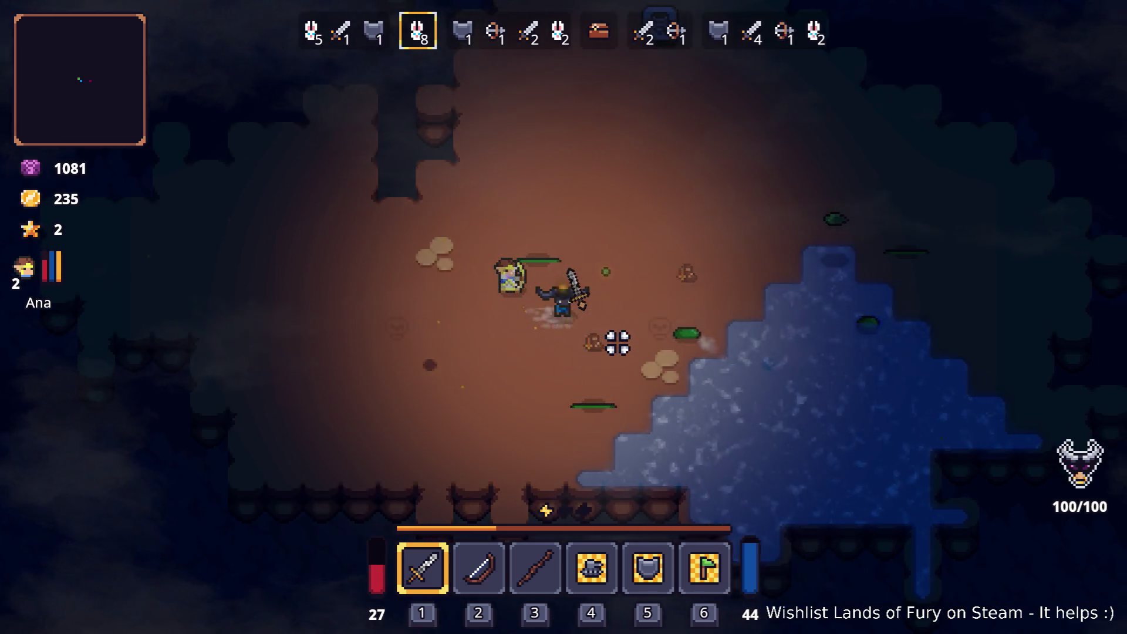
key(d)
key(a)
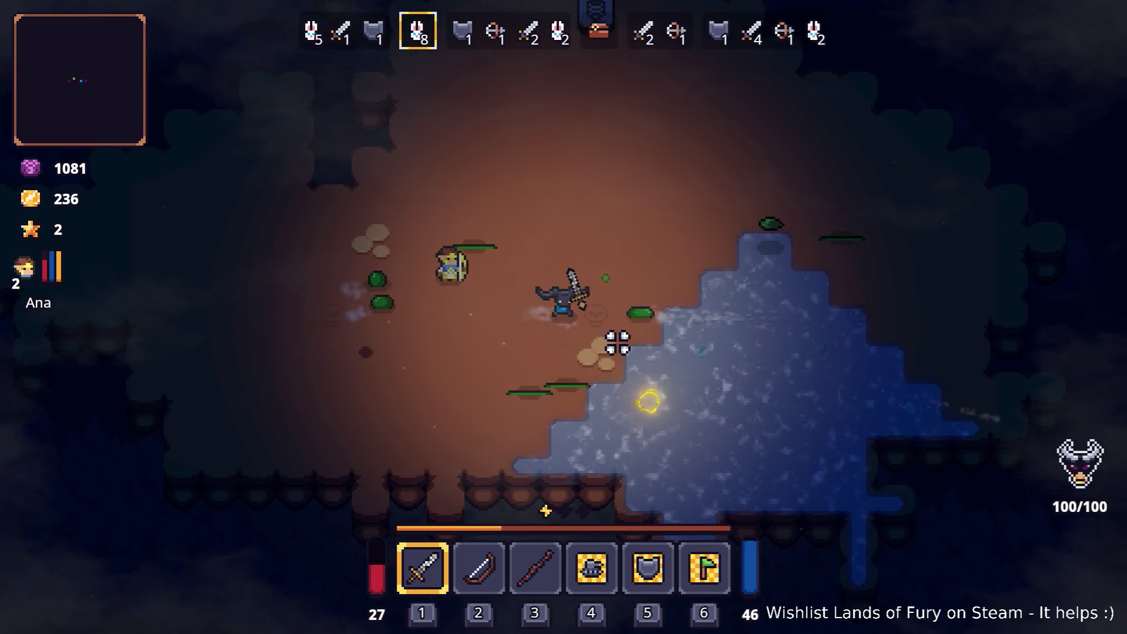
Dodge back and forth by the water finishing enemies through wave 3, then pause.
key(w)
key(a)
key(d)
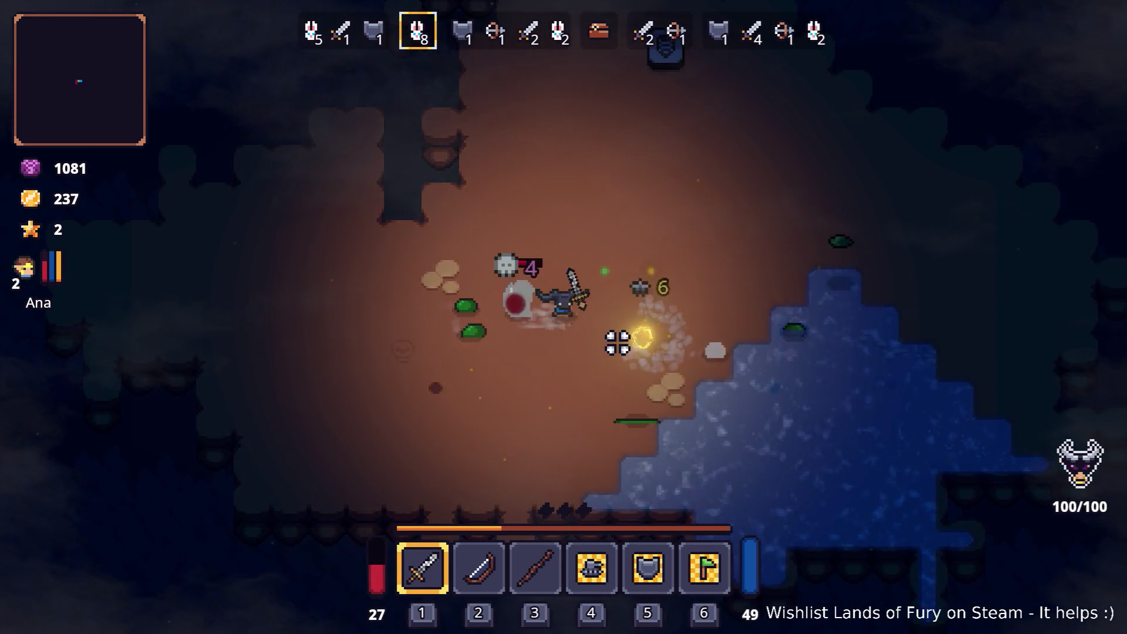
key(a)
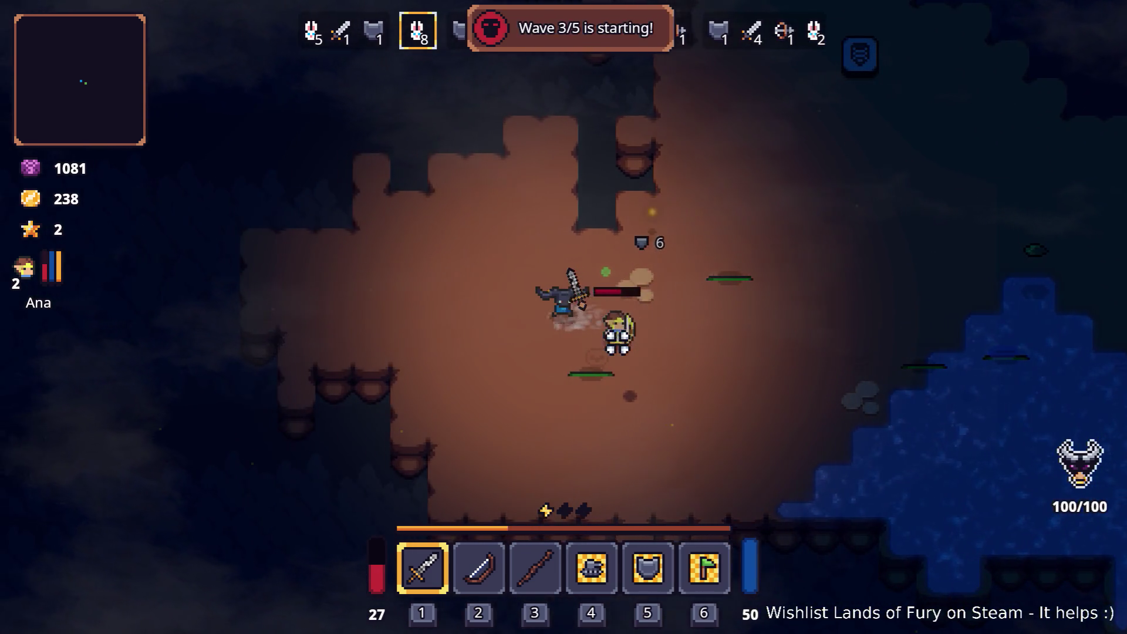
key(d)
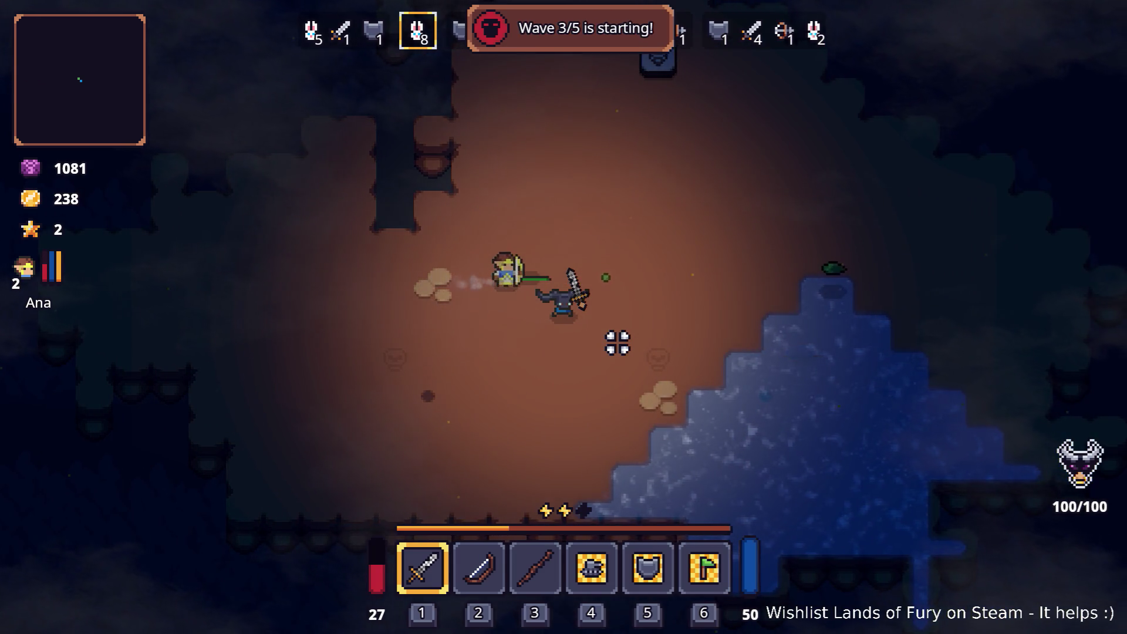
key(a)
key(a)
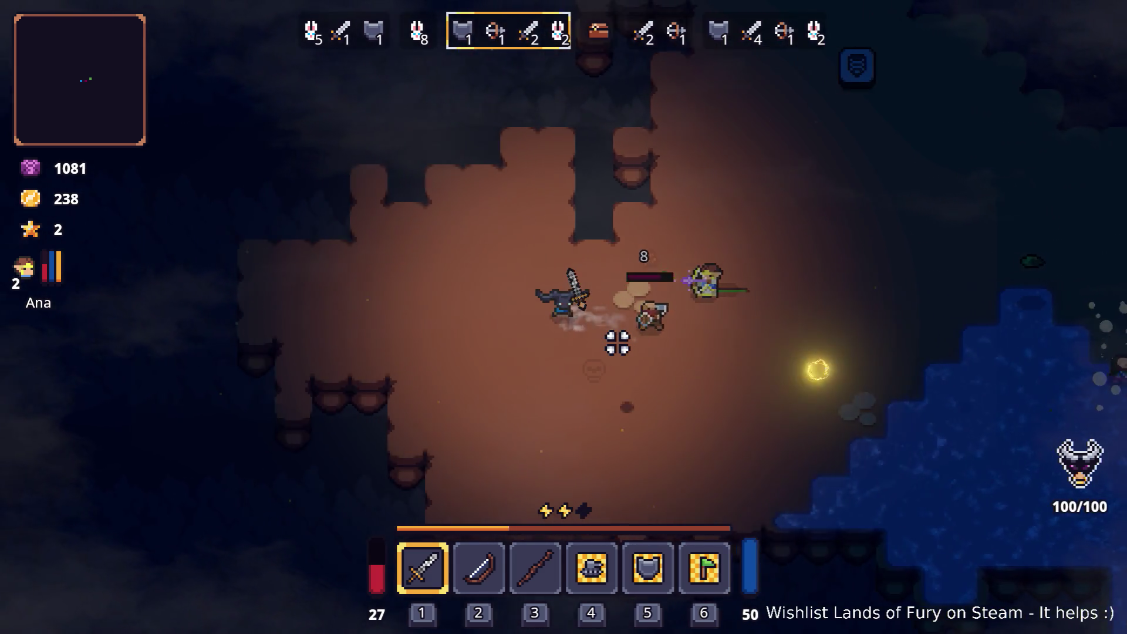
key(a)
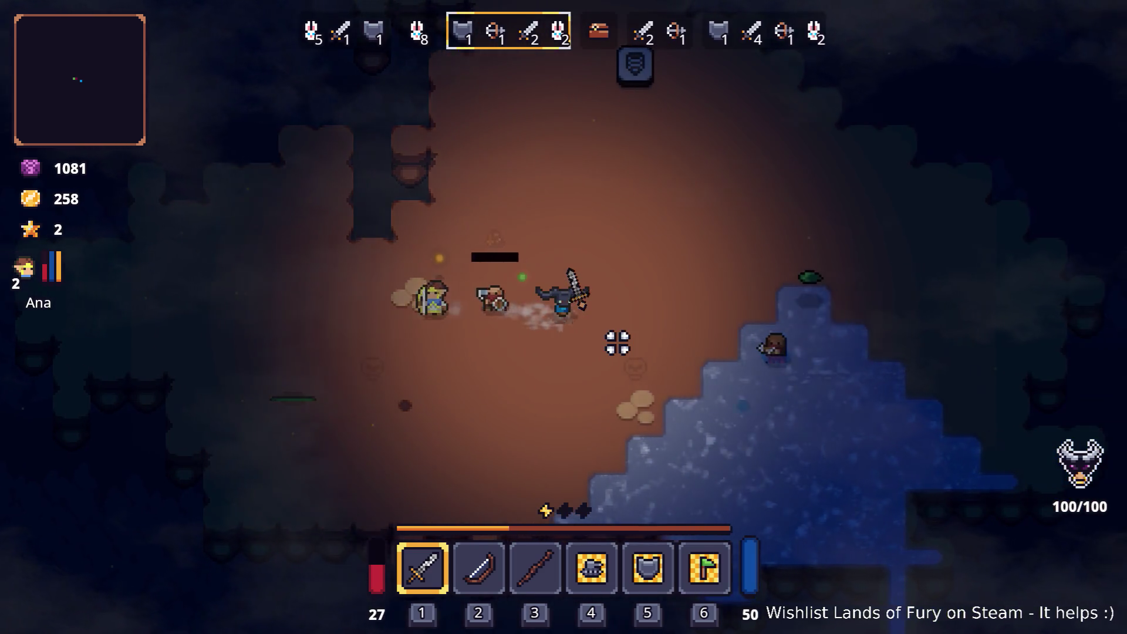
key(d)
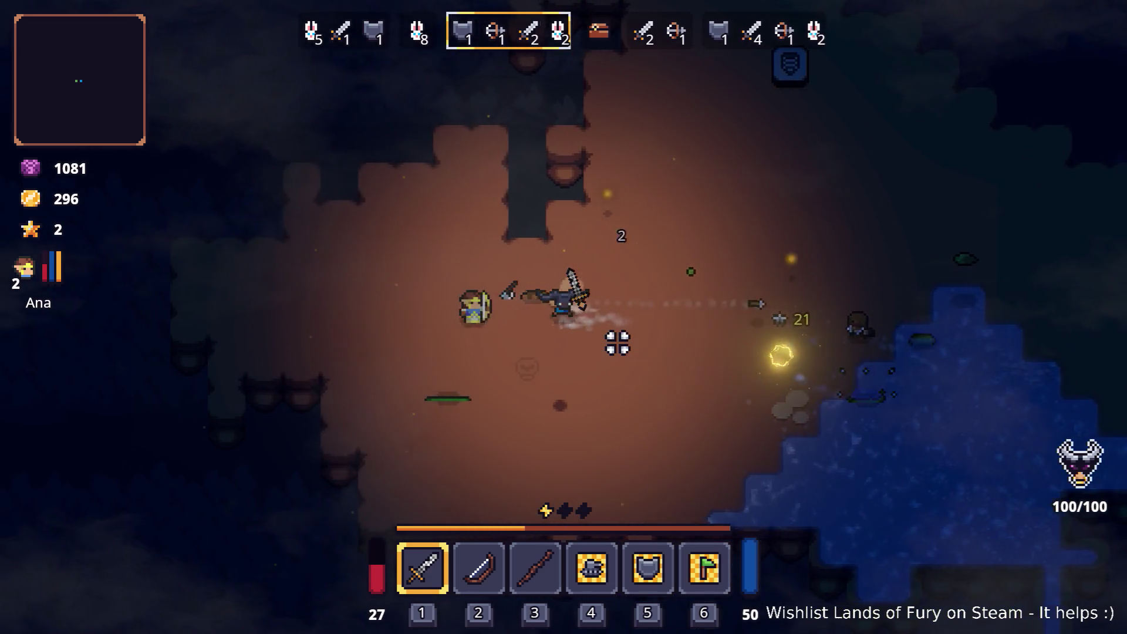
key(a)
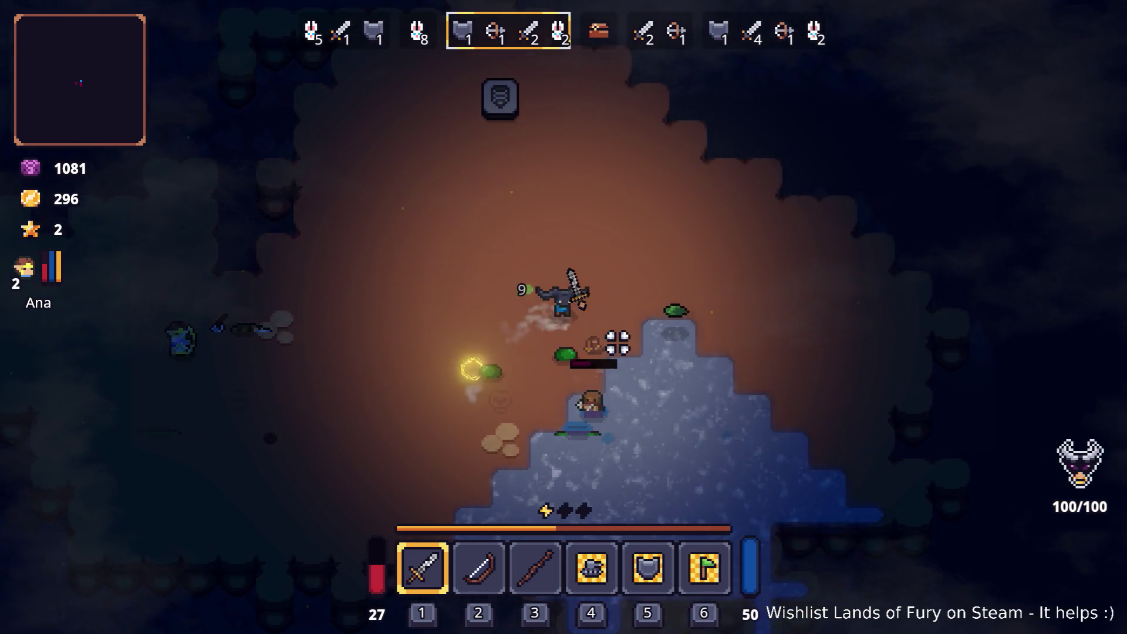
key(d)
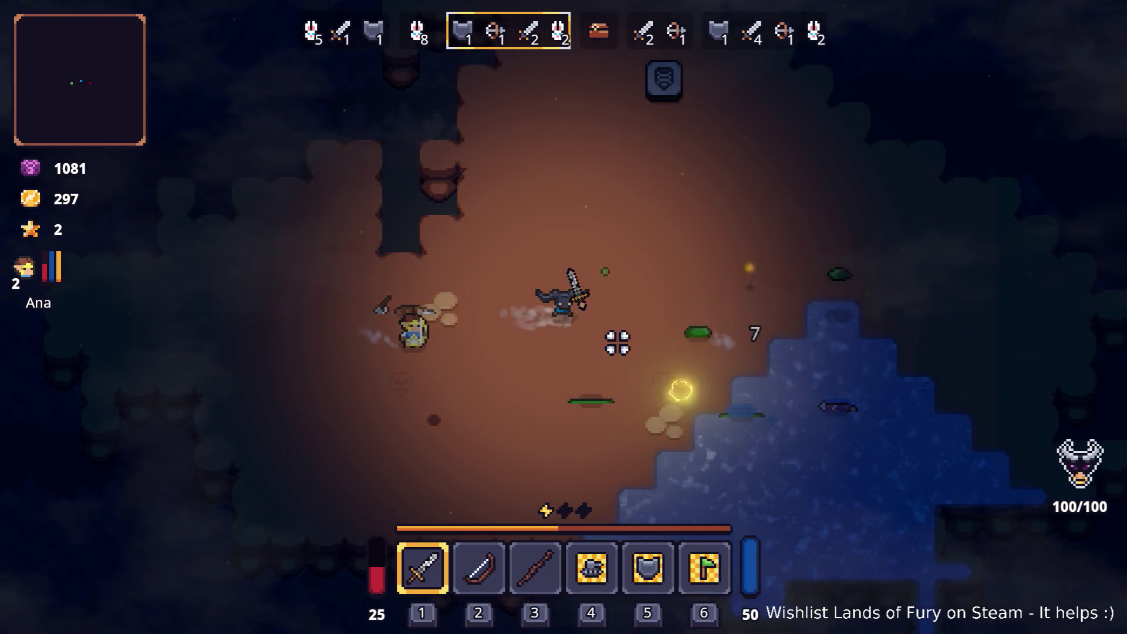
key(a)
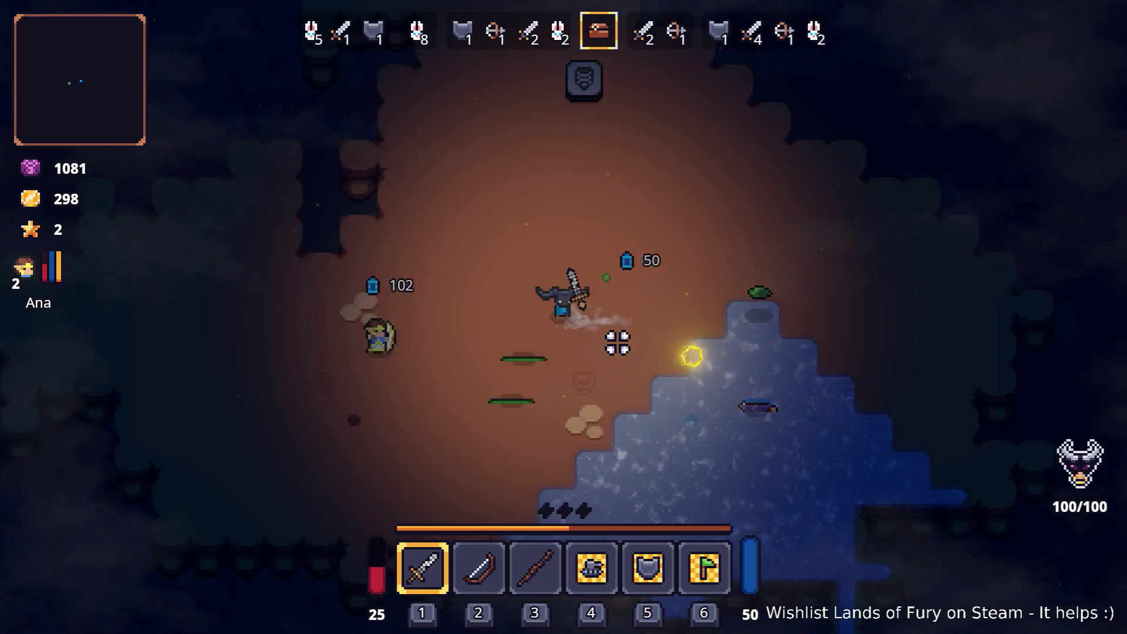
key(Escape)
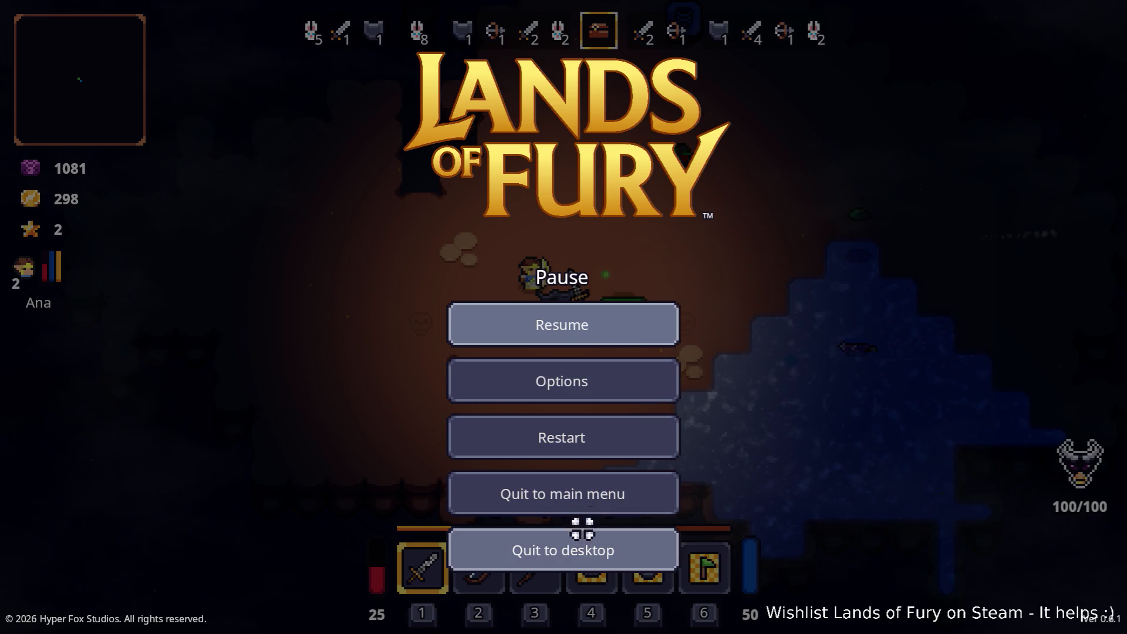
Quit the game and filter FileSystem by 'dwarfs', then 'dwarf', finally 'shotgu'.
click(576, 548)
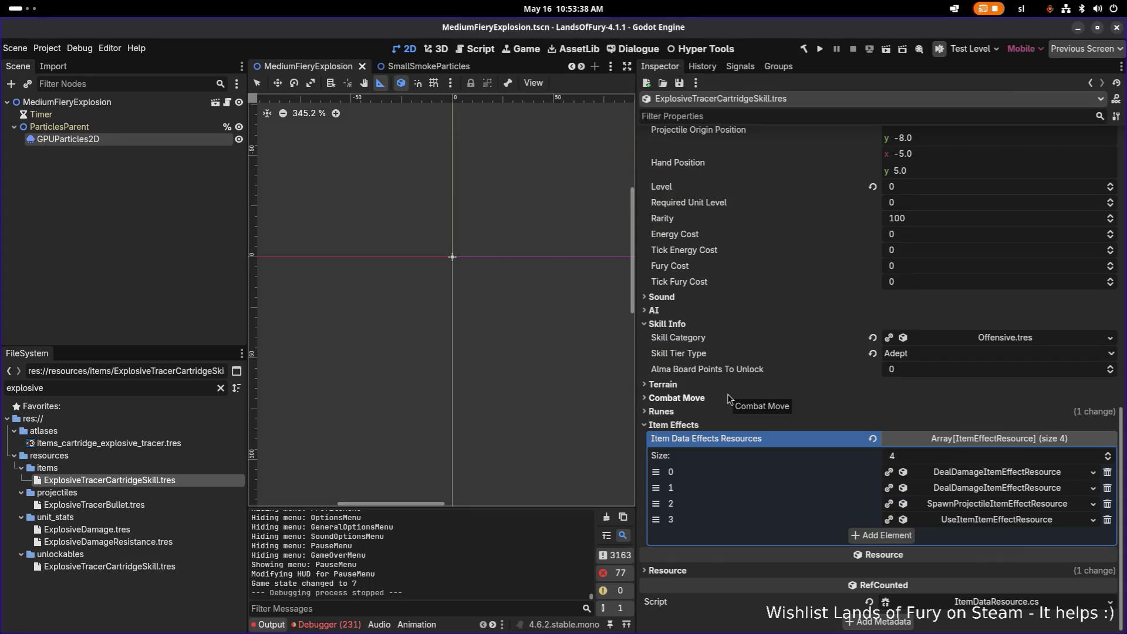
click(193, 387)
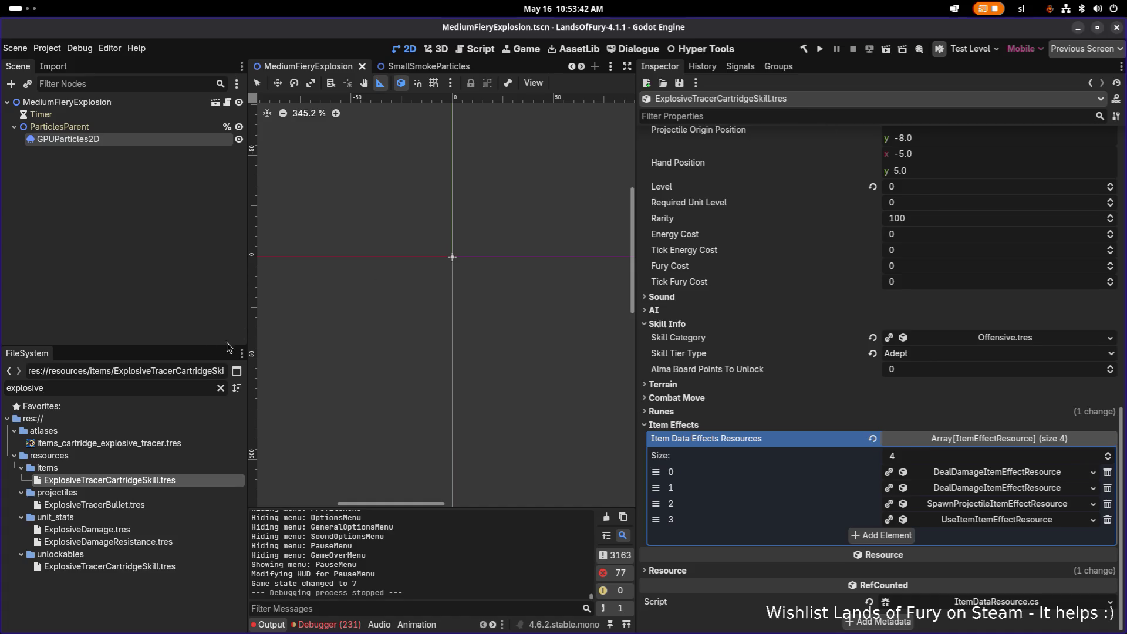
key(ctrl+a)
text(dwa)
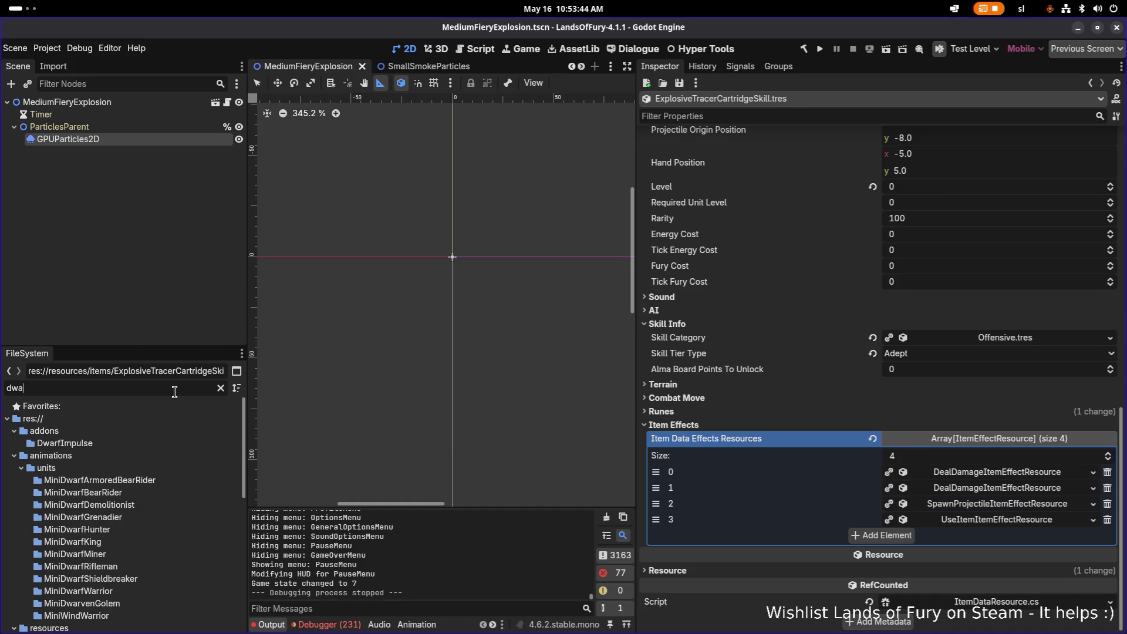
text(rfs)
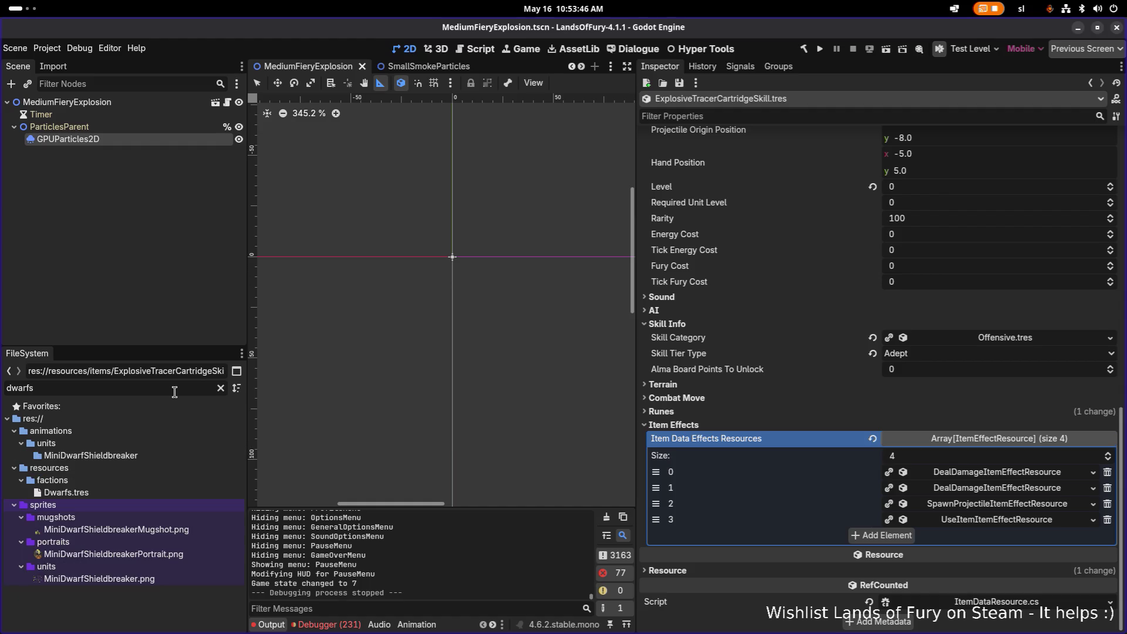
key(ctrl+a)
text(dwarf)
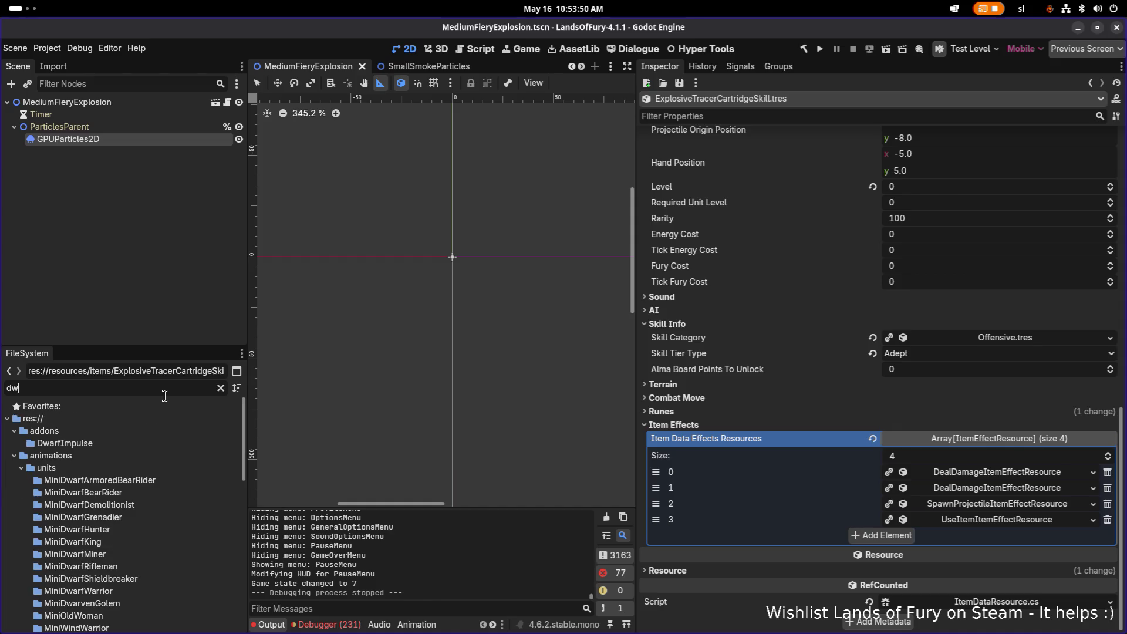
key(ctrl+a)
text(shotgu)
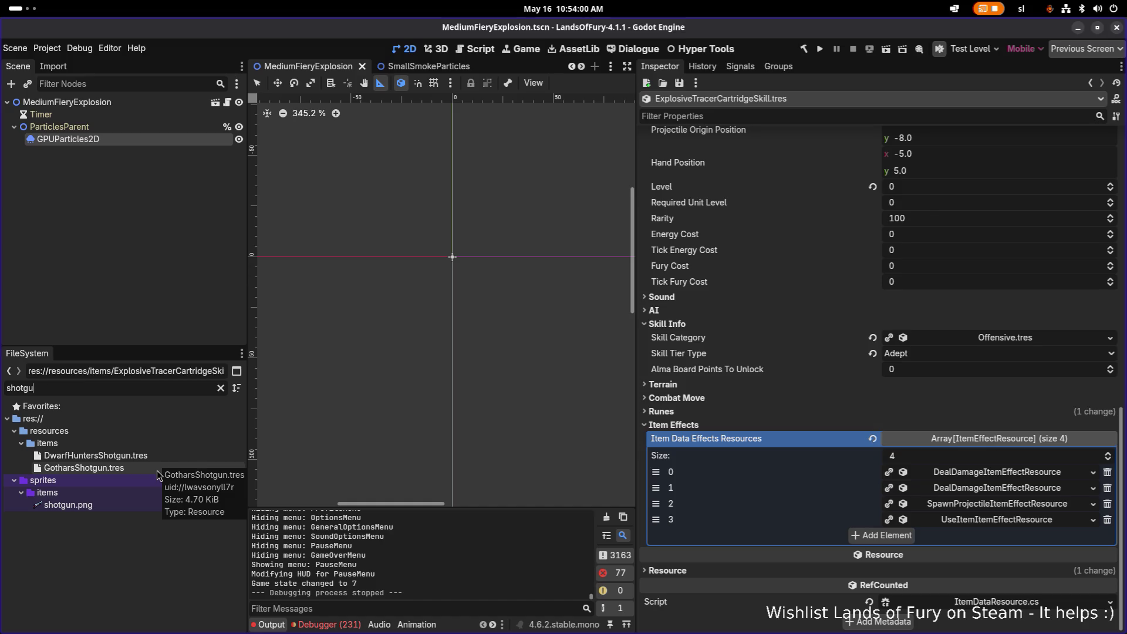
Open GotharsShotgun.tres in the Inspector and look over its settings.
click(157, 471)
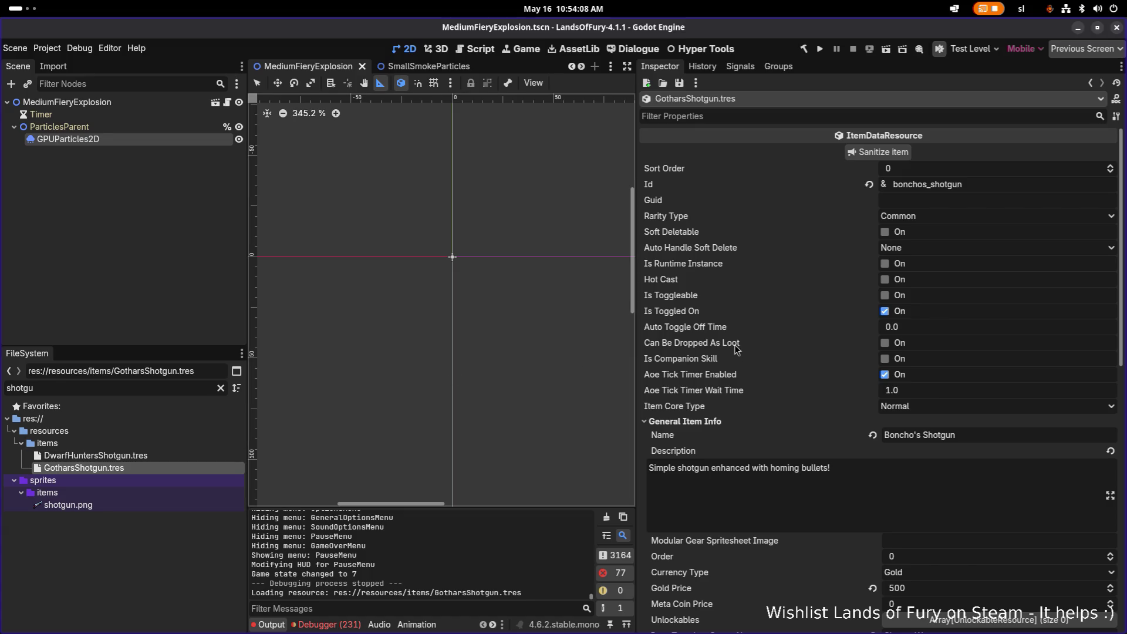
scroll(817, 434, down, 5)
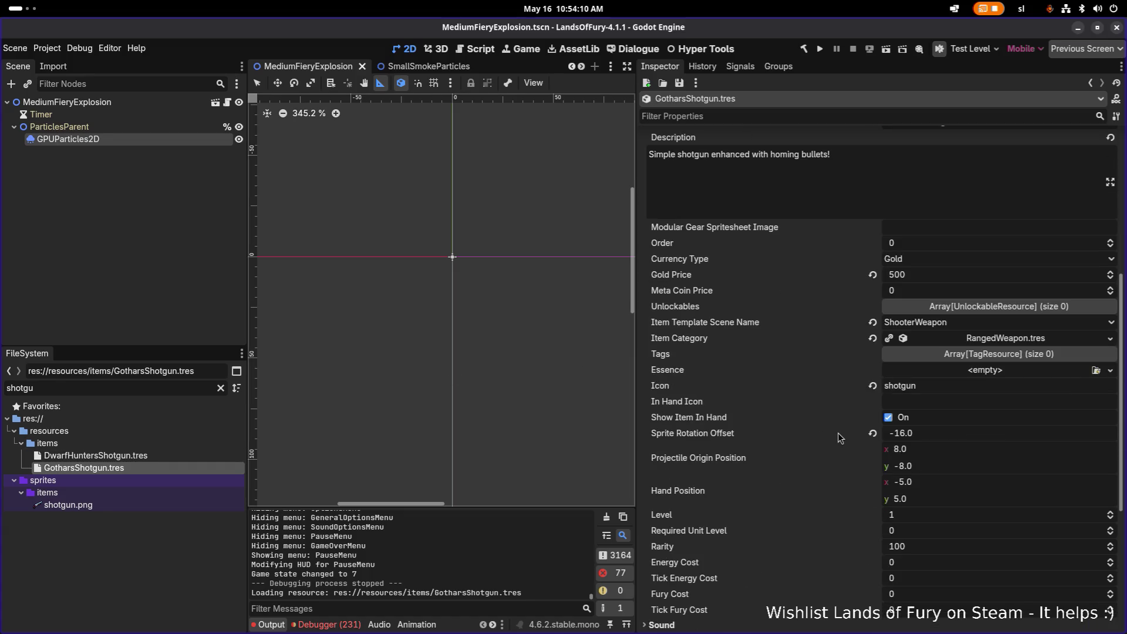
scroll(838, 432, up, 5)
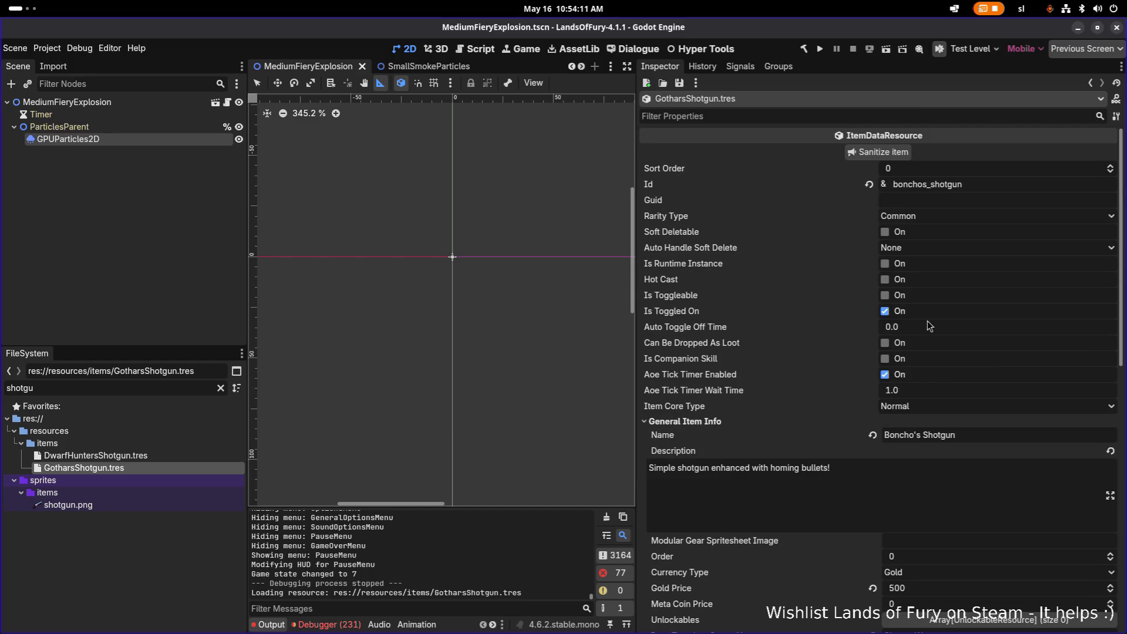
Open DwarfHuntersShotgun.tres and expand its terrain damage effect's amounts, range and trigger settings.
click(191, 456)
scroll(908, 384, down, 8)
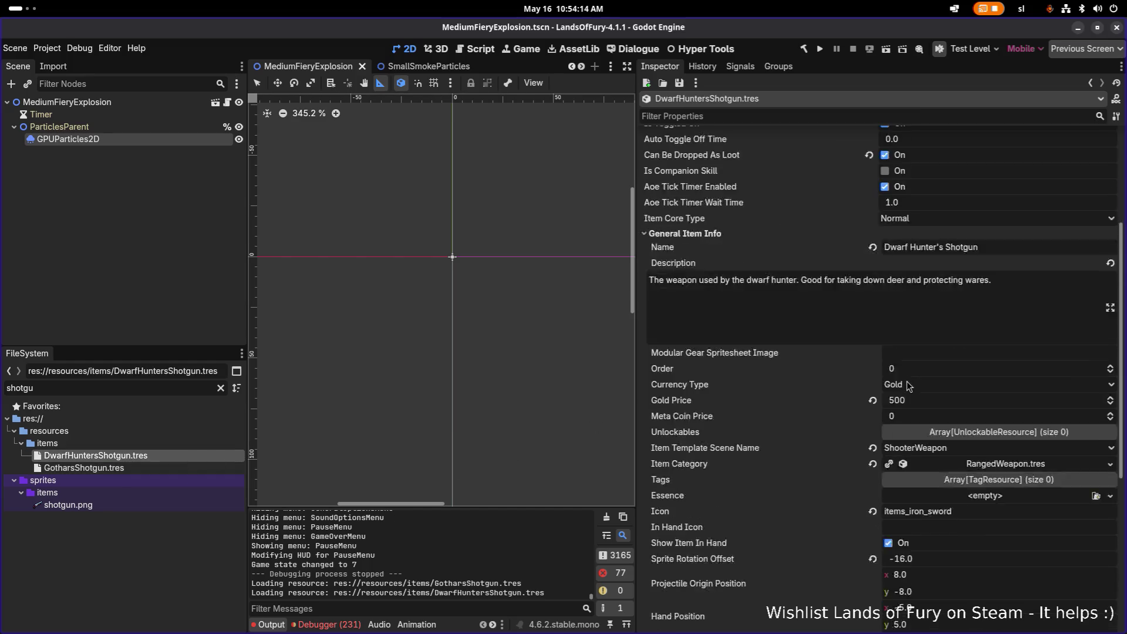
click(775, 536)
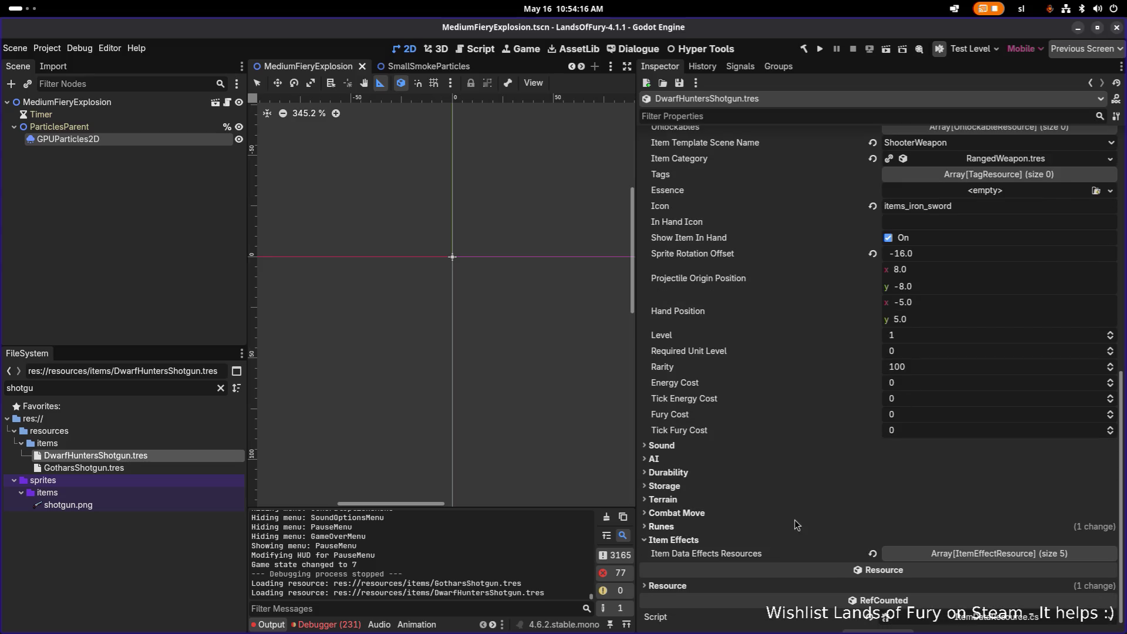
click(985, 536)
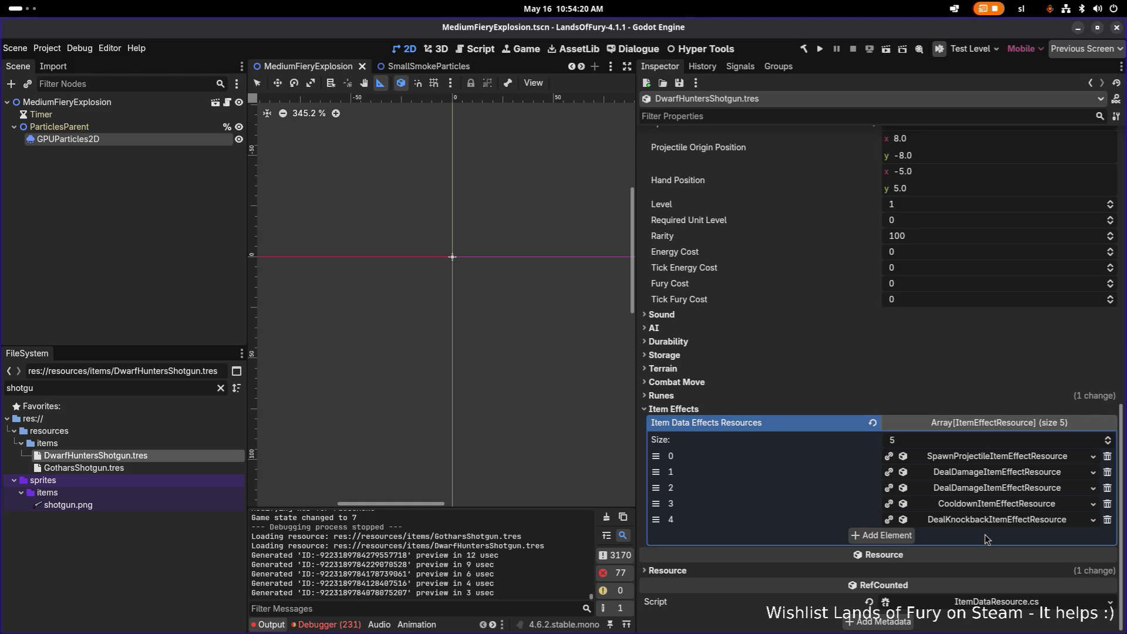
scroll(985, 528, up, 1)
scroll(984, 531, down, 1)
click(1000, 489)
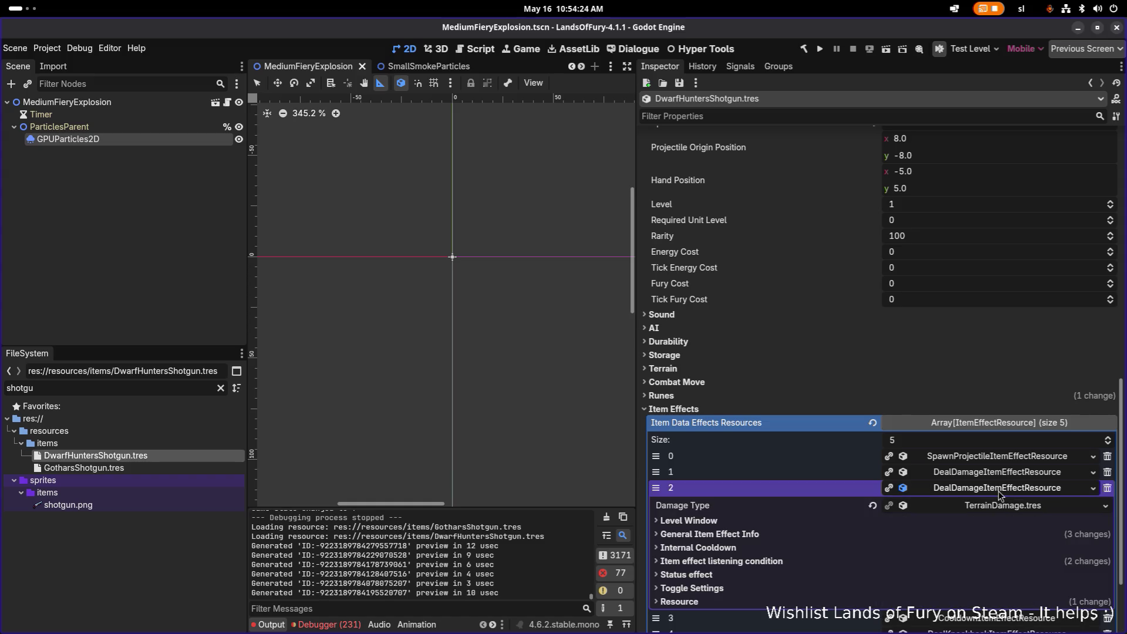
click(926, 536)
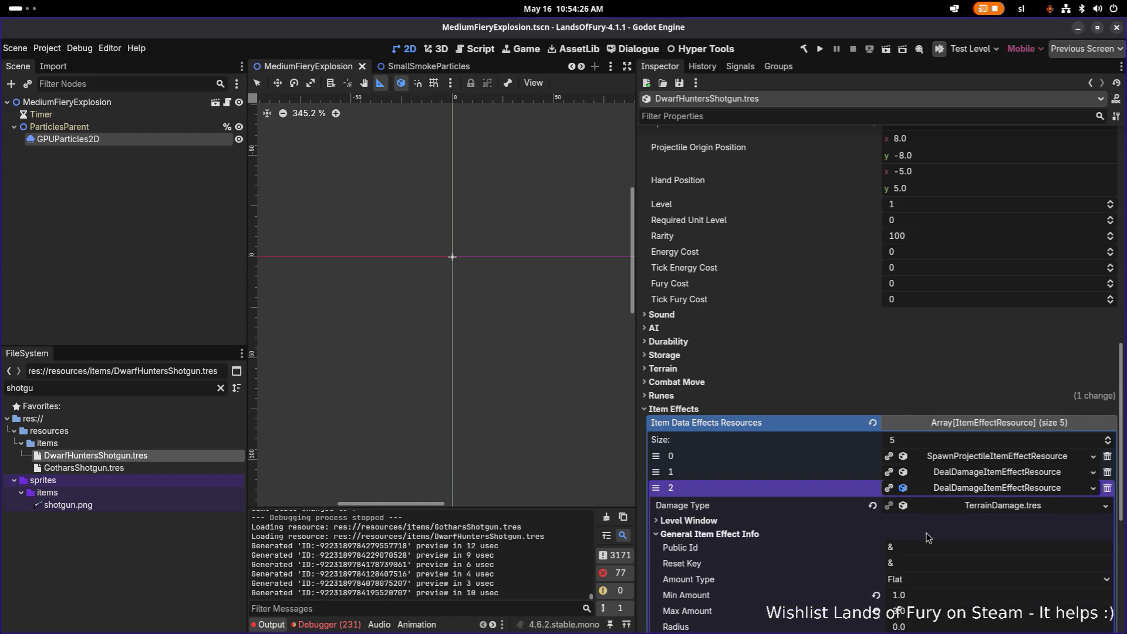
scroll(927, 536, down, 2)
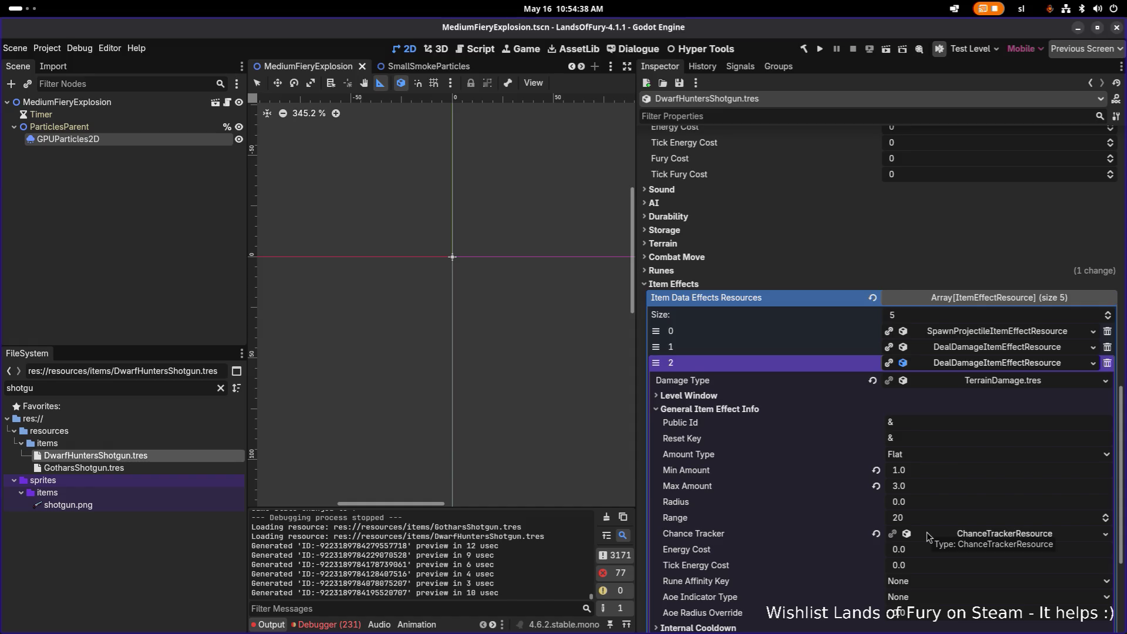
scroll(926, 536, down, 5)
click(847, 452)
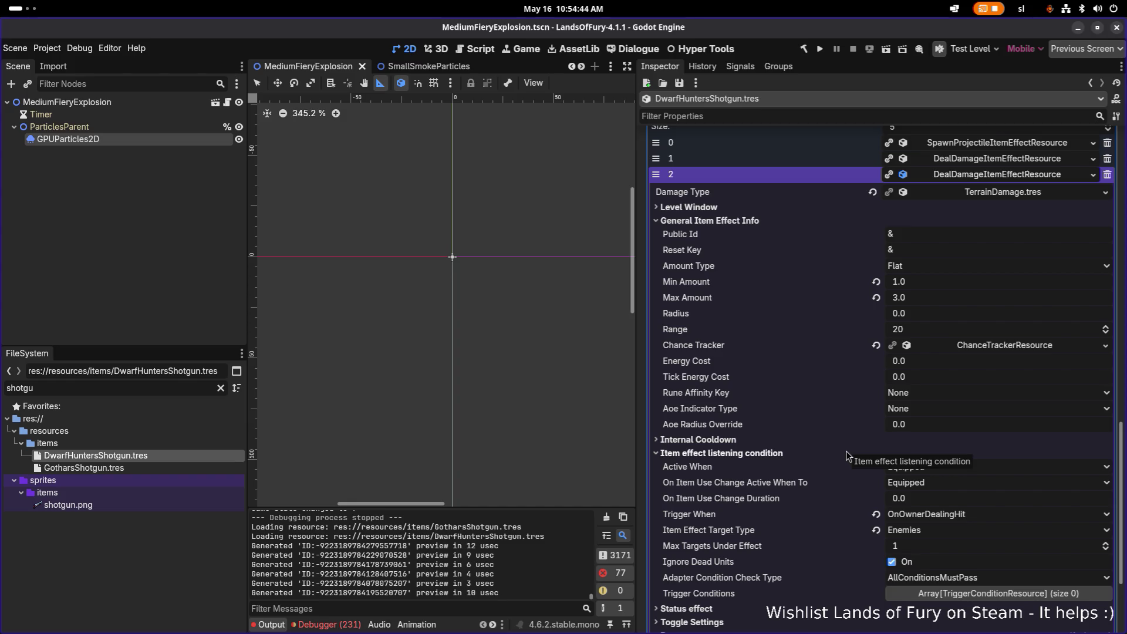
Filter the FileSystem by 'tracer' and open ExplosiveTracerCartridgeSkill.tres.
double_click(160, 388)
text(tracer)
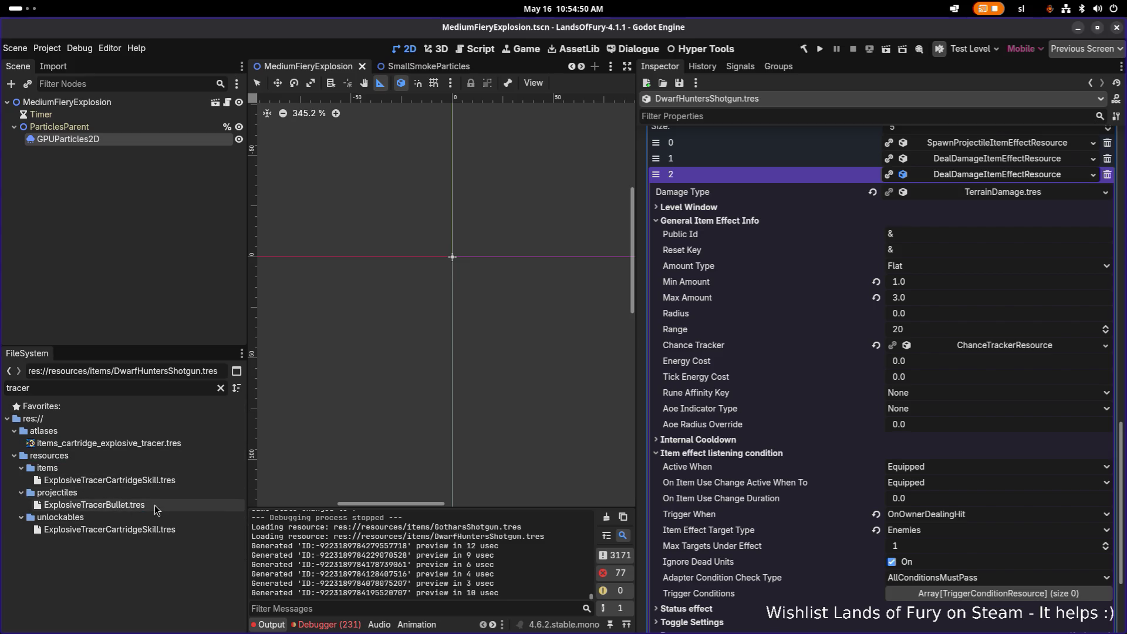
click(170, 485)
Expand the skill's second DealDamage effect, keep its OnProjectileExploded trigger, and clear the 'tracer' filter.
click(1011, 488)
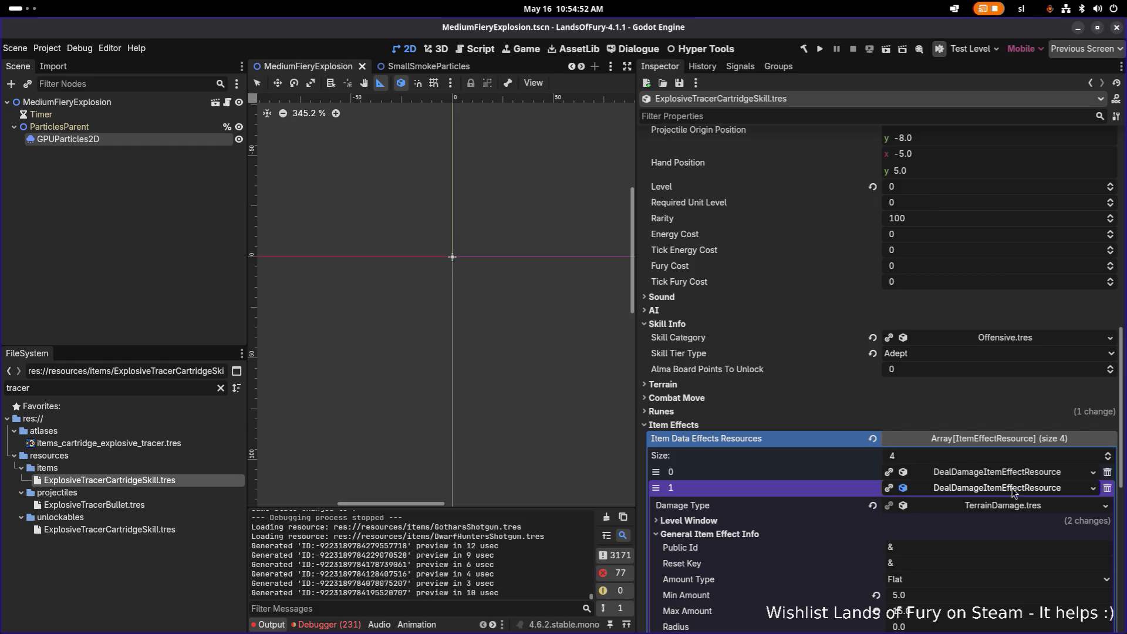
scroll(1005, 479, down, 5)
scroll(1000, 469, down, 2)
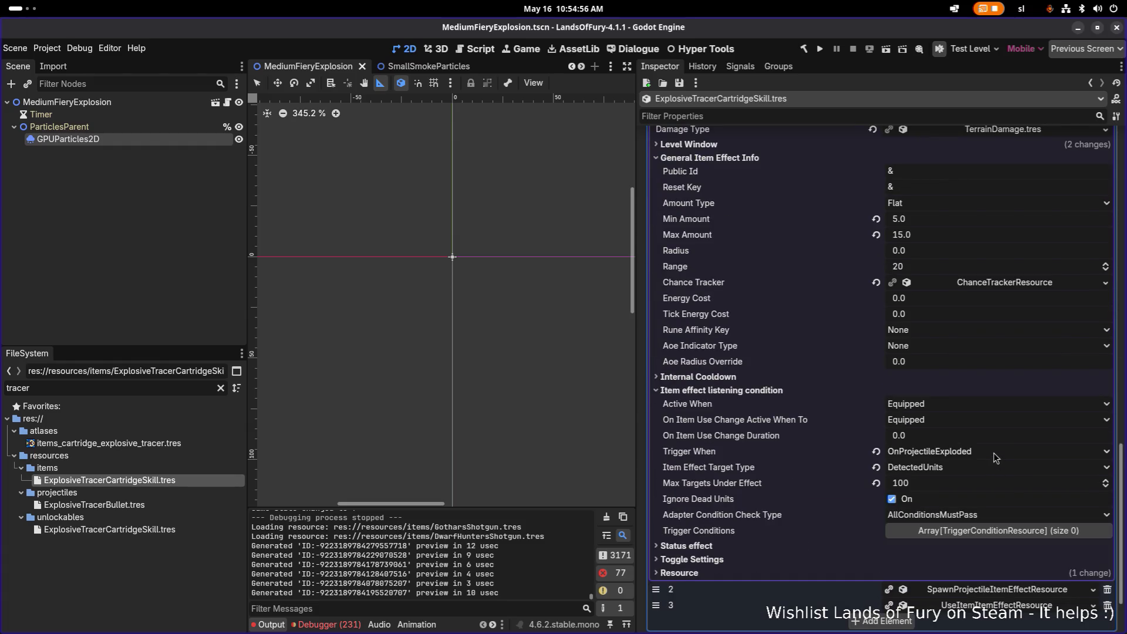
click(995, 457)
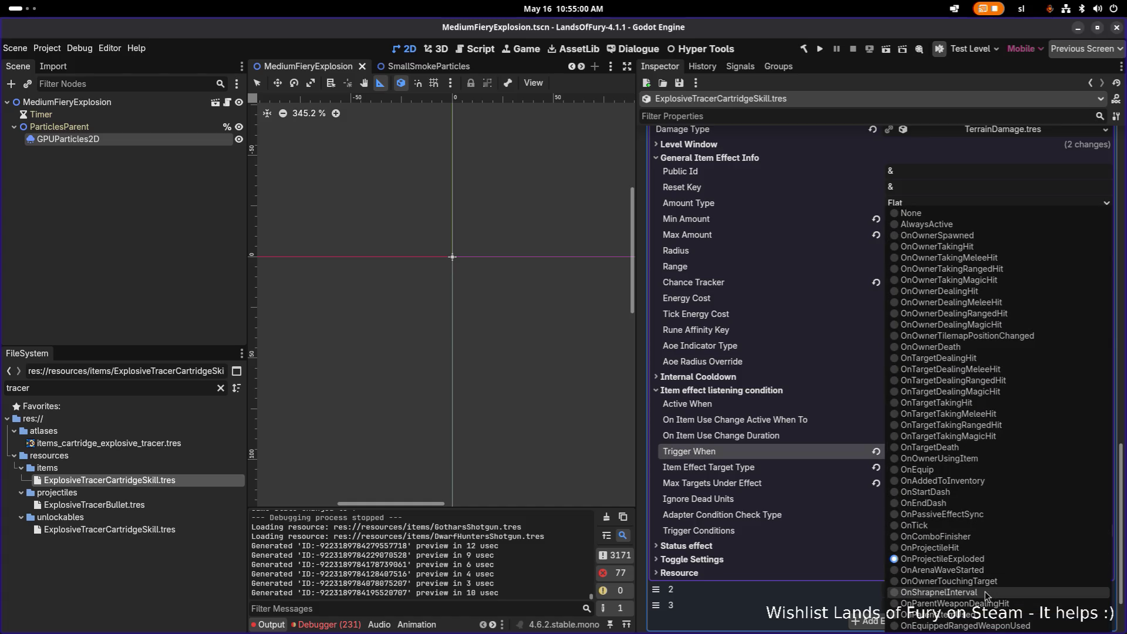
click(125, 387)
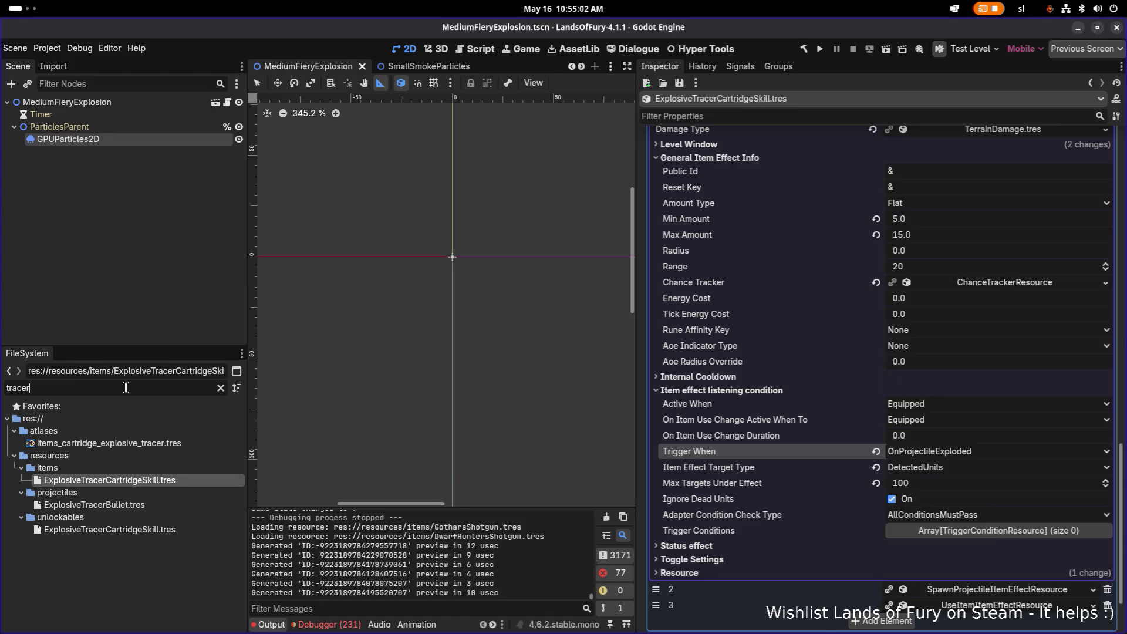
double_click(125, 388)
key(BackSpace)
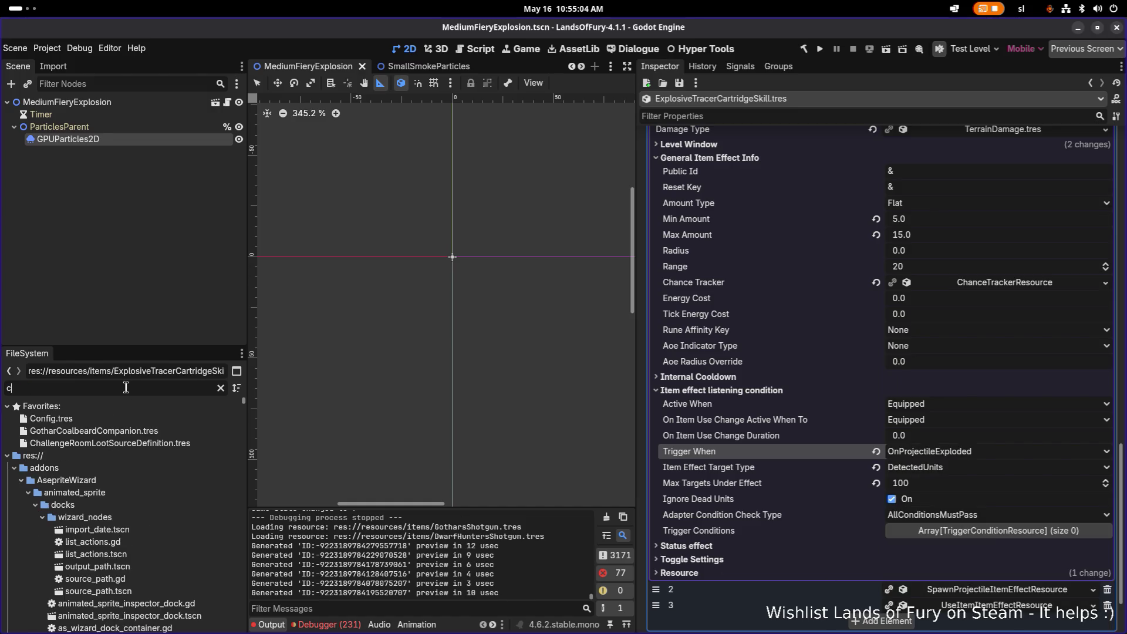
Filter the FileSystem by 'bomb' and open FireBombProjectile.tres, then FireBomb.tres.
text(bomb)
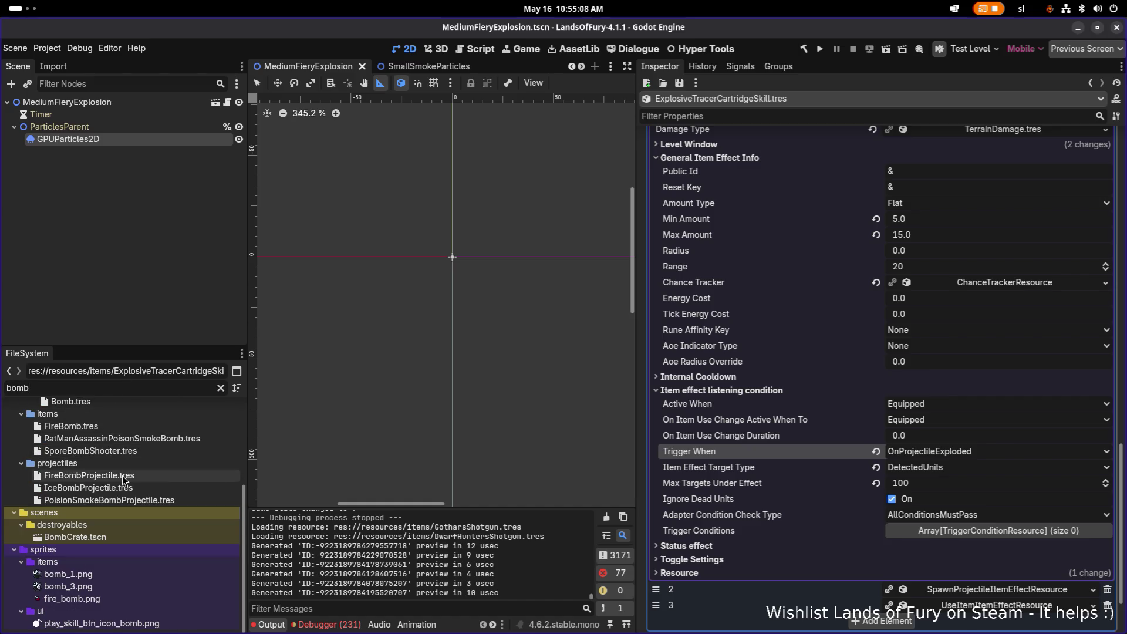
click(122, 475)
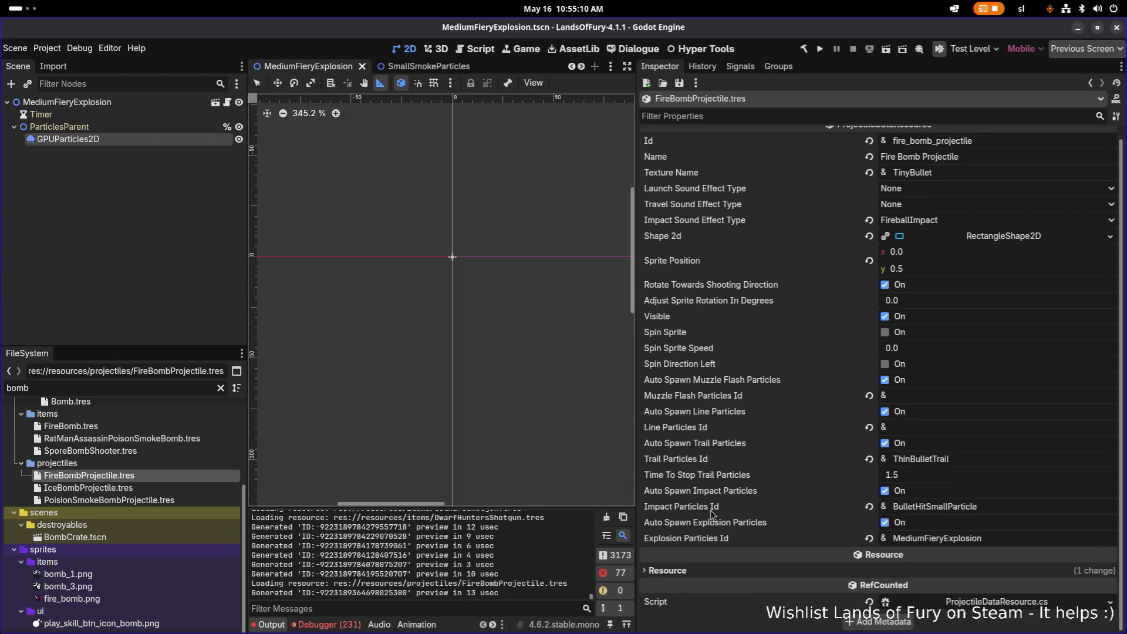
scroll(86, 459, up, 1)
click(107, 456)
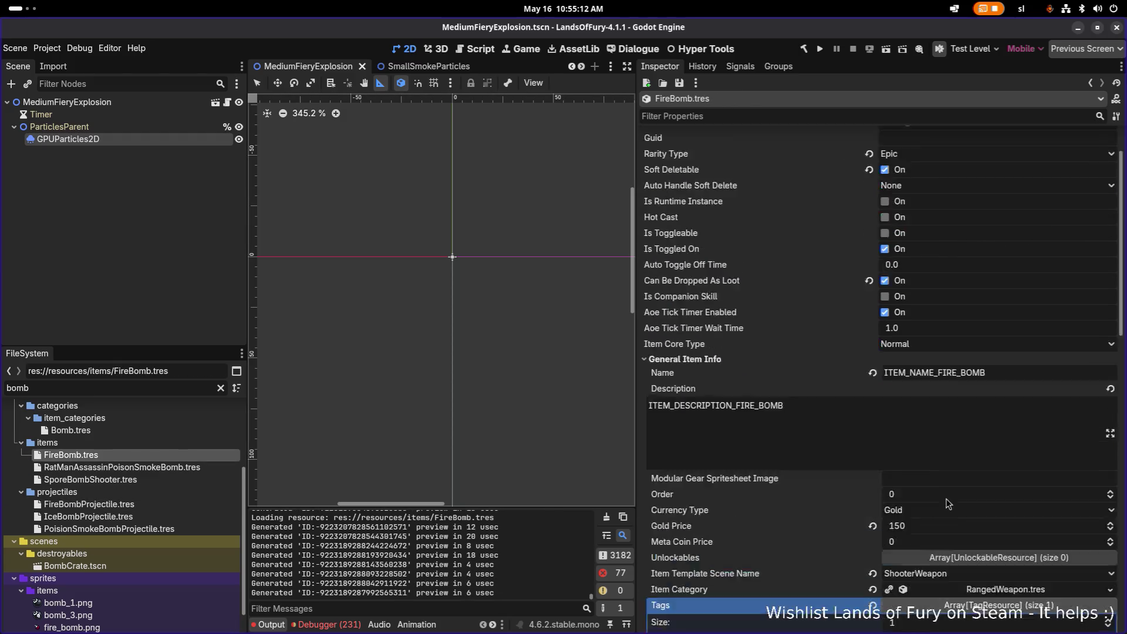
Inspect FireBomb's terrain and explosive damage effects and their triggers, then run the project.
scroll(1022, 497, down, 10)
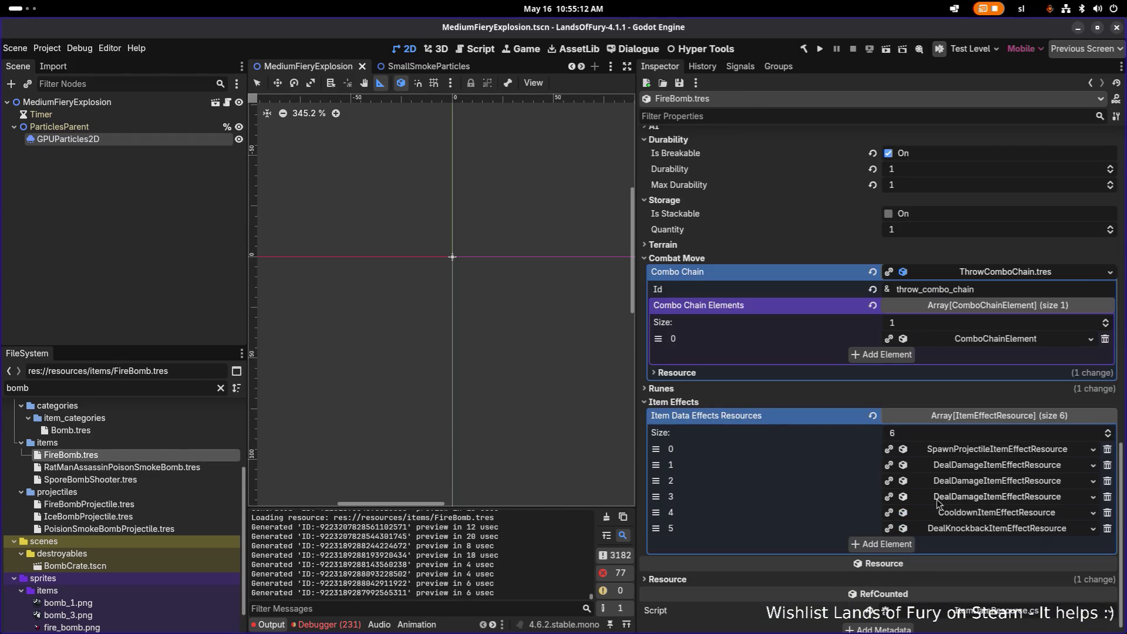
click(1011, 485)
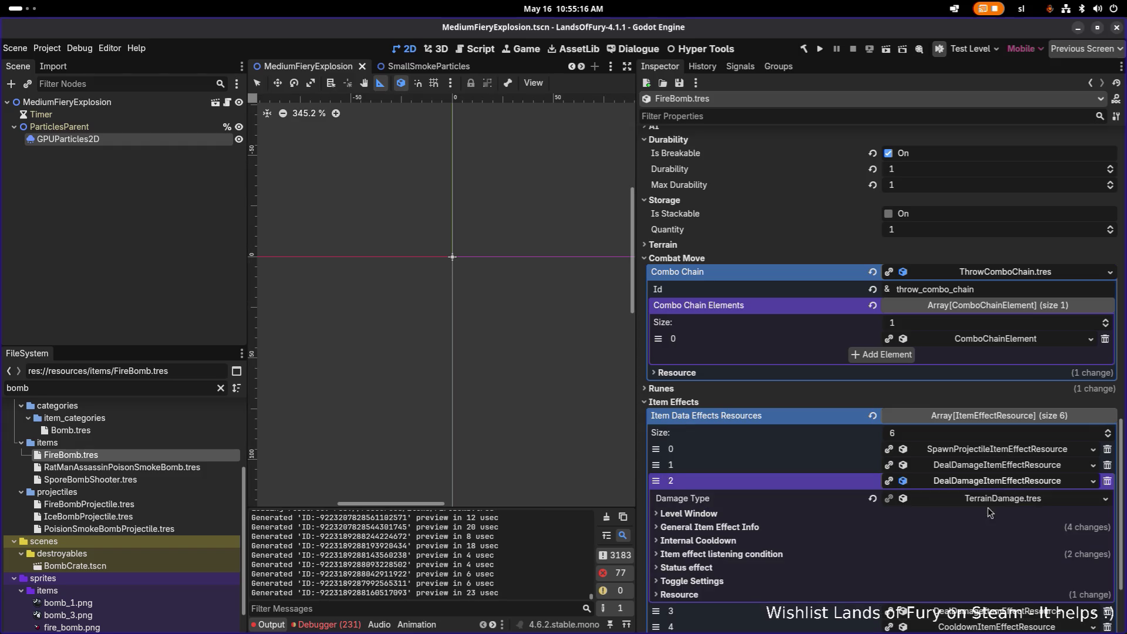
click(909, 553)
scroll(908, 548, down, 5)
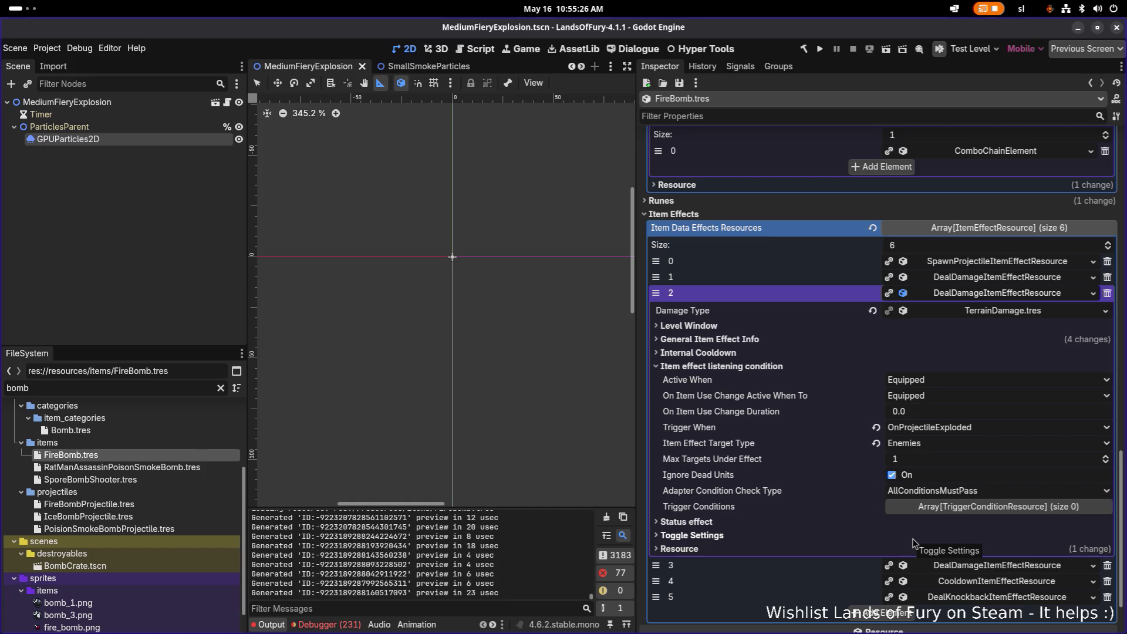
click(1000, 278)
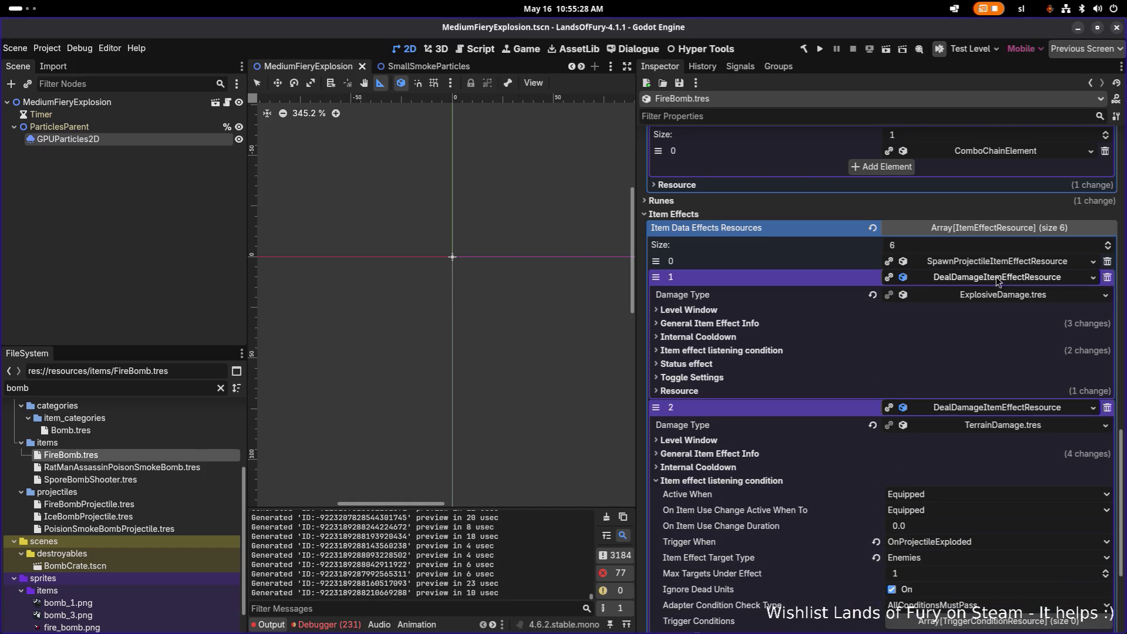
scroll(928, 202, up, 10)
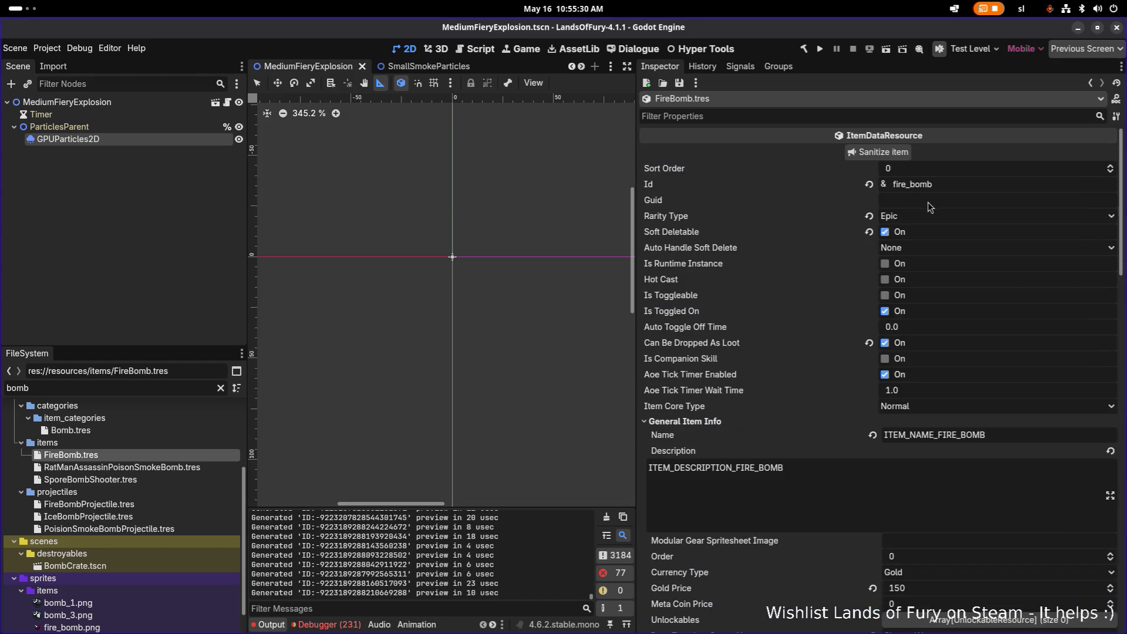
double_click(960, 184)
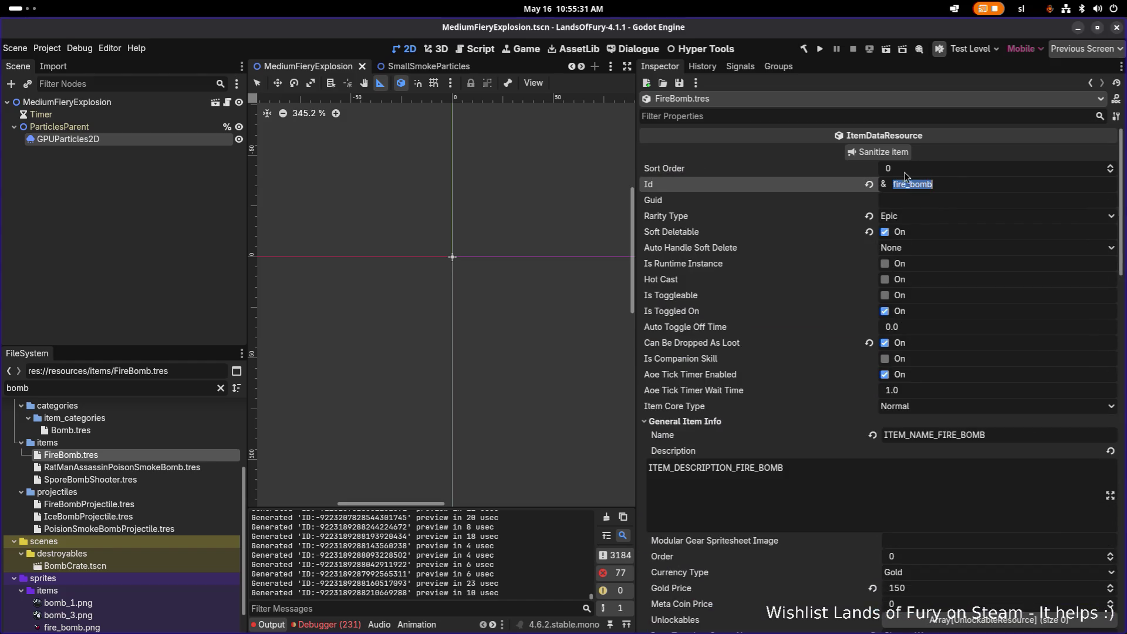
click(819, 50)
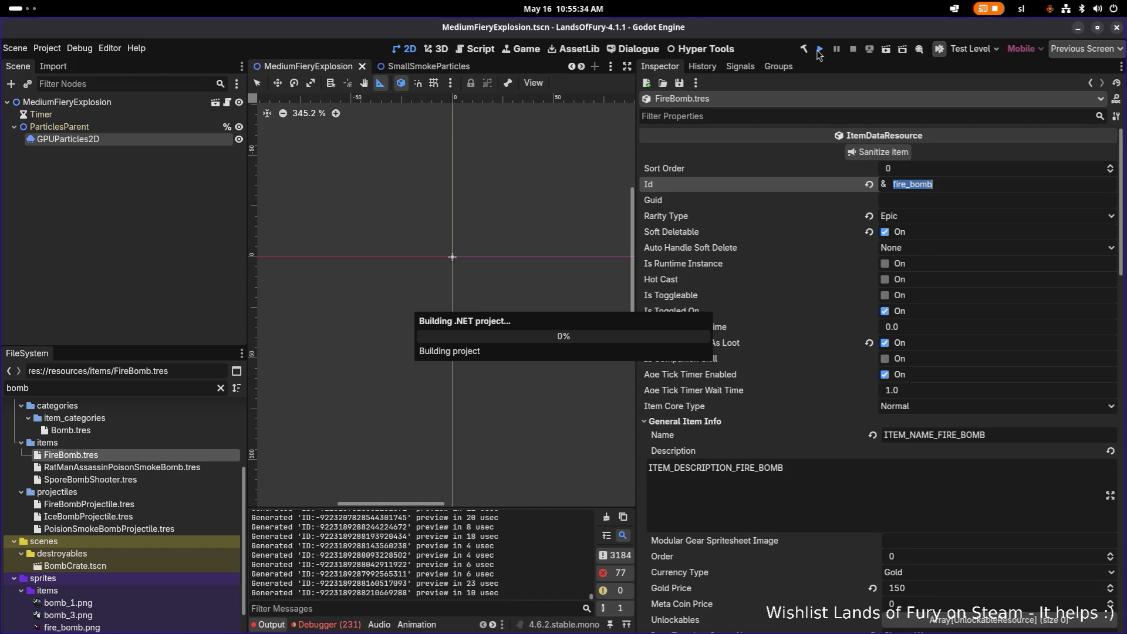
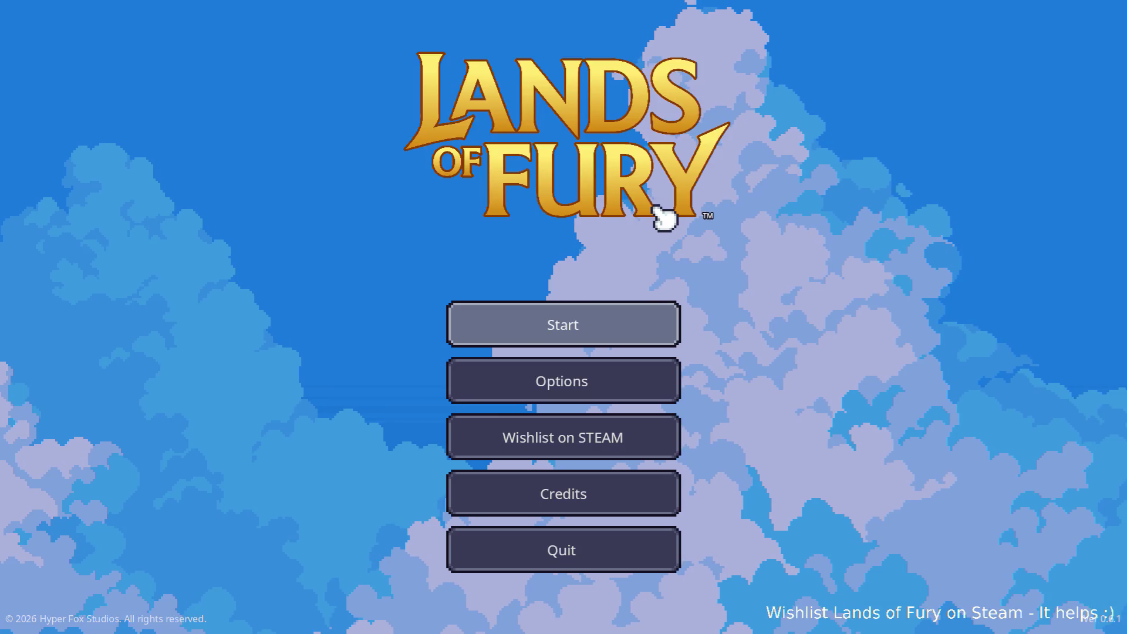
Start the game and run Player.AddItem(fire_bomb,1) twice in the developer console.
key(Return)
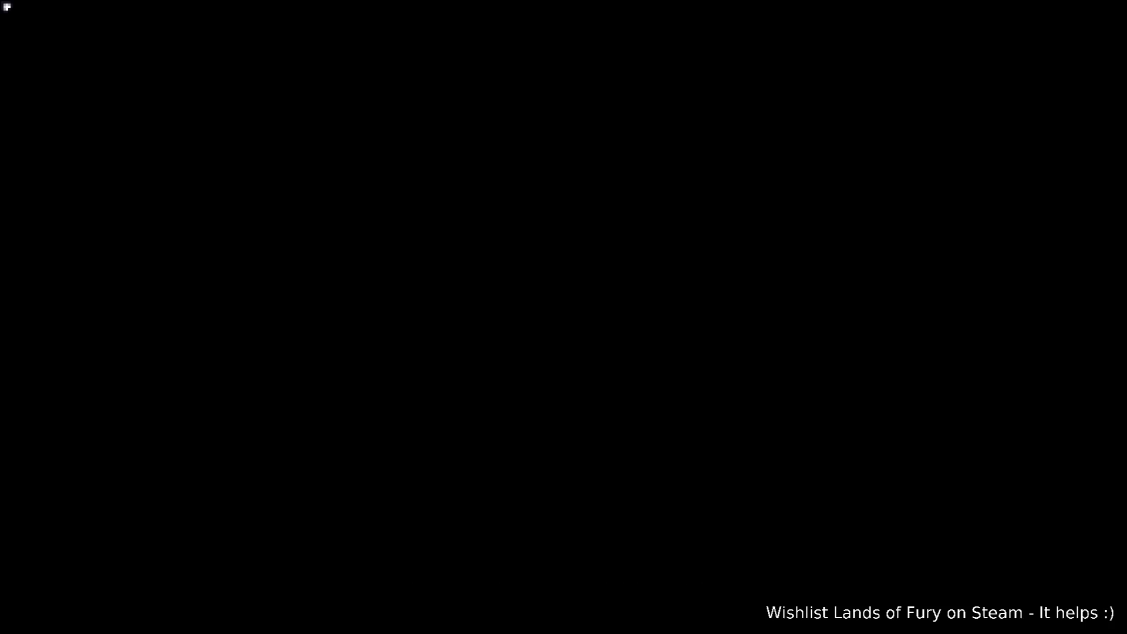
key(grave)
key(grave)
key(grave)
text(Player.AddImte()
key(BackSpace)
key(BackSpace)
key(BackSpace)
text(tem(fire_bomb,1)
key(Return)
key(Up)
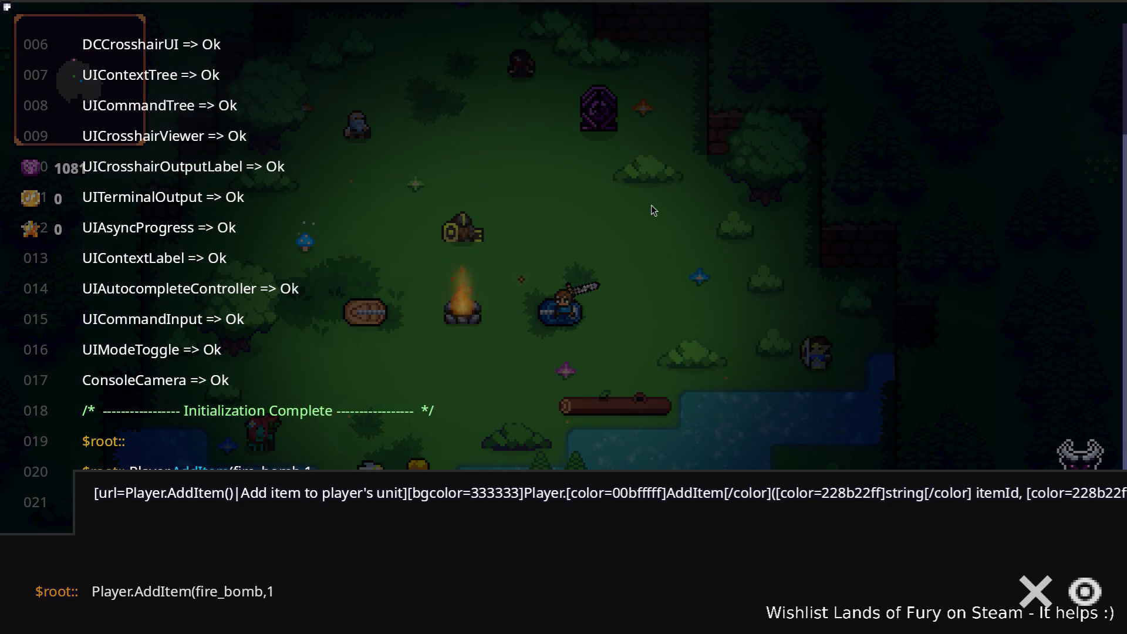
key(Return)
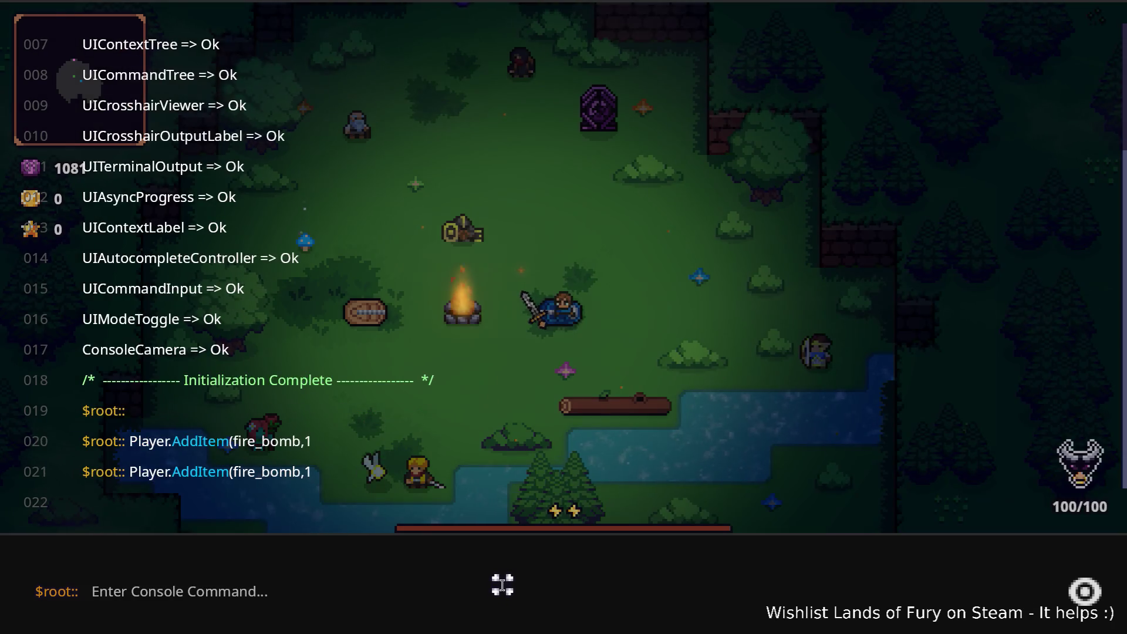
Close the console and walk the character into the purple hole to travel onward.
key(grave)
key(w)
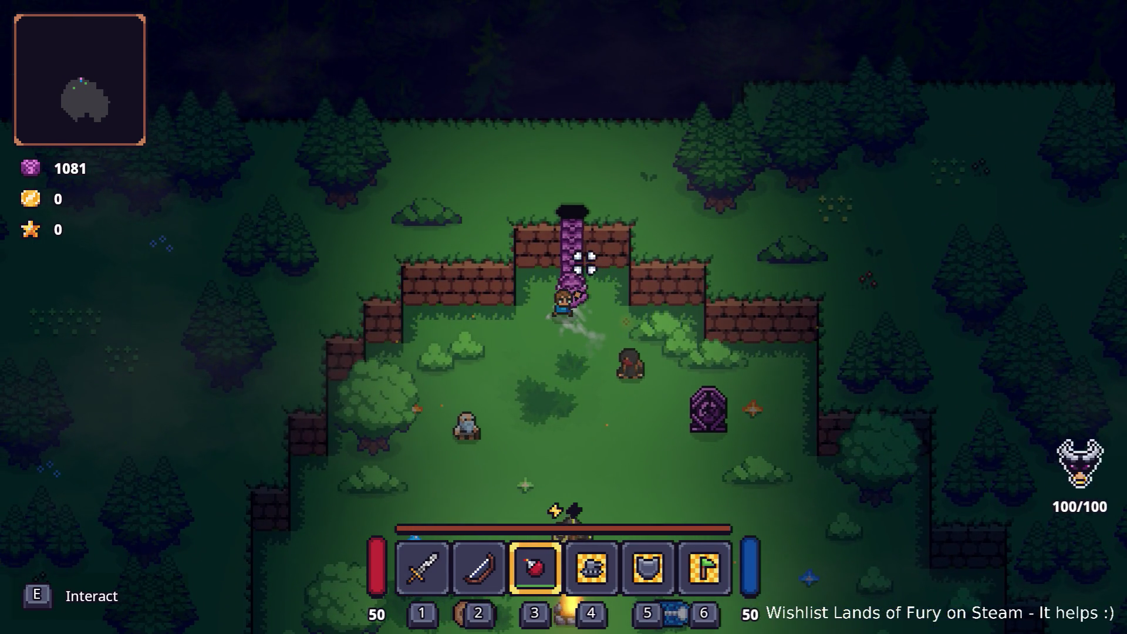
key(e)
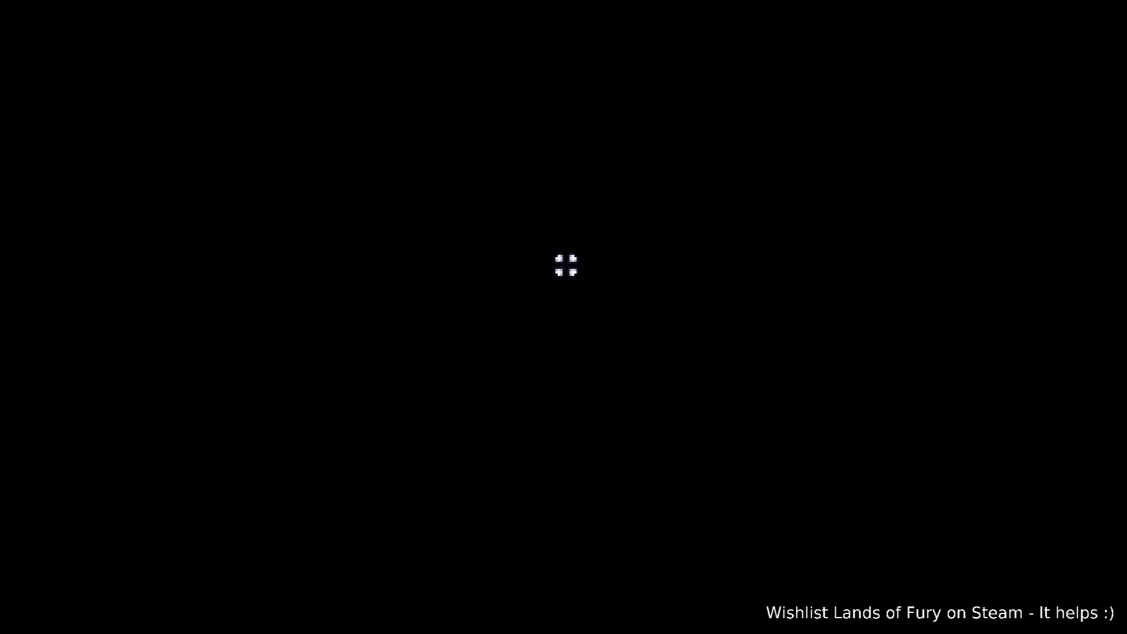
Select quick slot 3 and walk the character up through the ruins.
key(3)
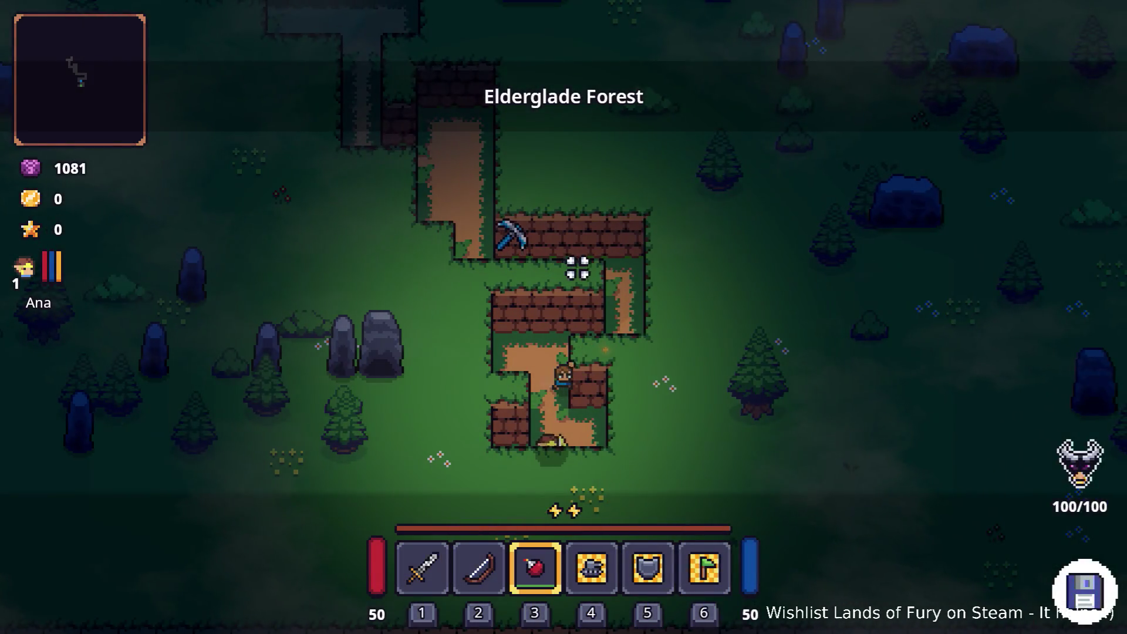
key(w)
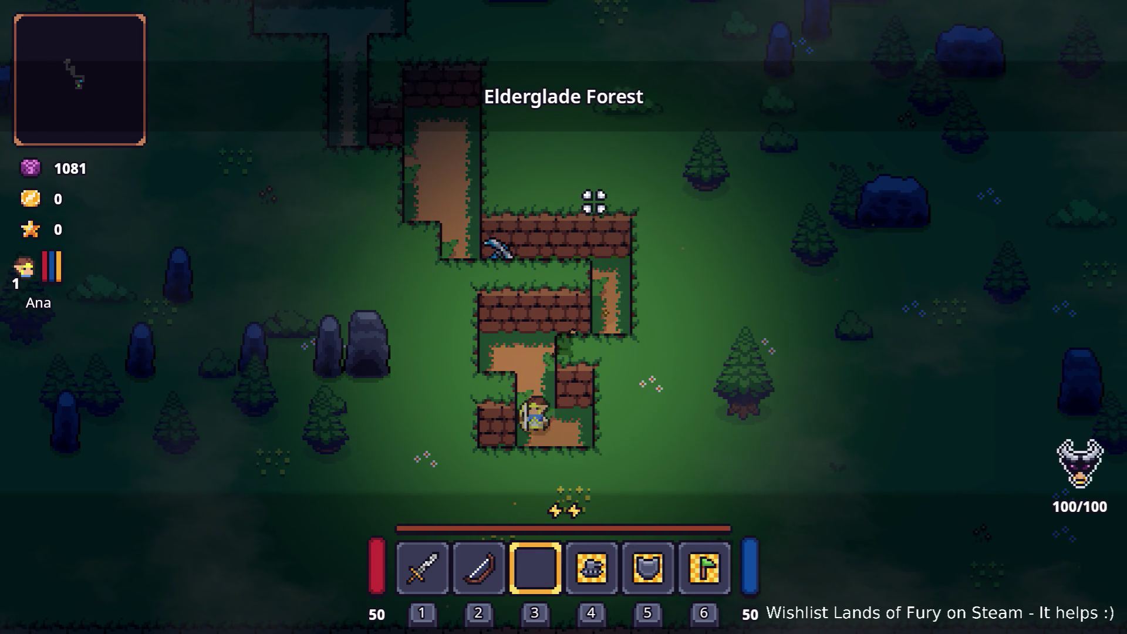
key(d)
key(w)
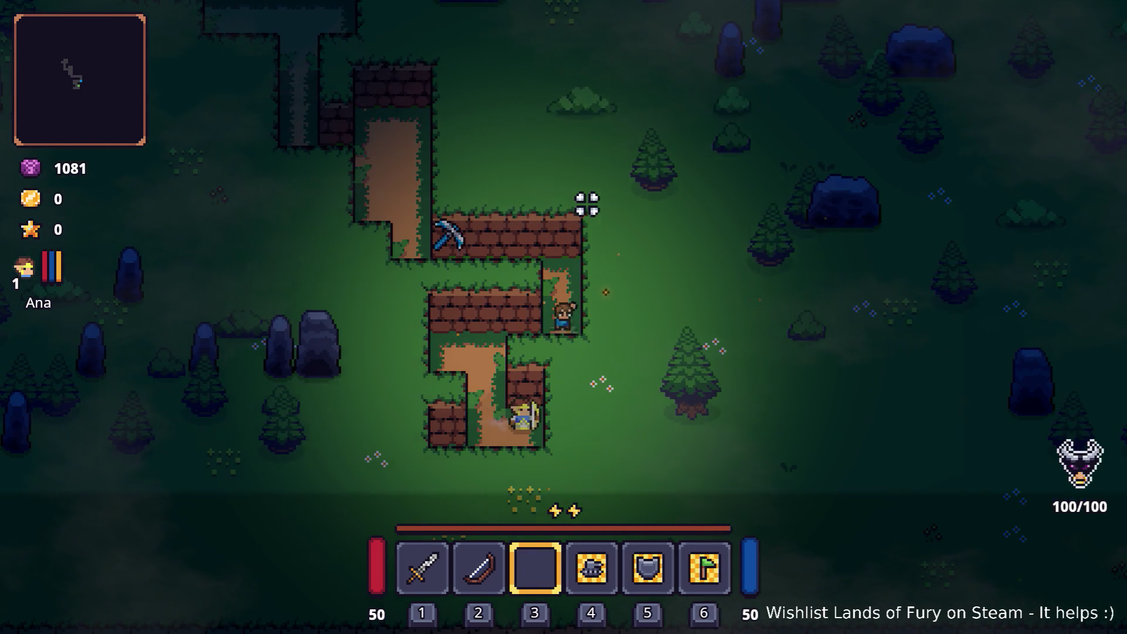
key(d)
Place the fire bomb into quick slot 3 and throw it.
key(i)
click(428, 478)
click(536, 432)
key(i)
click(577, 187)
Walk the character left and up the path past the pickaxe.
key(a)
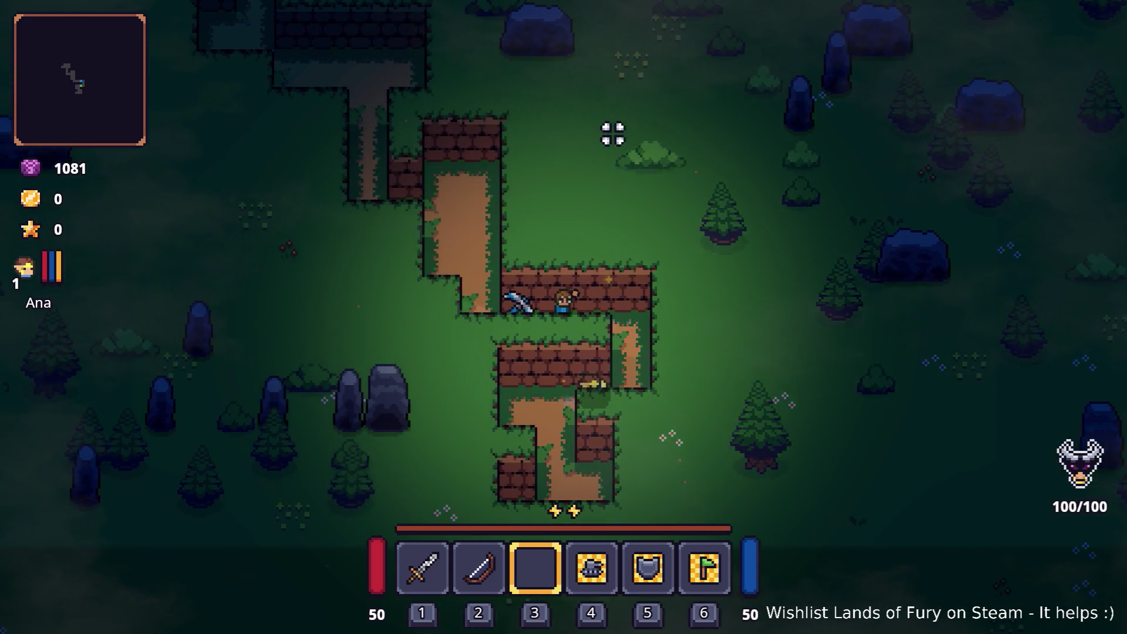
key(w)
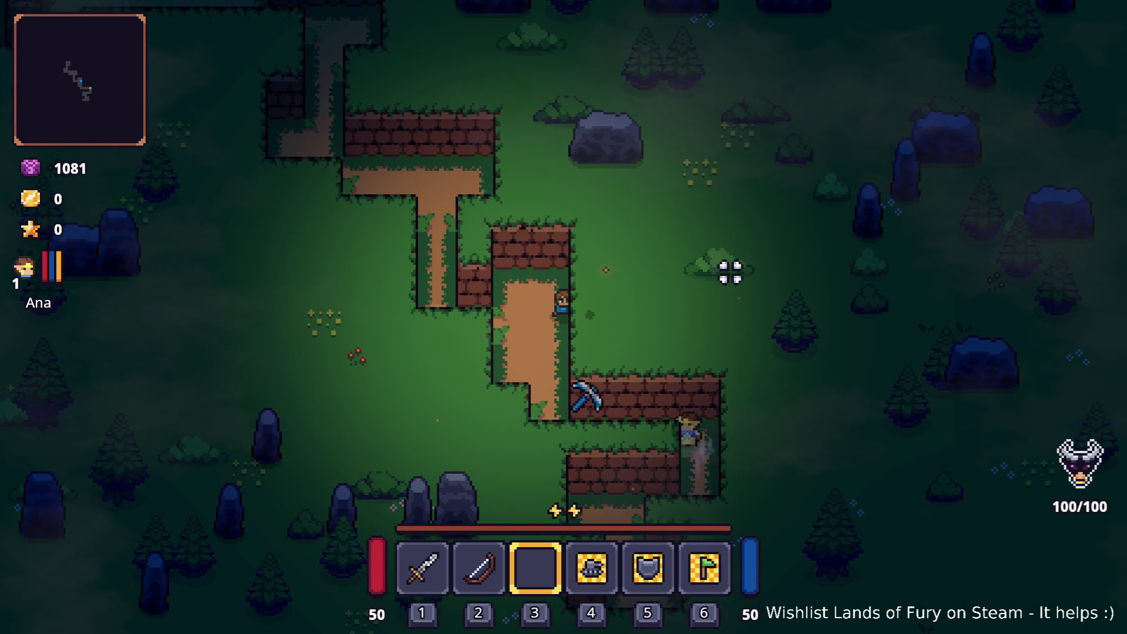
key(w)
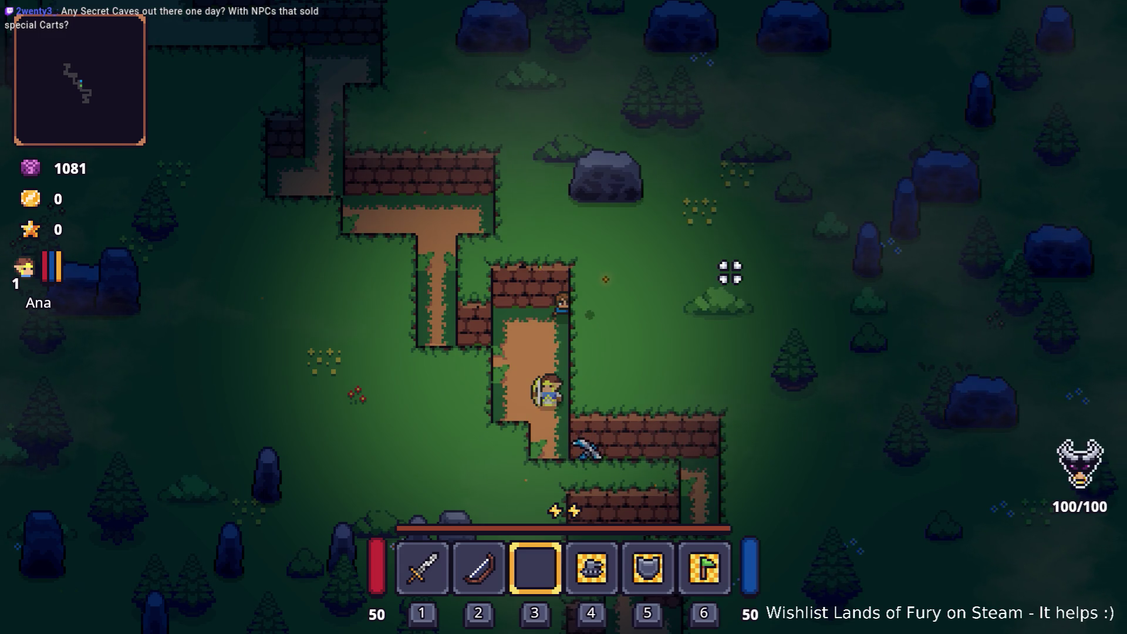
key(w)
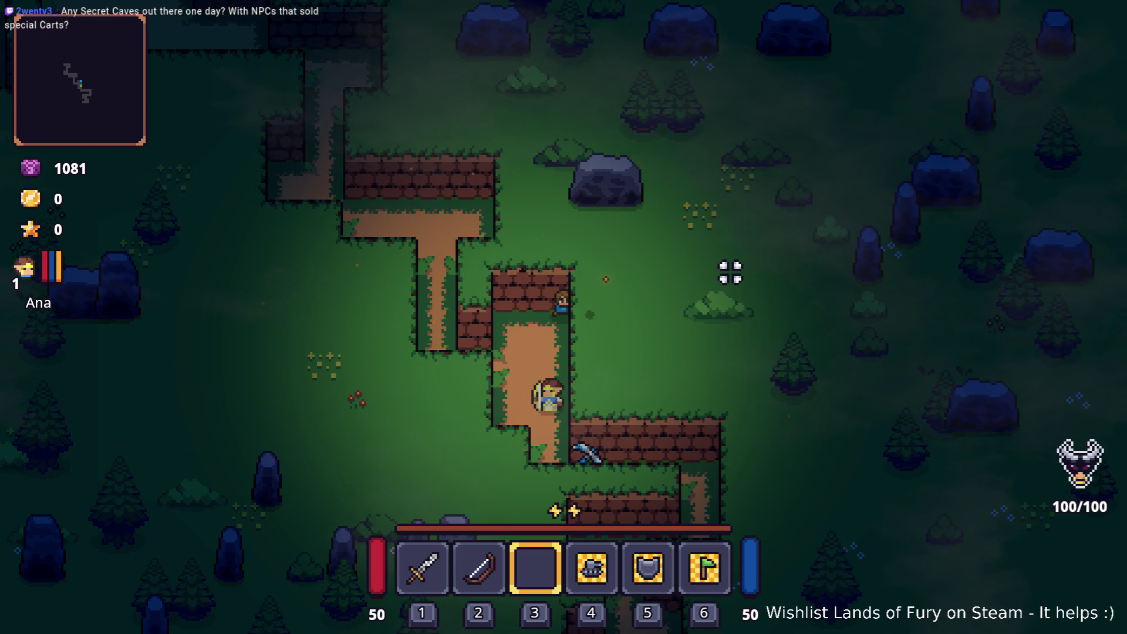
Re-run Player.AddItem(fire_bomb,1) twice in the console and throw another fire bomb.
key(grave)
key(Up)
key(Return)
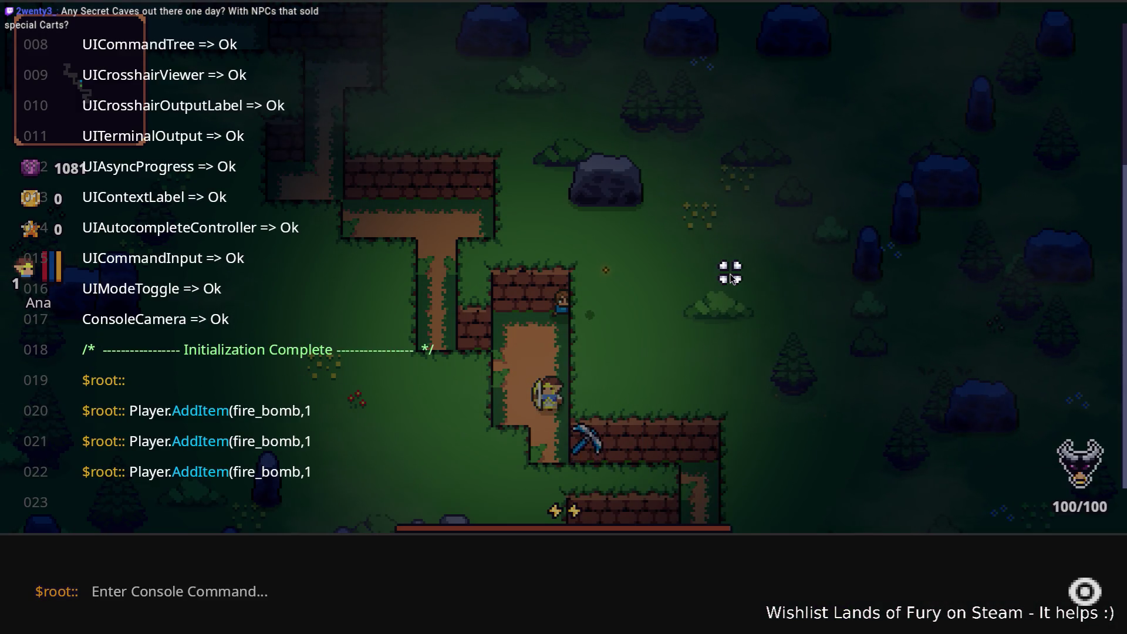
key(grave)
key(grave)
key(Up)
key(Return)
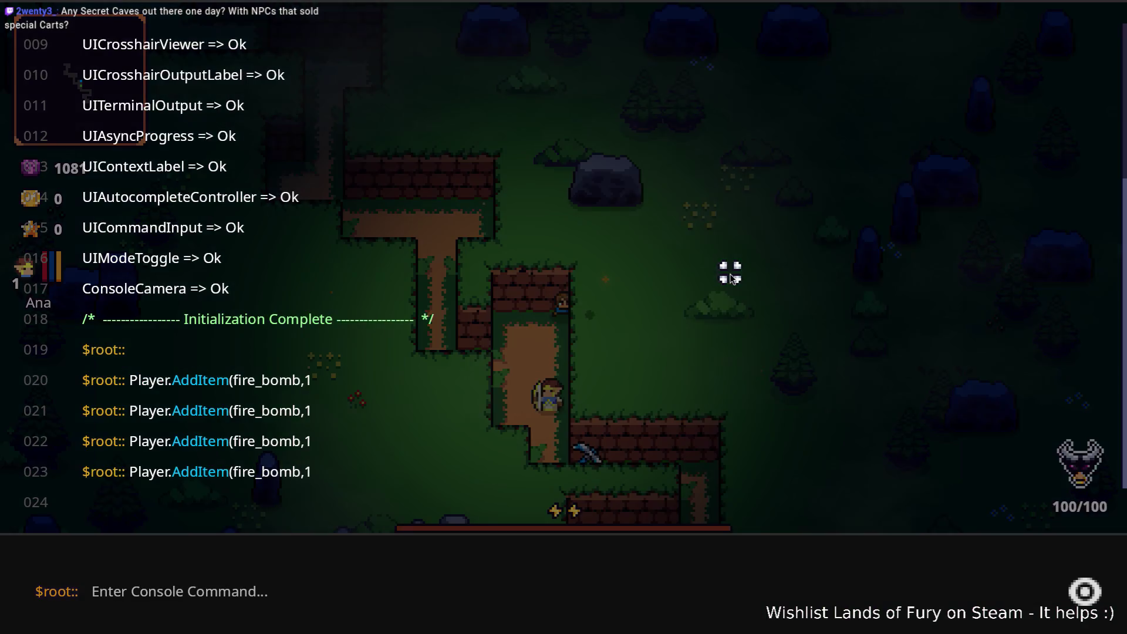
key(grave)
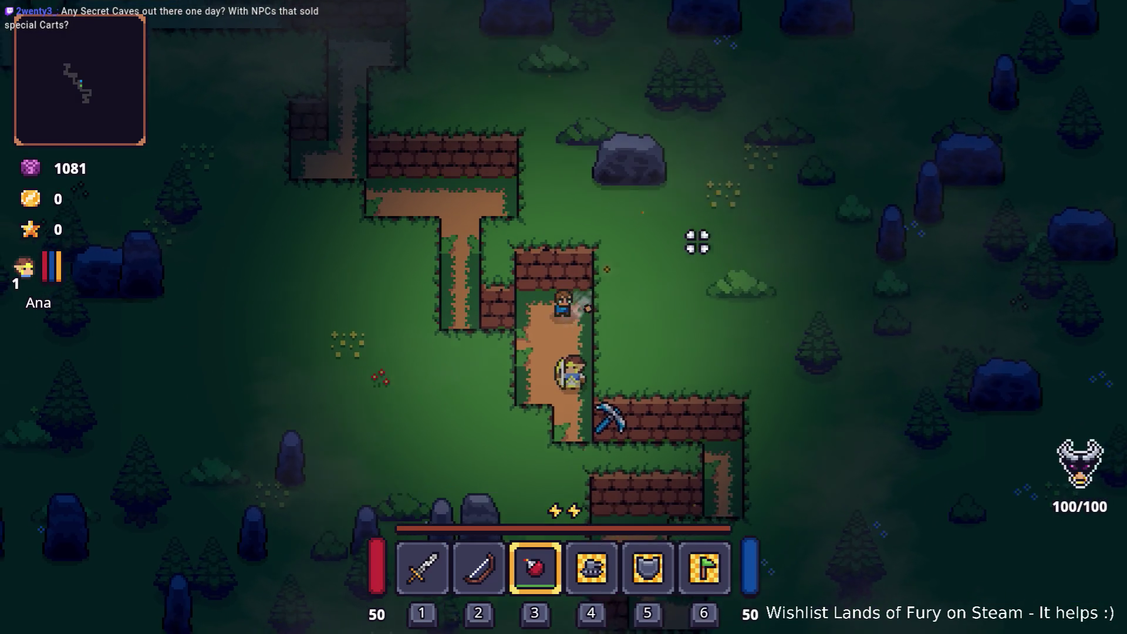
click(756, 196)
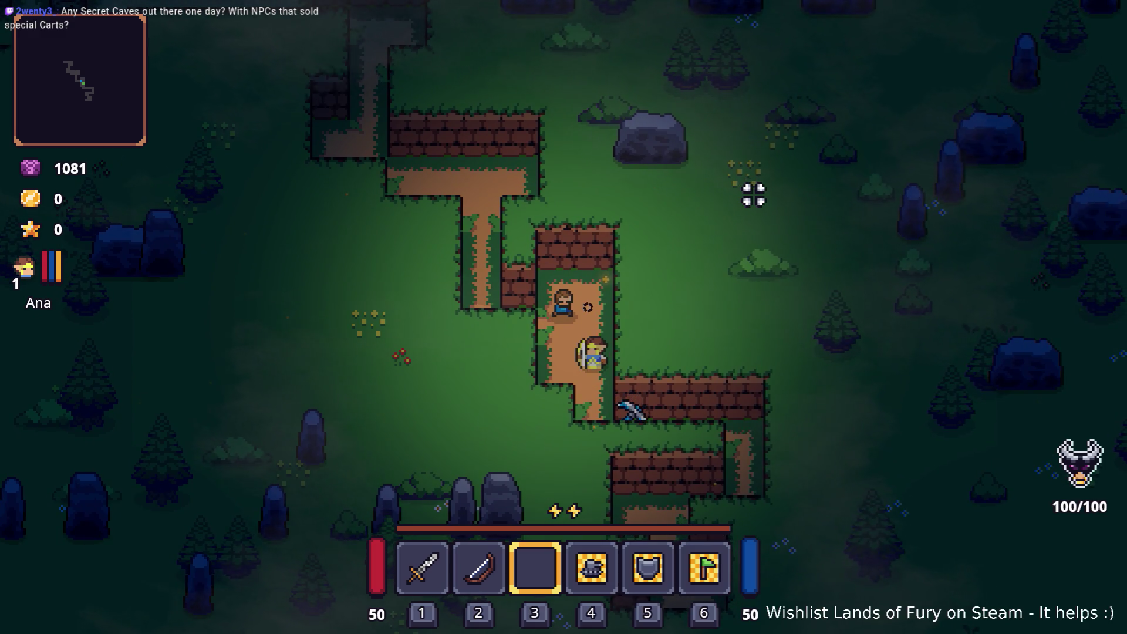
Move the red potion into quick slot 3 and drink it to restore energy.
key(i)
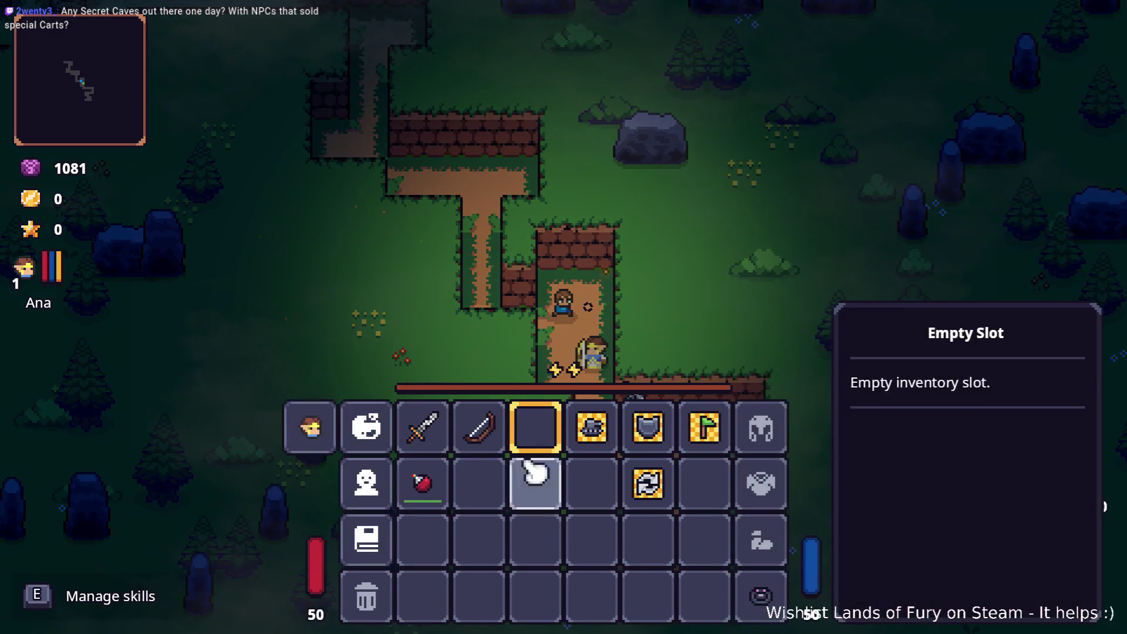
drag(520, 461, 535, 427)
key(i)
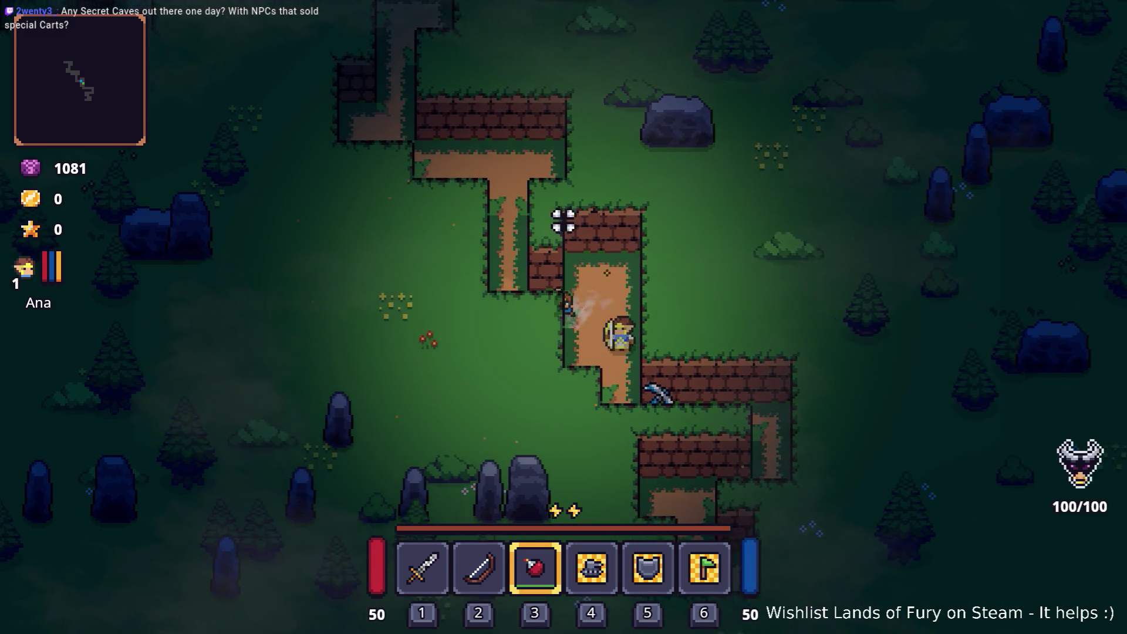
click(622, 179)
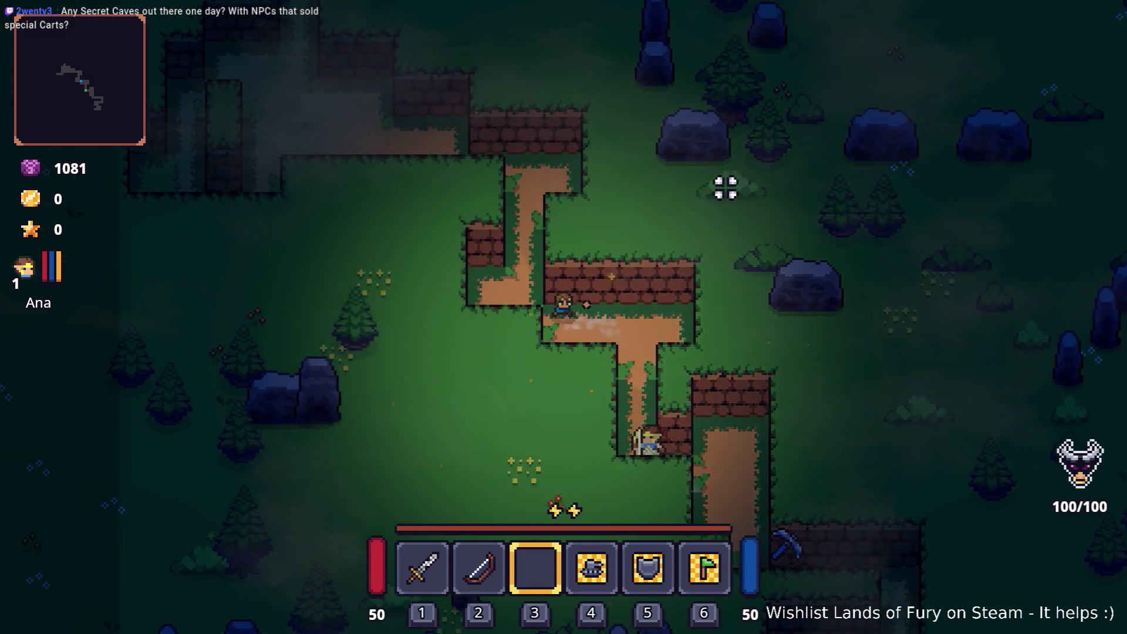
Walk up-left along the path, then pause and quit the game to the desktop.
key(w)
key(a)
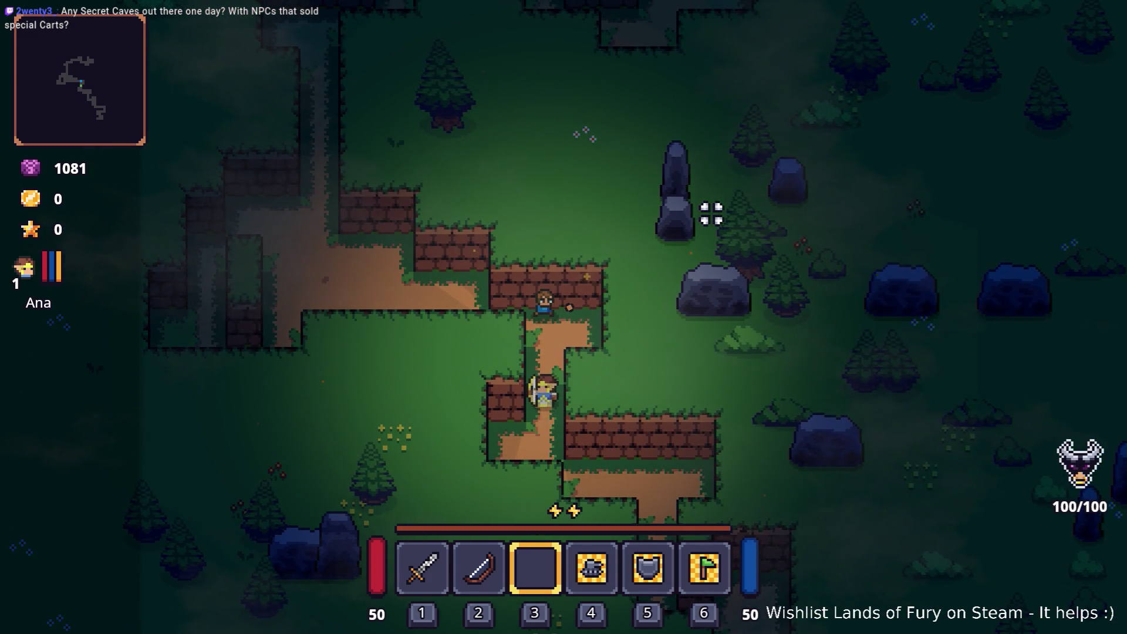
key(a)
key(w)
key(i)
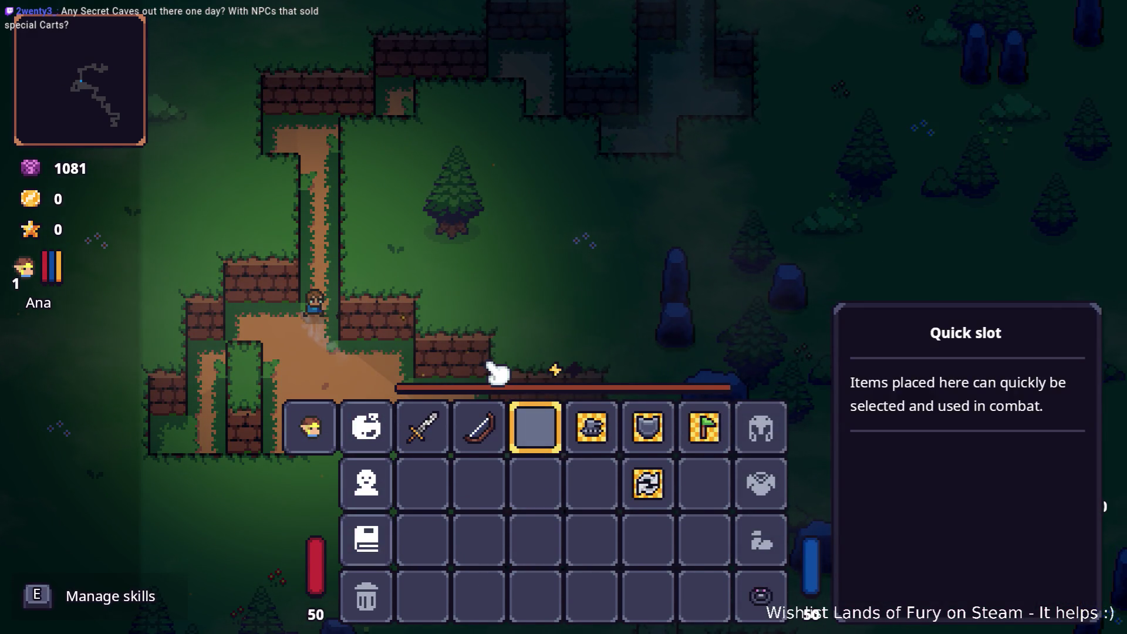
key(Escape)
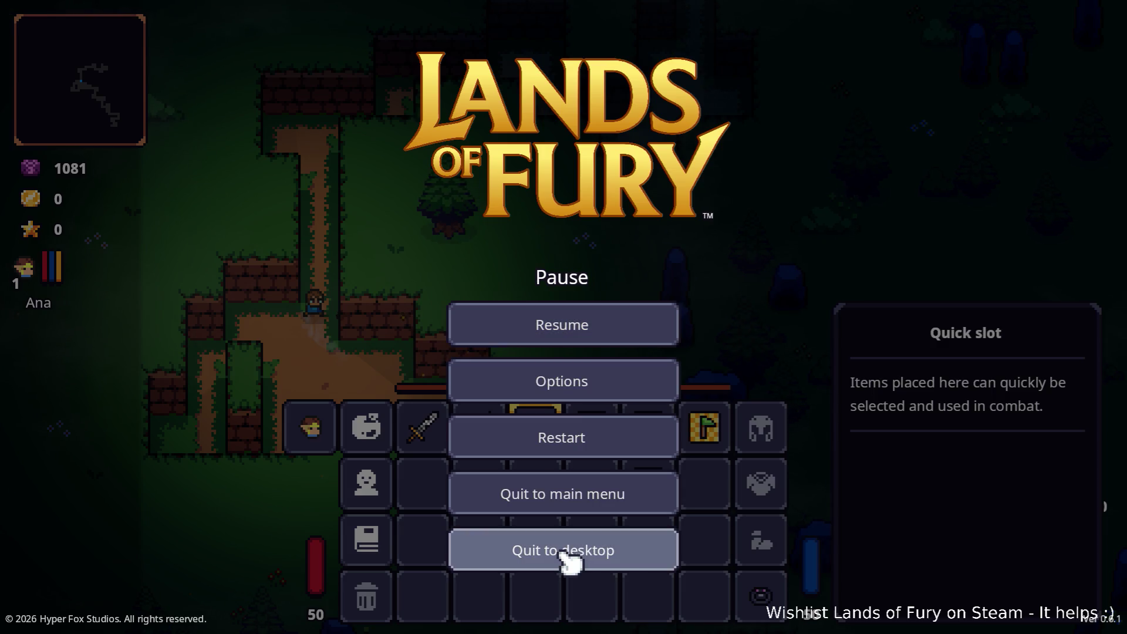
click(570, 557)
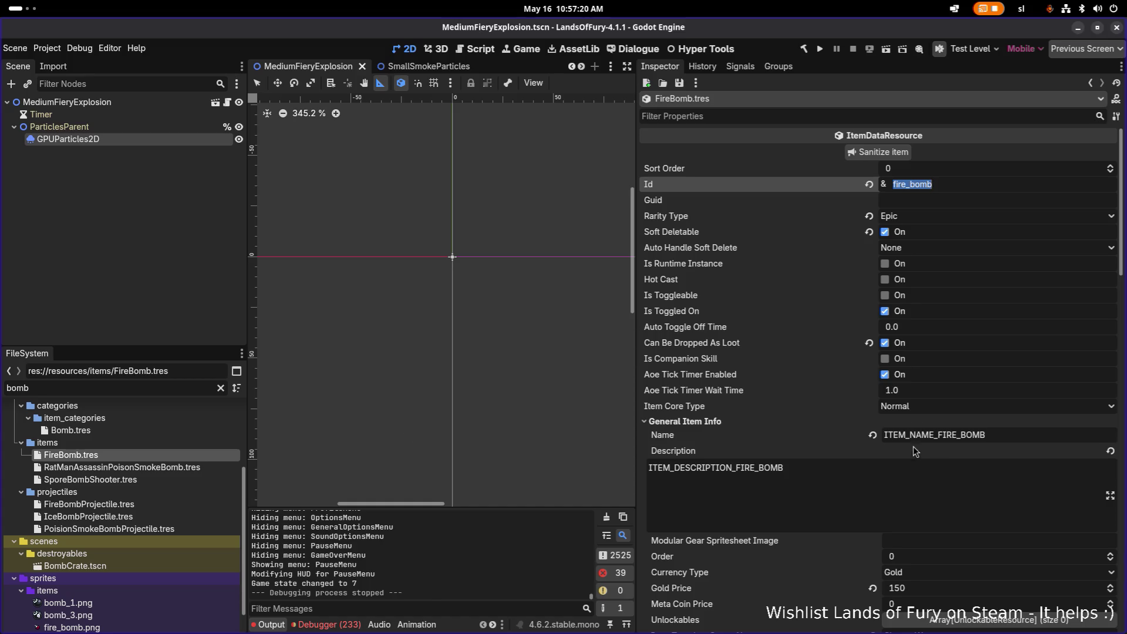
scroll(903, 403, down, 1)
scroll(905, 452, down, 3)
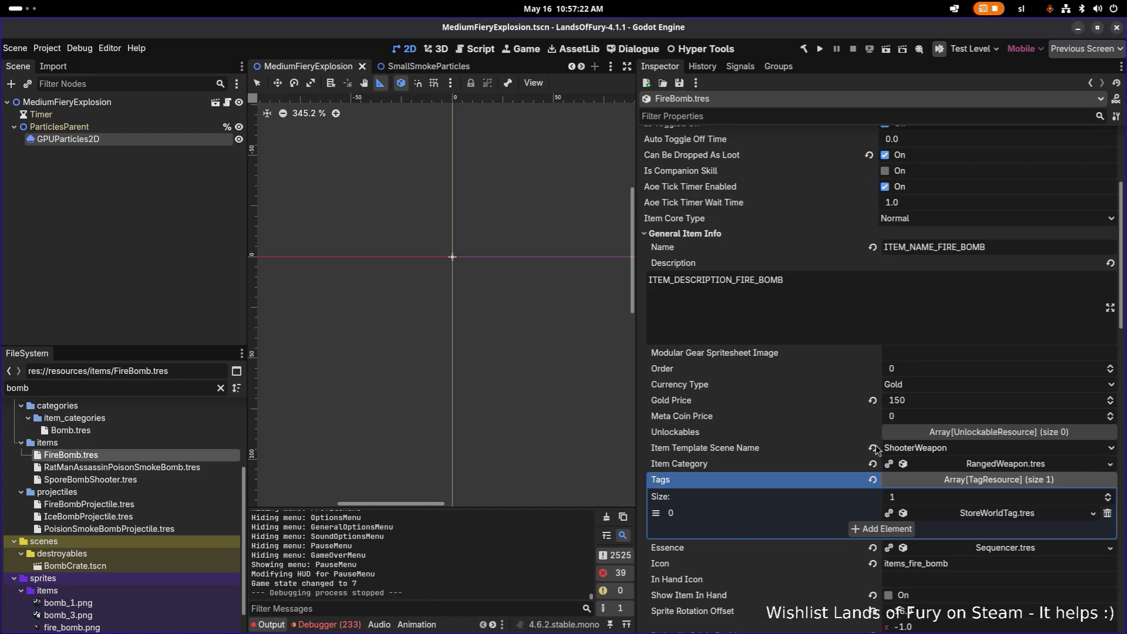
scroll(922, 453, down, 5)
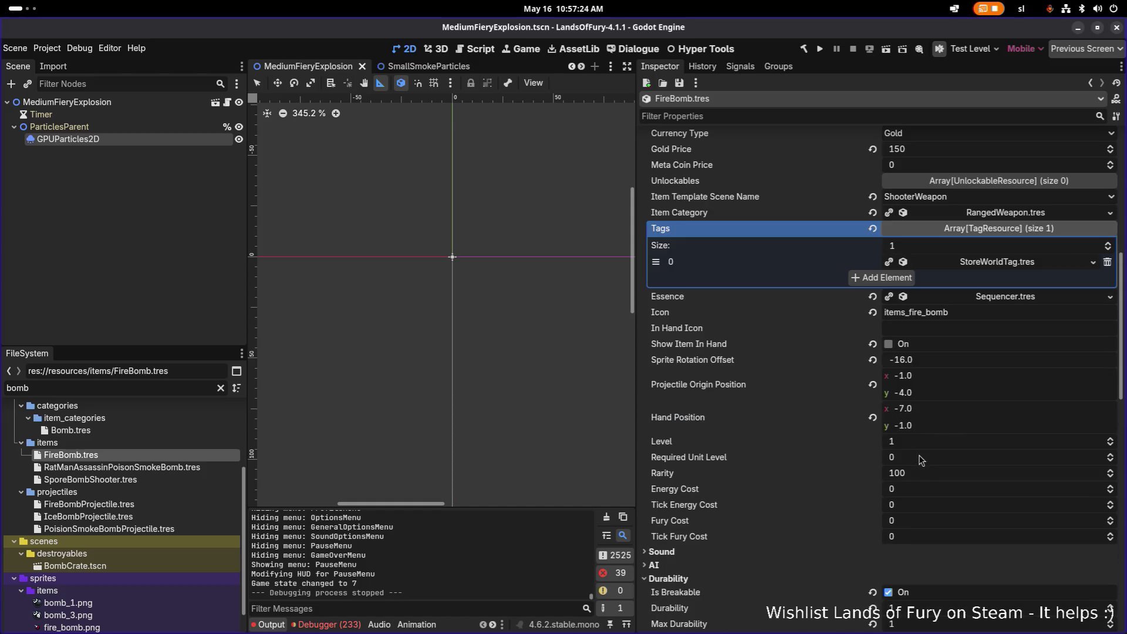
scroll(899, 452, down, 4)
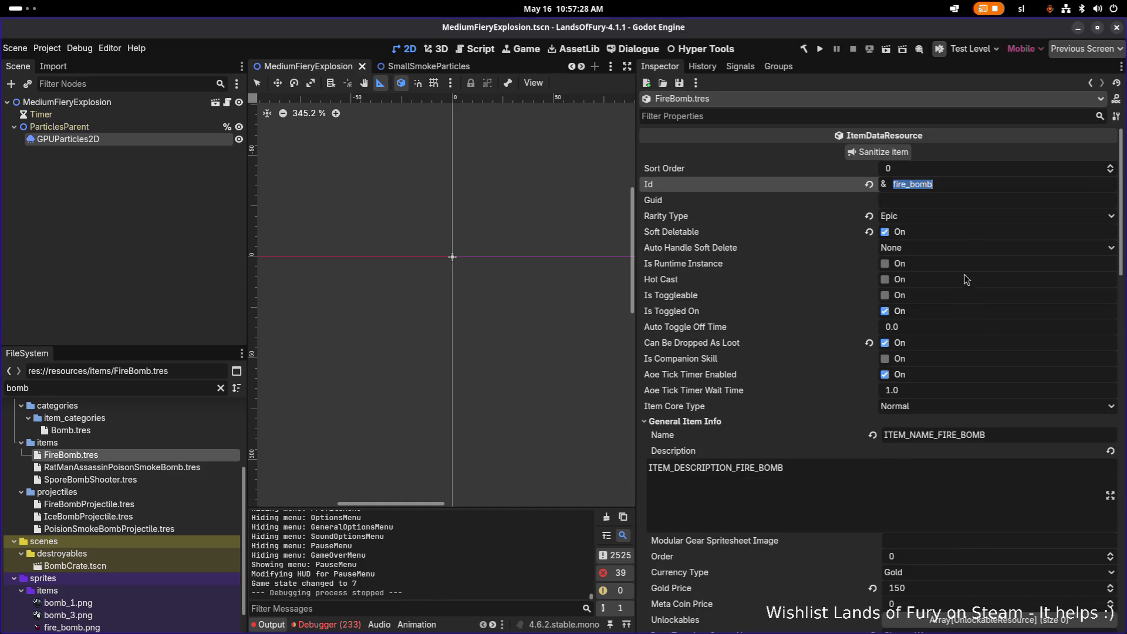
double_click(975, 186)
Switch to Visual Studio Code and open InventorySystem.cs.
key(alt+Tab)
click(529, 319)
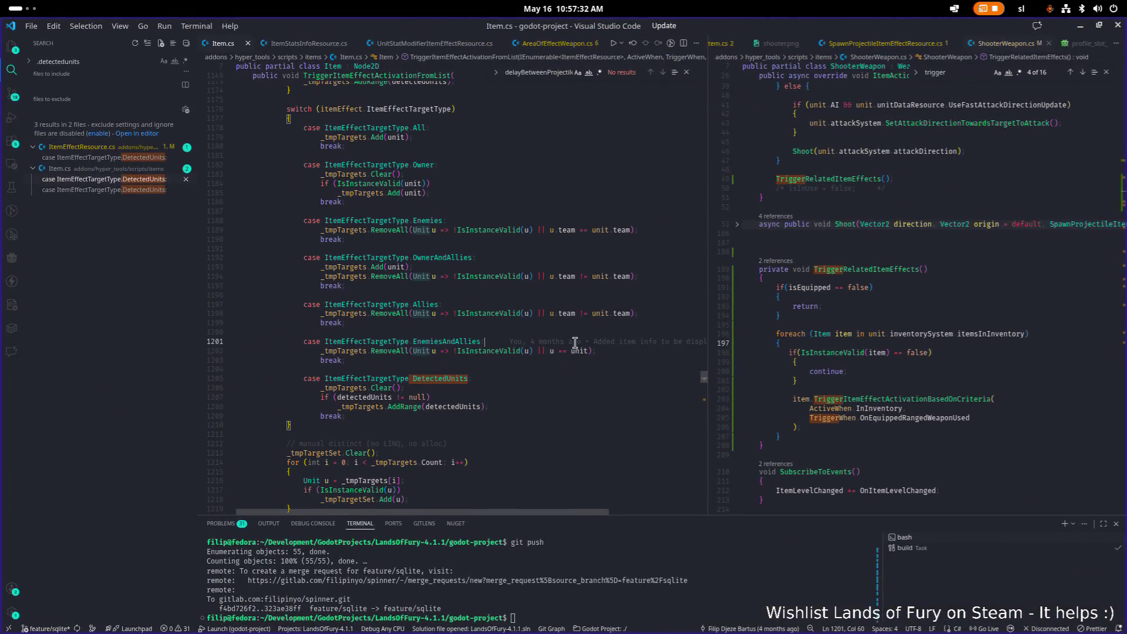
key(ctrl+p)
text(inve)
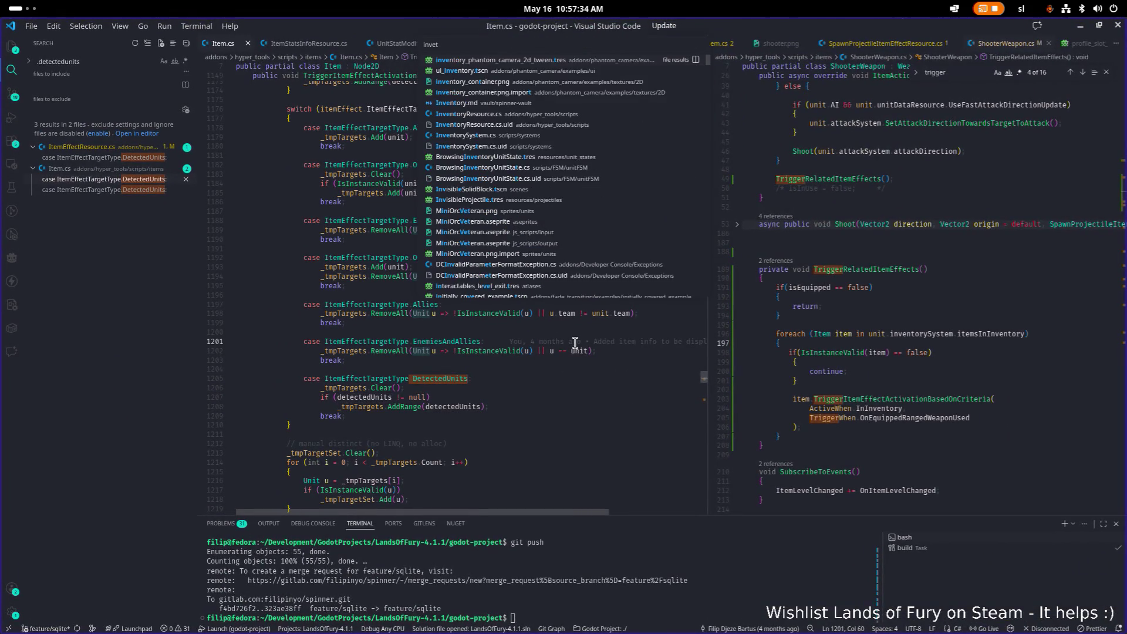
key(Return)
Find the debug starting items call and jump to the AddDebugStartingItems definition.
key(ctrl+f)
text(dbu)
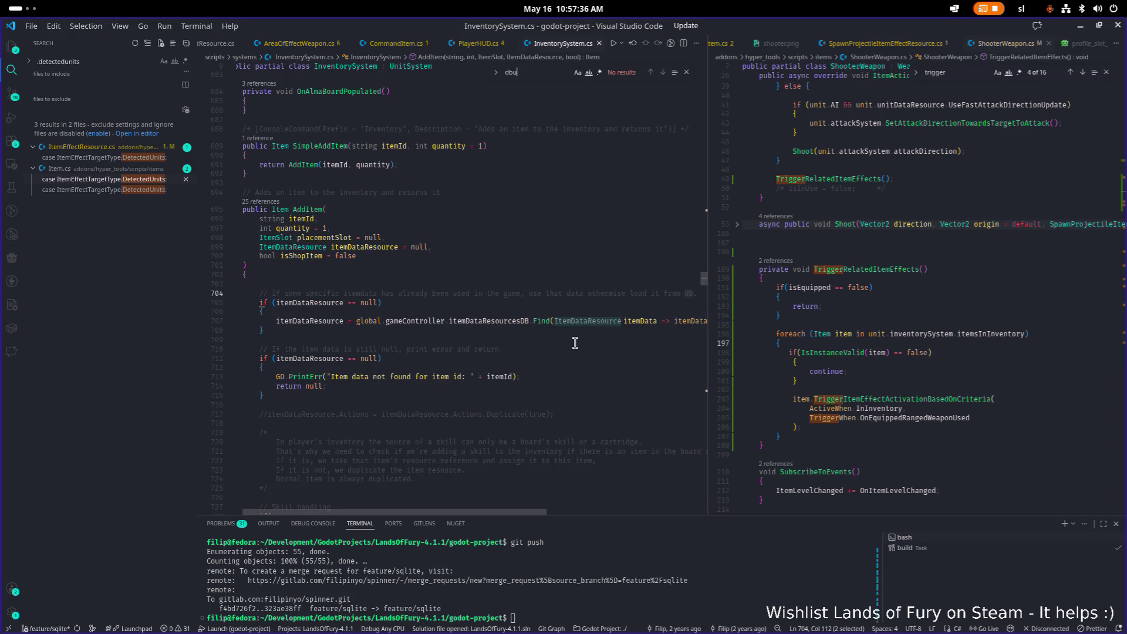
key(BackSpace)
key(BackSpace)
text(ebu)
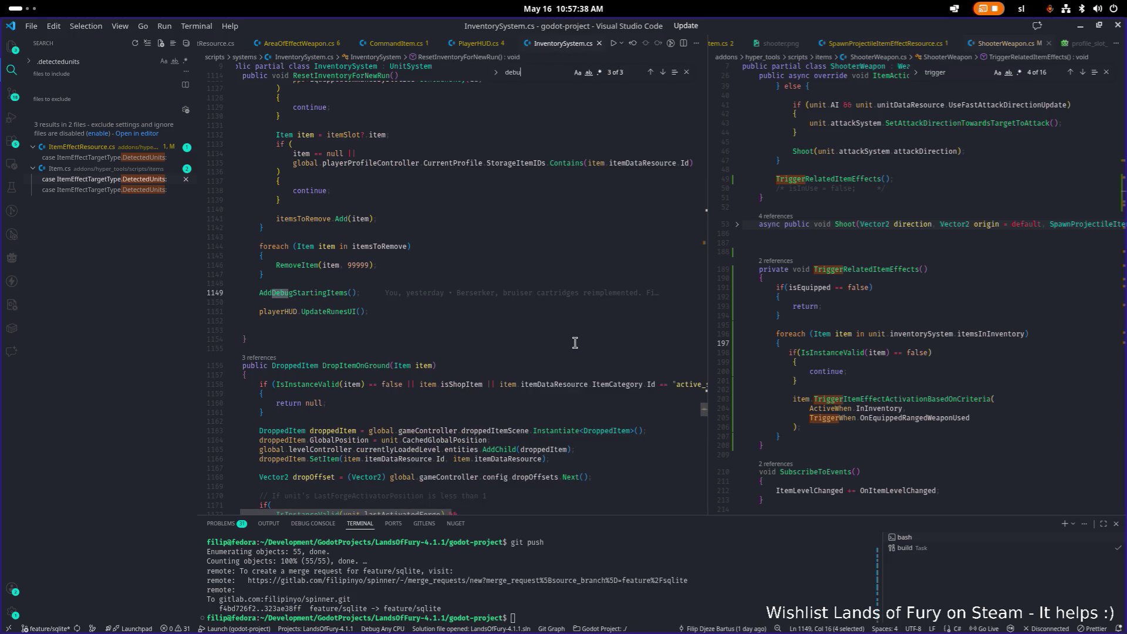
click(313, 294)
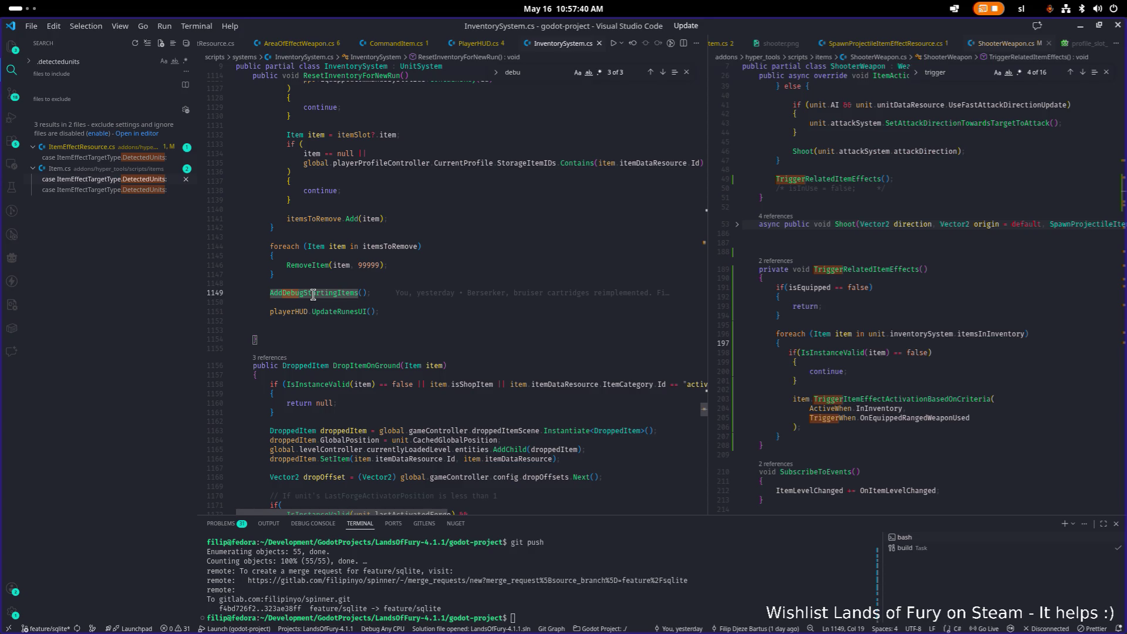
key(F12)
Duplicate the ring AddItem line and change the copy's item id to fire_bomb.
click(546, 315)
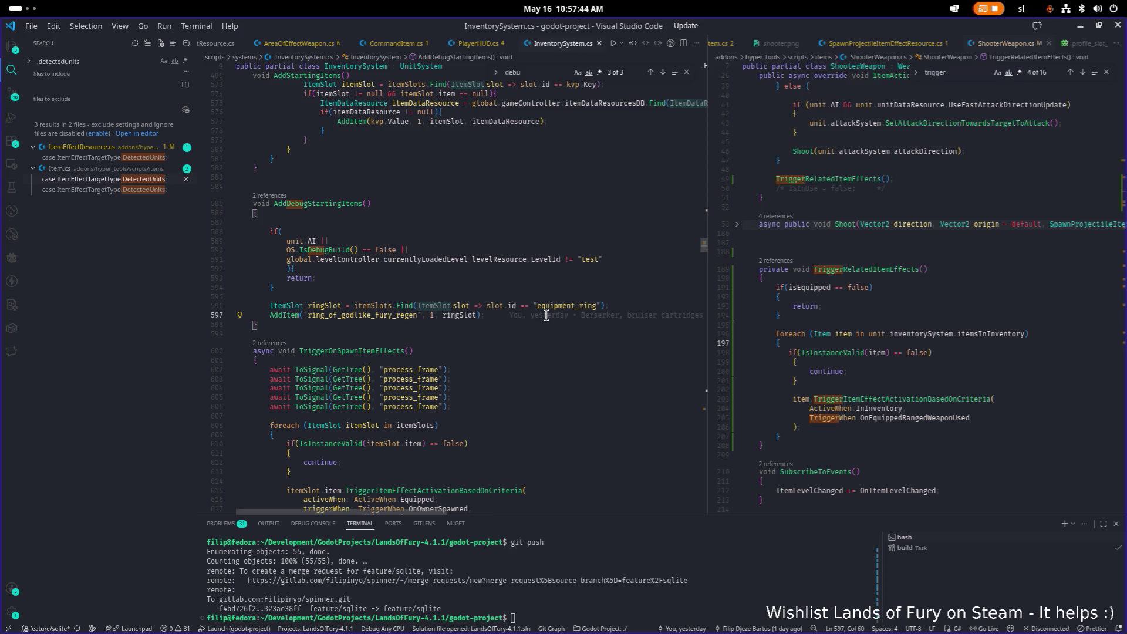
key(ctrl+shift+alt+Down)
key(ctrl+shift+alt+Down)
key(Up)
key(Home)
key(Right)
key(Right)
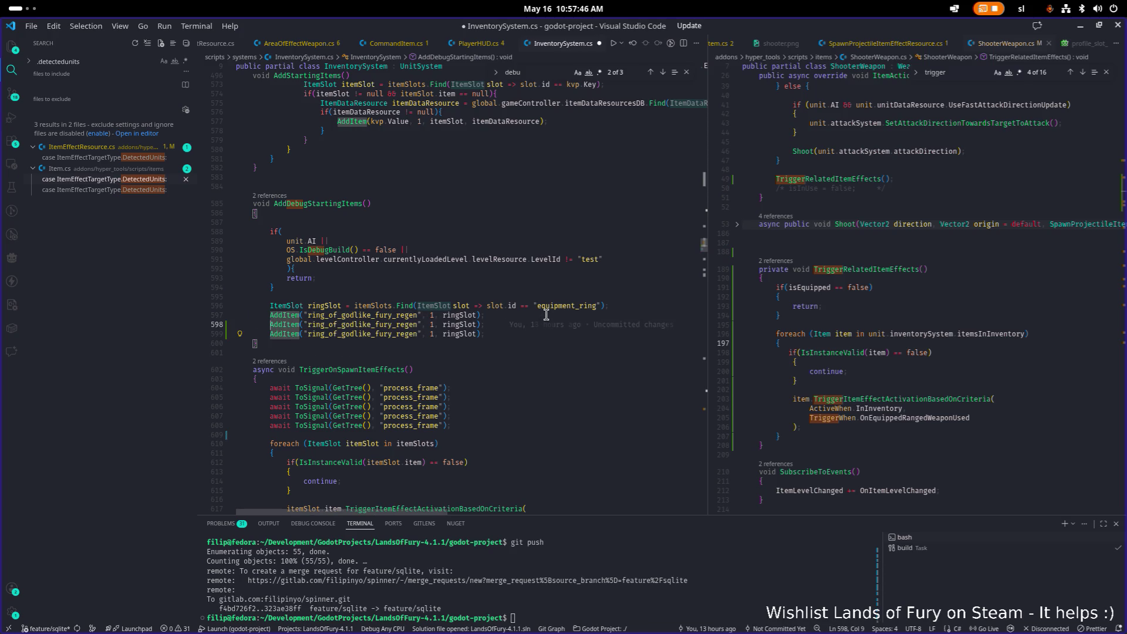
key(Right)
key(Right)
key(ctrl+shift+Right)
text(fire-B)
key(BackSpace)
key(BackSpace)
text(_bom)
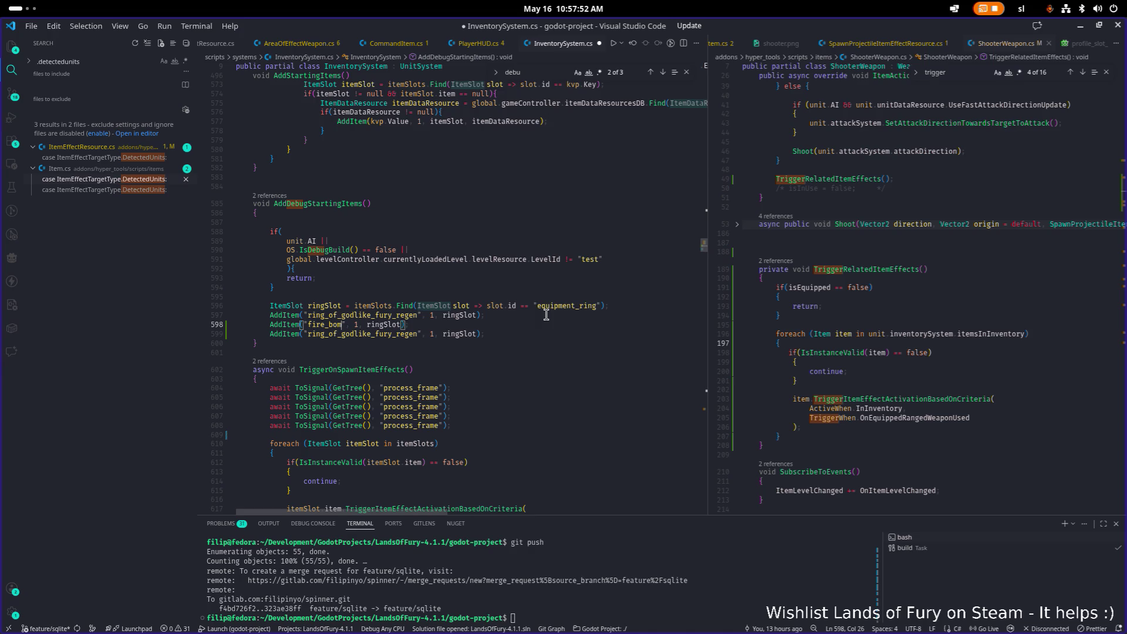
text(b)
Drop the ringSlot argument, copy the fire_bomb line to make three, and save.
scroll(546, 315, down, 1)
key(End)
key(ctrl+BackSpace)
key(ctrl+BackSpace)
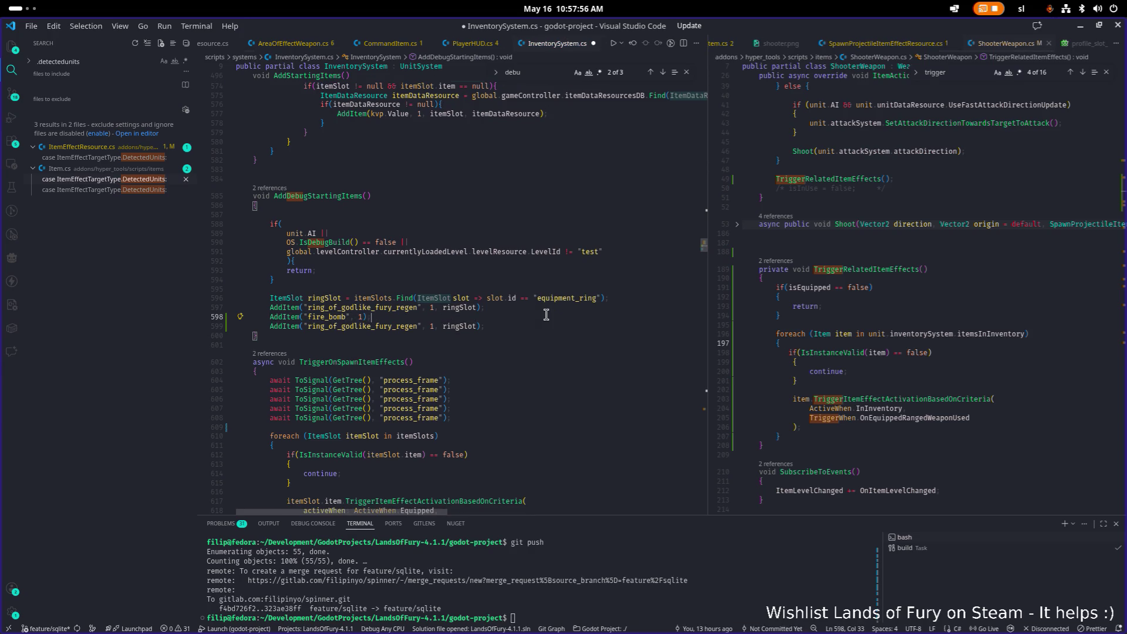
key(shift+alt+Down)
key(shift+alt+Down)
key(ctrl+s)
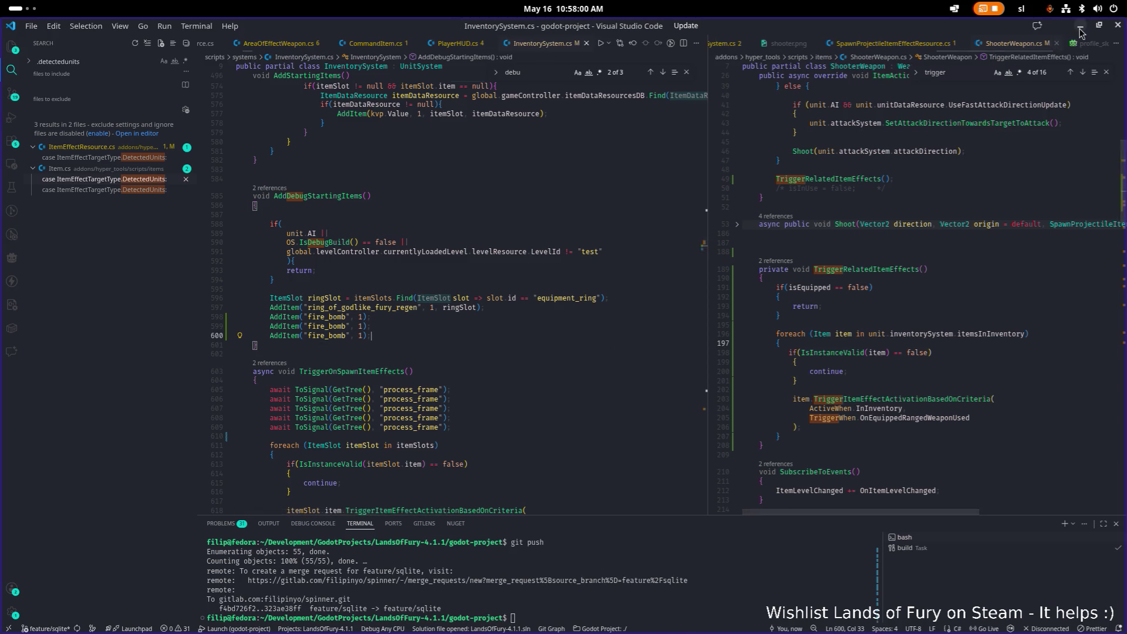
click(1080, 29)
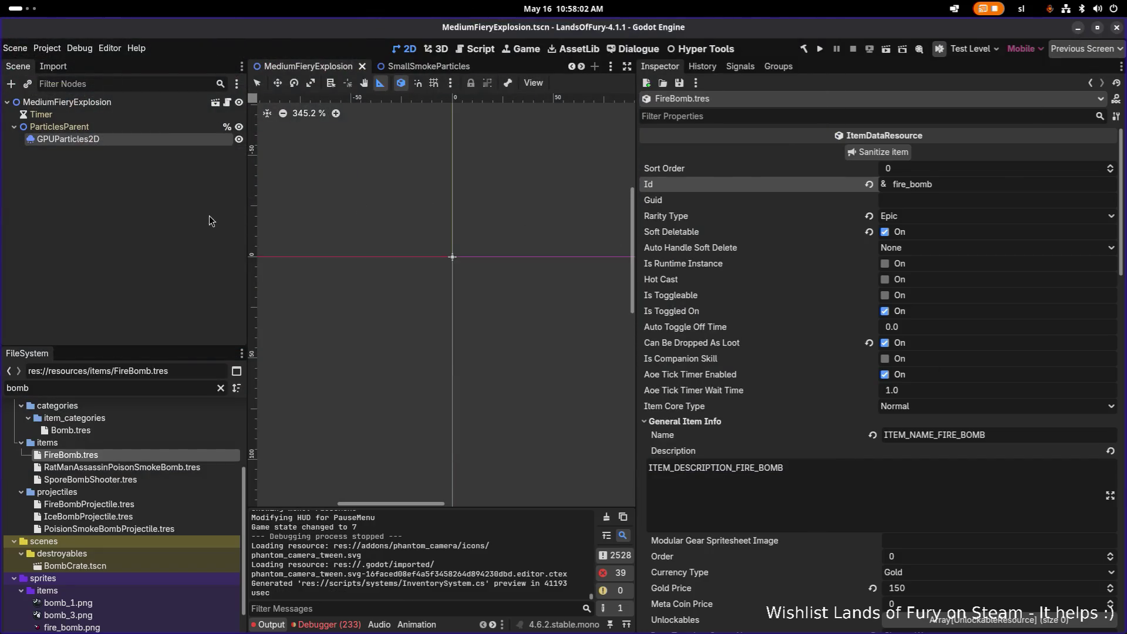
Return to Visual Studio Code and focus the left editor on InventorySystem.cs.
key(super)
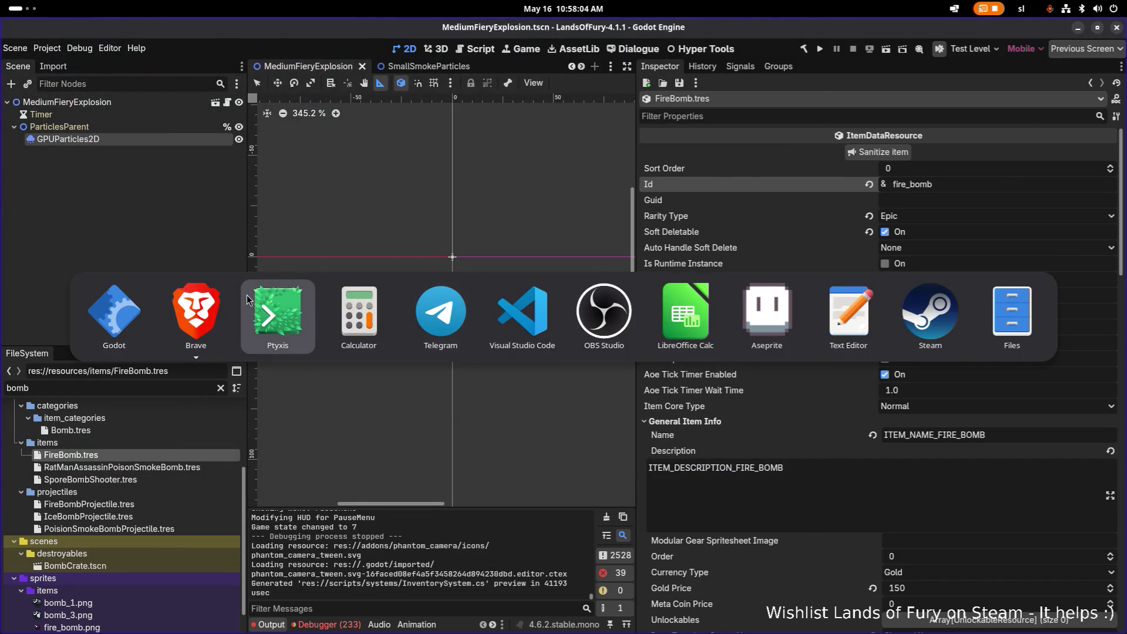
click(522, 311)
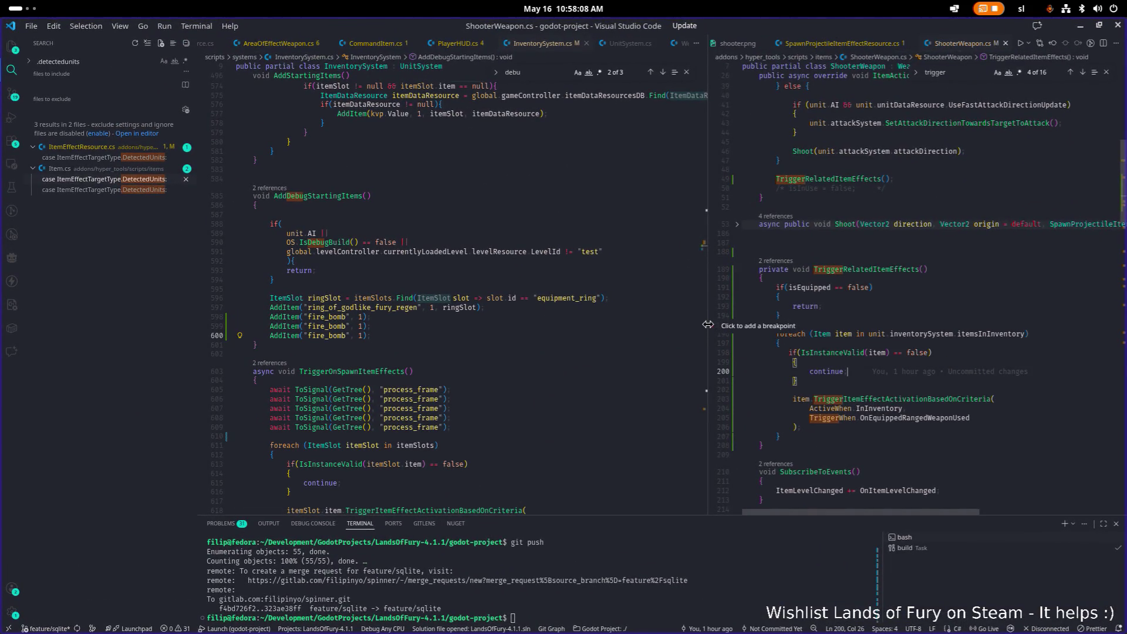
drag(709, 328, 694, 328)
click(550, 309)
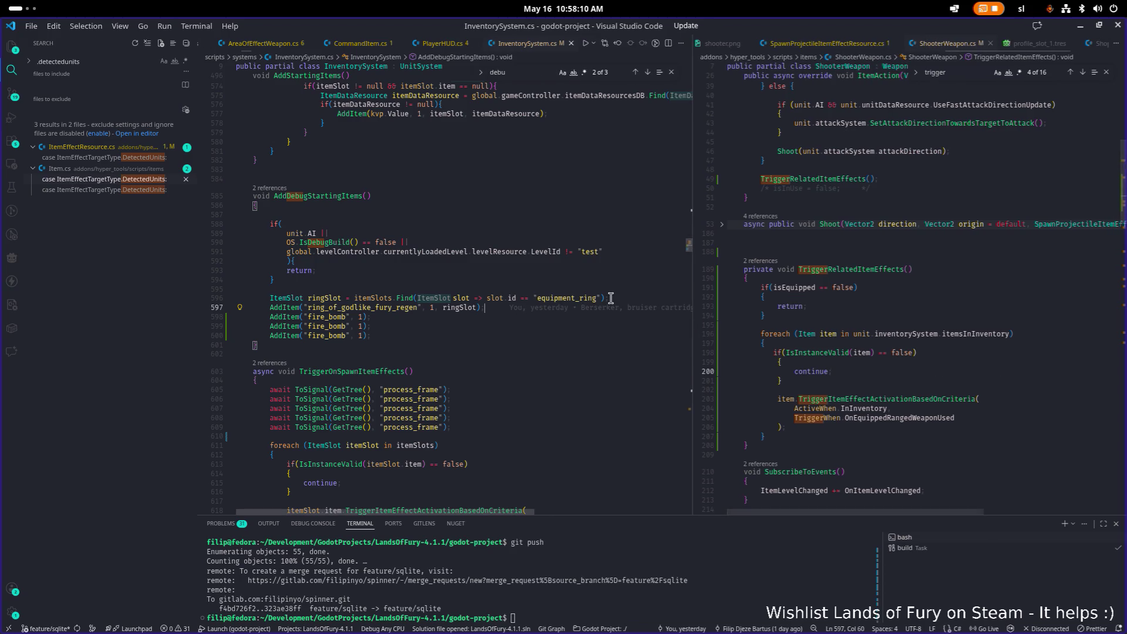
Search files for attack, rangedw and shooter, then open ShooterWeapon.cs.
key(ctrl+p)
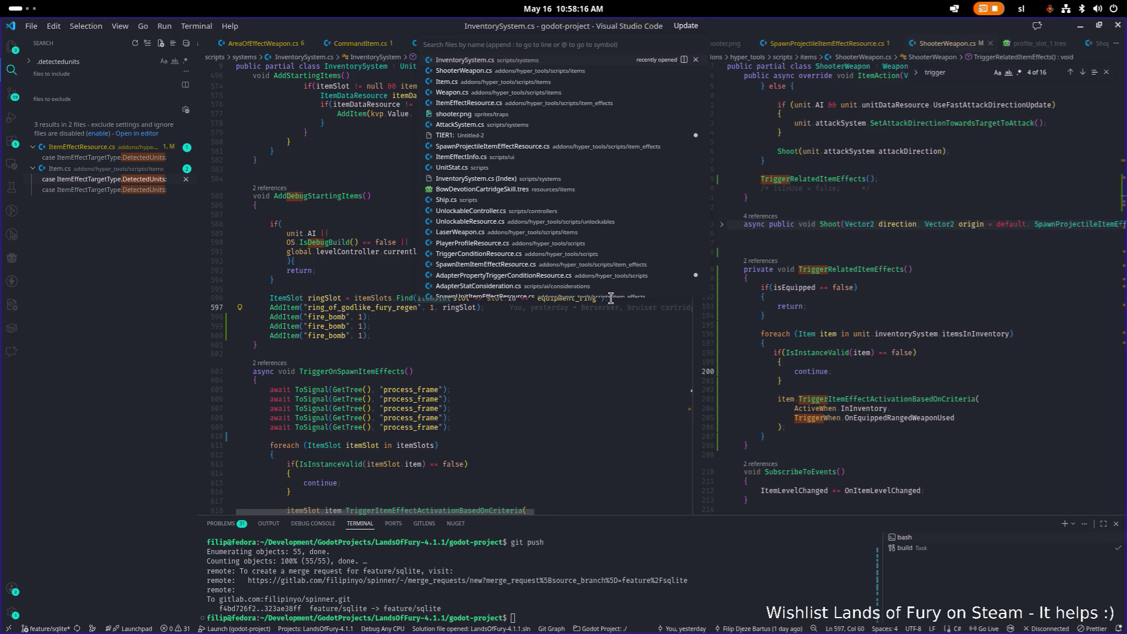
text(attack)
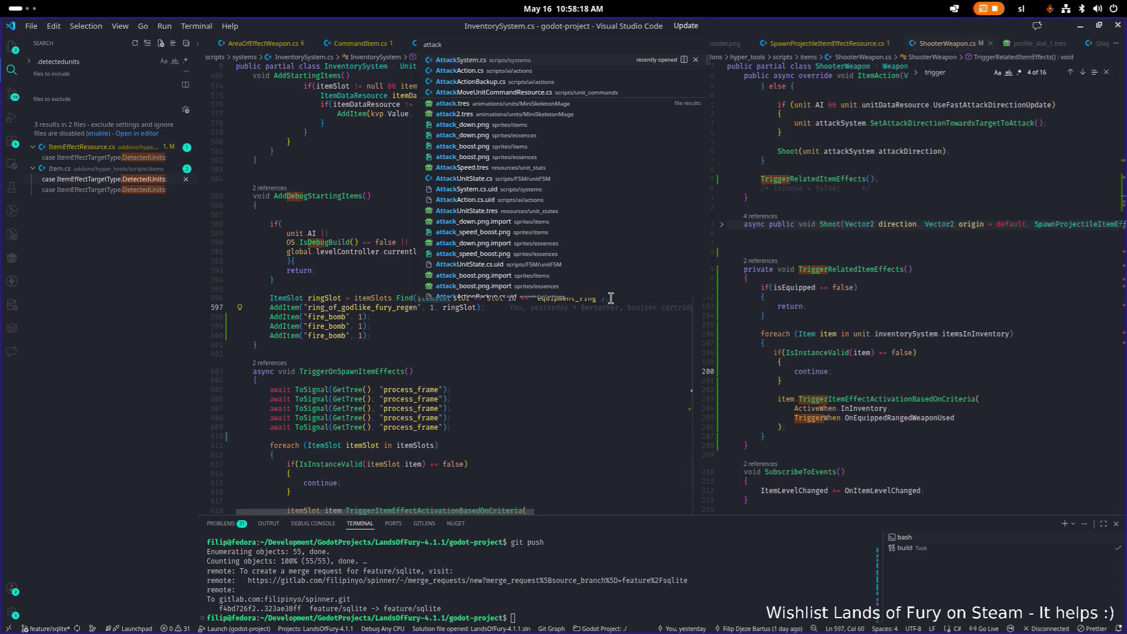
key(ctrl+a)
text(ranged)
text(w)
key(BackSpace)
key(ctrl+a)
text(shooter)
key(Down)
key(Return)
Search ShooterWeapon.cs for explosion code and inspect the collision handling.
key(ctrl+f)
text(explo)
key(BackSpace)
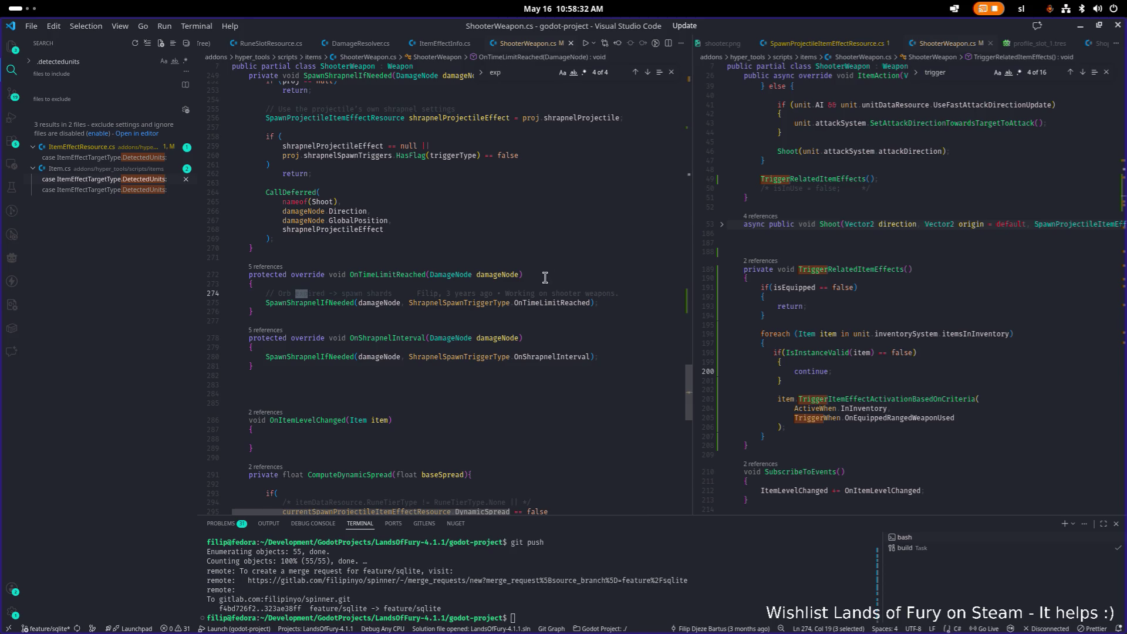
scroll(552, 279, up, 11)
click(563, 276)
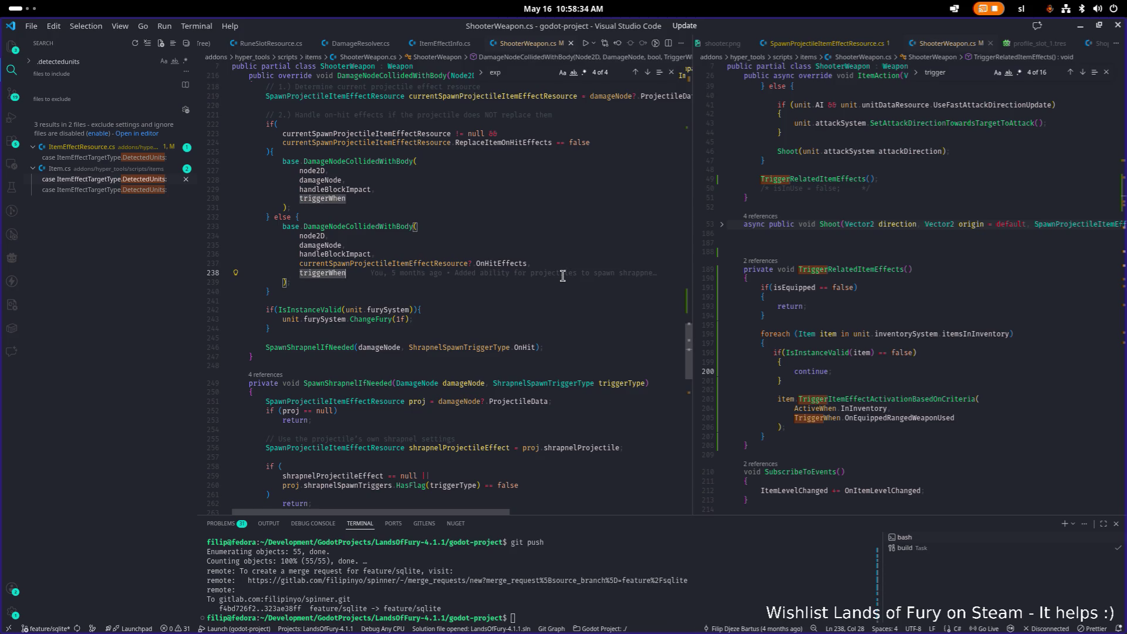
Open Weapon.cs through the quick file search.
key(ctrl+p)
text(wepao)
key(BackSpace)
key(BackSpace)
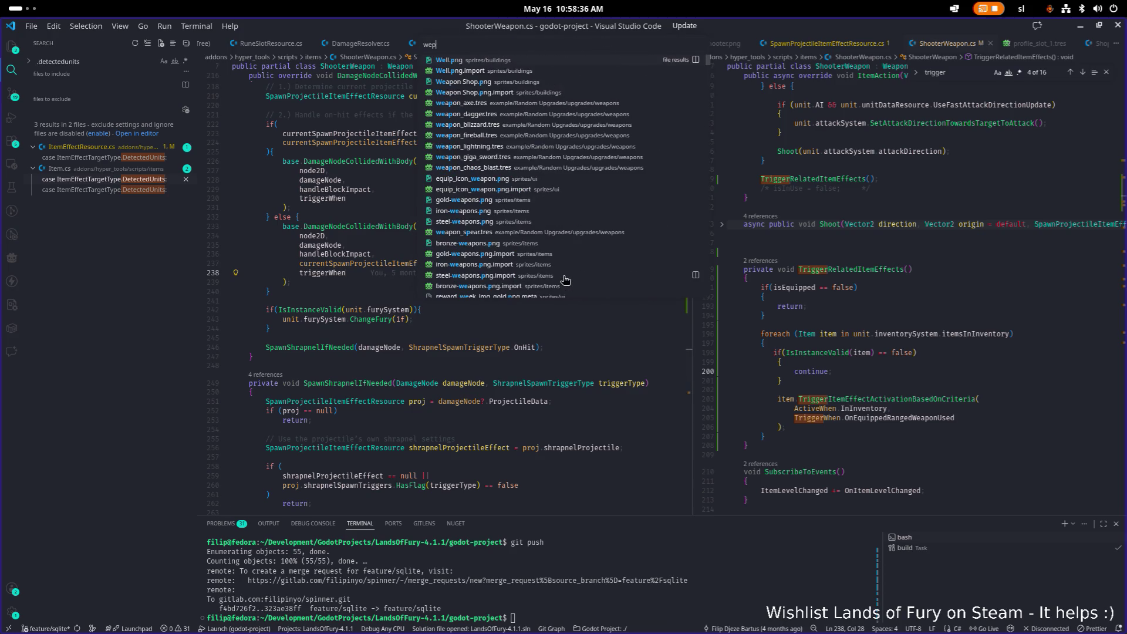
text(on)
key(Return)
Search Weapon.cs for 'explo' and jump to the OnExploded method.
key(ctrl+f)
text(onexplo)
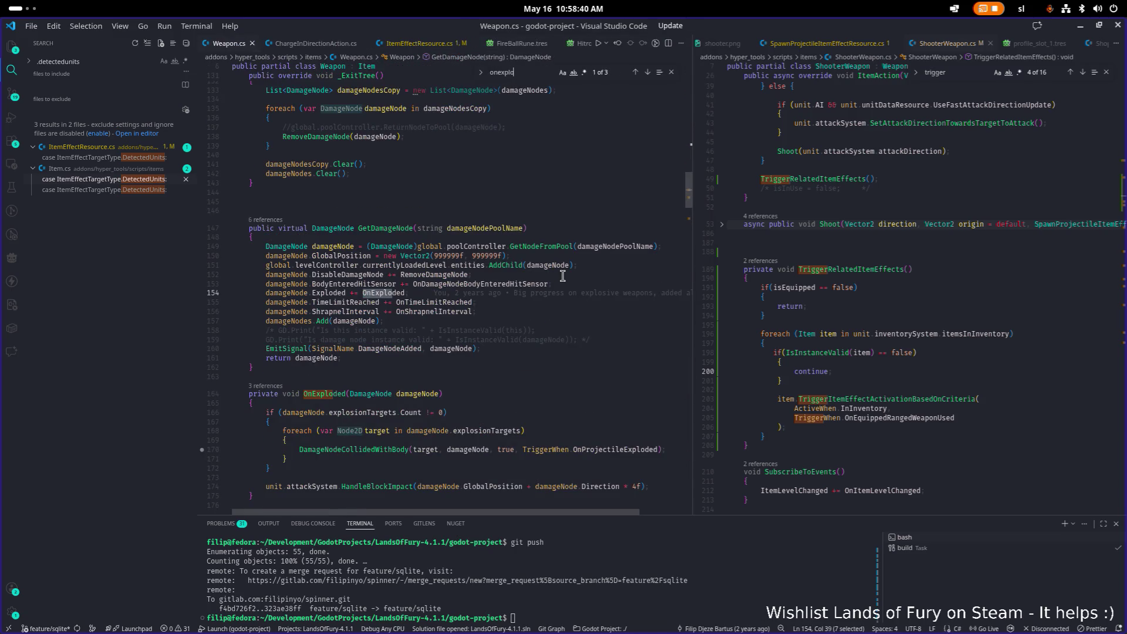
key(F12)
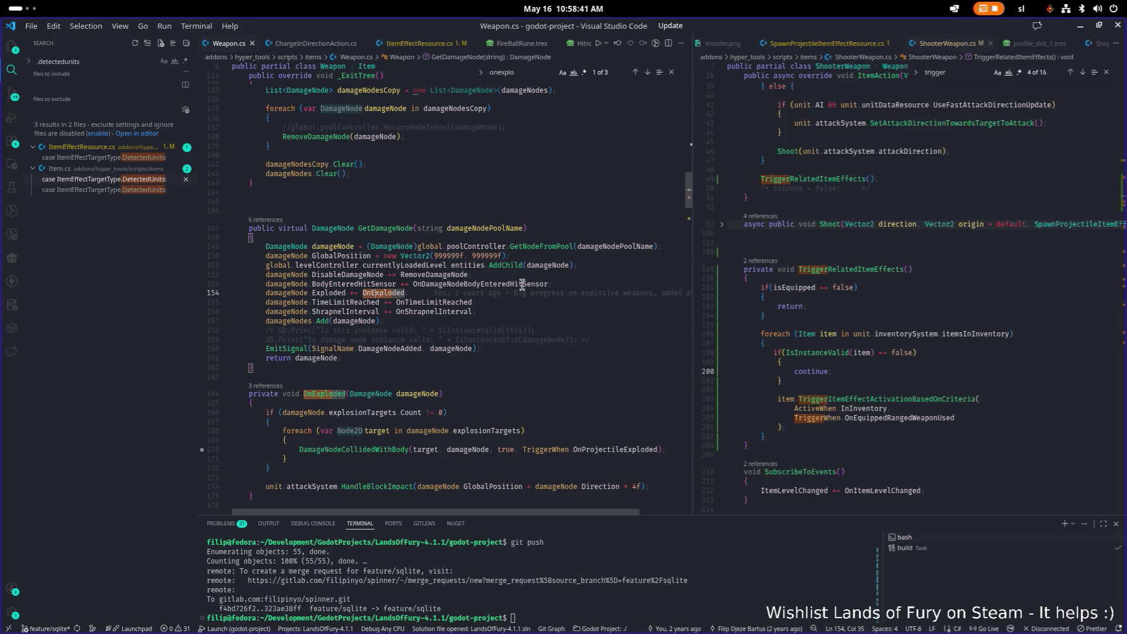
scroll(522, 285, down, 4)
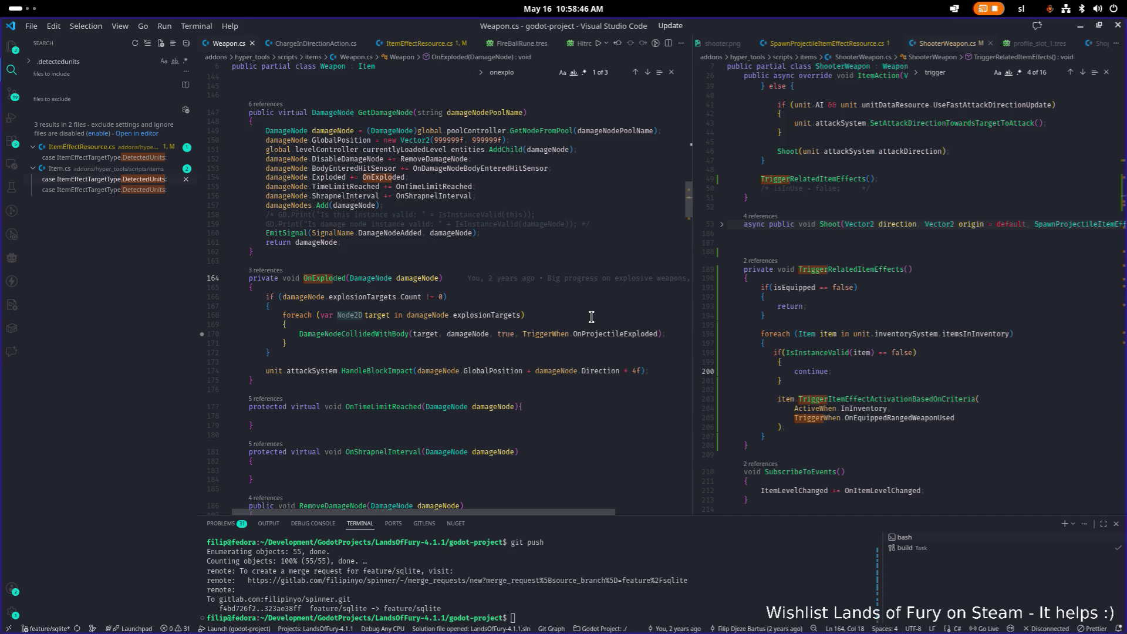
Follow the HandleBlockImpact call on line 174 to its definition in AttackSystem.cs.
mouse_move(505, 333)
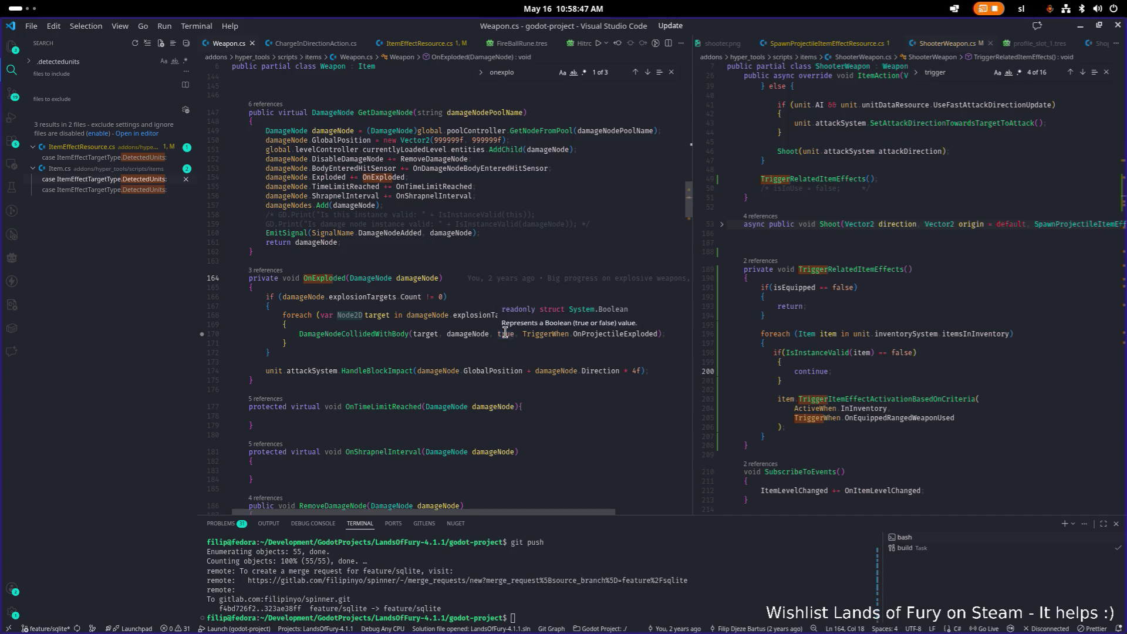
mouse_move(491, 372)
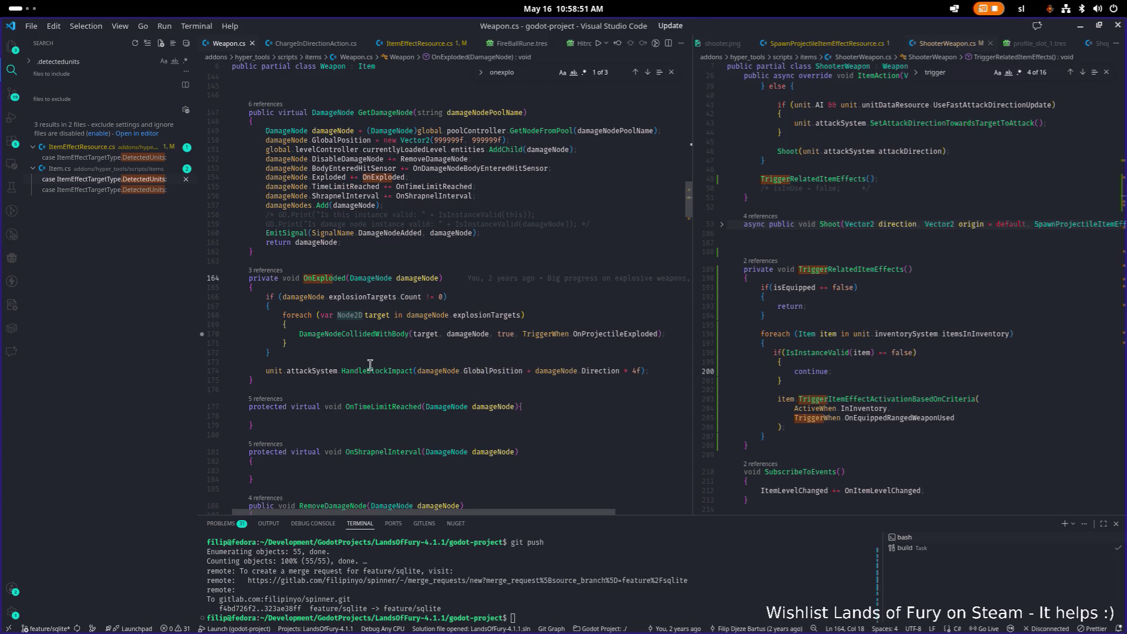
mouse_move(378, 373)
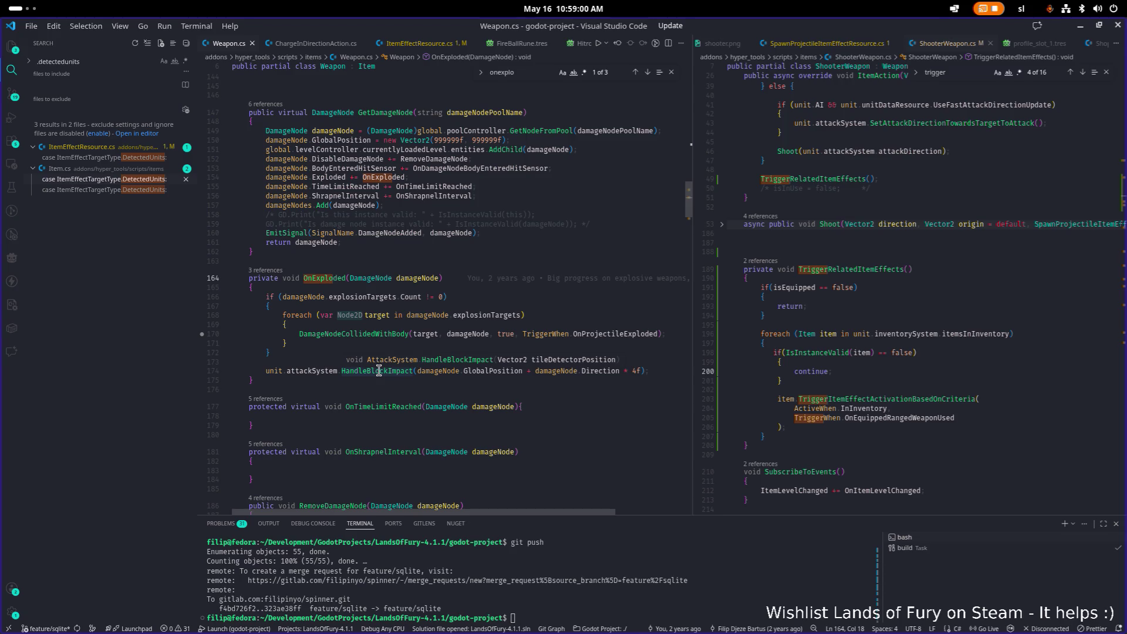
click(379, 371)
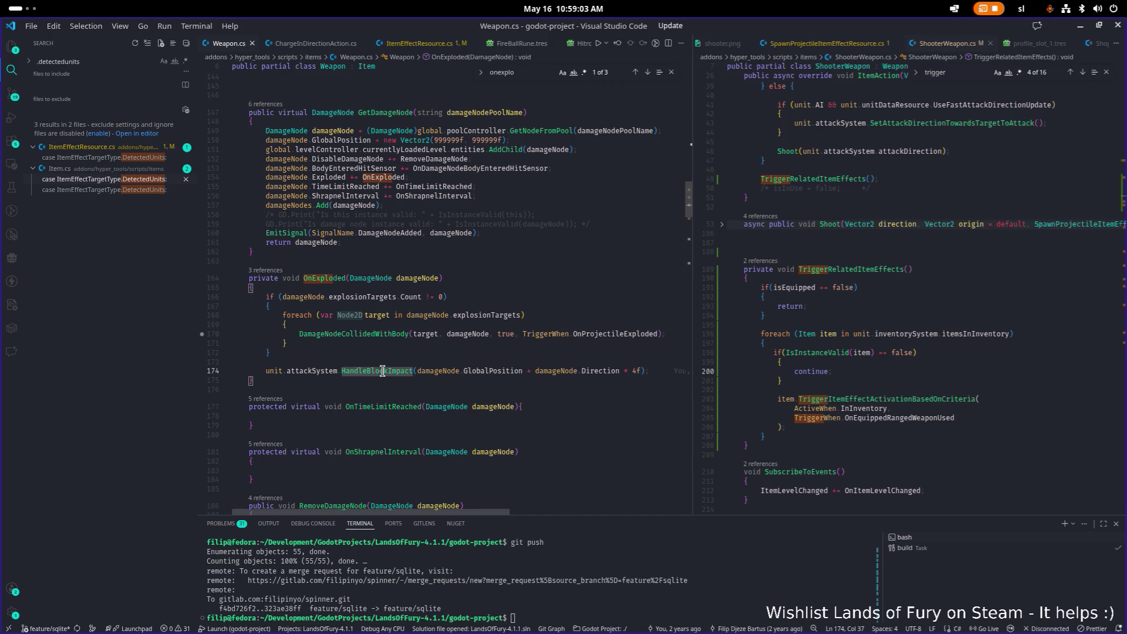
ctrl+click(382, 371)
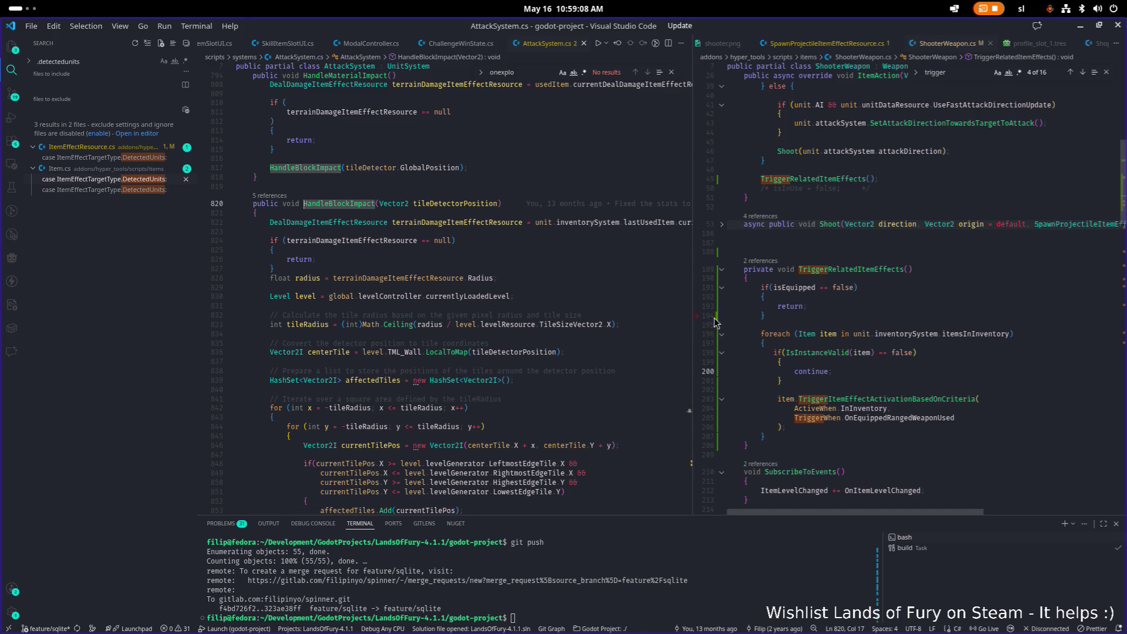
Widen the AttackSystem.cs editor and review HandleBlockImpact, selecting lastUsedItem on line 822.
drag(691, 324, 895, 326)
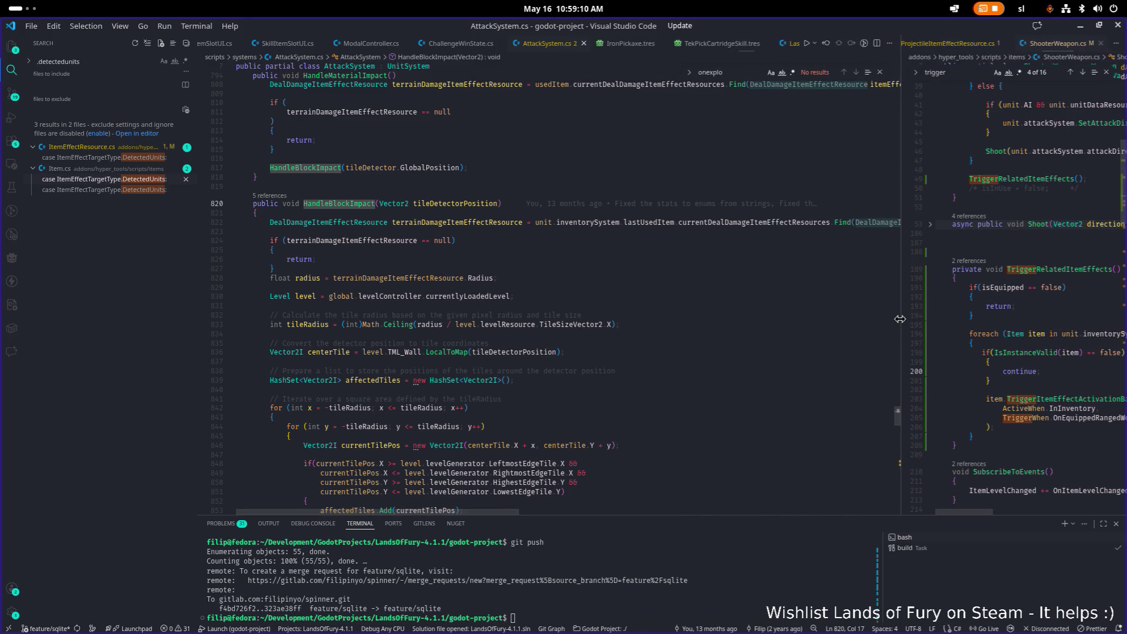
scroll(621, 272, up, 3)
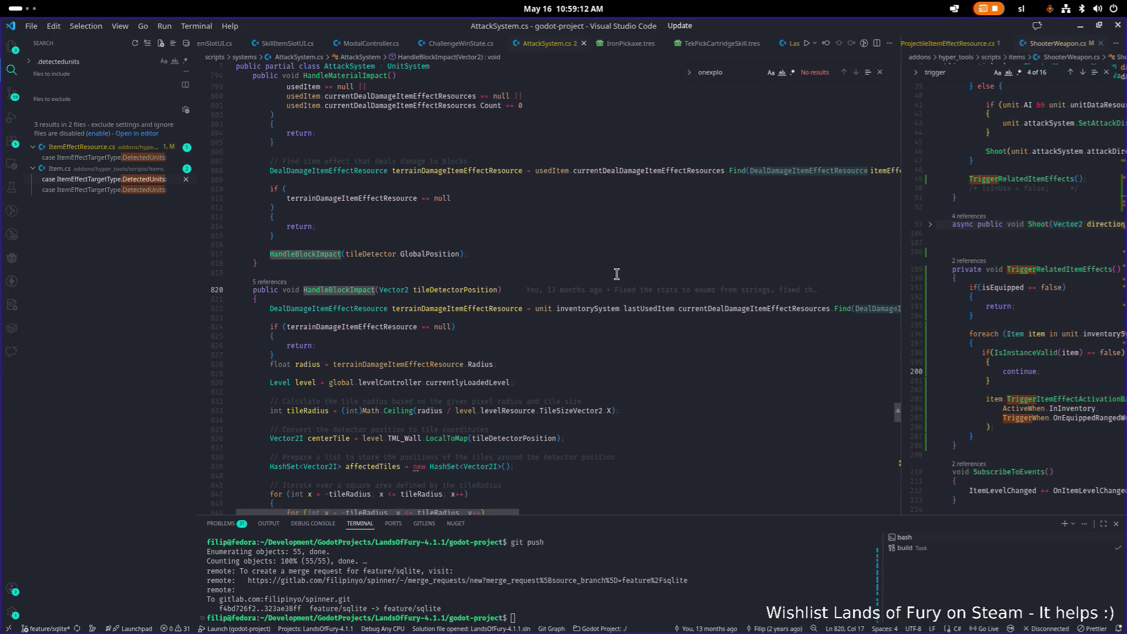
scroll(624, 275, up, 2)
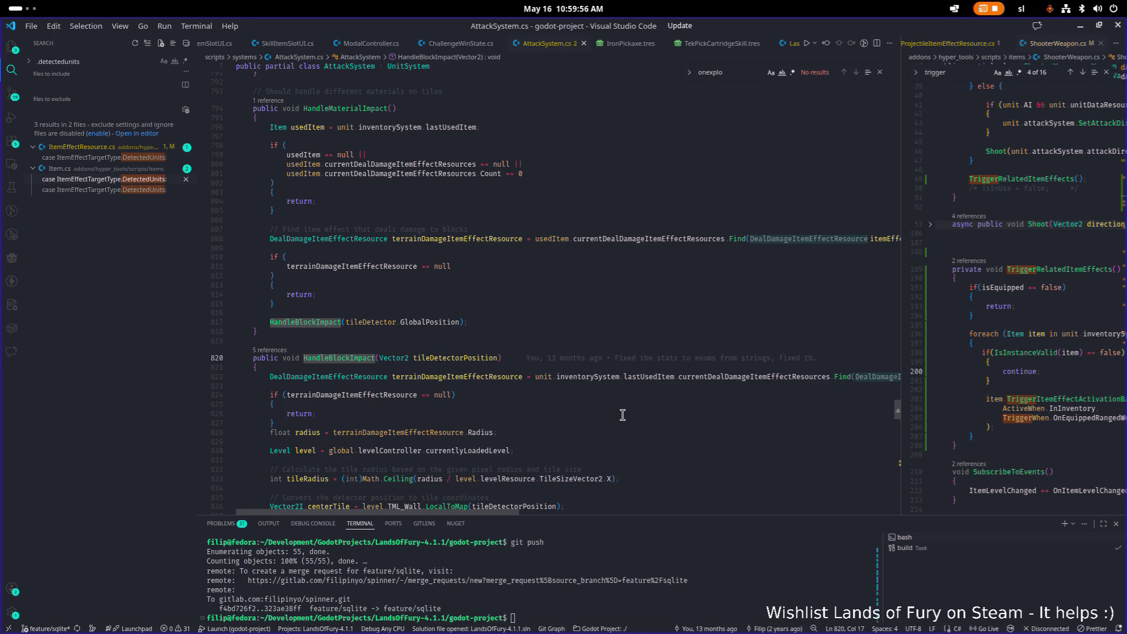
scroll(593, 411, down, 3)
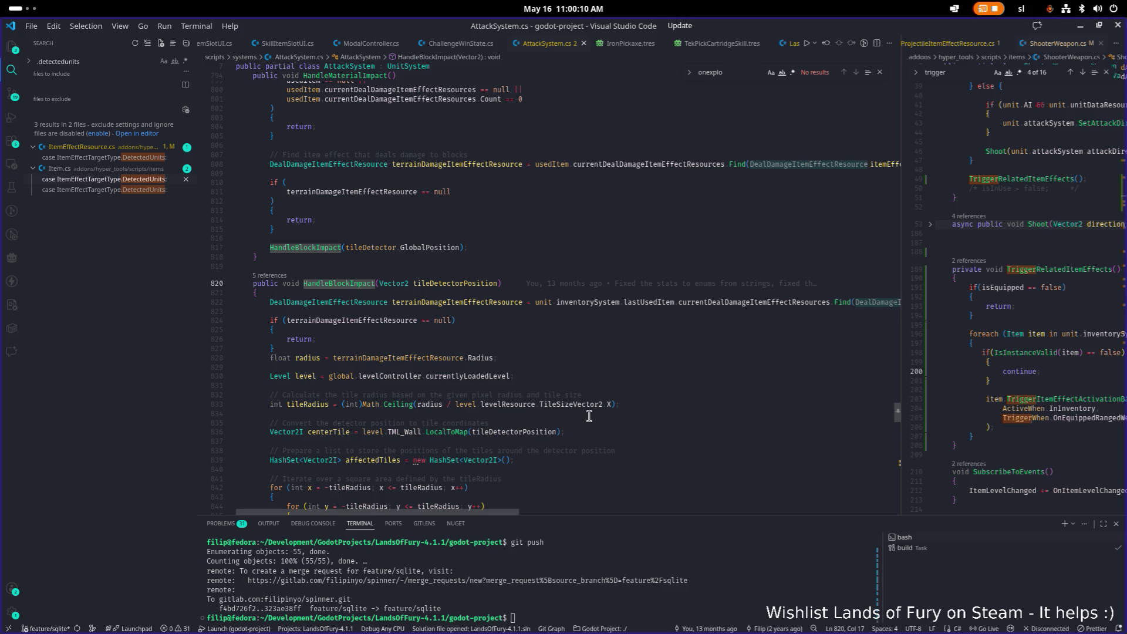
double_click(640, 302)
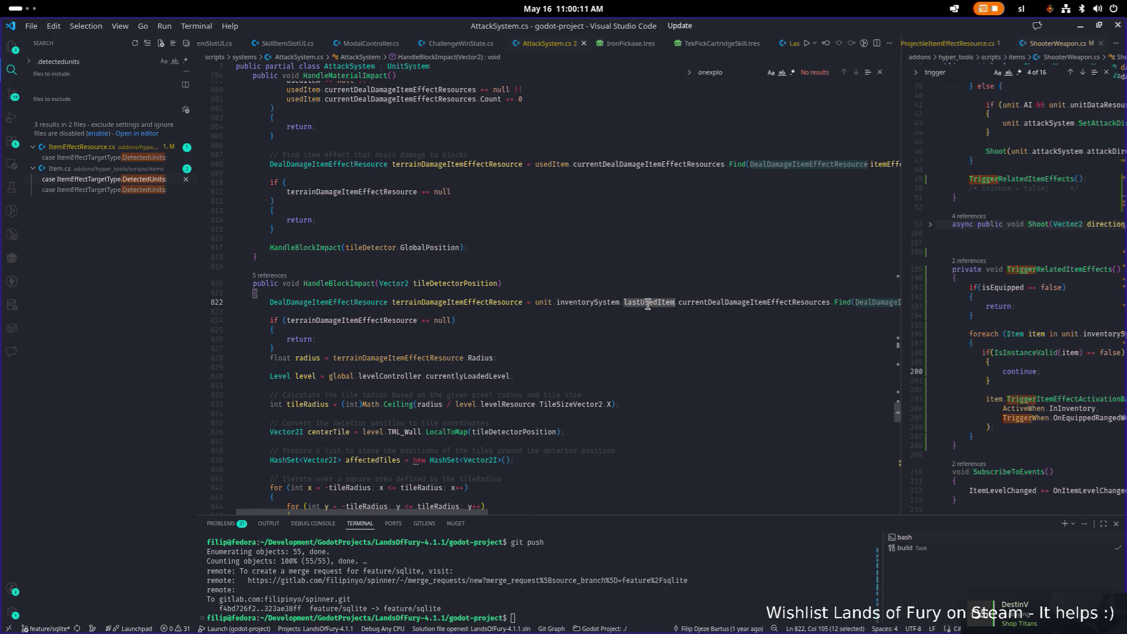
mouse_move(454, 513)
mouse_down()
mouse_move(794, 512)
mouse_move(646, 499)
mouse_move(639, 487)
mouse_move(708, 490)
mouse_move(425, 493)
mouse_up()
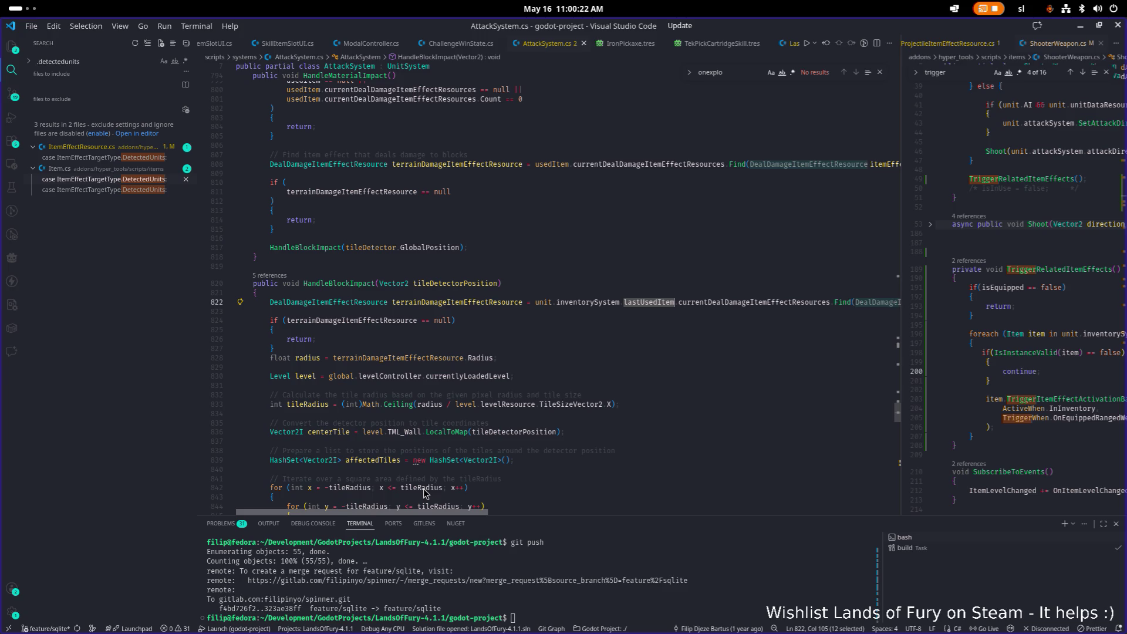
key(alt+Tab)
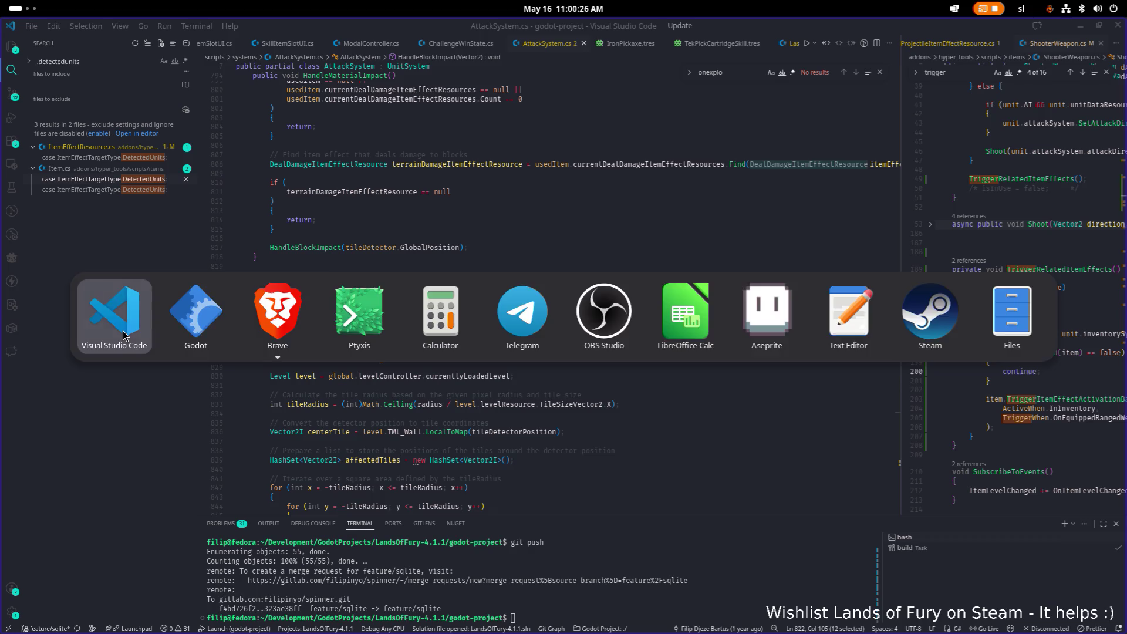
Bring Godot to the front and filter the FileSystem dock for 'tracer'.
key(alt+Tab)
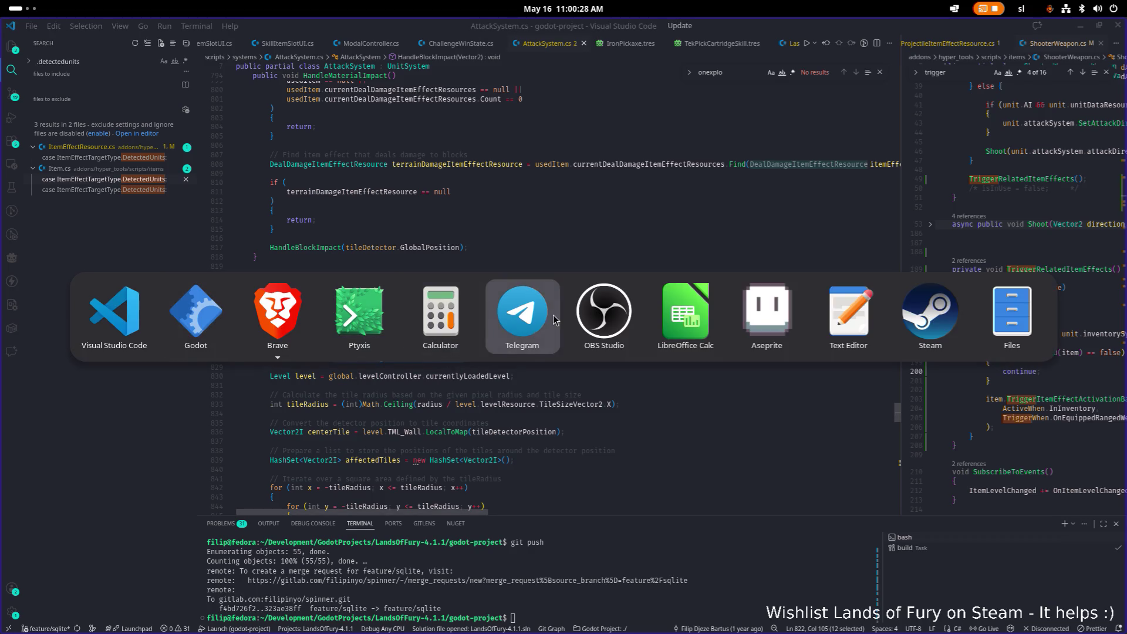
click(196, 314)
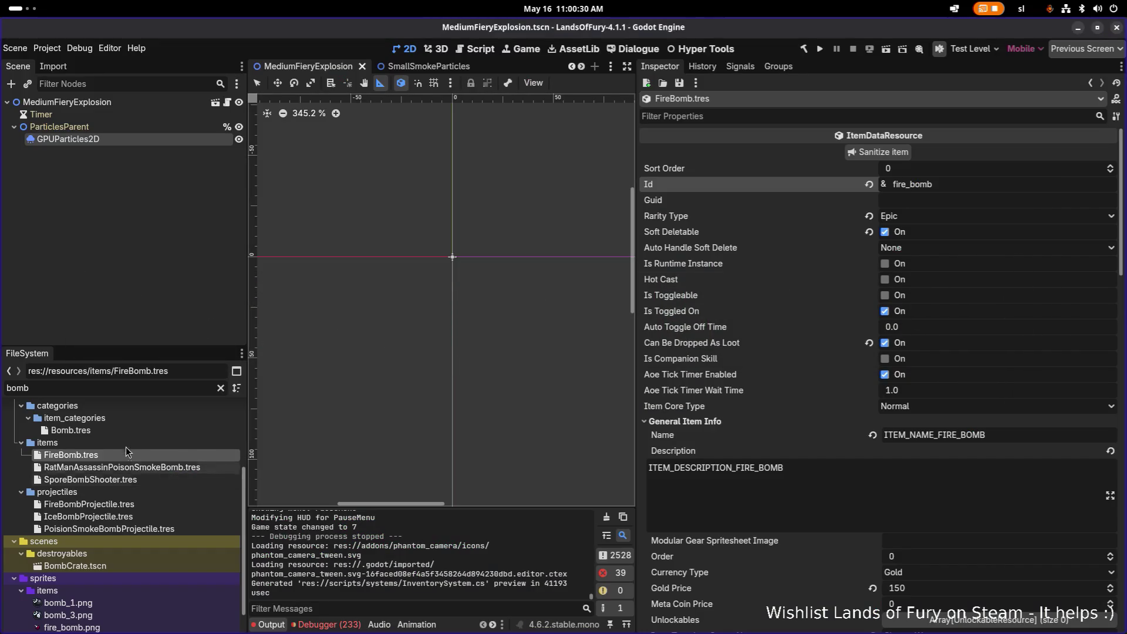
double_click(131, 388)
text(tracer)
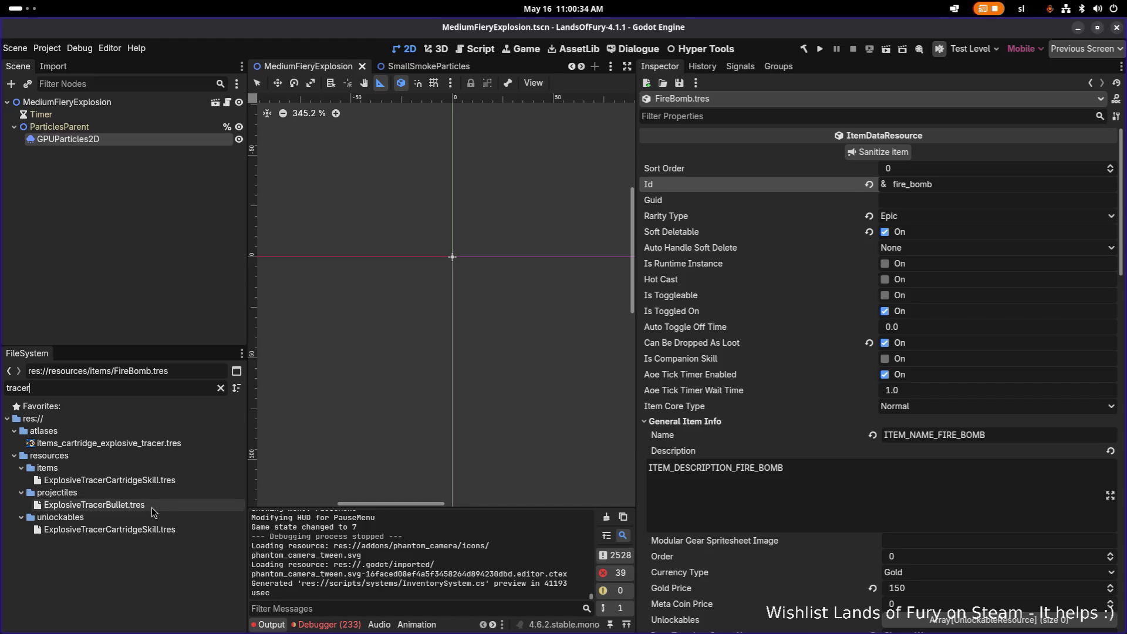
Open ExplosiveTracerCartridgeSkill.tres and expand its UseItemItemEffectResource item effect.
click(165, 480)
click(991, 520)
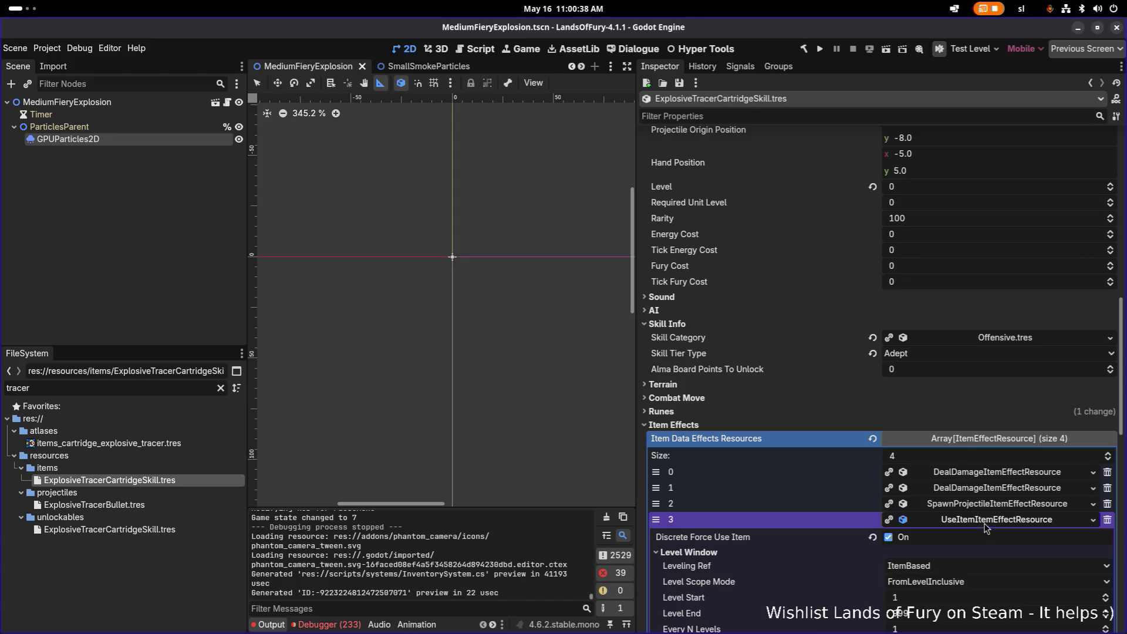
scroll(916, 488, down, 4)
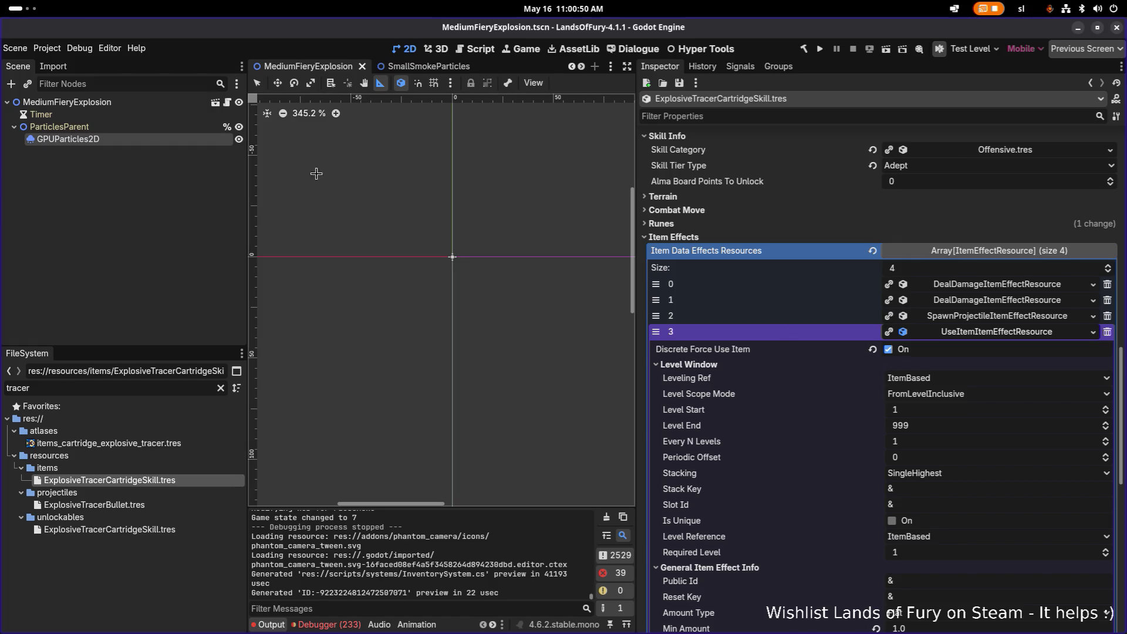
click(23, 8)
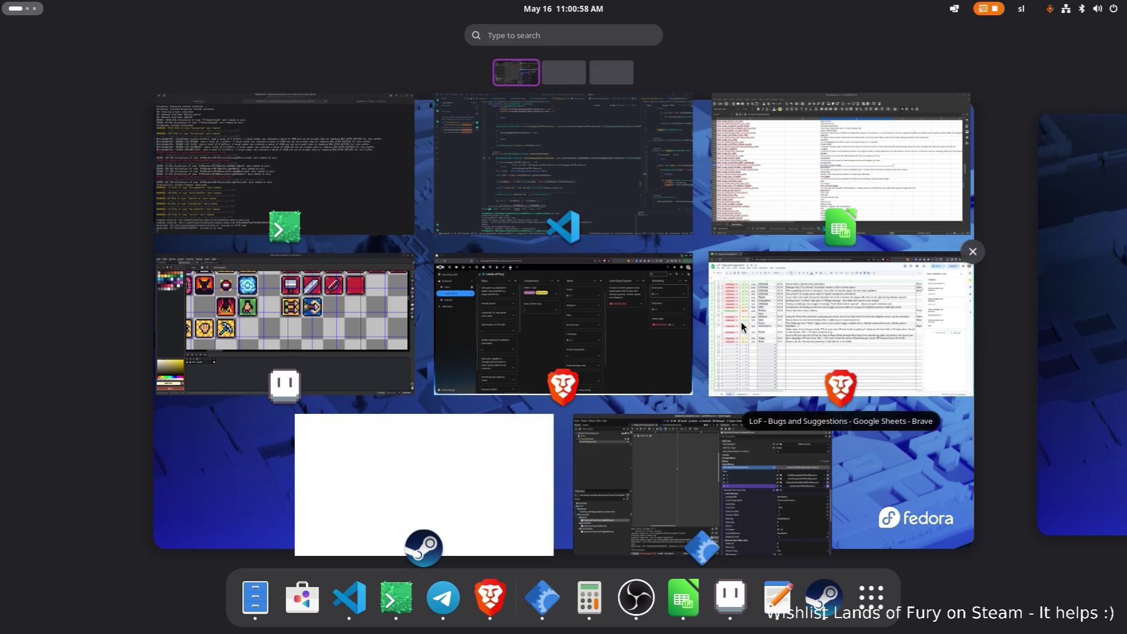
Return to AttackSystem.cs and select lastUsedItem on line 822 in HandleBlockImpact.
click(470, 213)
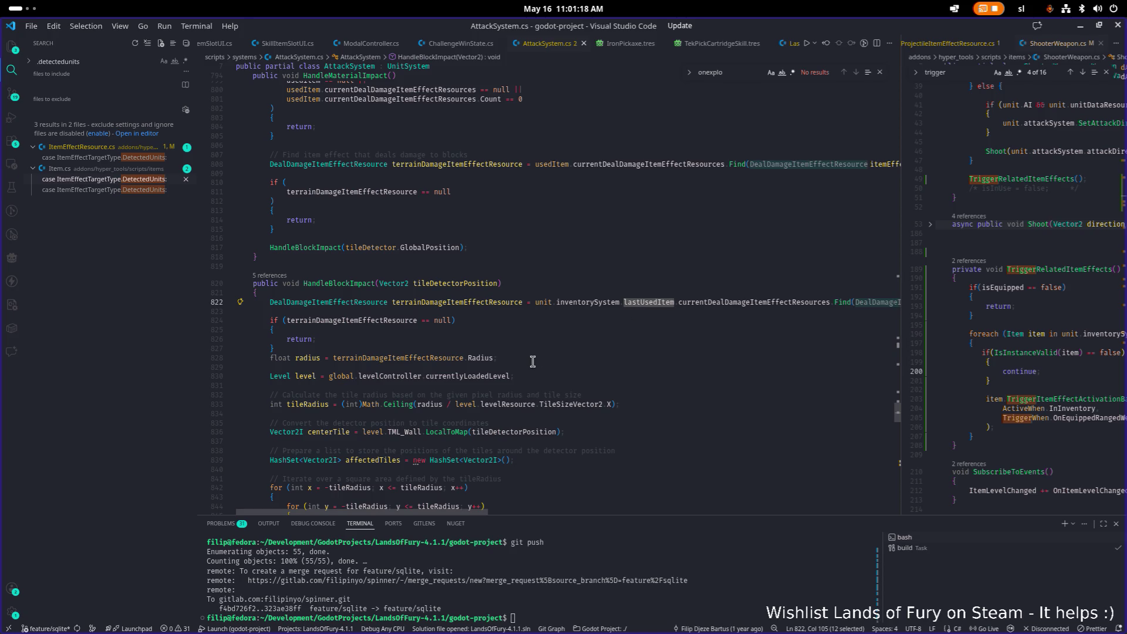
scroll(532, 361, down, 2)
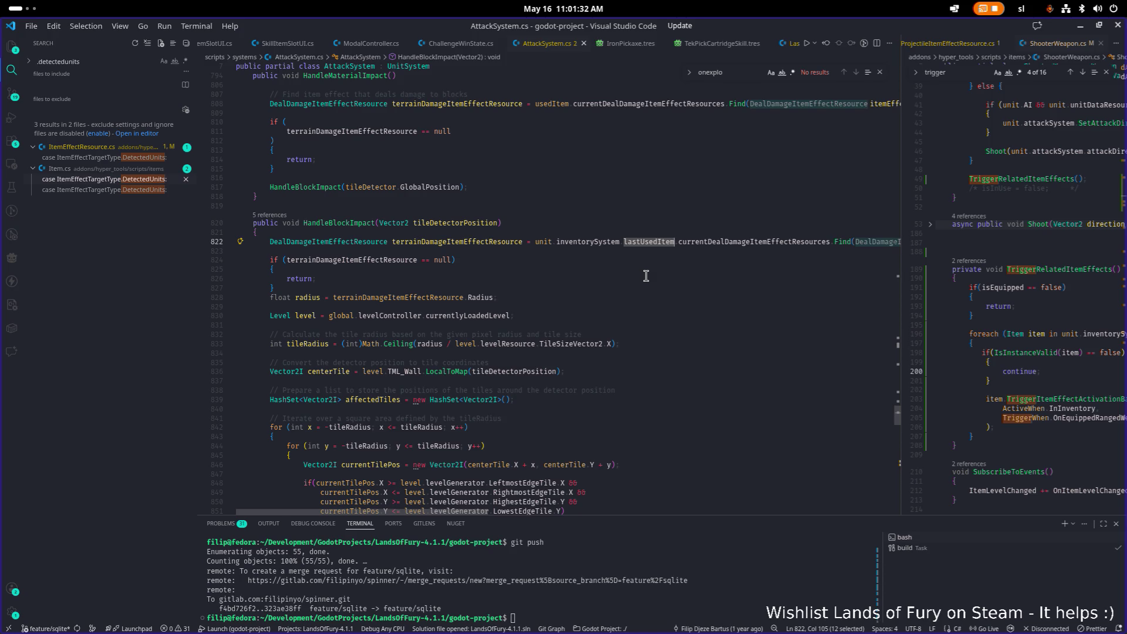
click(488, 223)
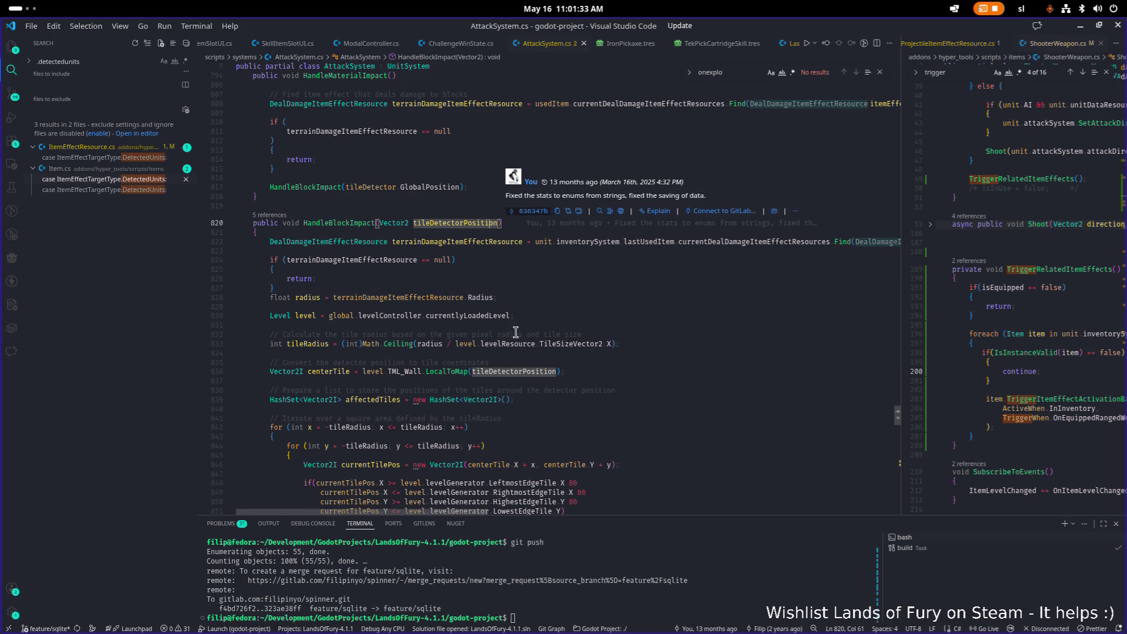
double_click(653, 243)
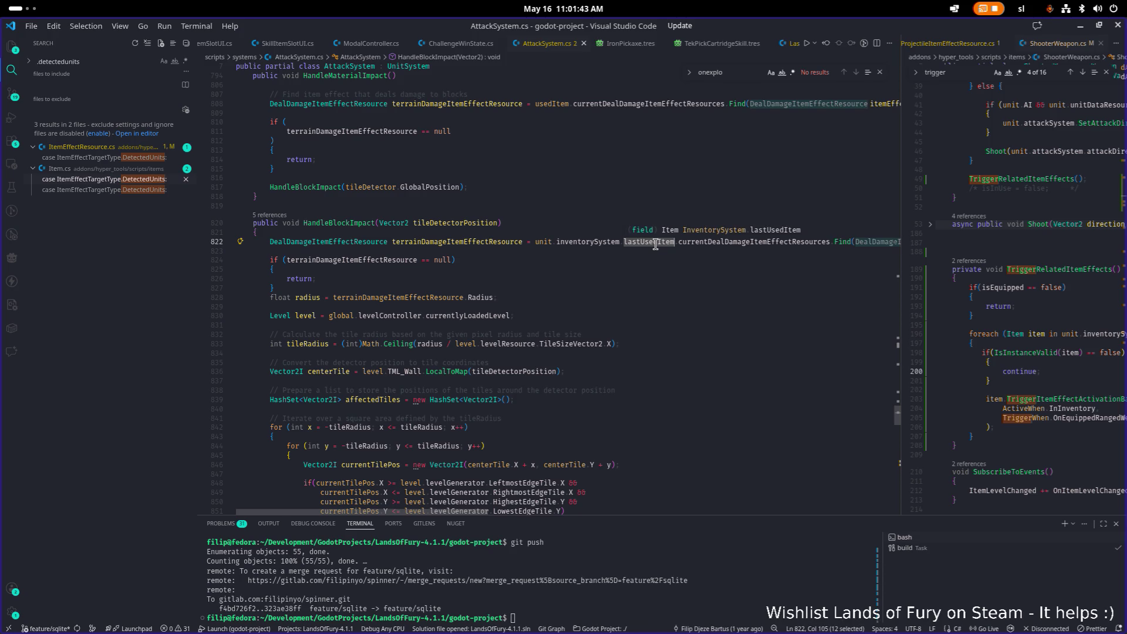
Begin adding a second parameter ', Item' after tileDetectorPosition in HandleBlockImpact's signature.
key(ctrl+alt+minus)
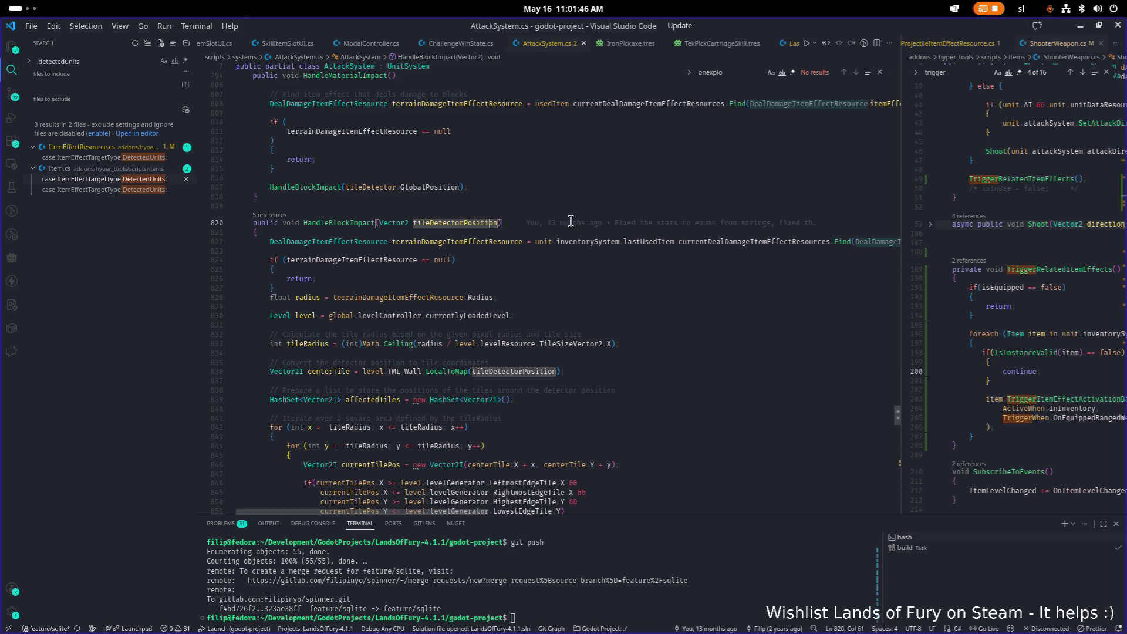
key(Right)
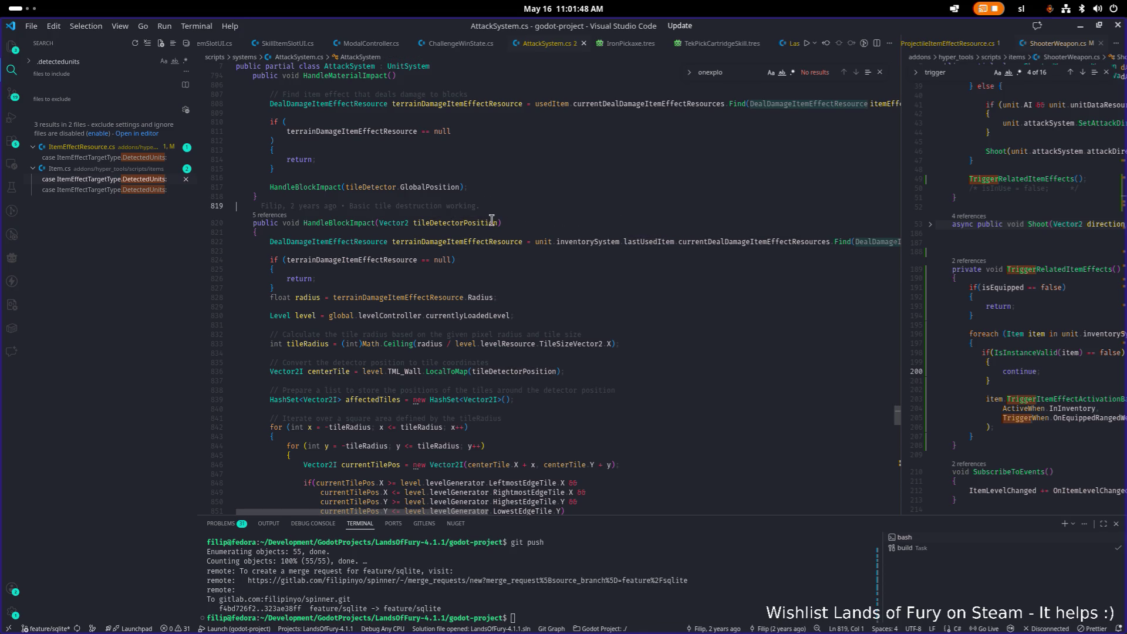
key(Right)
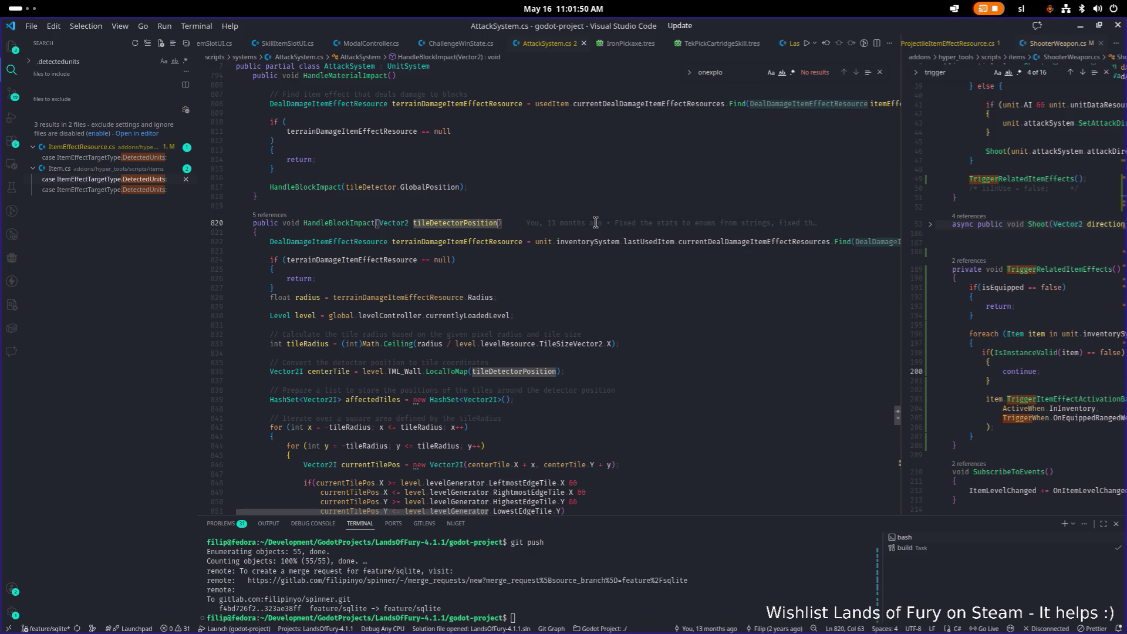
text(, Item ite)
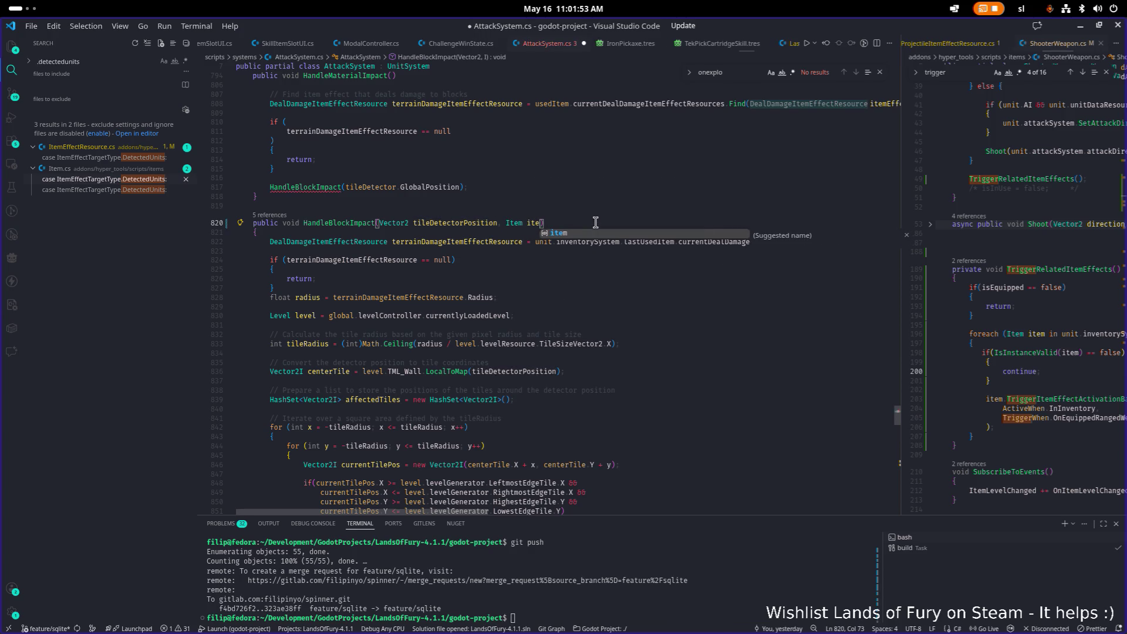
Complete HandleBlockImpact's new parameter as 'Item item = null' and save AttackSystem.cs.
key(BackSpace)
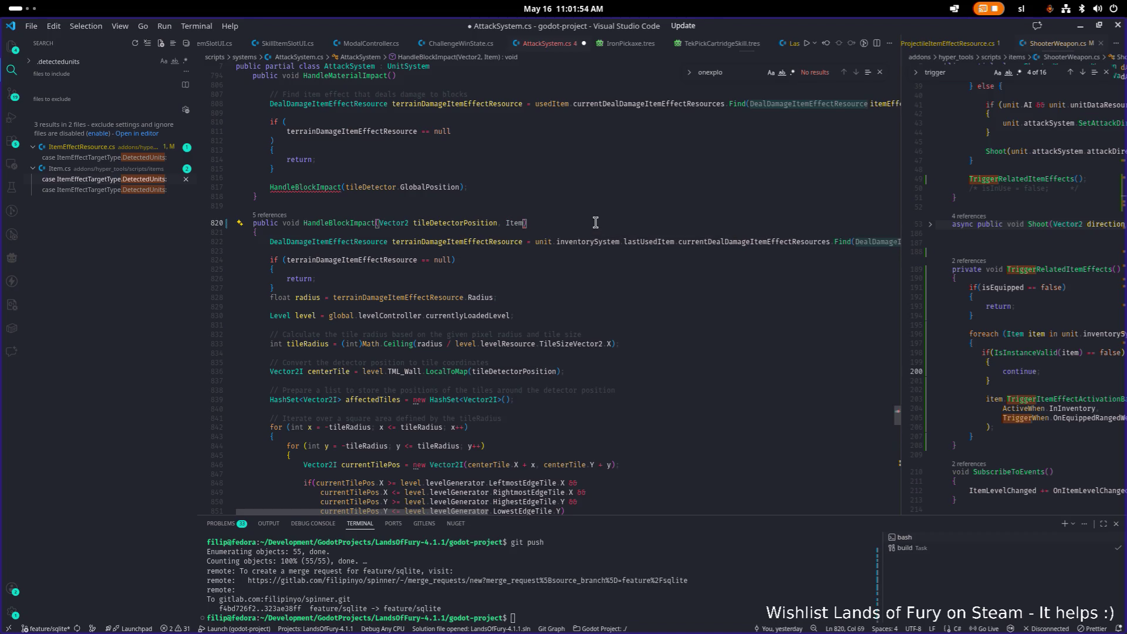
key(Tab)
key(ctrl+shift+Left)
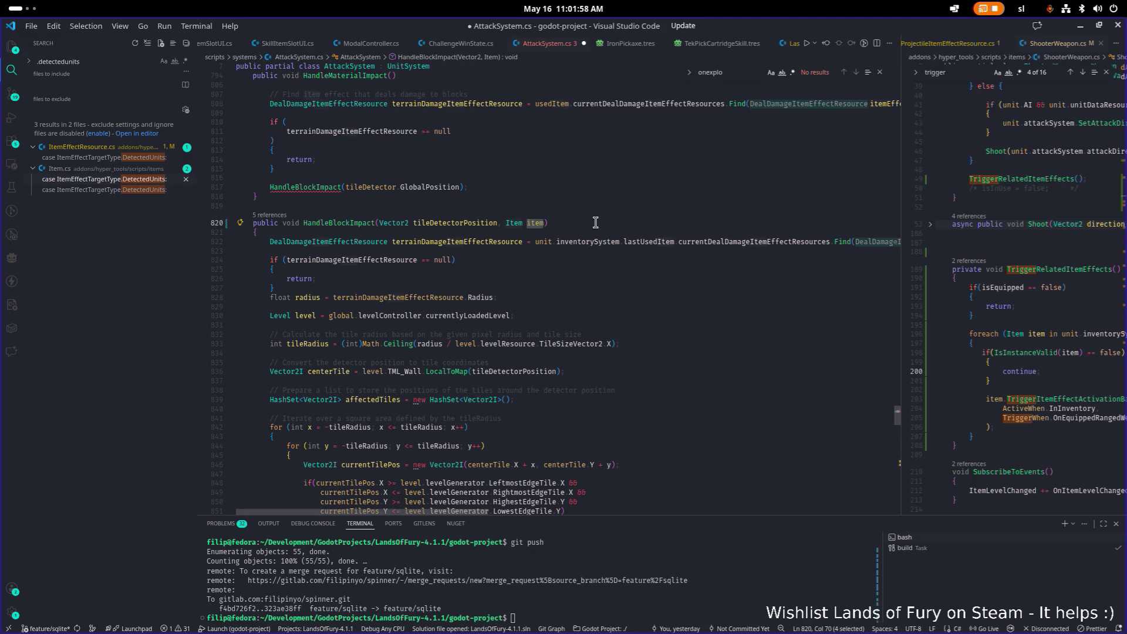
key(Right)
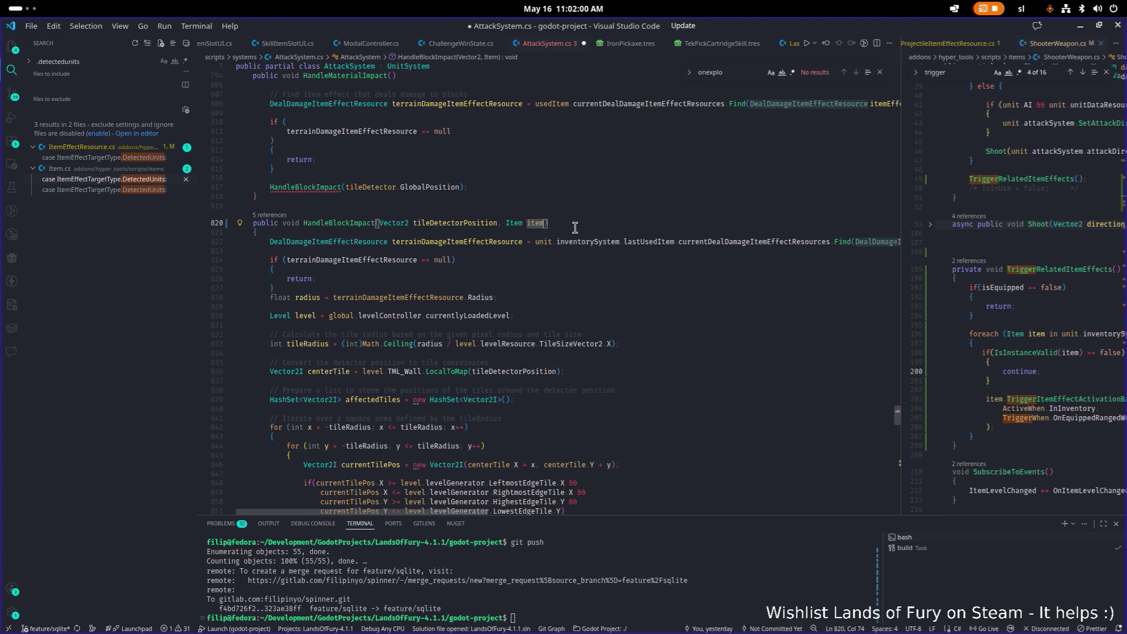
text(= )
text(null)
key(ctrl+s)
Select the unit.inventorySystem.lastUsedItem expression on line 822.
scroll(591, 304, down, 1)
click(618, 251)
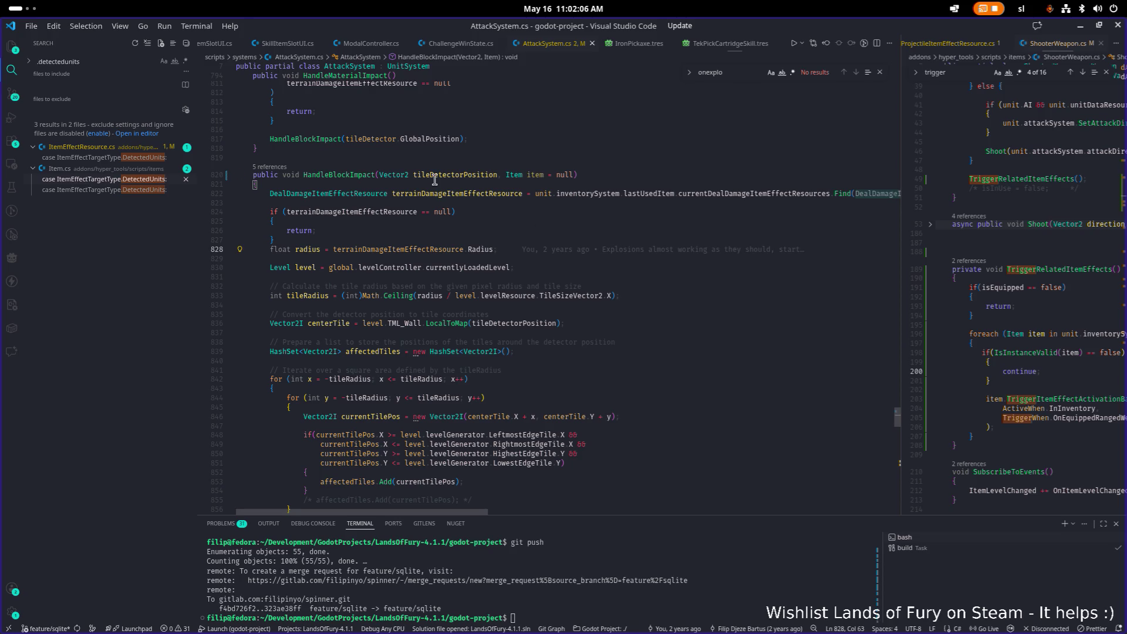
click(666, 192)
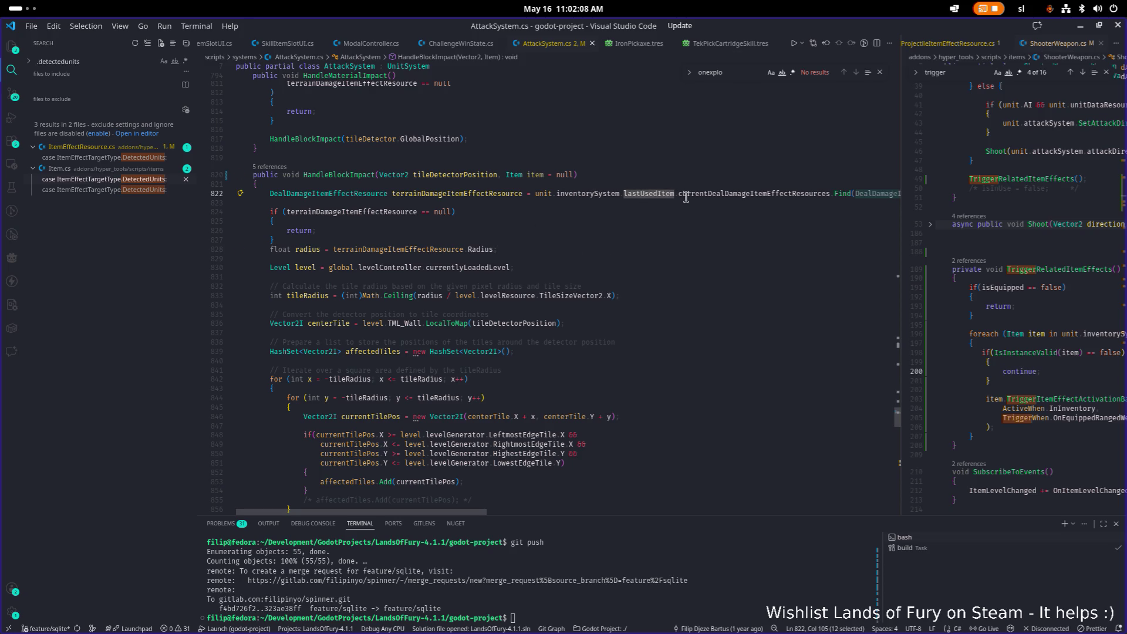
click(677, 195)
key(Up)
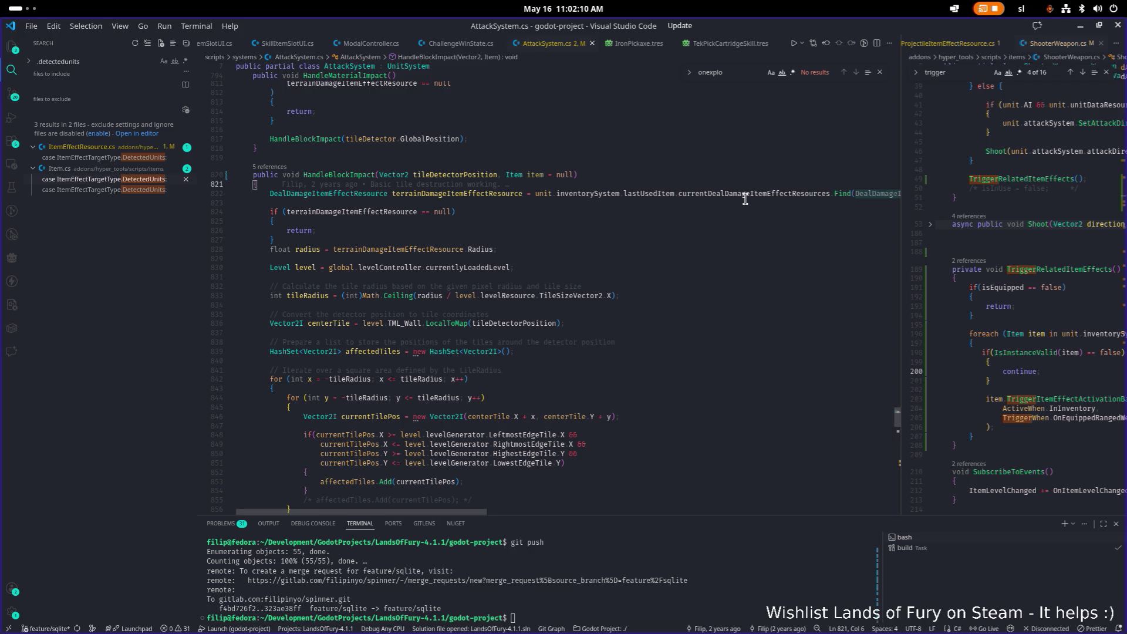
key(Down)
key(End)
key(Home)
key(ctrl+Right)
key(ctrl+Right)
key(ctrl+Right)
key(ctrl+Left)
key(ctrl+shift+Right)
key(ctrl+shift+Right)
key(ctrl+shift+Right)
Search the file for lastUsedItem, then place the caret at the start of HandleBlockImpact's body.
key(ctrl+f)
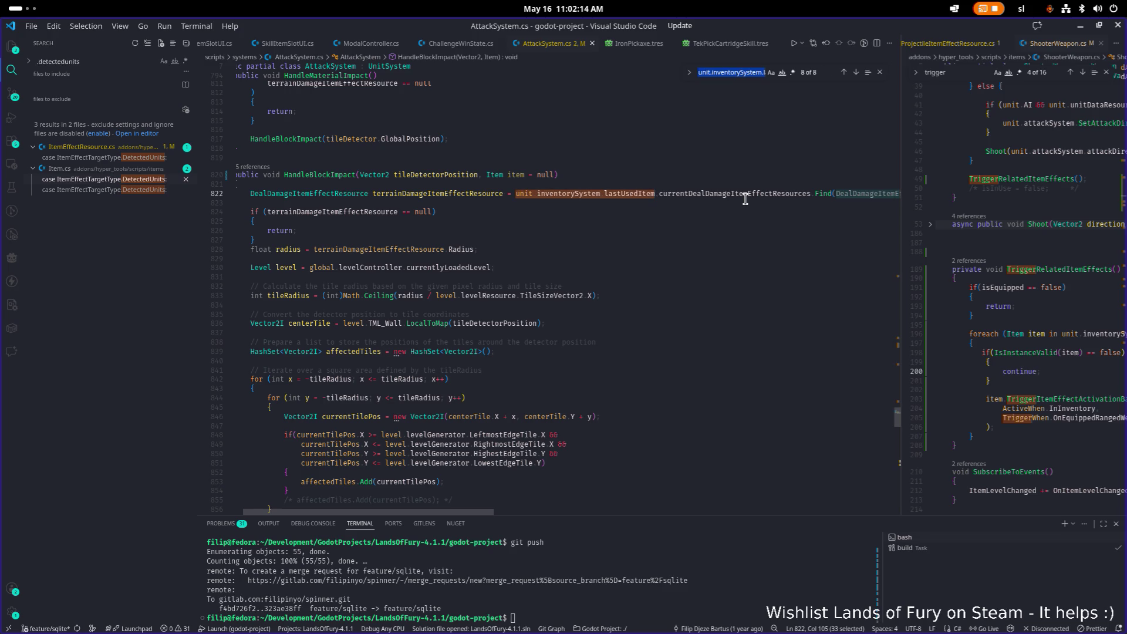
scroll(746, 199, down, 10)
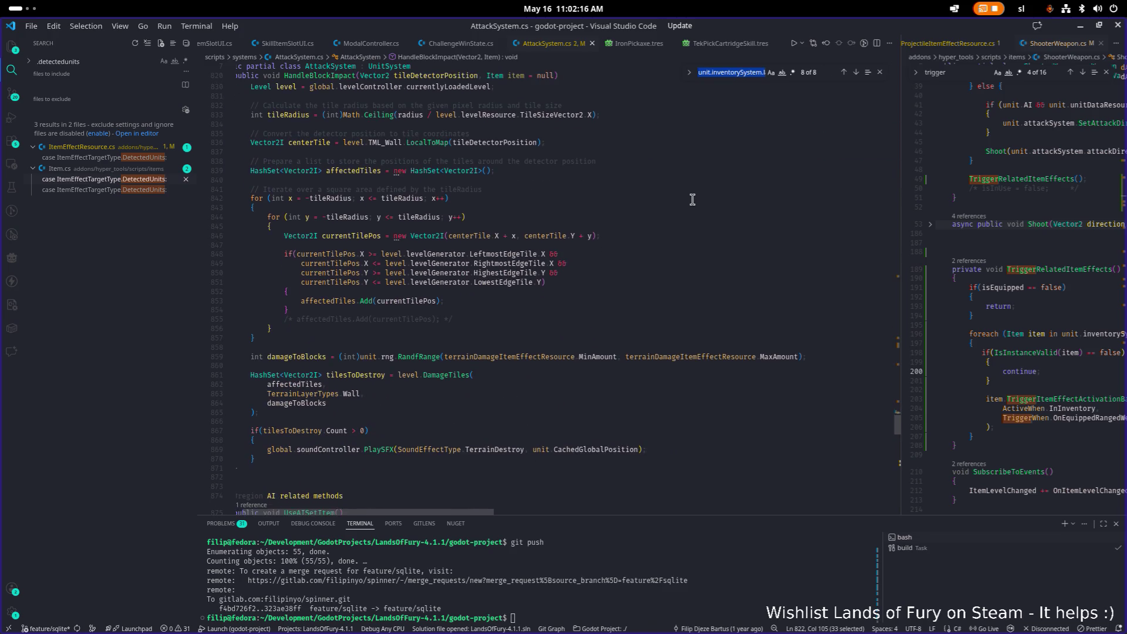
scroll(693, 200, up, 15)
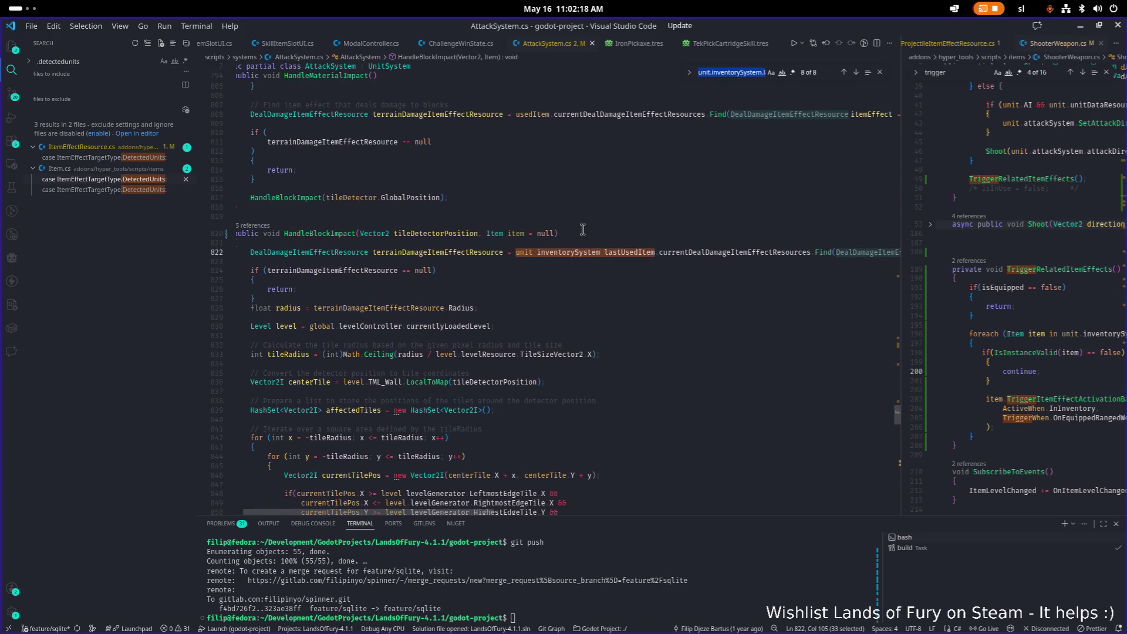
click(640, 226)
key(Down)
key(Down)
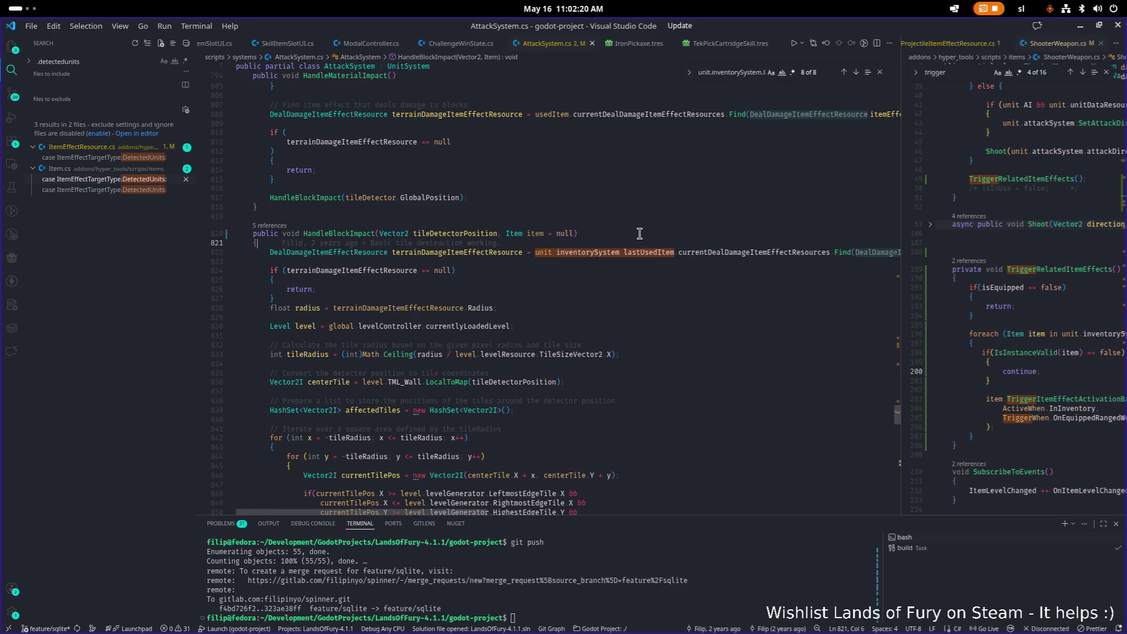
Add a new first line in HandleBlockImpact starting 'Item itemToUse = item ??'.
key(End)
key(Return)
key(Return)
key(Up)
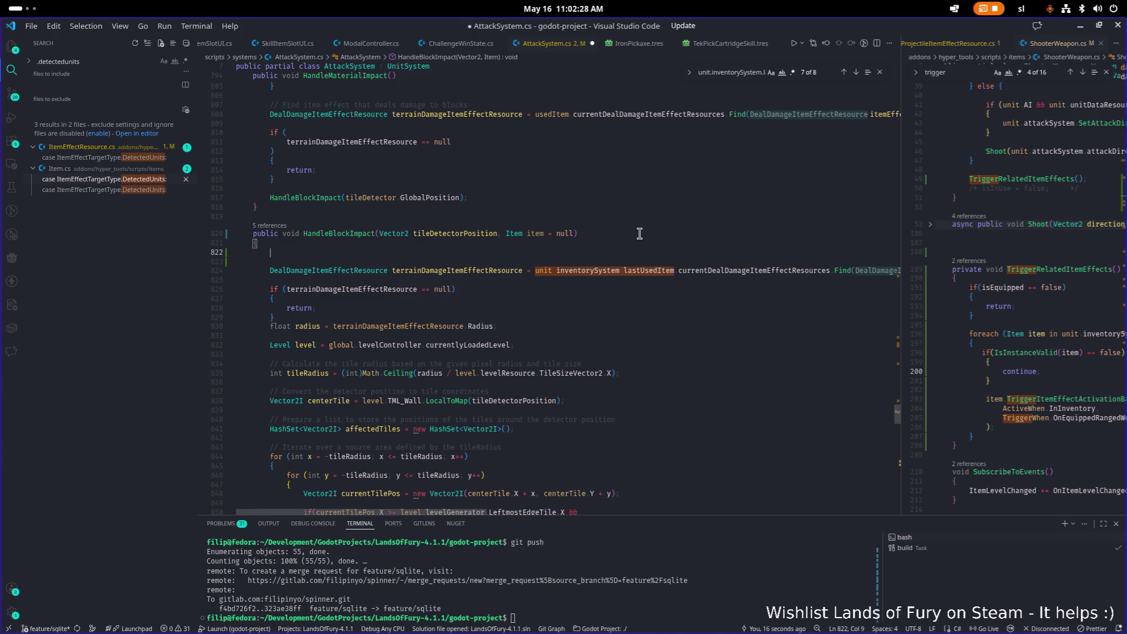
text(Item itemTo)
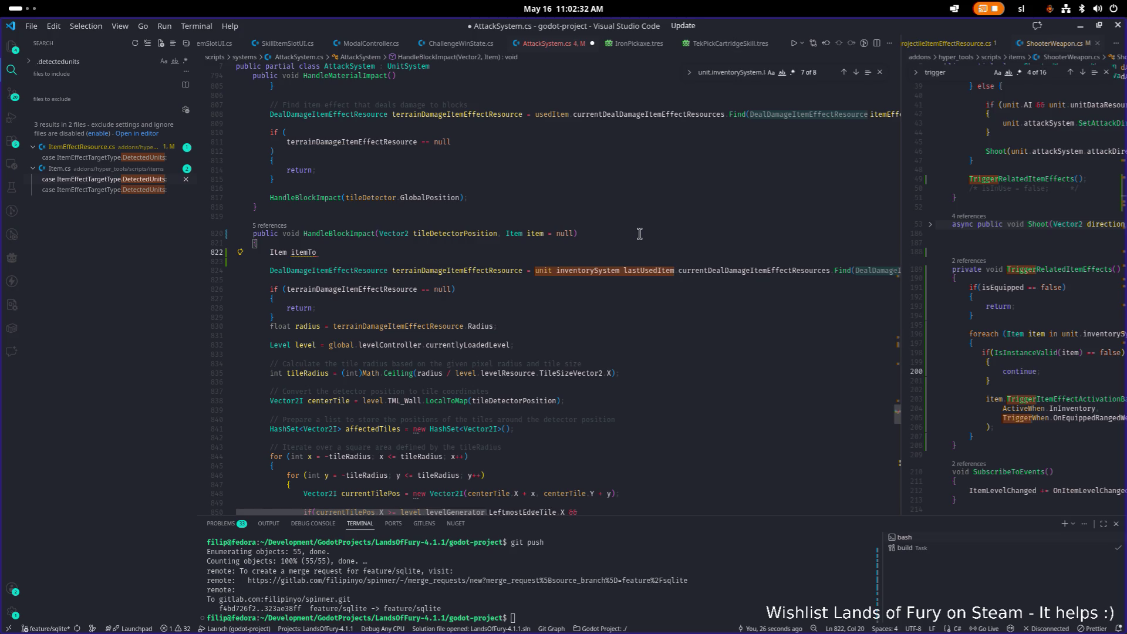
text(Use = )
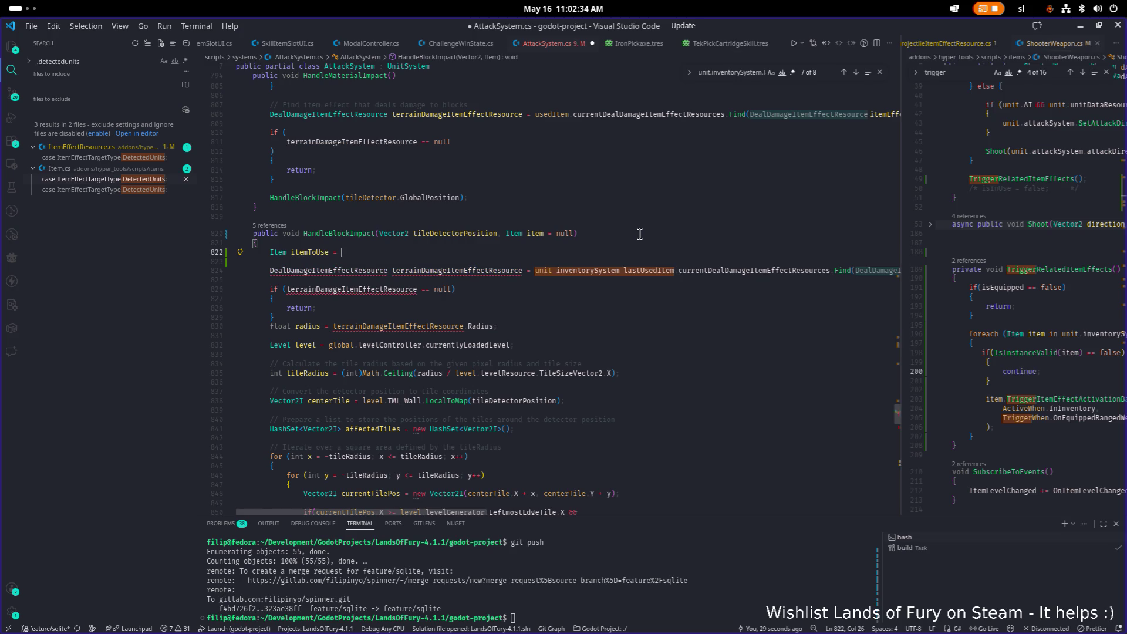
text(item ?)
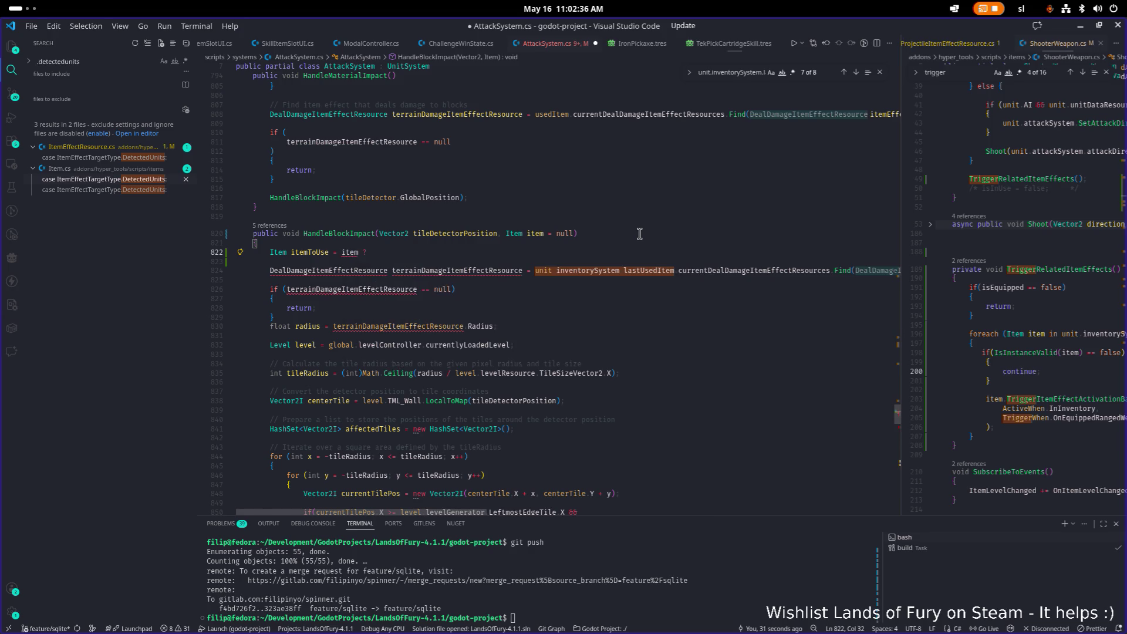
text(?)
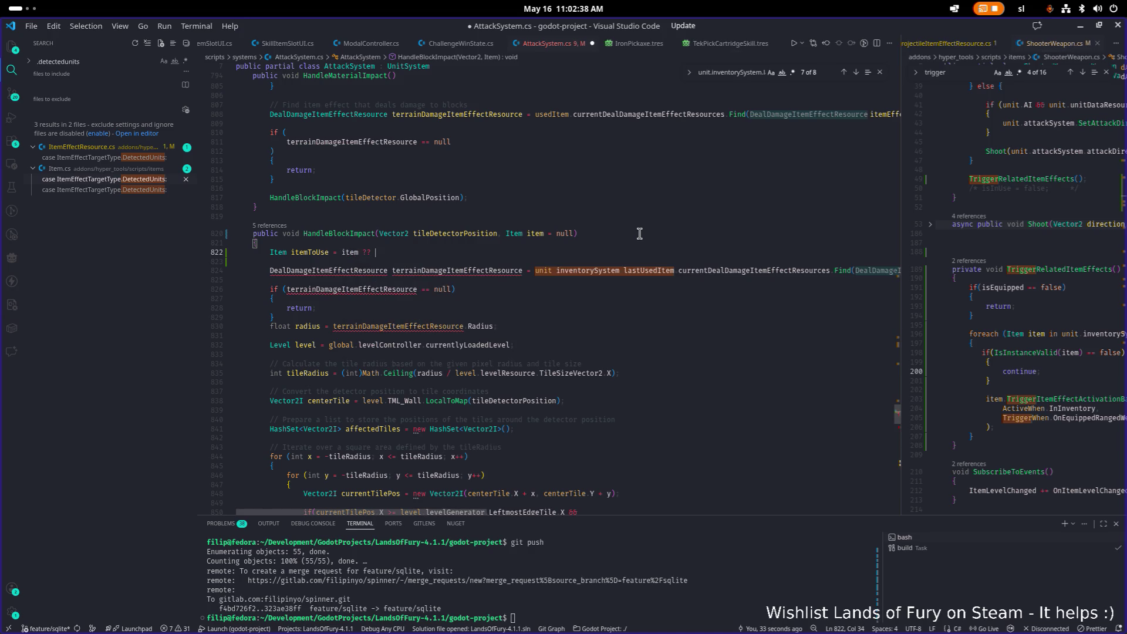
Move unit.inventorySystem.lastUsedItem from line 824 into the itemToUse fallback, ending with a semicolon.
key(Down)
key(Down)
key(ctrl+Right)
key(ctrl+Right)
key(ctrl+Right)
key(ctrl+shift+Right)
key(ctrl+shift+Right)
key(ctrl+shift+Right)
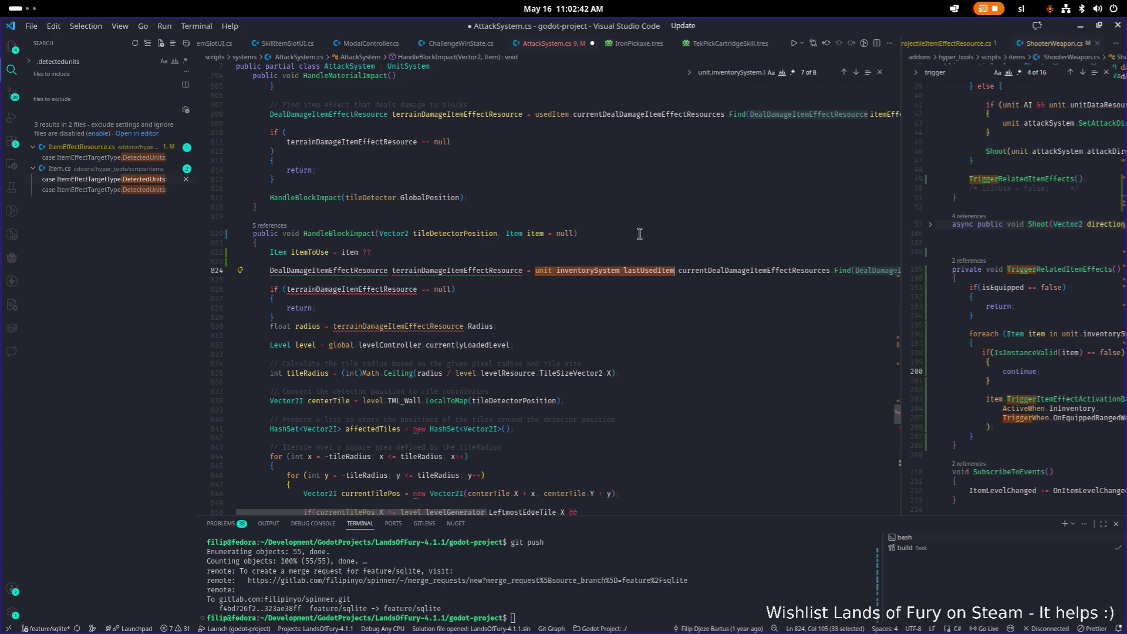
key(ctrl+x)
key(Up)
key(Up)
key(ctrl+v)
text(;)
Make line 824 look up the terrain damage effect on itemToUse, and save.
key(Down)
key(Down)
key(Right)
key(Right)
key(Right)
text(itemToUse)
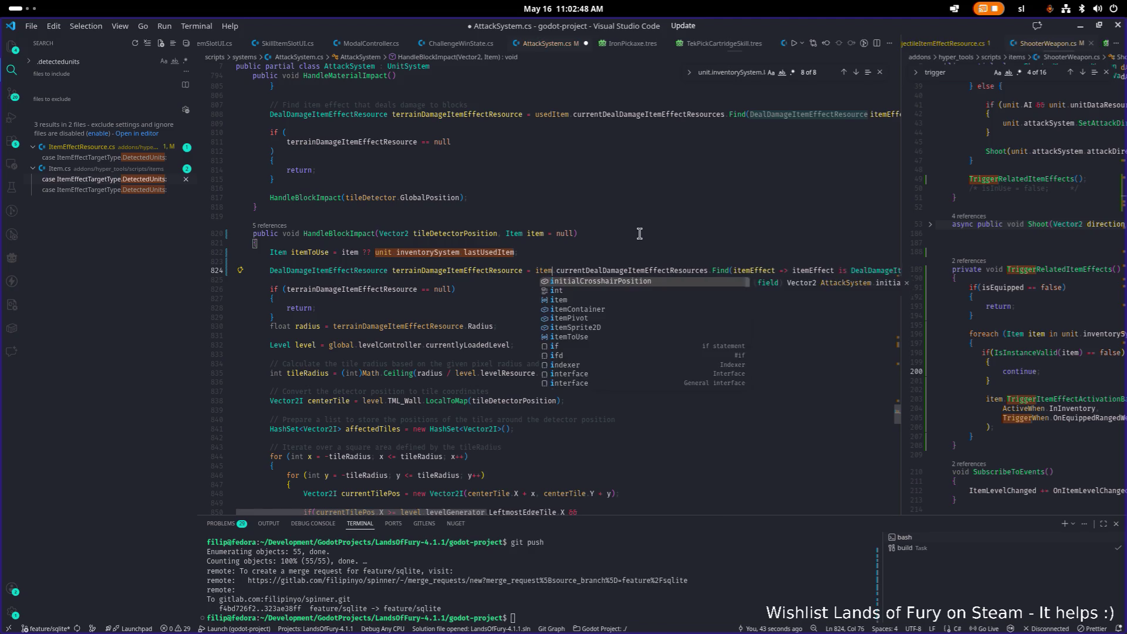
key(ctrl+s)
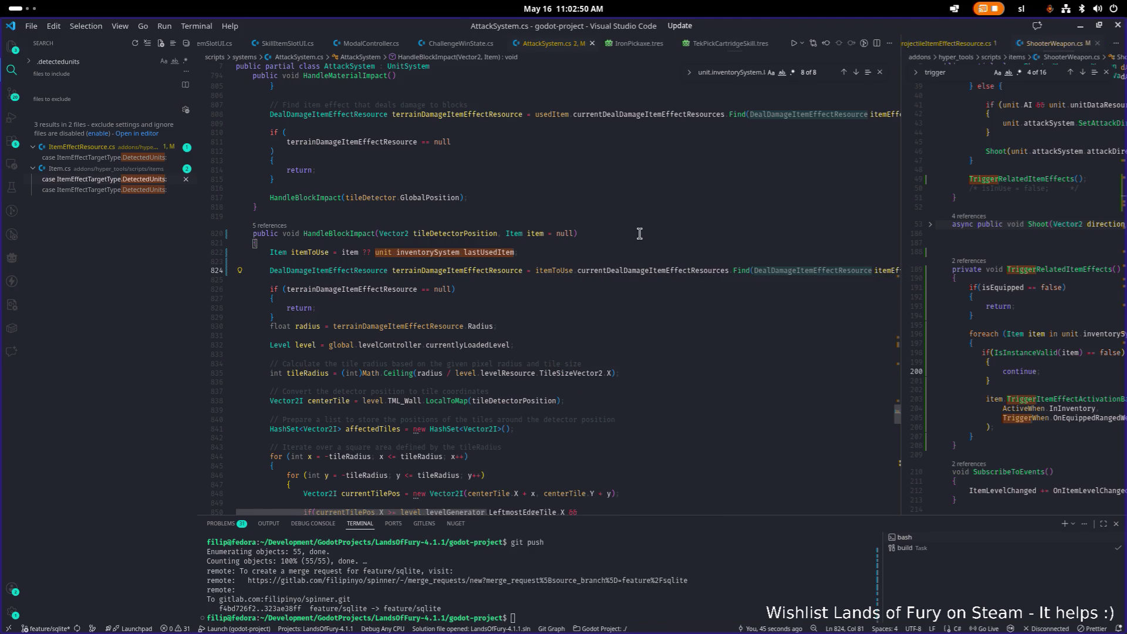
List all references to HandleBlockImpact and expand the calls in Weapon.cs.
key(Up)
key(Up)
key(Up)
key(Home)
key(Home)
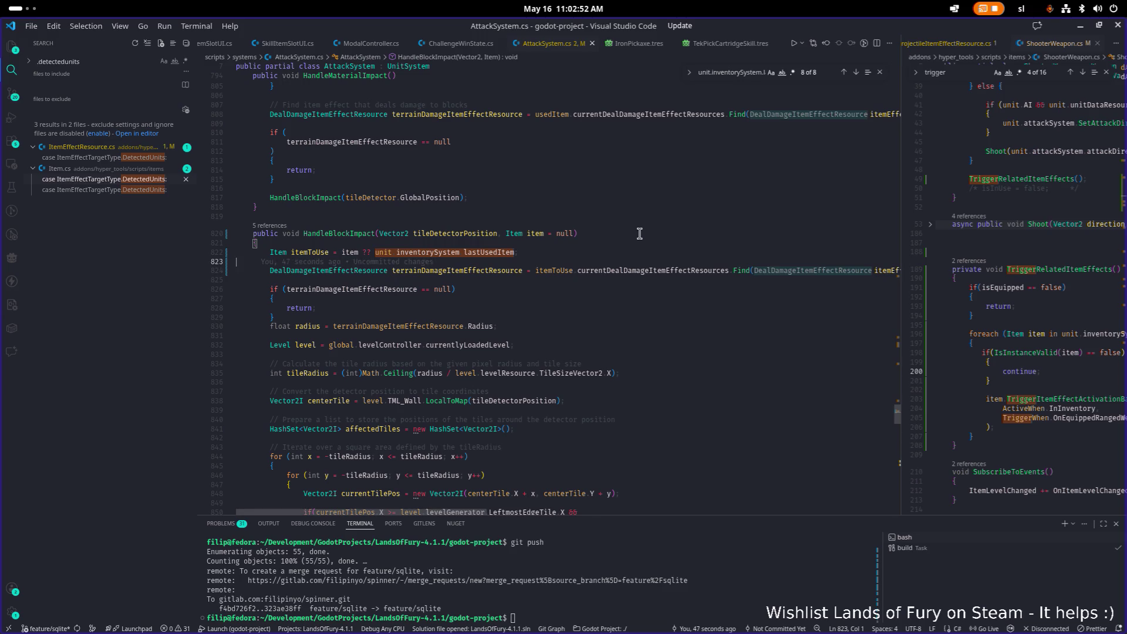
key(Up)
key(ctrl+Right)
key(ctrl+Right)
key(Right)
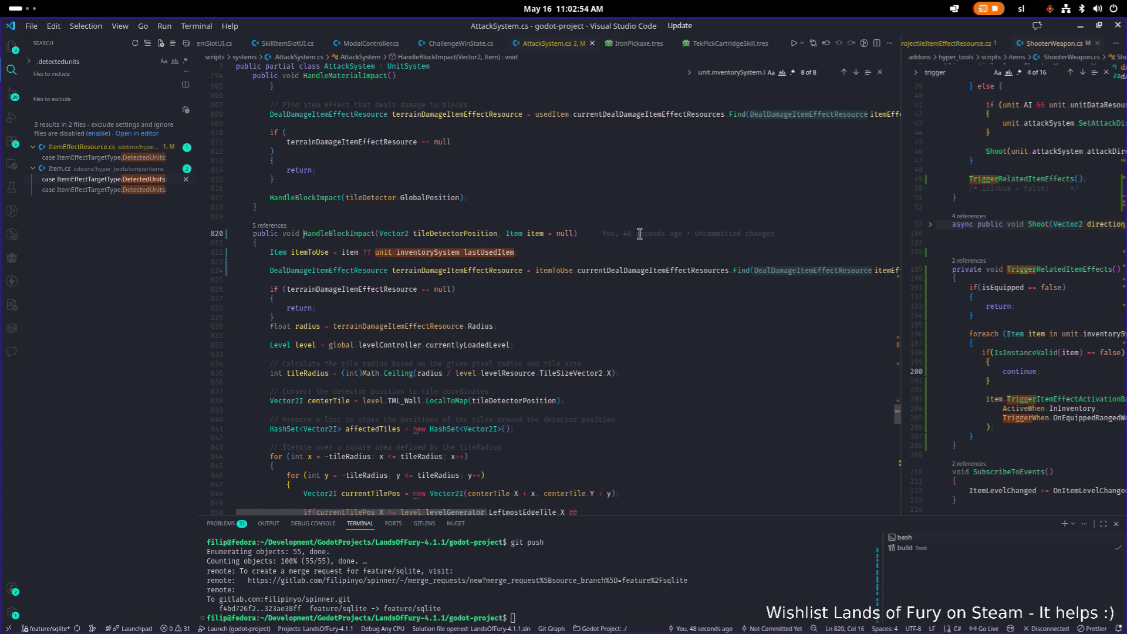
key(ctrl+shift+Right)
key(Left)
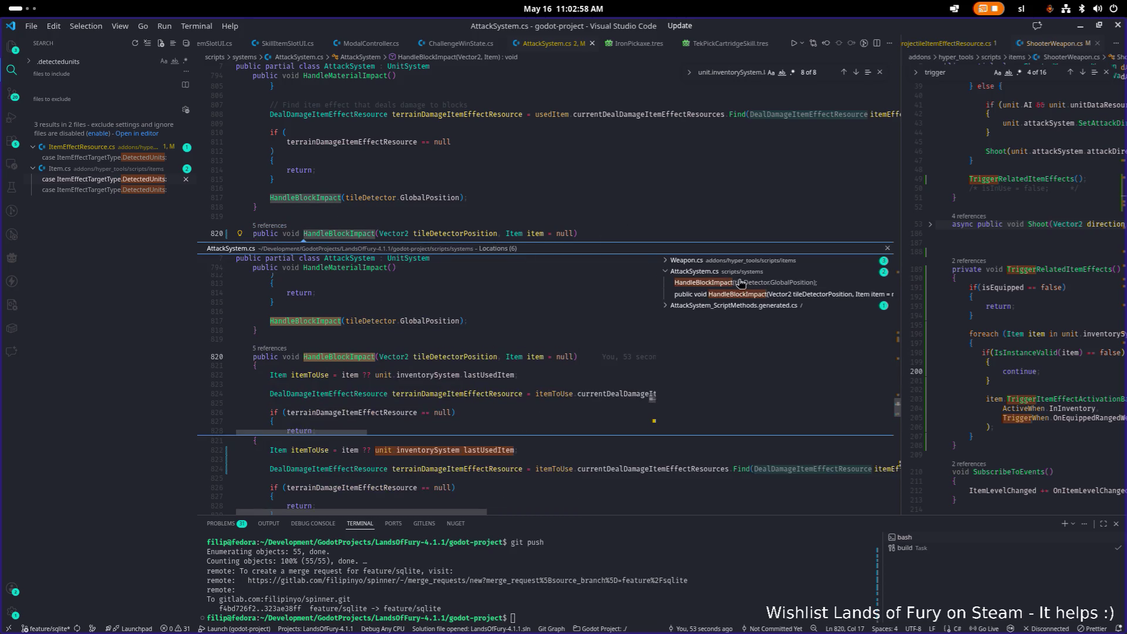
click(729, 261)
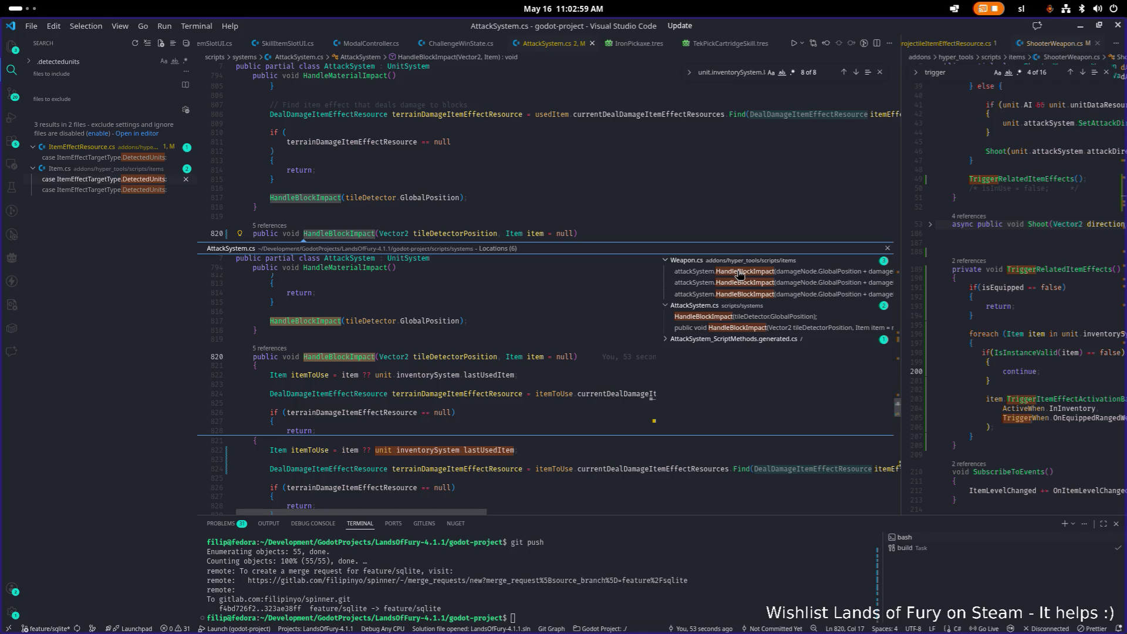
Open Weapon.cs at the first HandleBlockImpact call from the references peek.
click(740, 273)
mouse_move(461, 348)
scroll(462, 349, up, 2)
double_click(372, 364)
click(491, 356)
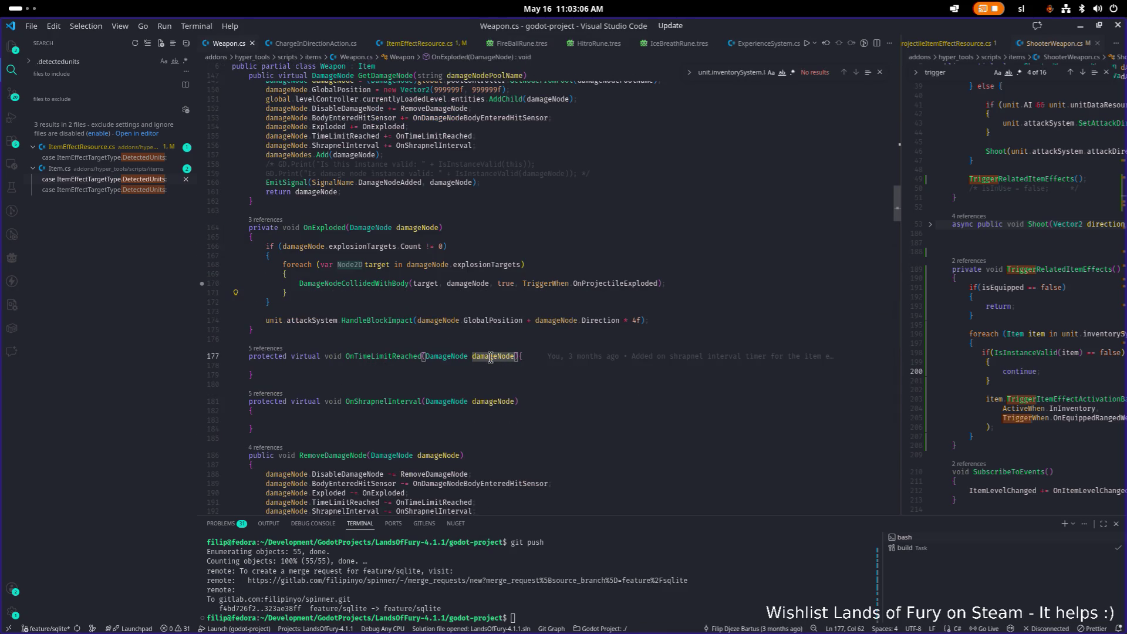
Append ', this' to the HandleBlockImpact call on line 174 and save Weapon.cs.
key(Up)
key(Up)
key(Up)
key(Home)
key(Home)
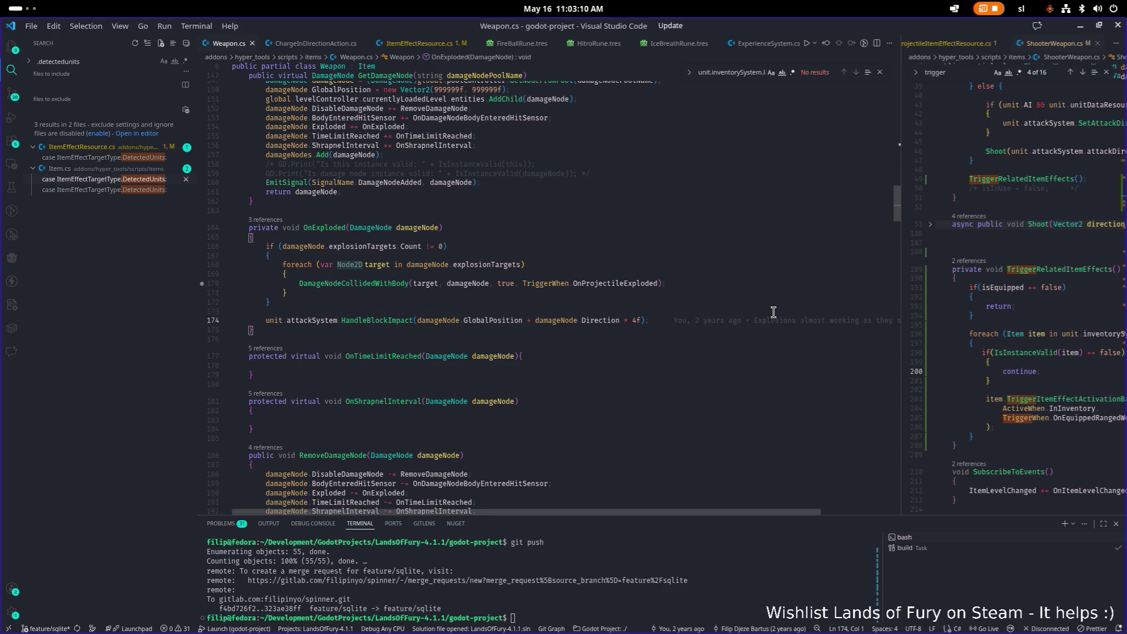
key(End)
key(Left)
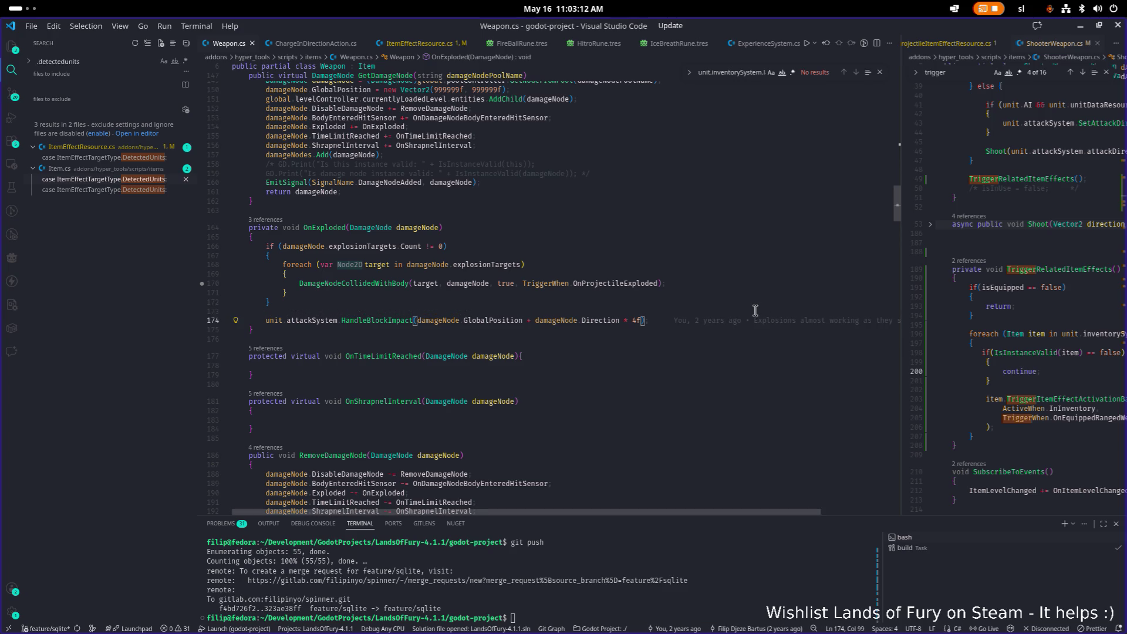
text(, this)
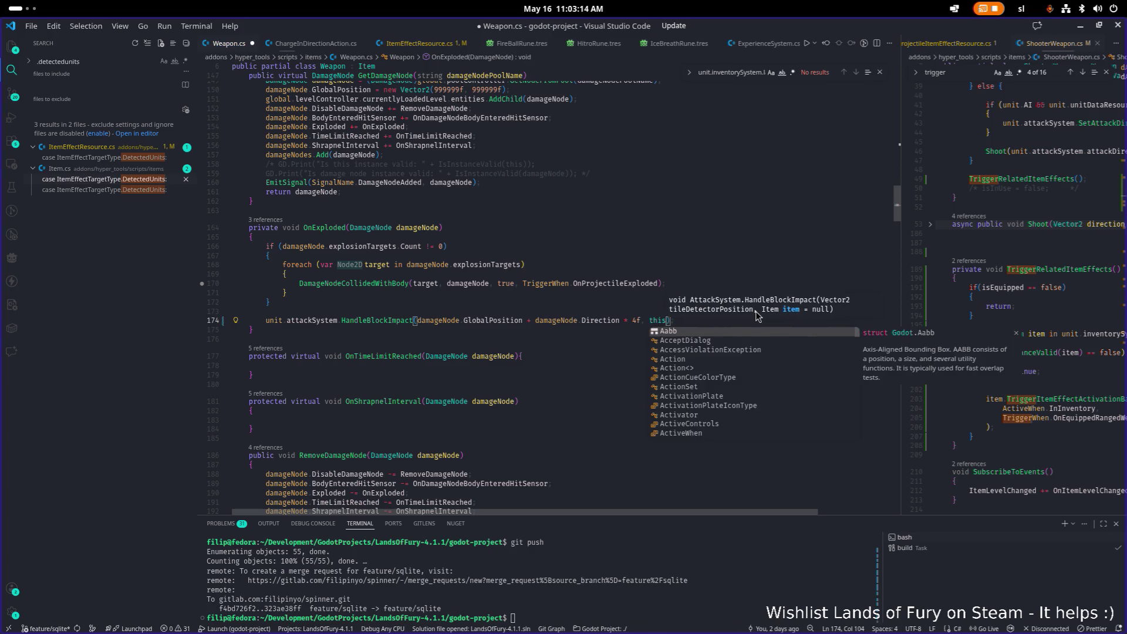
key(ctrl+s)
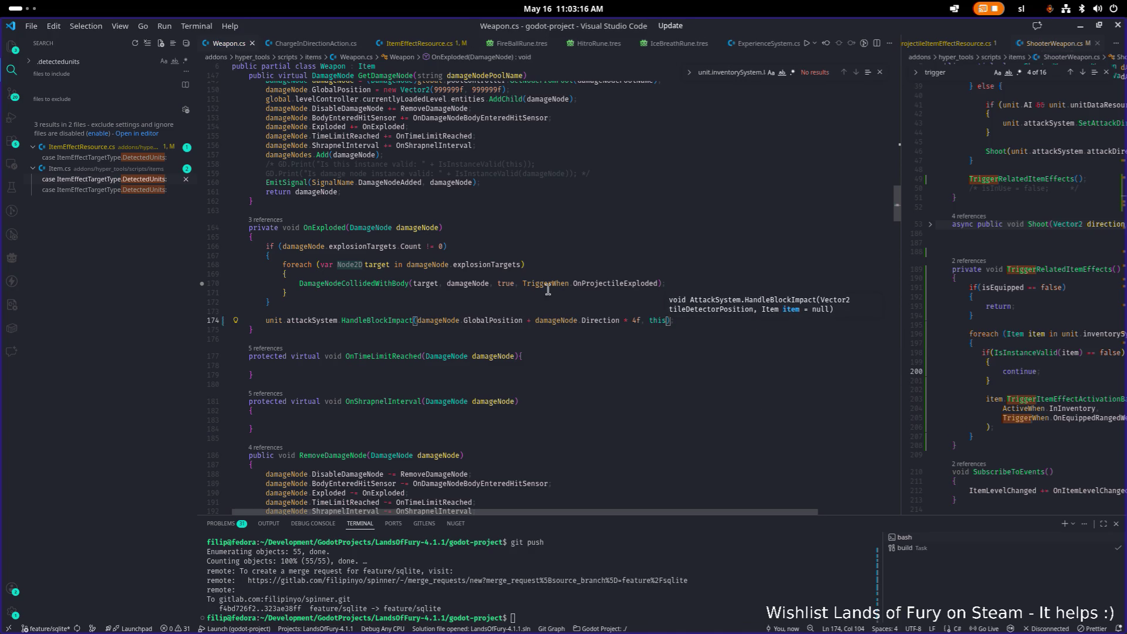
Dismiss the parameter hint and minimize VS Code to bring Godot forward.
click(519, 283)
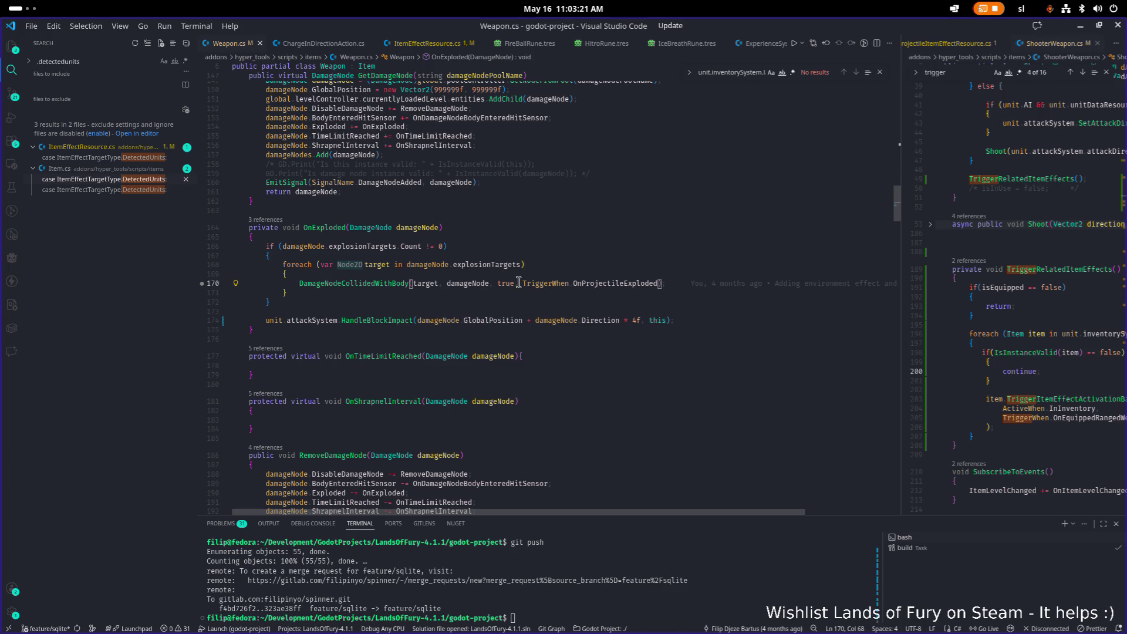
click(603, 300)
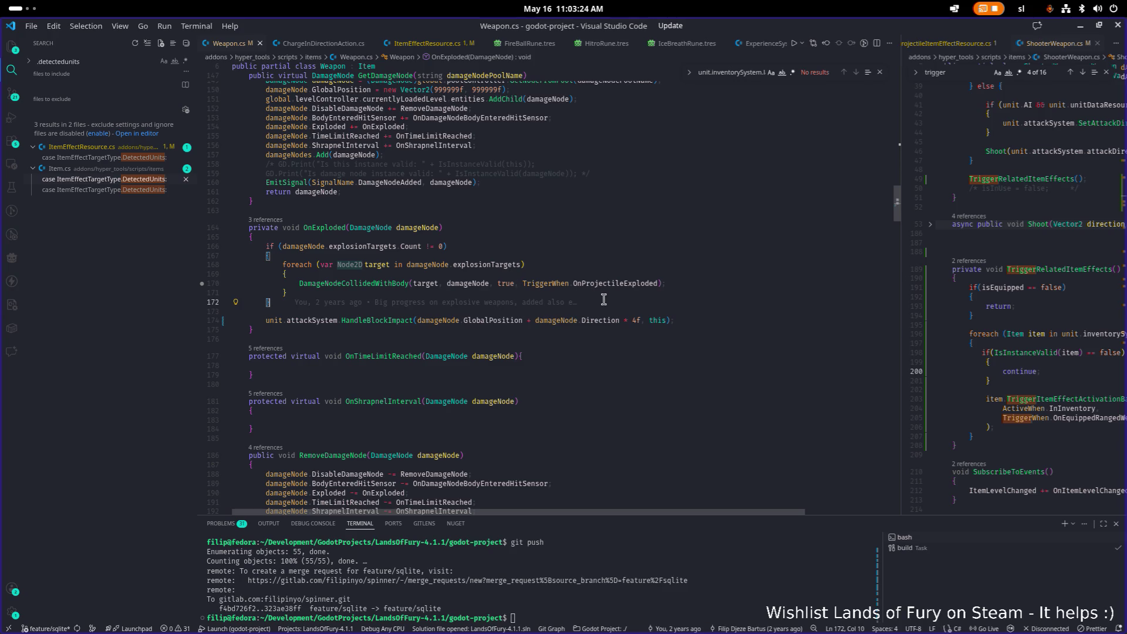
click(1080, 26)
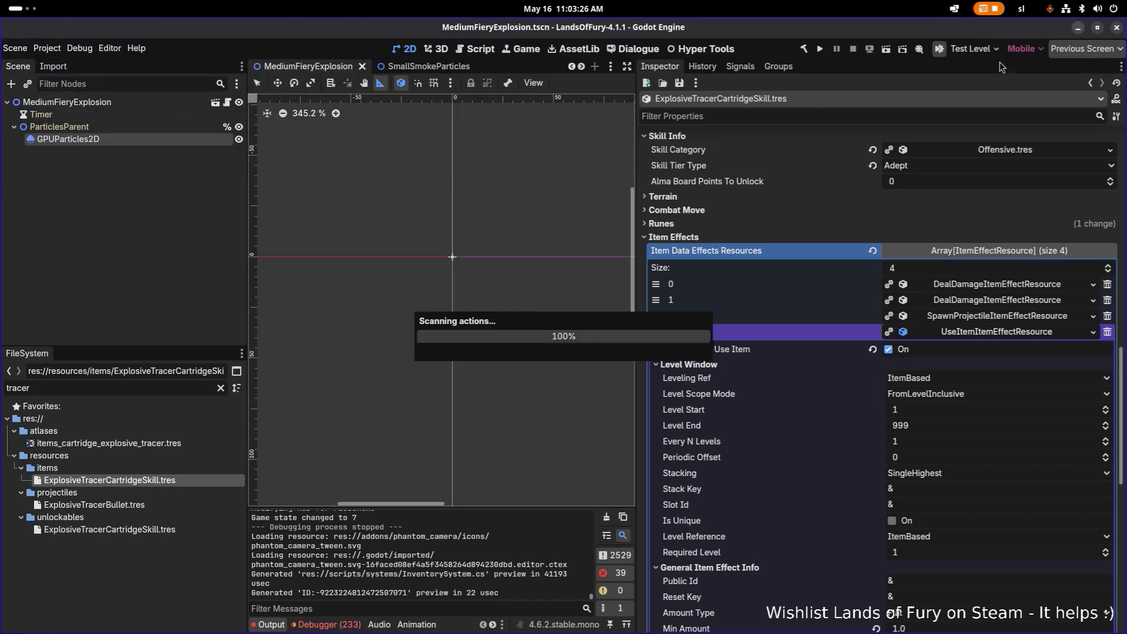
Run the project from Godot and wait for the .NET build and the Lands of Fury main menu.
click(821, 49)
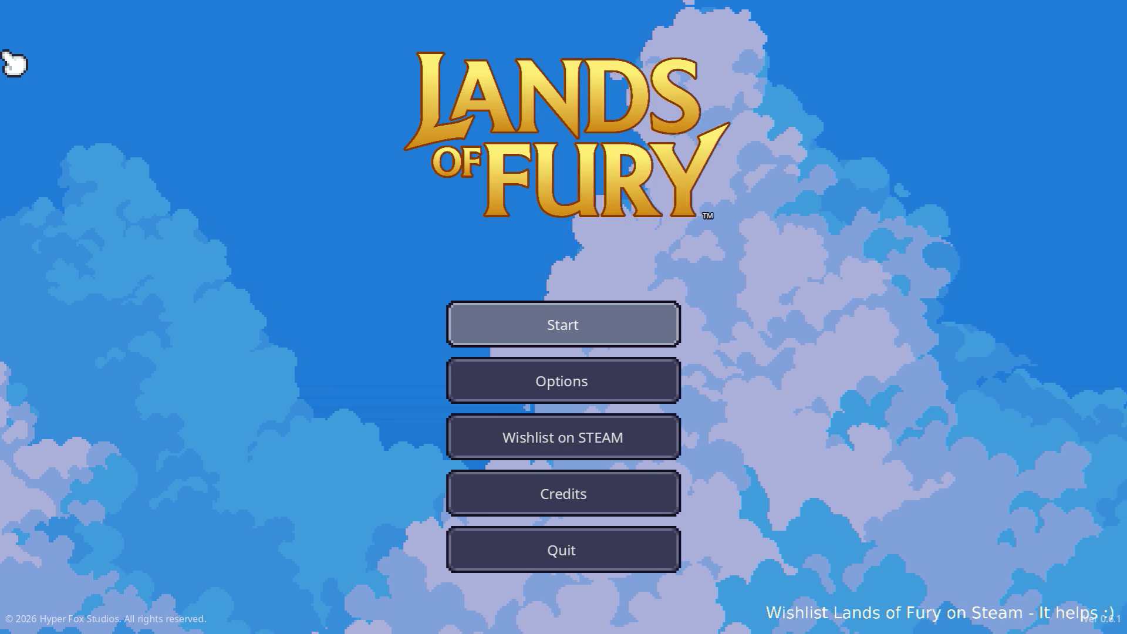
Start a new game and walk through the Glade into the purple portal.
click(505, 316)
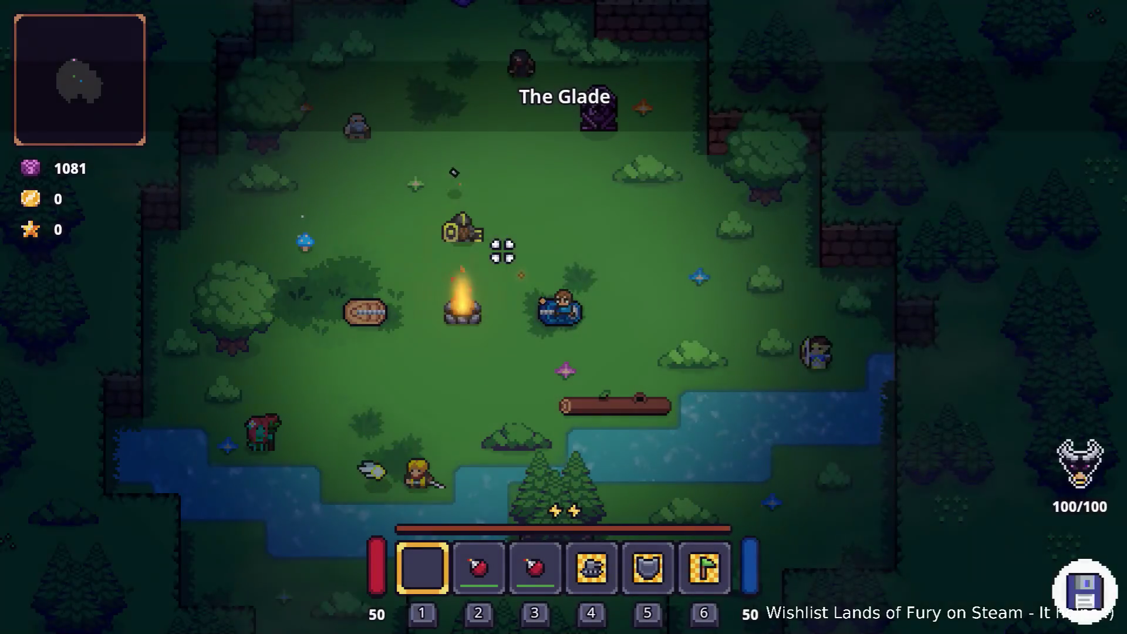
key(i)
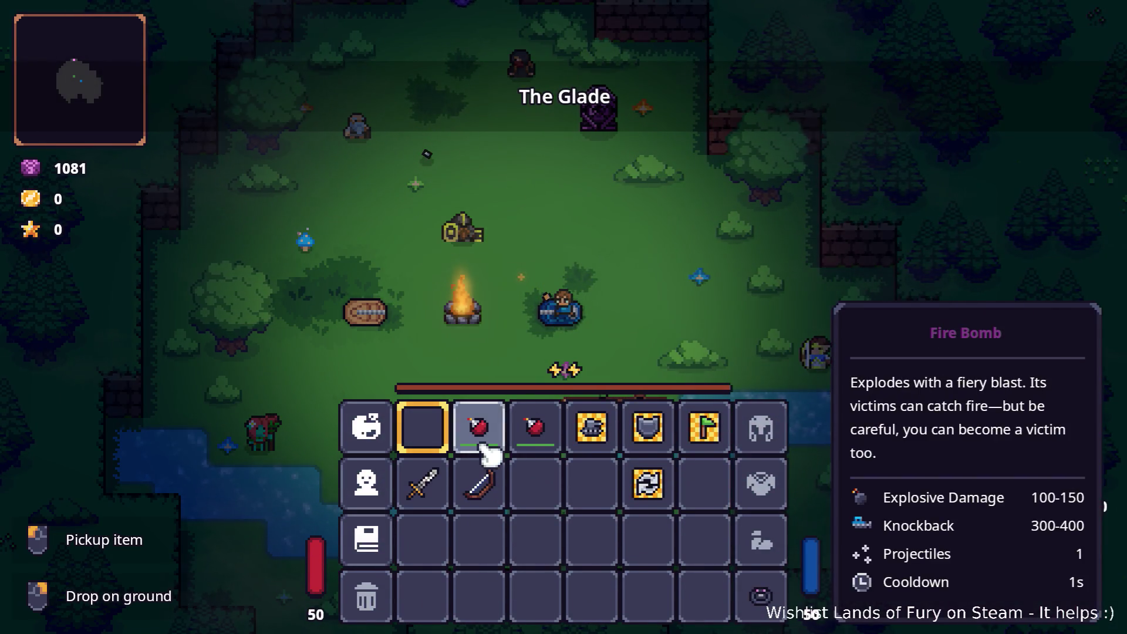
key(i)
key(w)
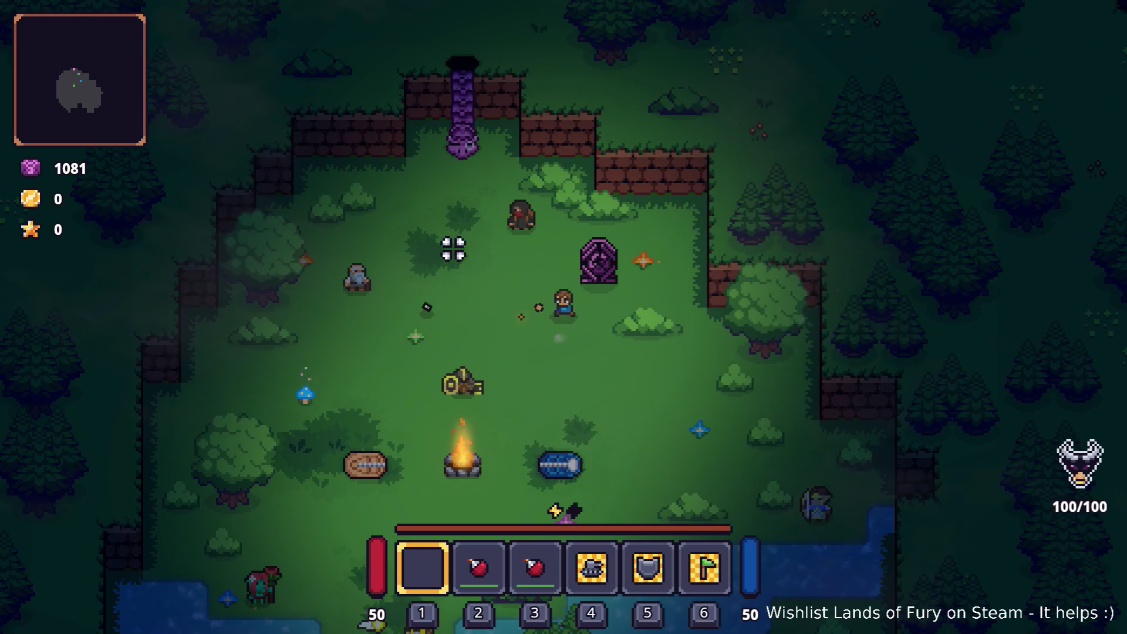
key(a)
key(s)
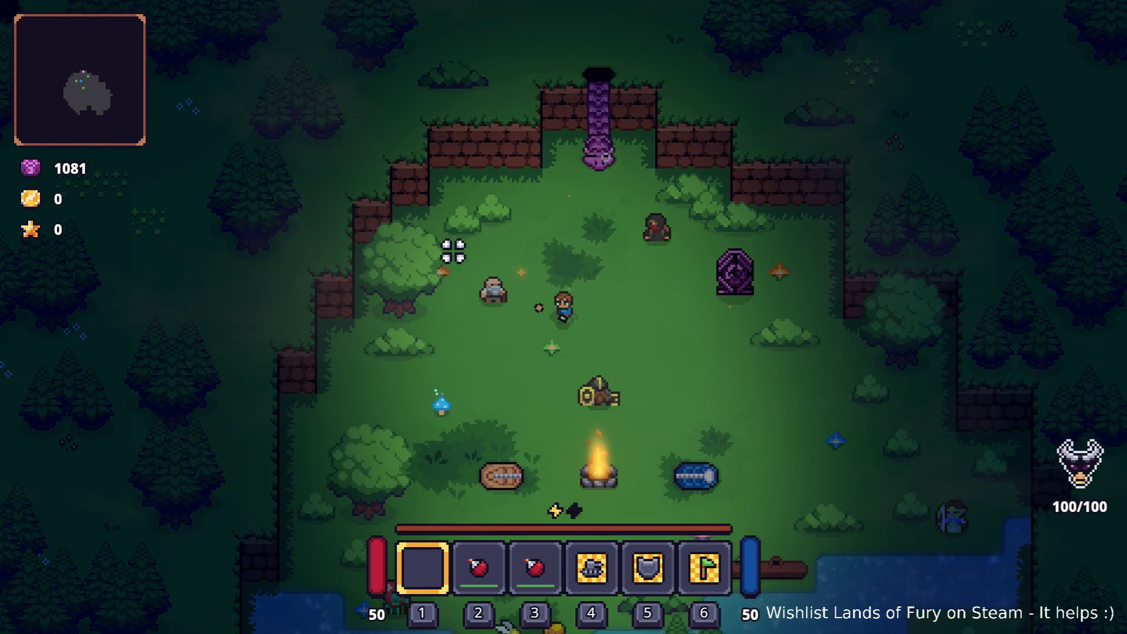
key(w)
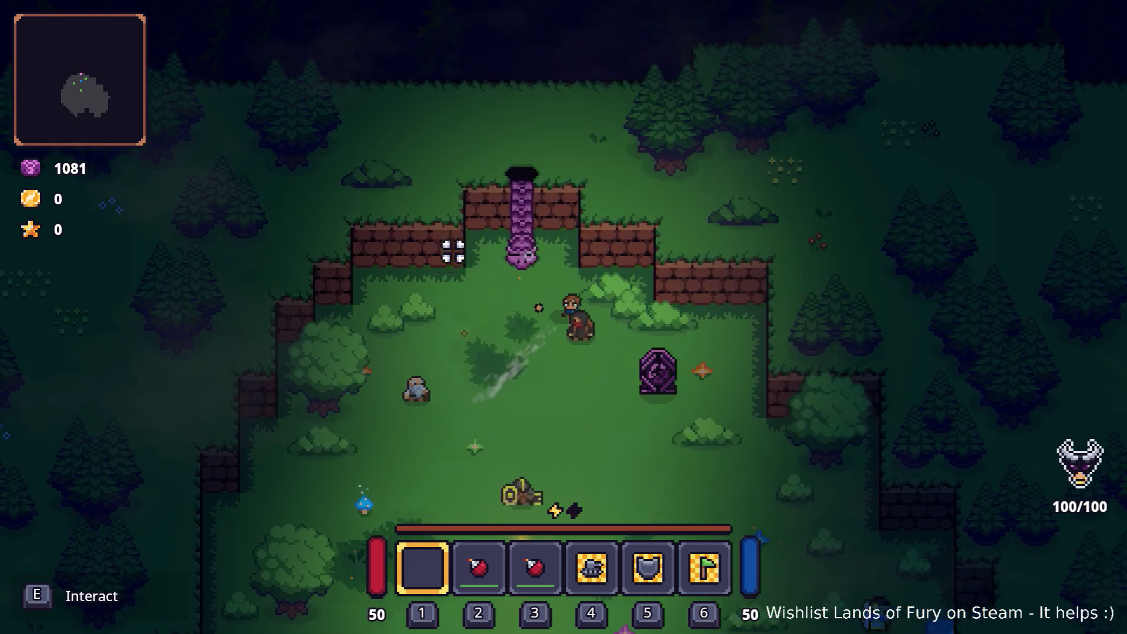
key(e)
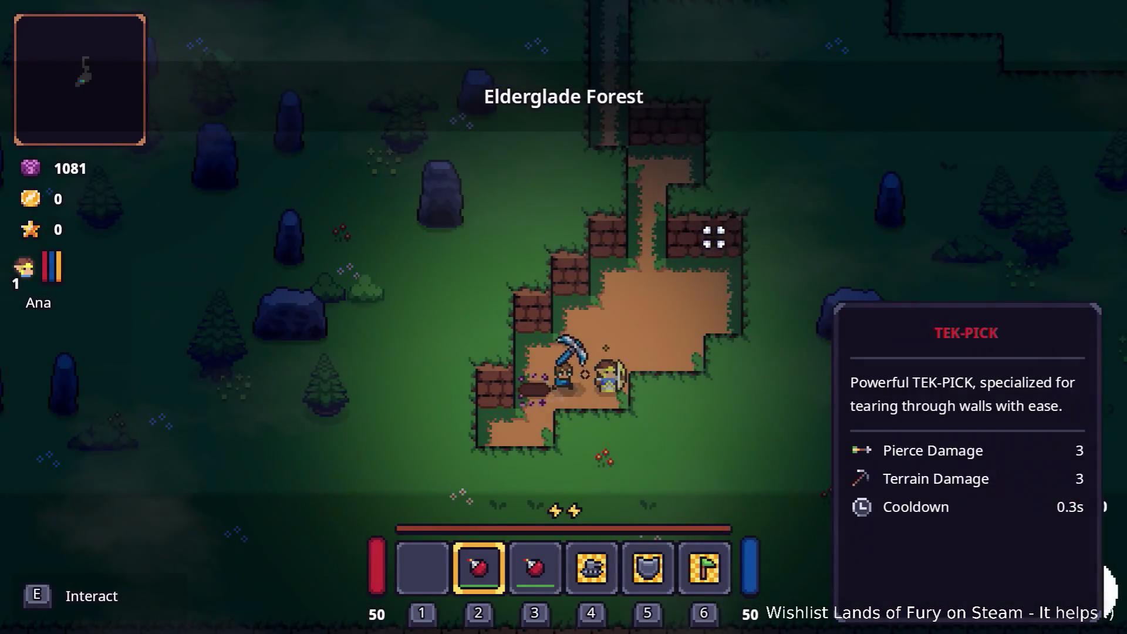
Use up the items in hotbar slots 2 and 3, check the inventory, and open the developer console.
click(754, 244)
key(3)
click(752, 245)
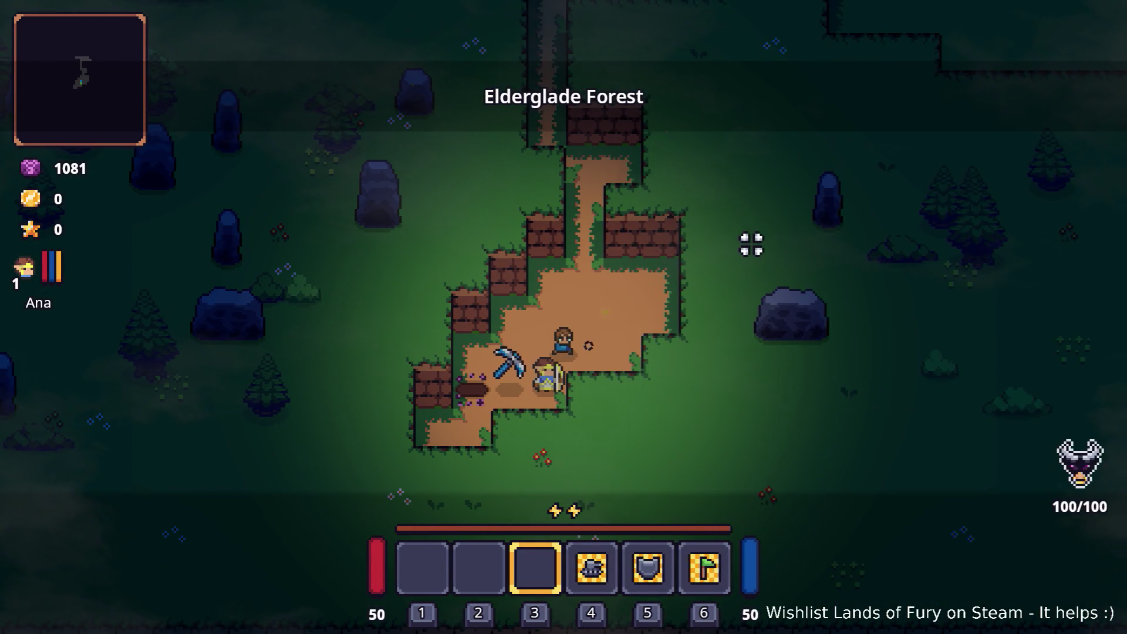
key(w)
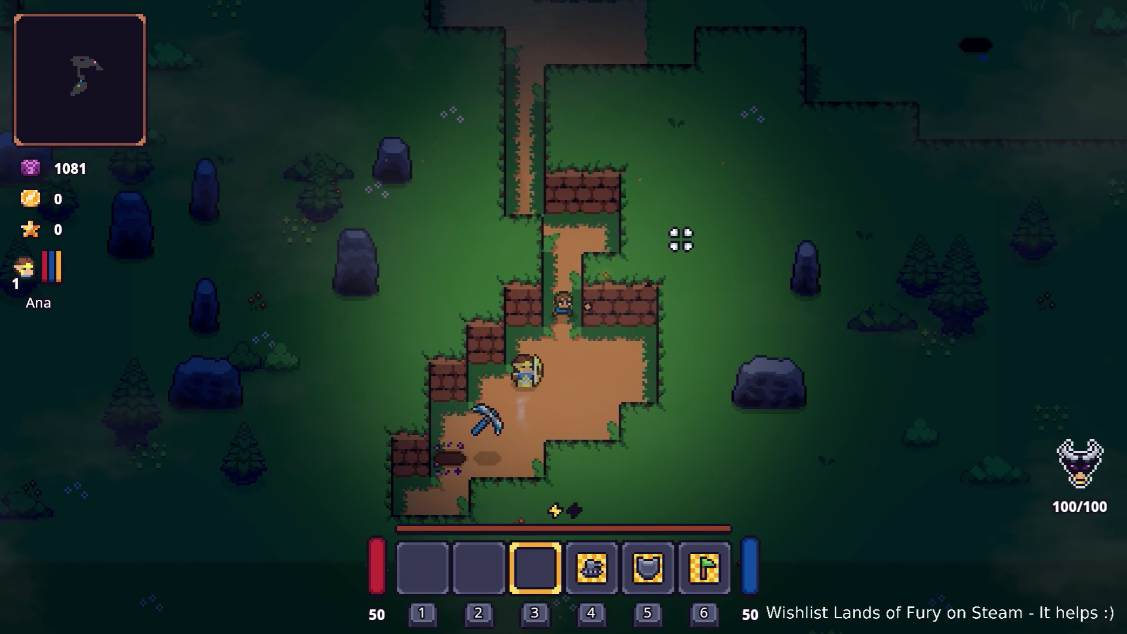
key(i)
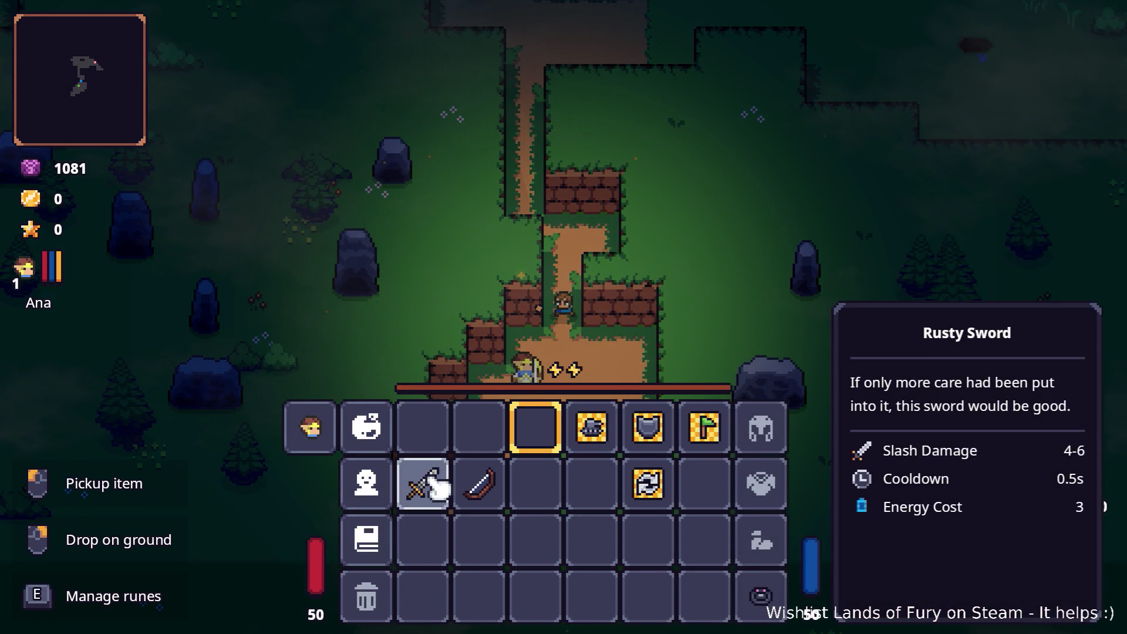
key(i)
key(grave)
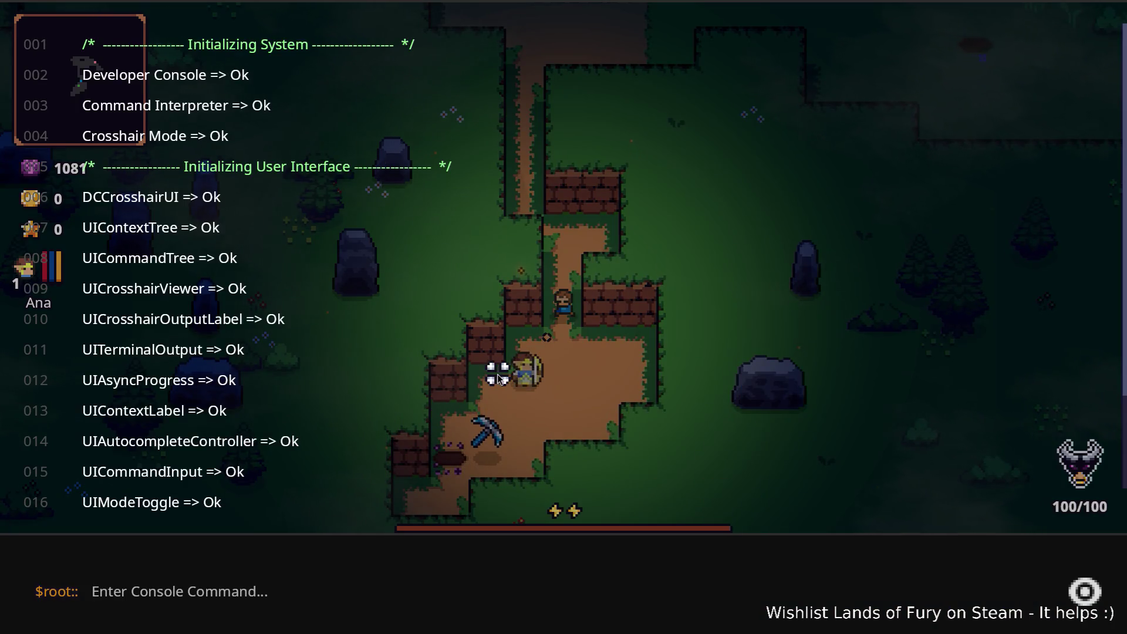
Run Player.AddLevels(10) in the console to grant ten levels, then close the console.
text(Player.AddItem/)
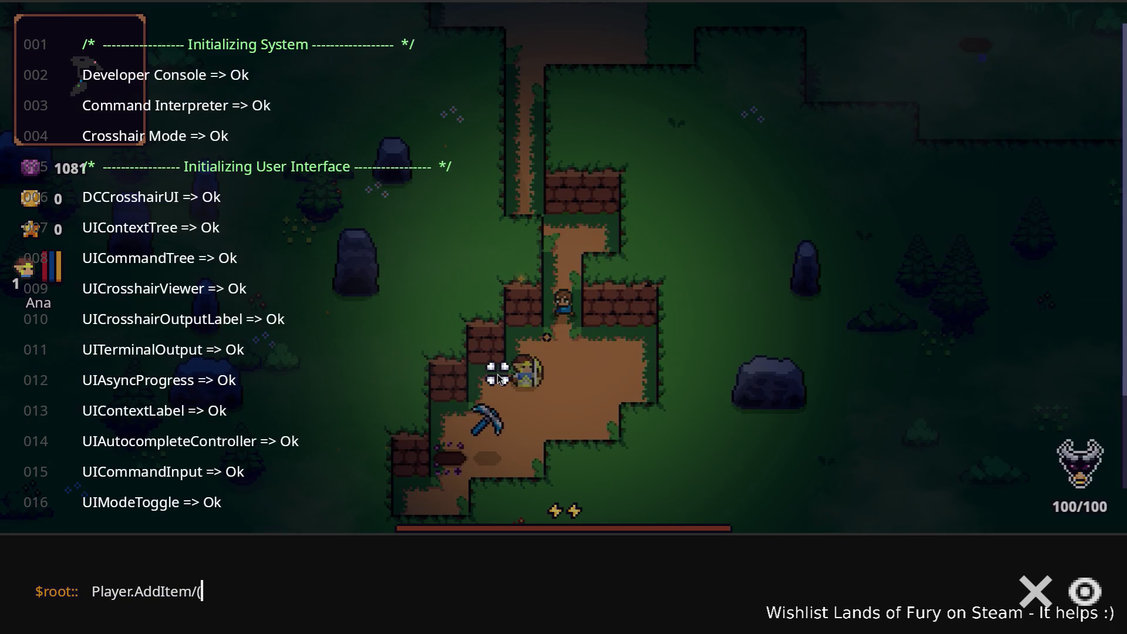
text(()
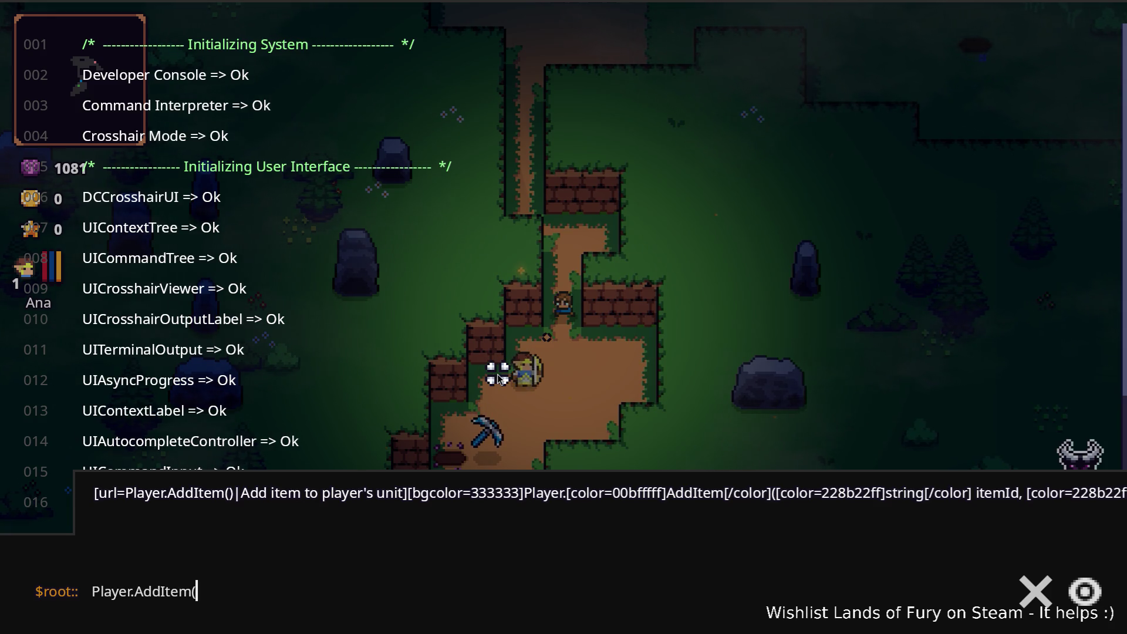
key(BackSpace)
key(BackSpace)
key(BackSpace)
text(Level)
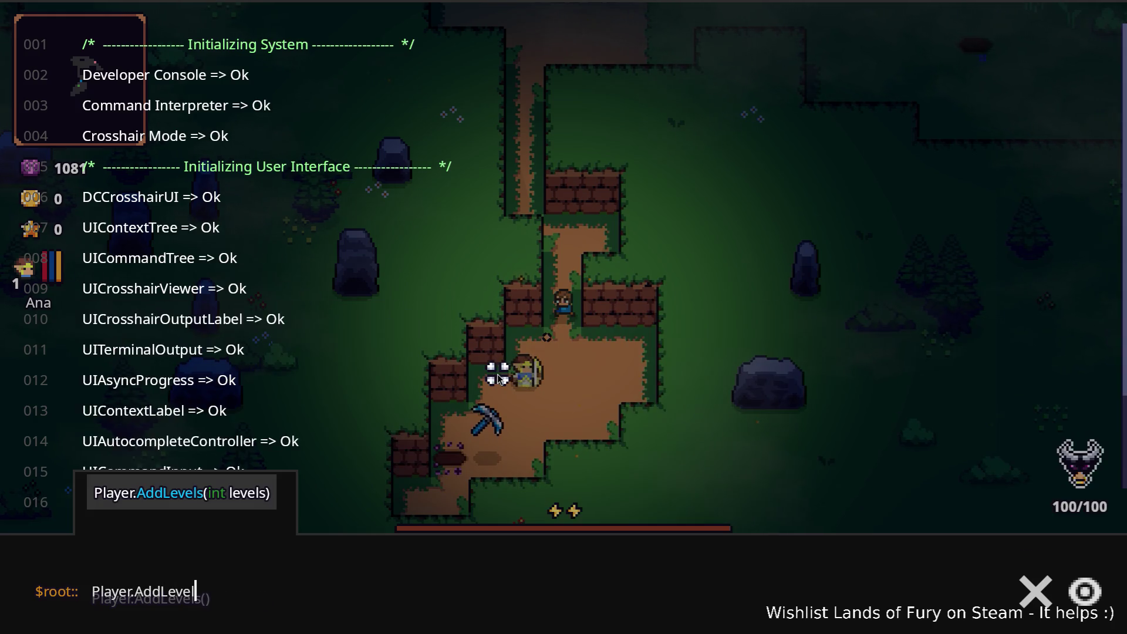
text(1)
key(BackSpace)
text((10)
key(Return)
key(Up)
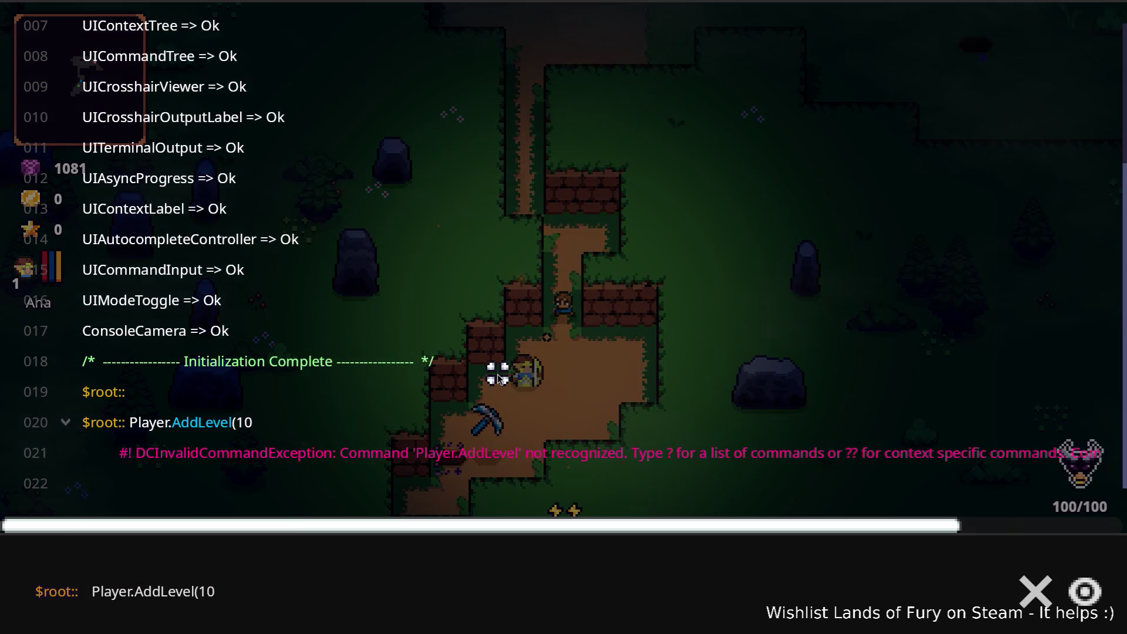
click(207, 591)
key(Left)
key(Left)
text(s)
key(Return)
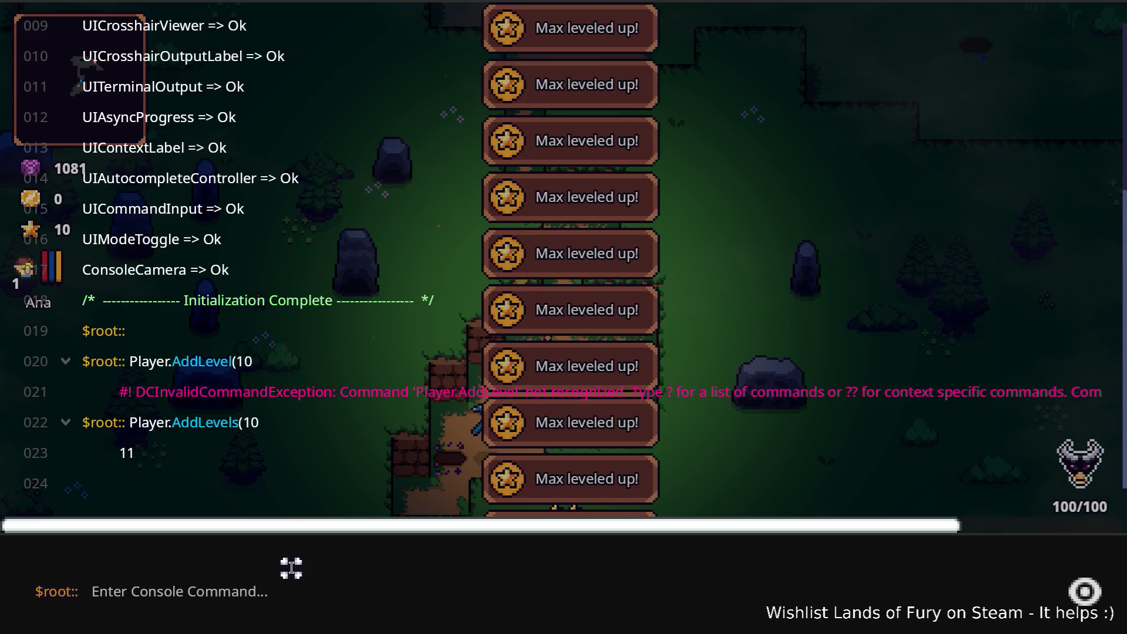
key(grave)
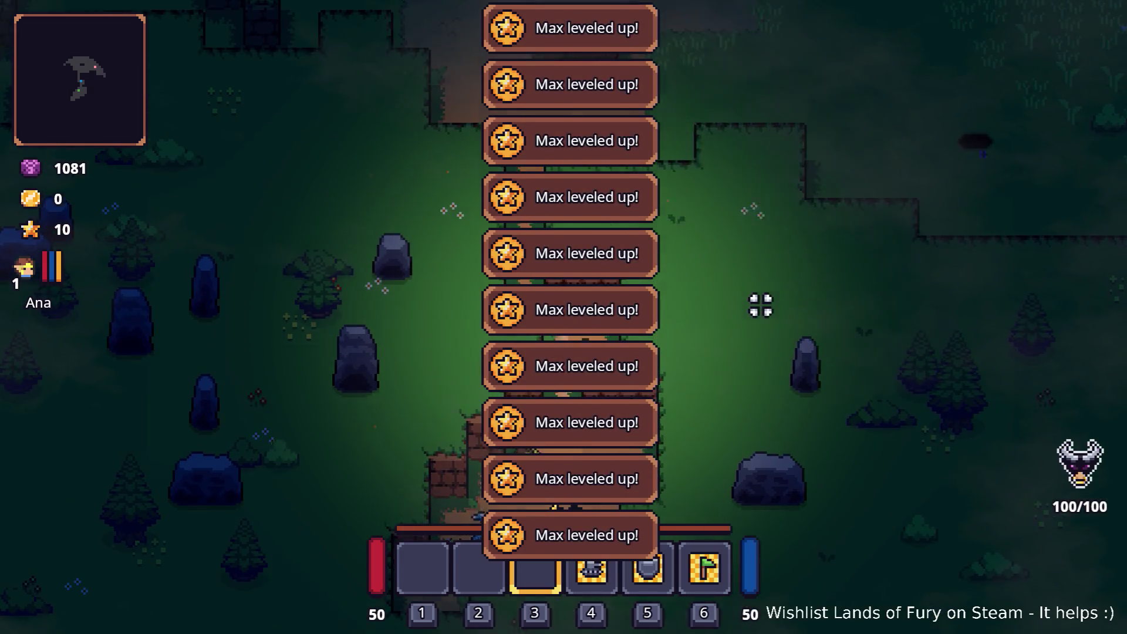
Walk toward the dirt clearing and open the ALMA skill board from the inventory.
key(w)
key(a)
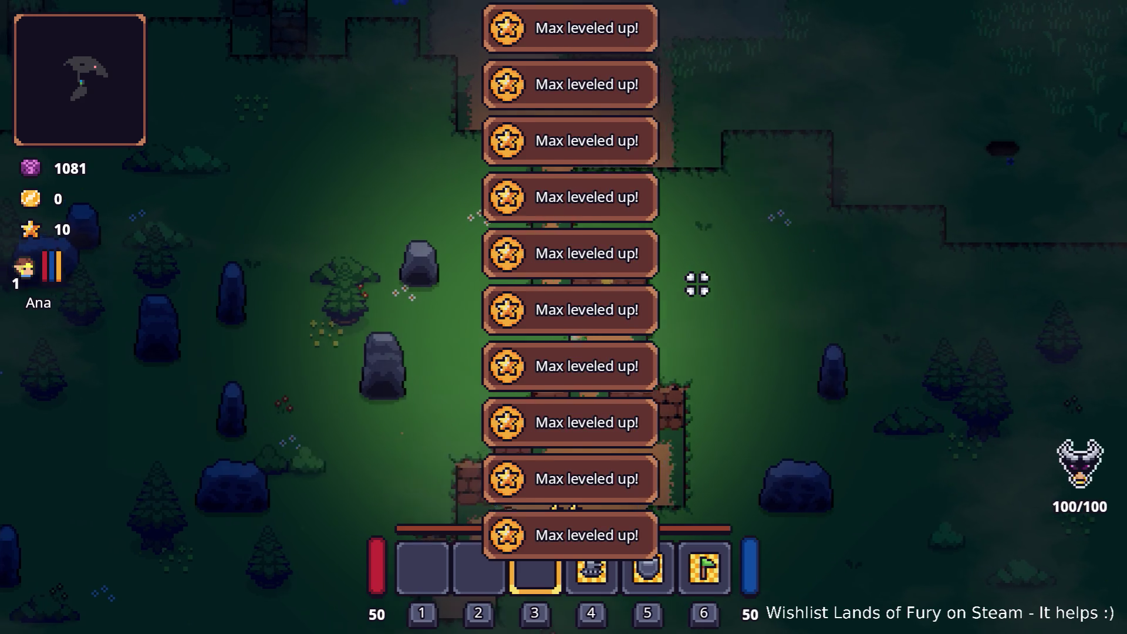
key(w)
key(a)
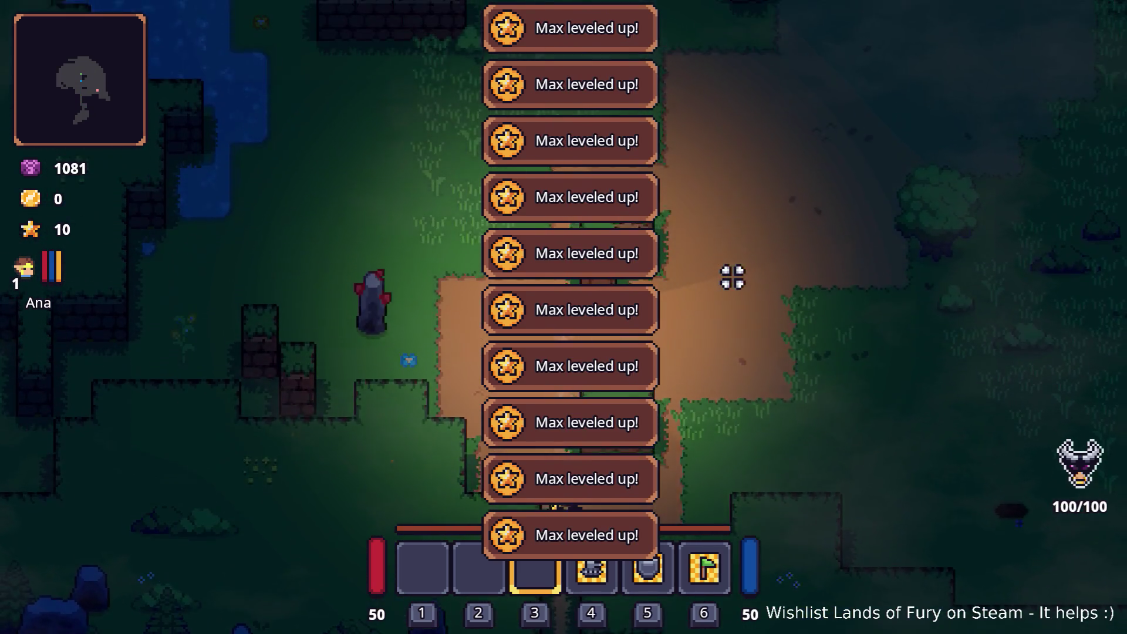
key(i)
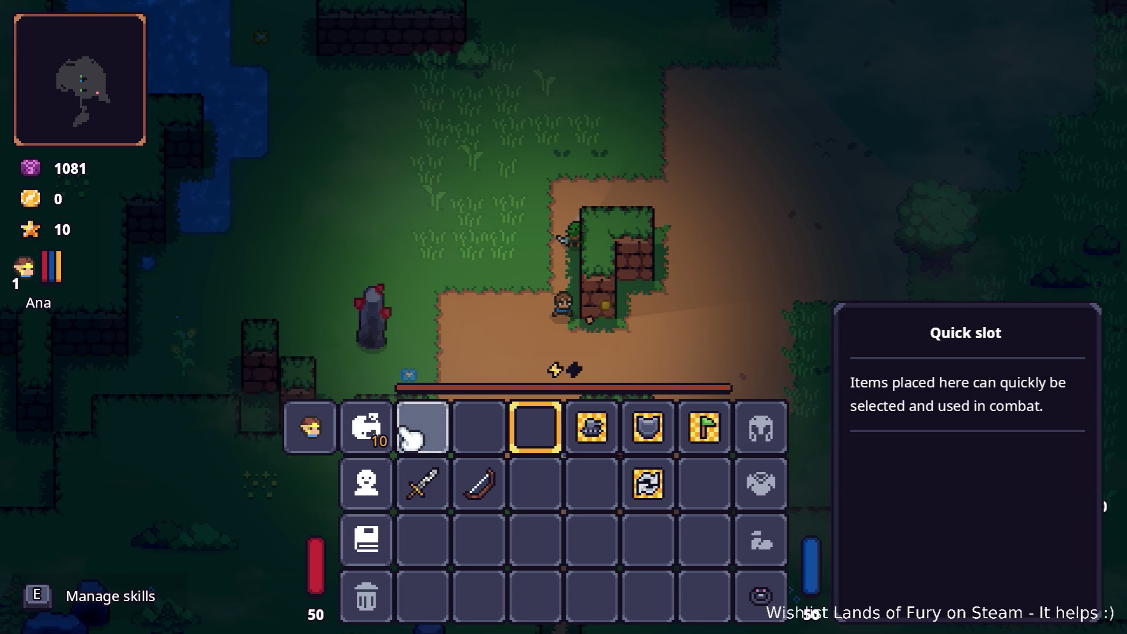
click(371, 426)
Put points into Dash Booster, Bruiser, Electric Dash (3/3) and Executioner, then confirm.
click(463, 272)
click(463, 271)
click(461, 338)
click(472, 417)
click(476, 418)
click(475, 418)
click(536, 159)
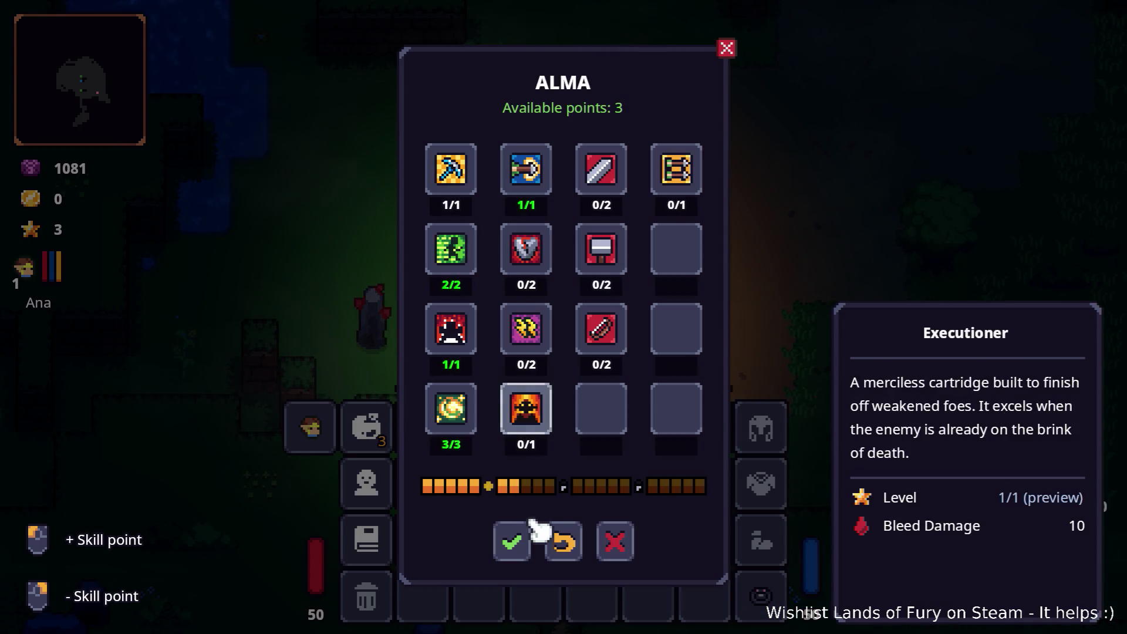
click(517, 539)
key(i)
key(i)
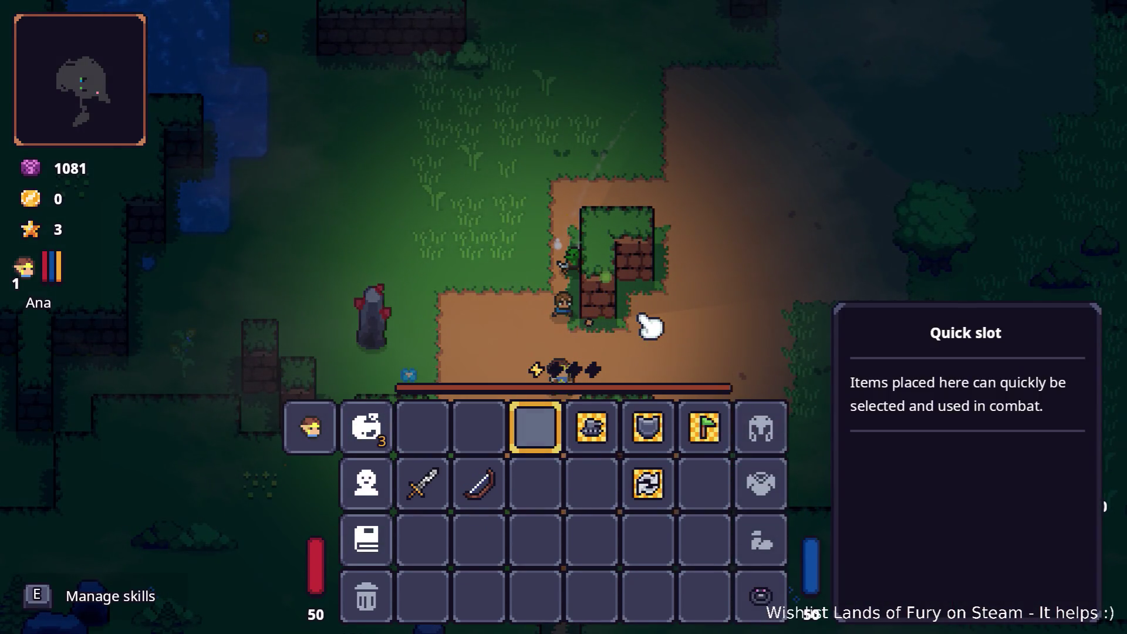
Put the Wooden Bow in quick slot 1 and fire exploding arrows at the terrain.
drag(478, 484, 423, 428)
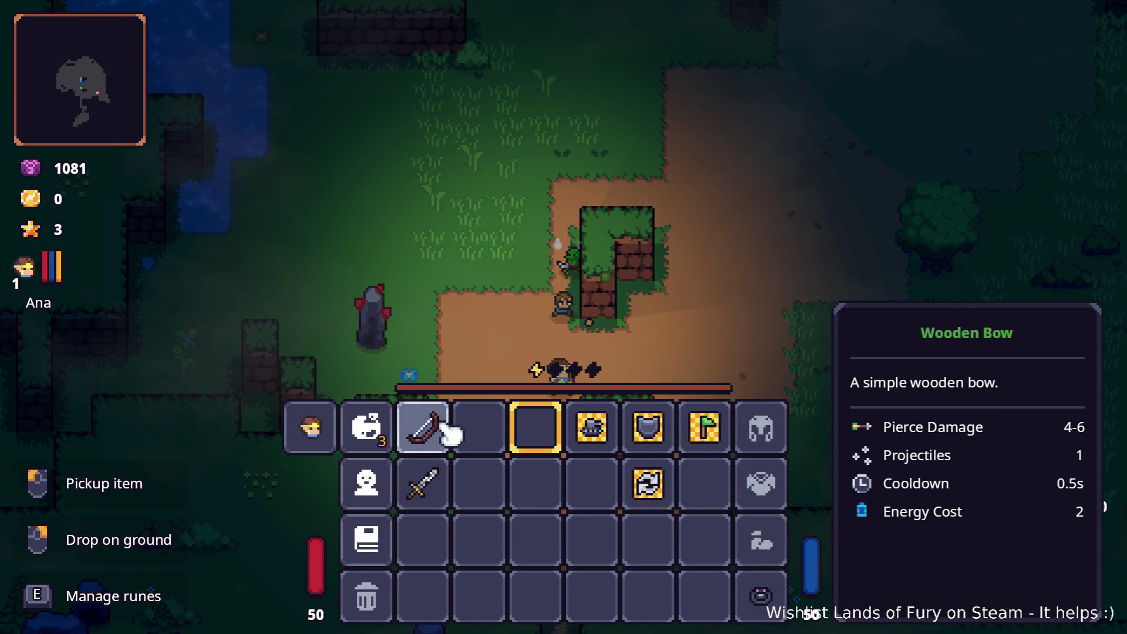
key(i)
key(a)
click(646, 253)
click(735, 254)
Blast the walls and the stone pillar into rubble with exploding arrows.
key(w)
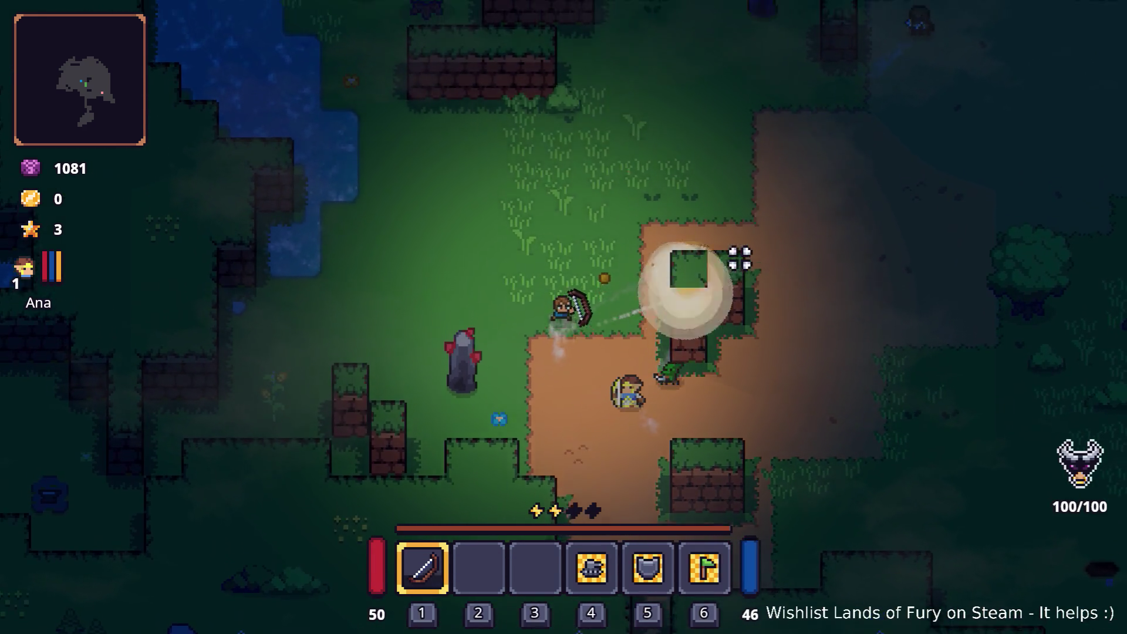
click(484, 168)
key(d)
click(499, 166)
click(687, 171)
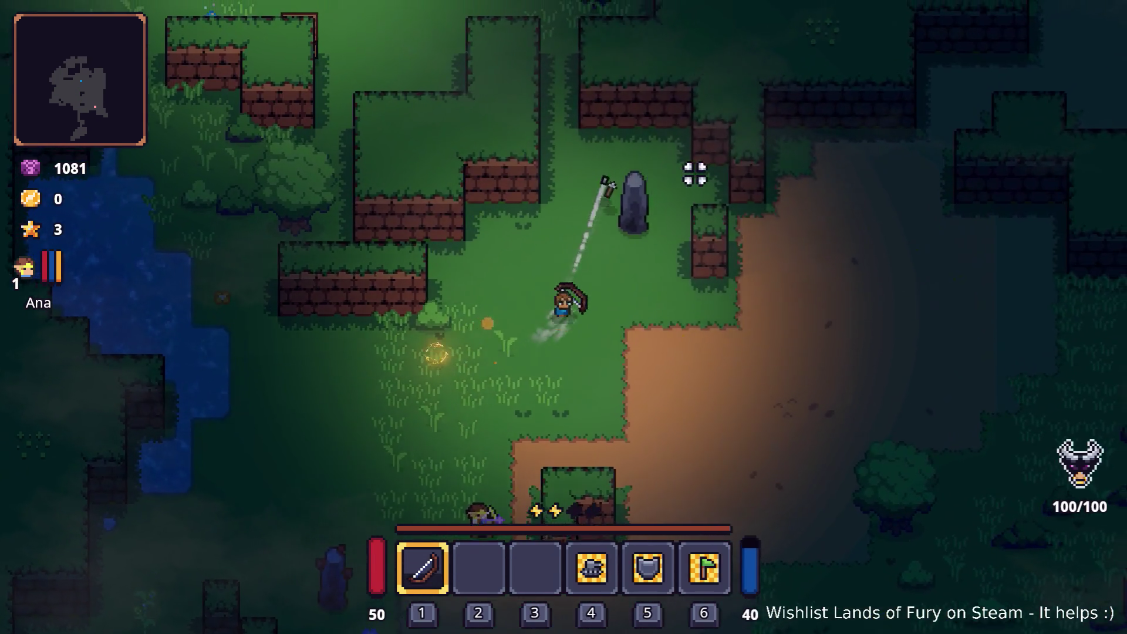
click(695, 181)
key(d)
click(584, 161)
click(604, 166)
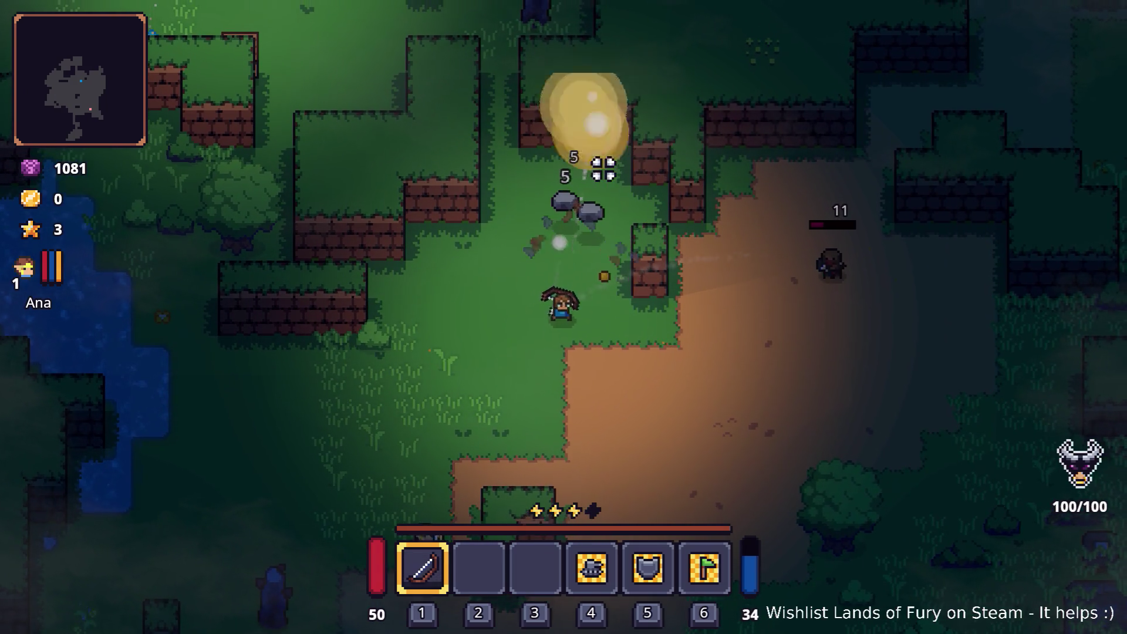
click(604, 166)
Shoot down the nearby enemy for coins and walk up the dirt path.
click(790, 181)
click(790, 181)
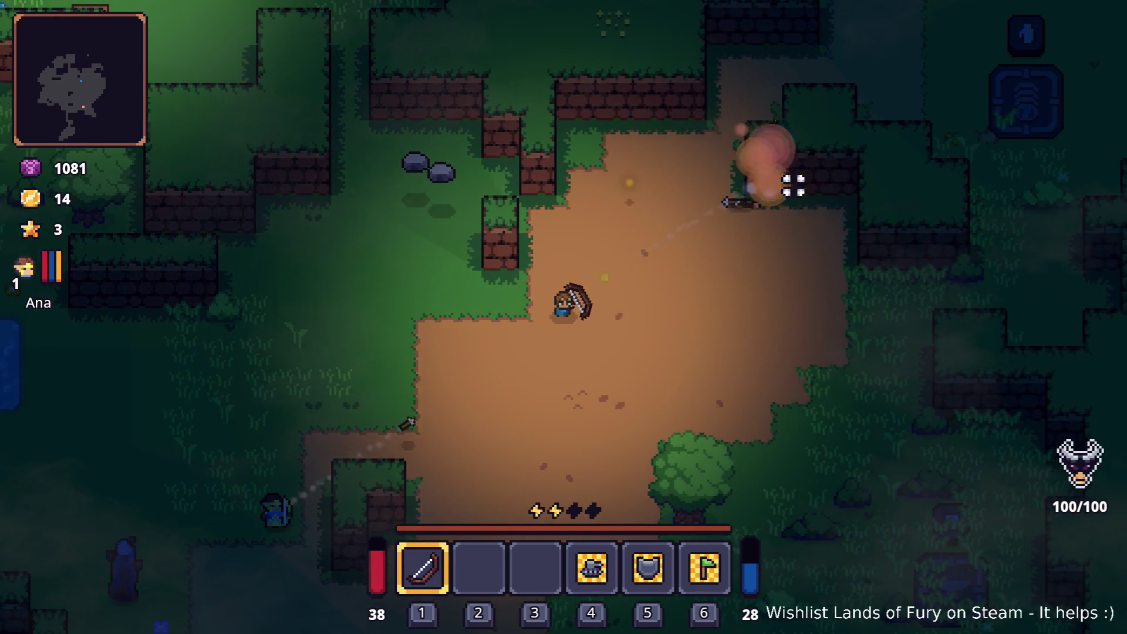
key(d)
key(d)
key(w)
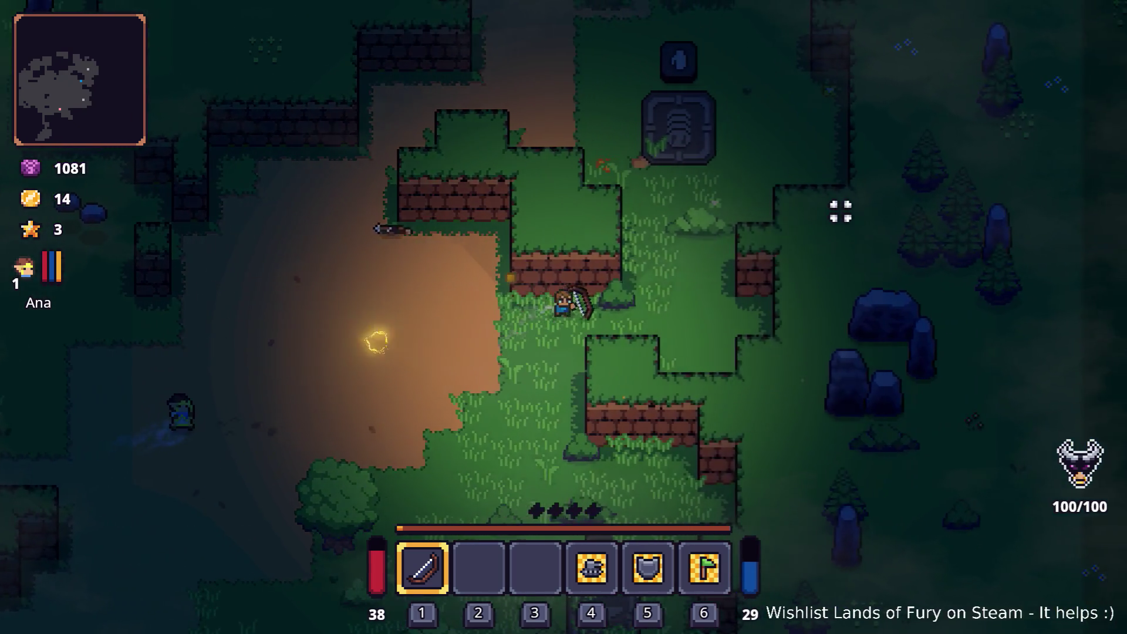
key(w)
key(a)
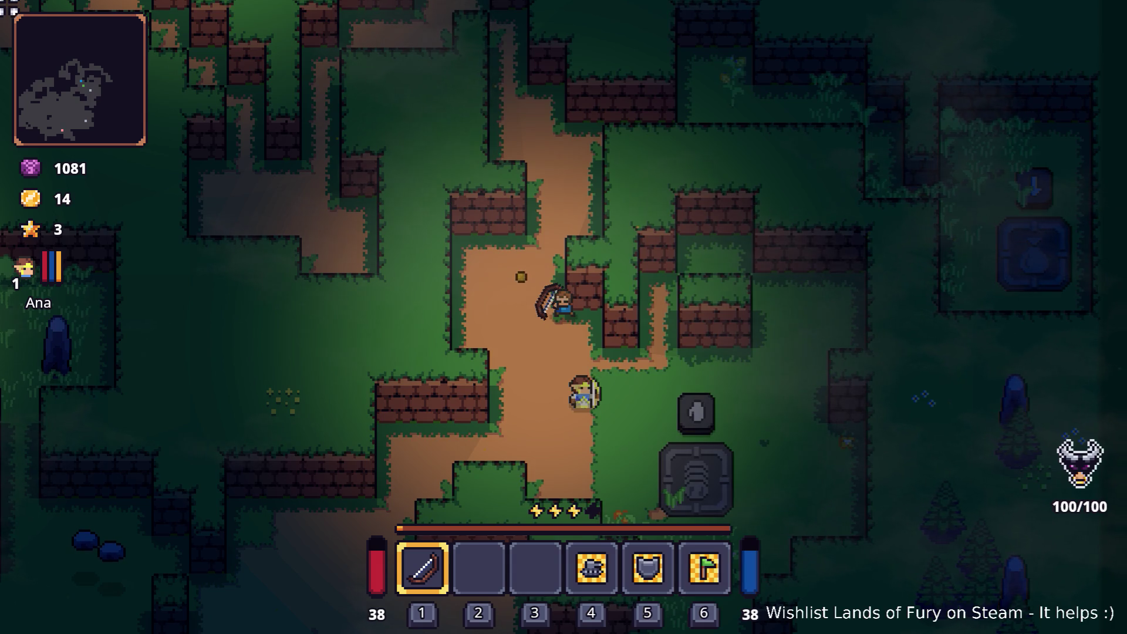
key(w)
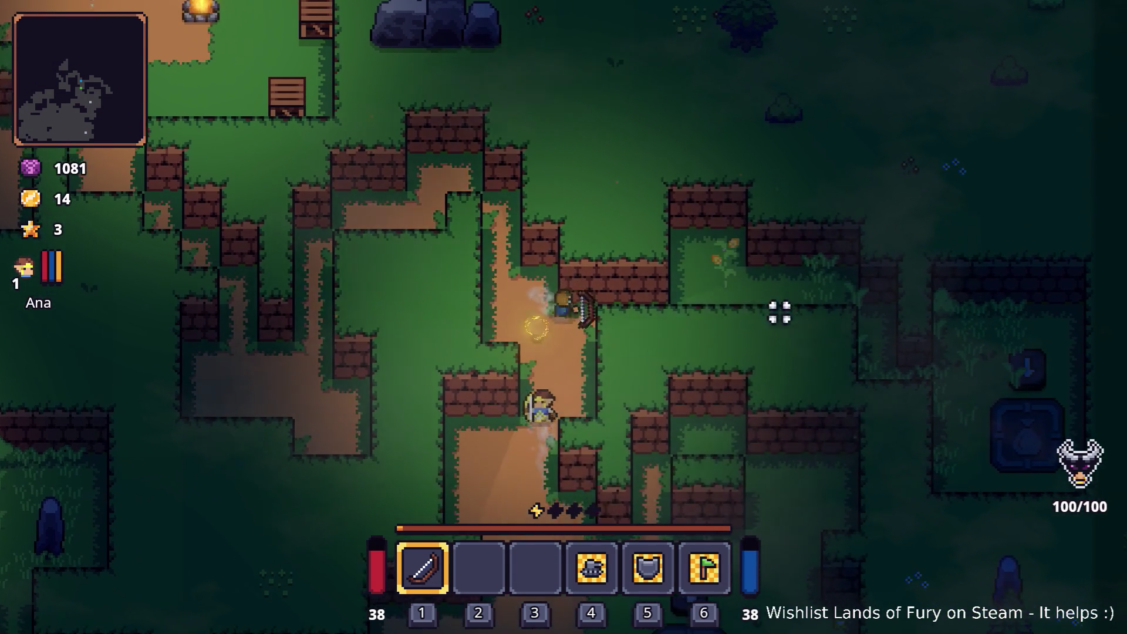
key(d)
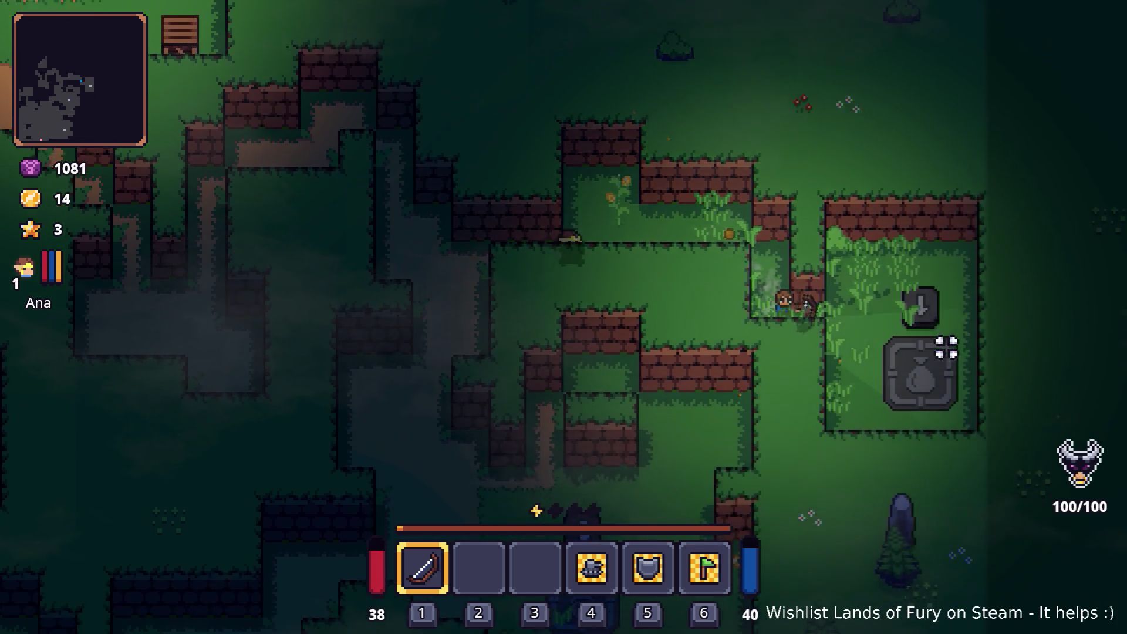
Walk left along the corridor and up toward the enemies by the campfires.
key(a)
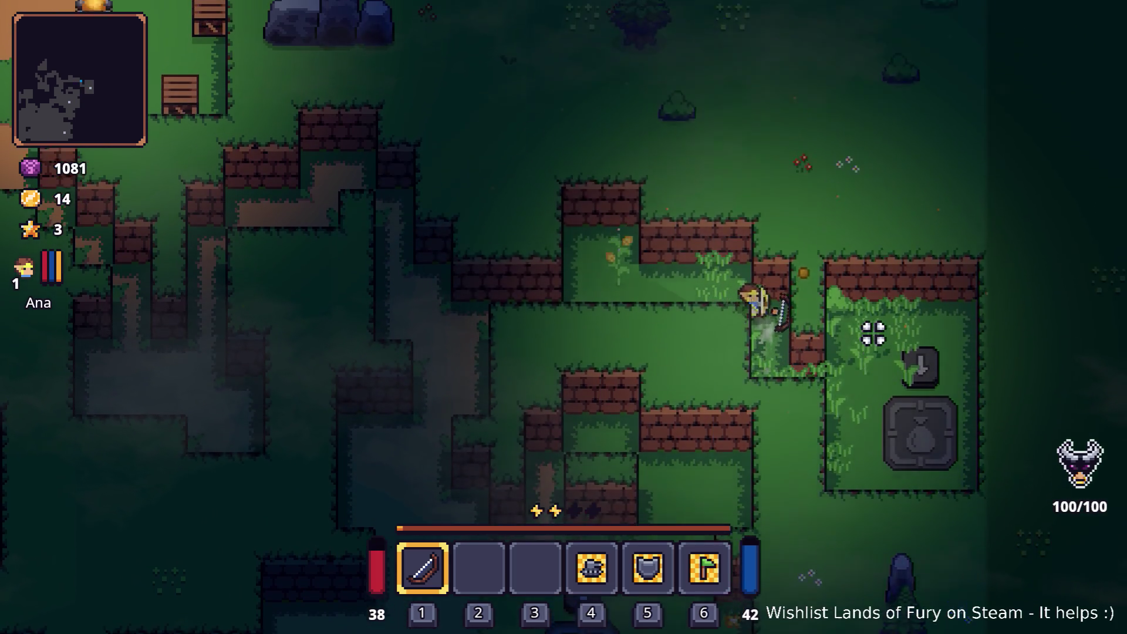
key(a)
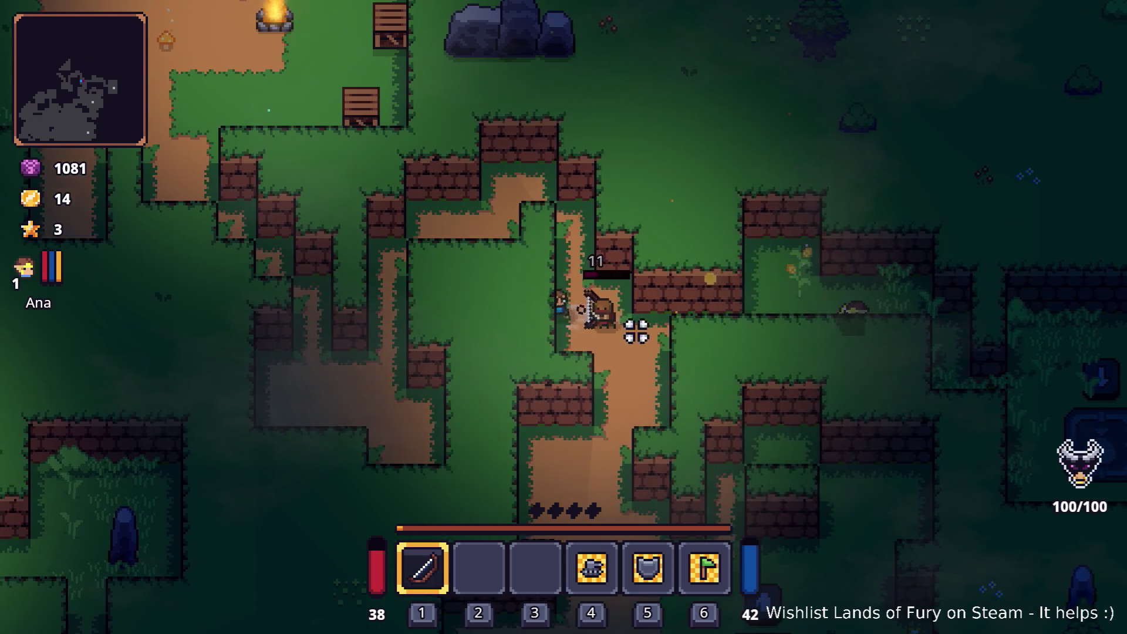
key(w)
key(s)
key(a)
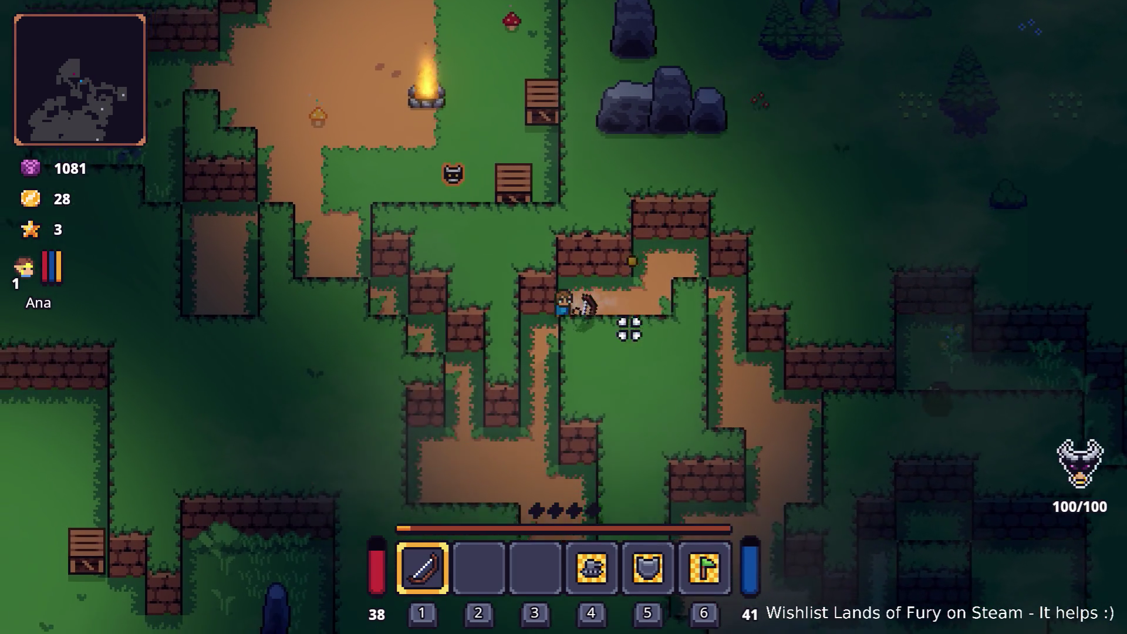
key(d)
key(a)
key(w)
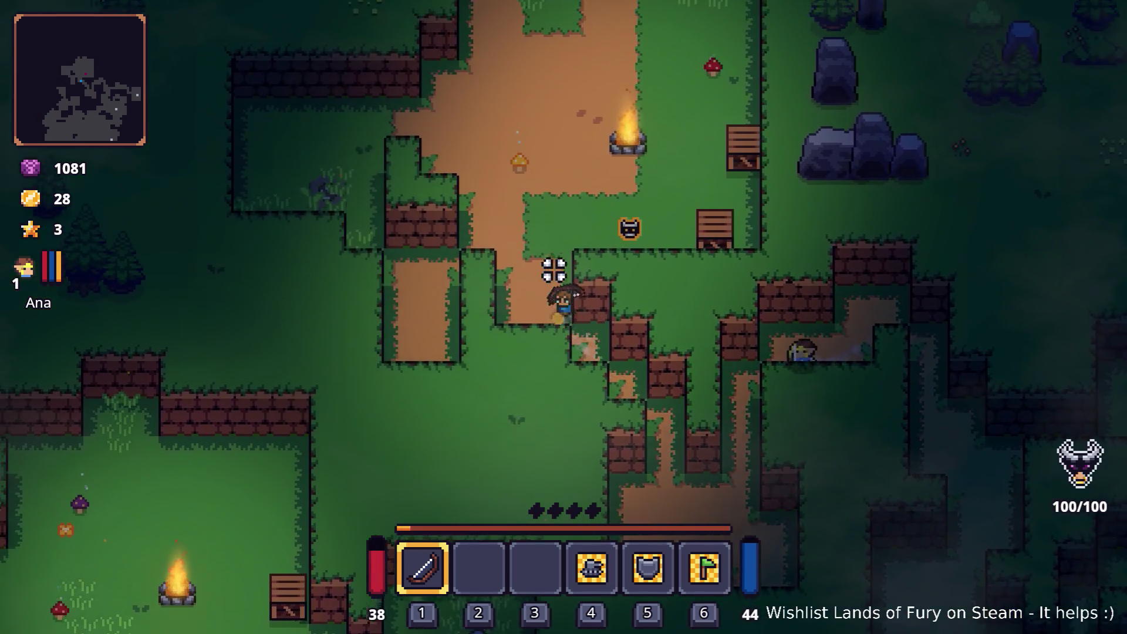
key(w)
key(a)
Defeat the campfire enemies, raising gold to 56, collect arrows, and pause the game.
click(705, 262)
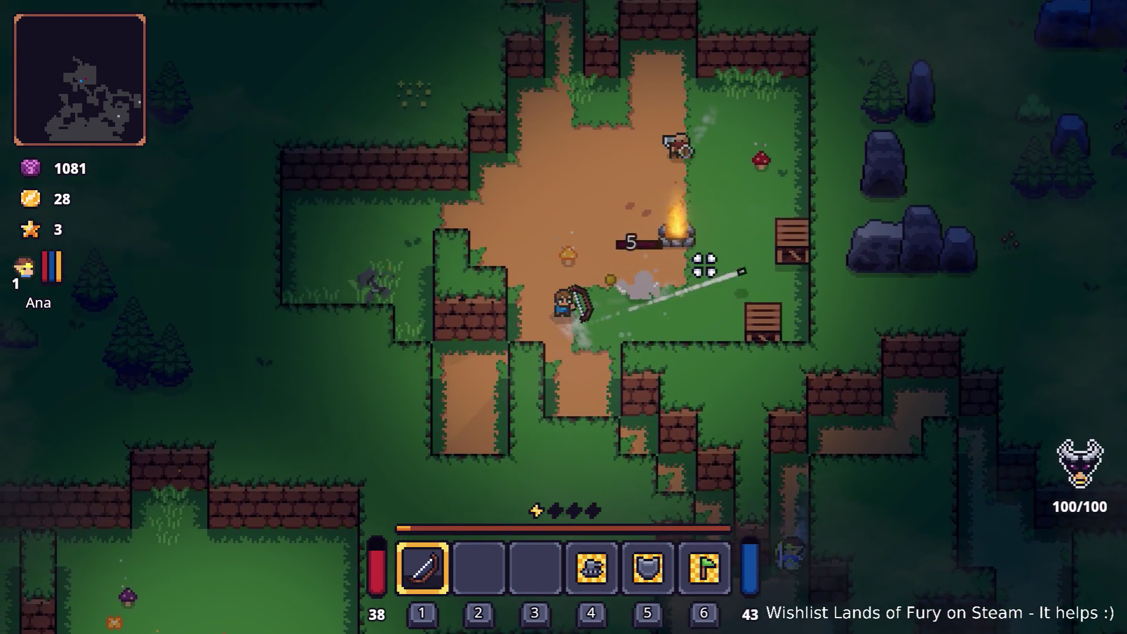
click(726, 312)
click(671, 272)
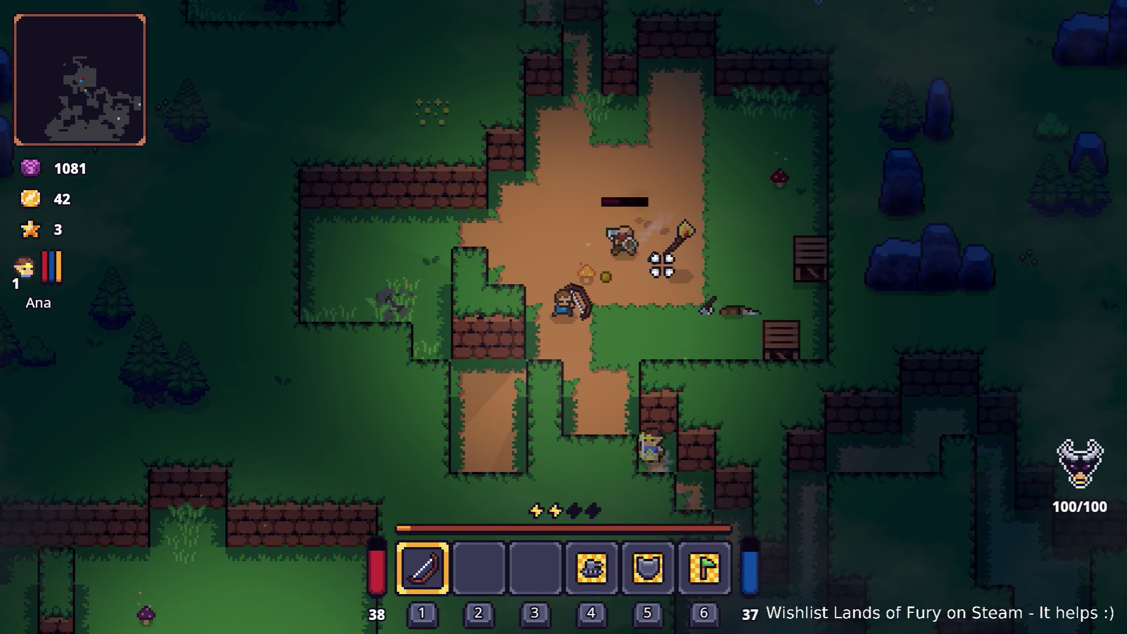
key(w)
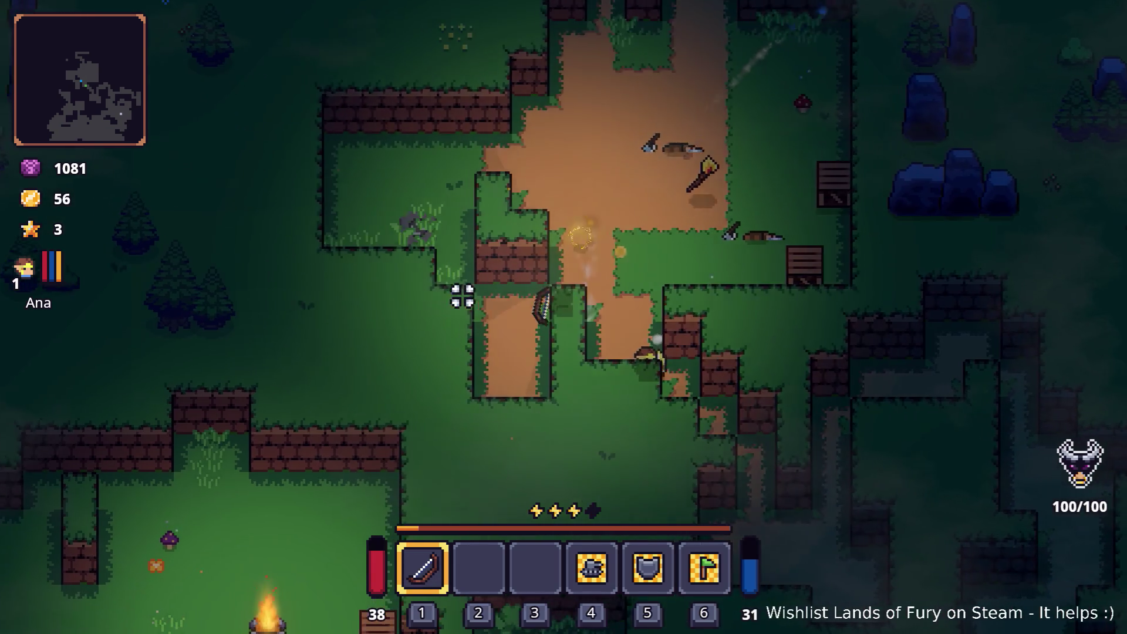
key(d)
key(space)
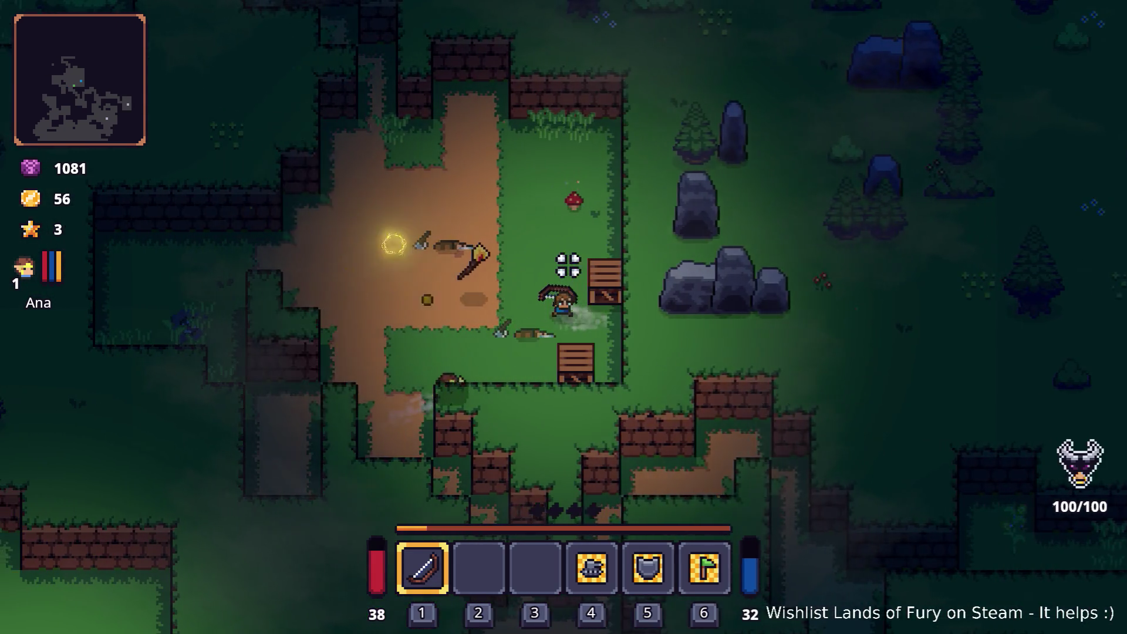
key(a)
key(Escape)
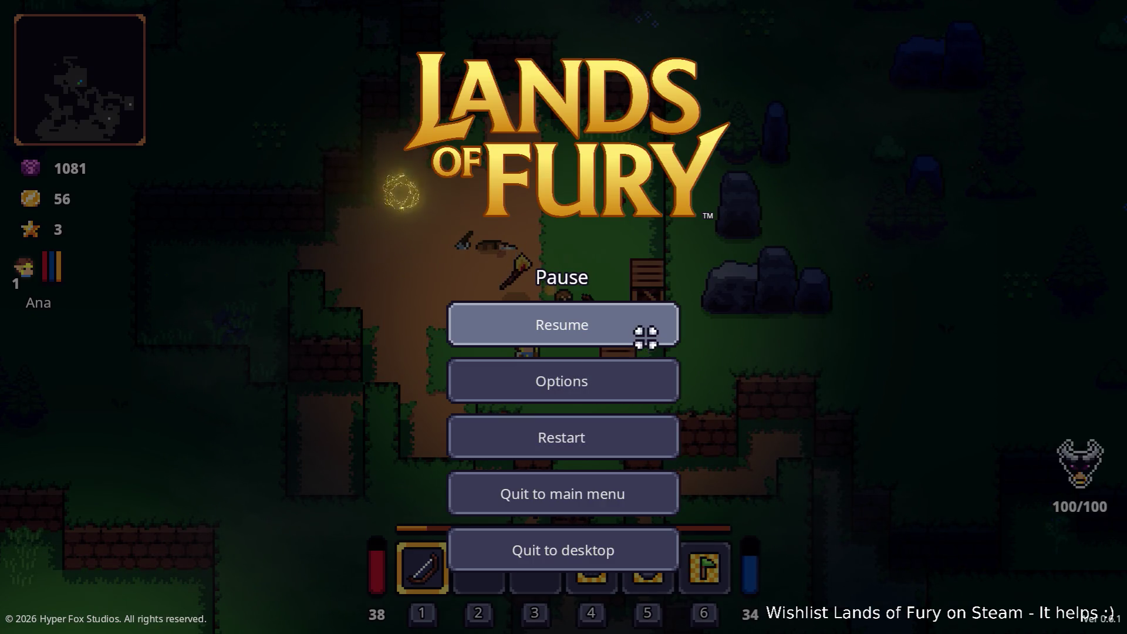
Resume the game and look over the ALMA skill board in the inventory.
click(647, 332)
key(Tab)
click(370, 429)
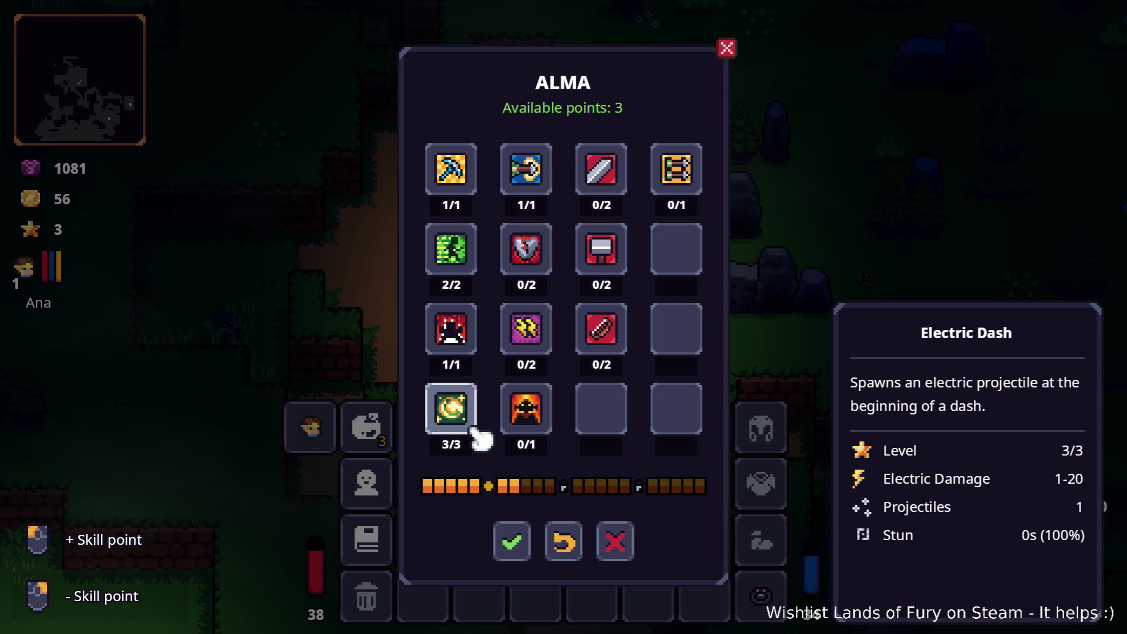
key(Escape)
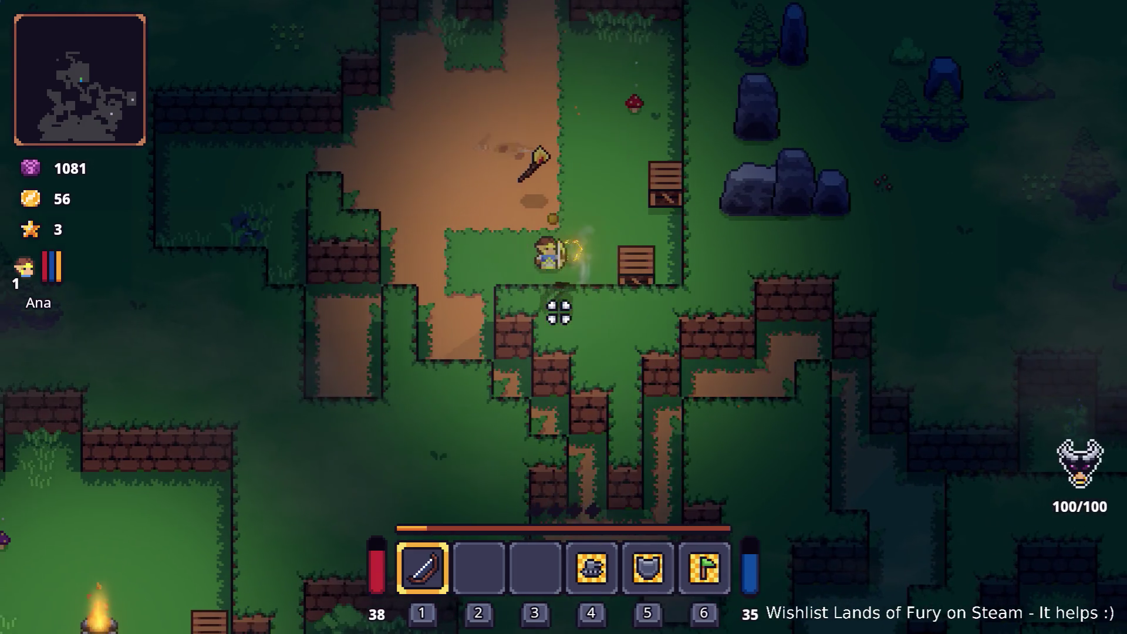
Fire three more arrows, quit to desktop, and switch to the code editor.
click(717, 267)
click(756, 303)
click(756, 303)
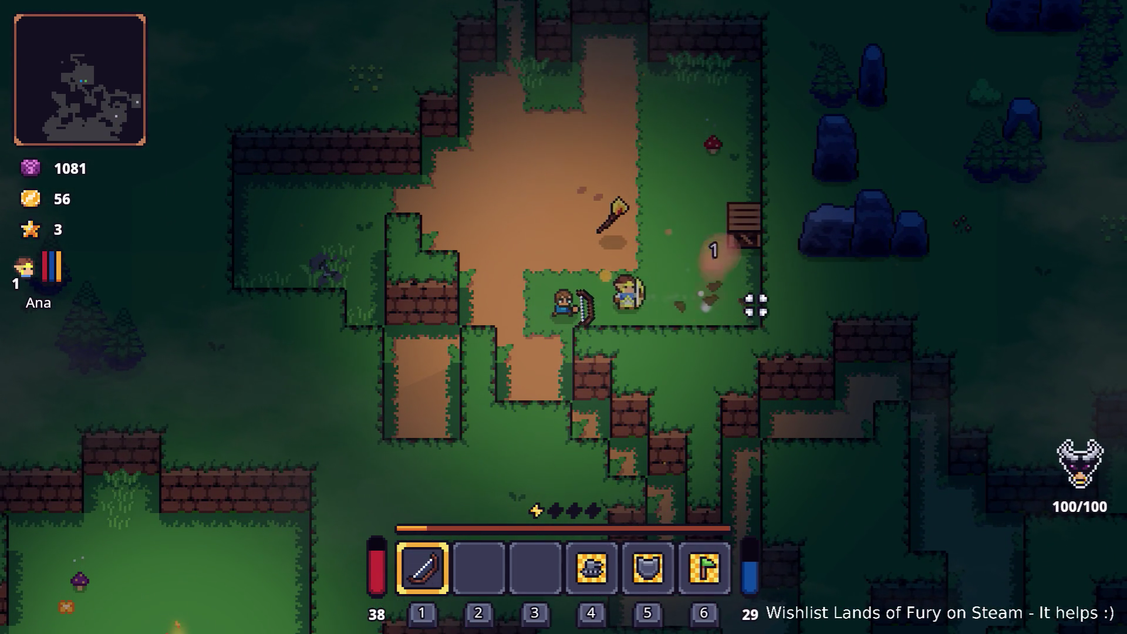
key(Escape)
click(603, 550)
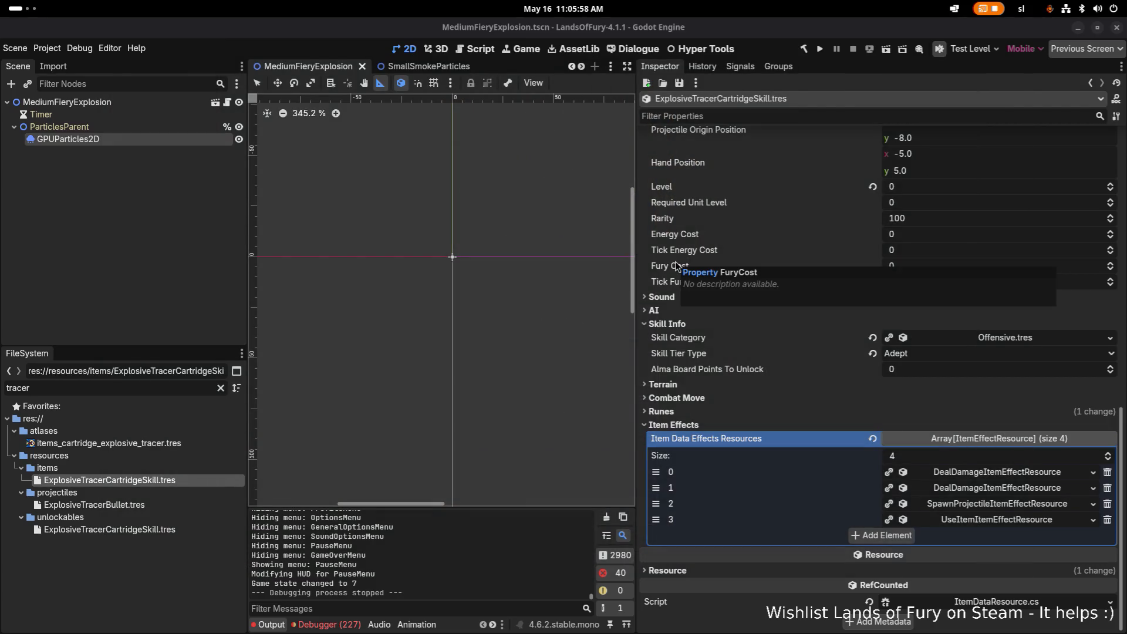
key(alt+Tab)
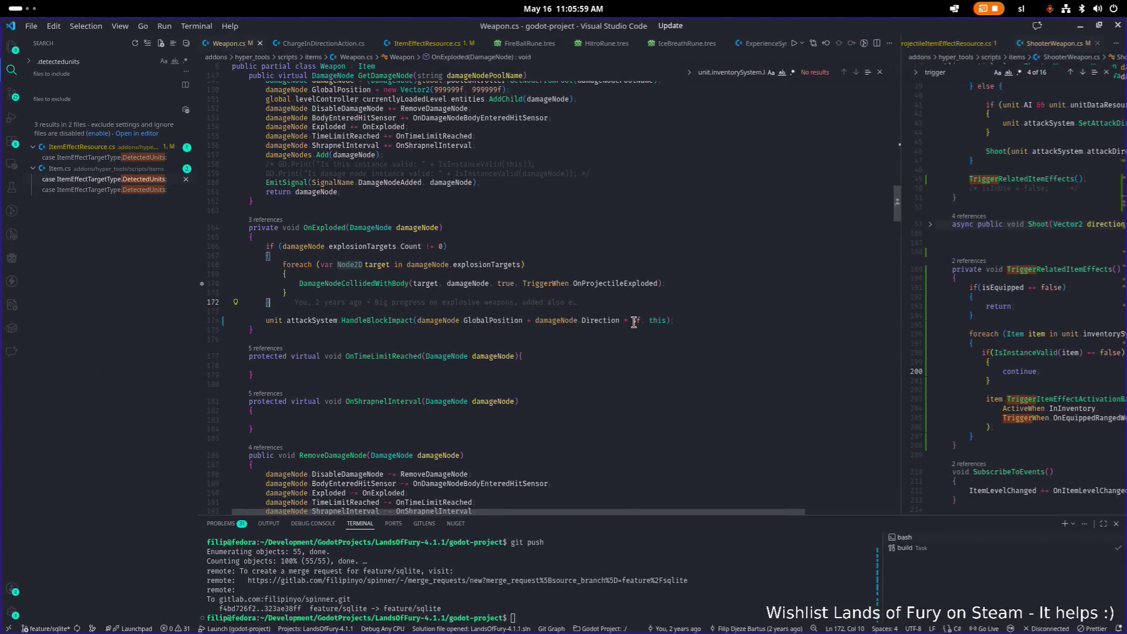
Find the HandleBlockImpact call in Weapon.cs and jump to its definition with F12.
double_click(382, 320)
key(ctrl+f)
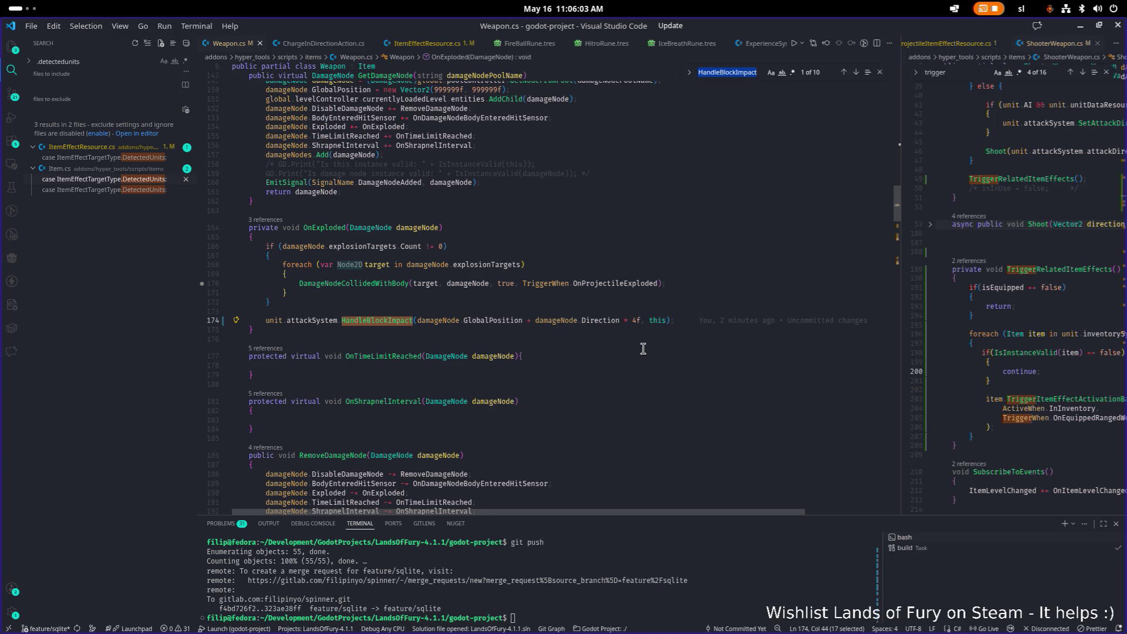
click(391, 321)
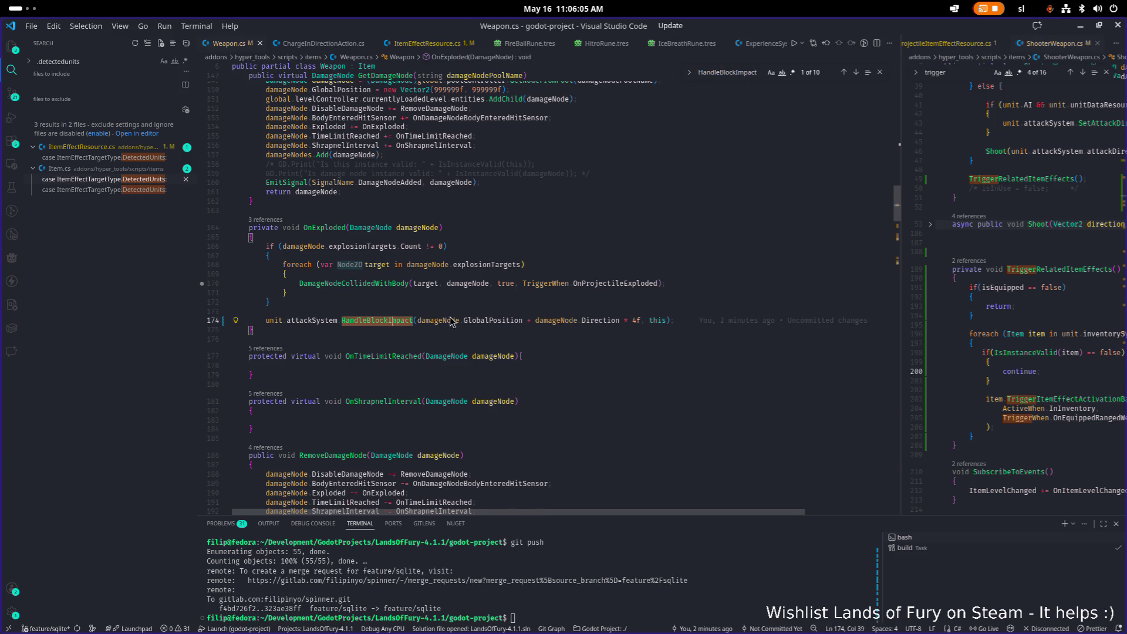
key(F12)
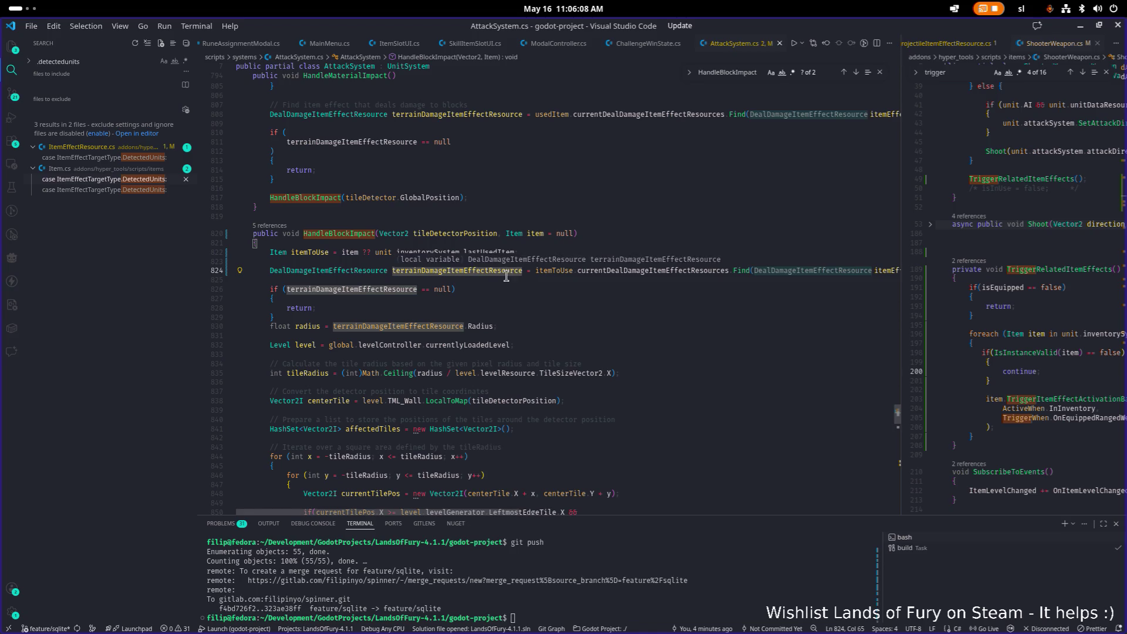
click(577, 354)
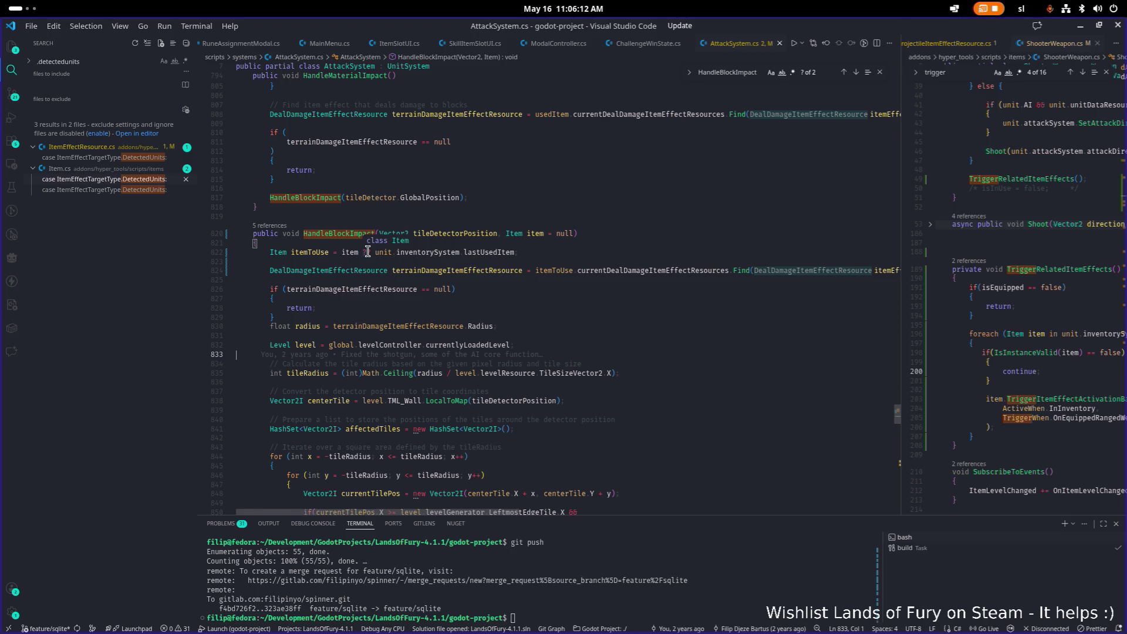
Inspect the itemToUse lookup and highlight every use of terrainDamageItemEffectResource.
triple_click(421, 251)
scroll(421, 252, up, 1)
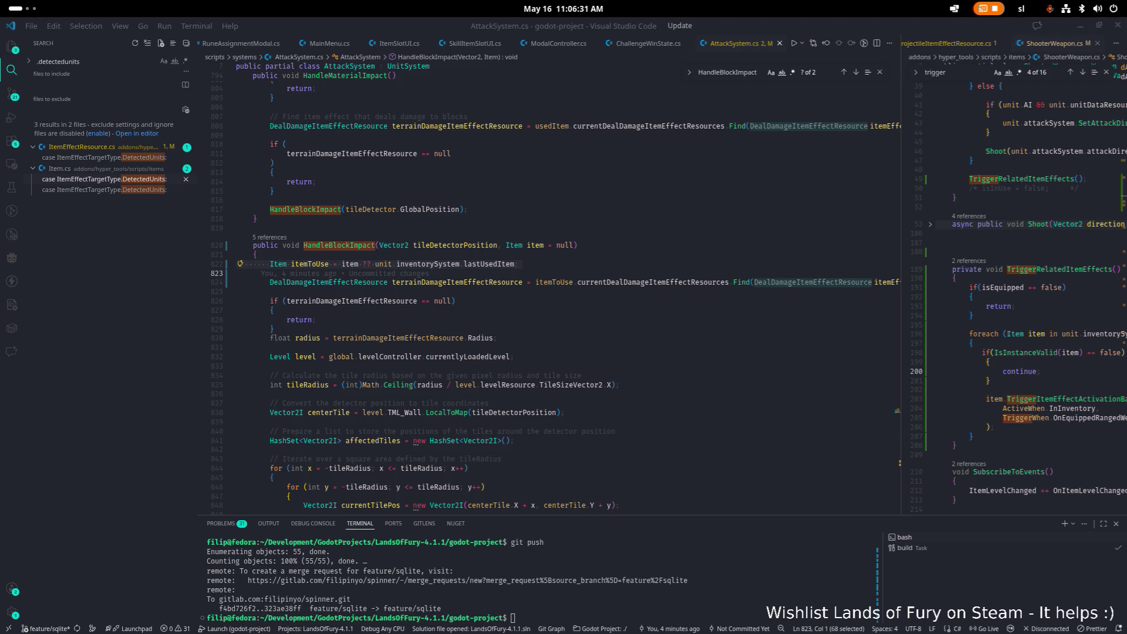
click(574, 268)
click(523, 257)
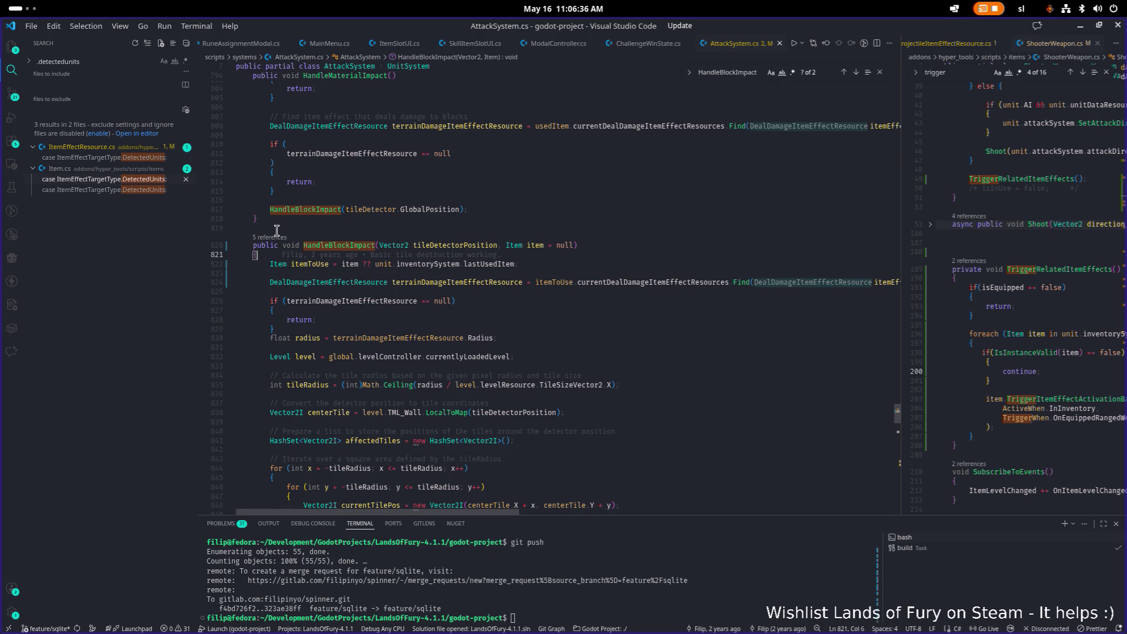
scroll(277, 229, up, 2)
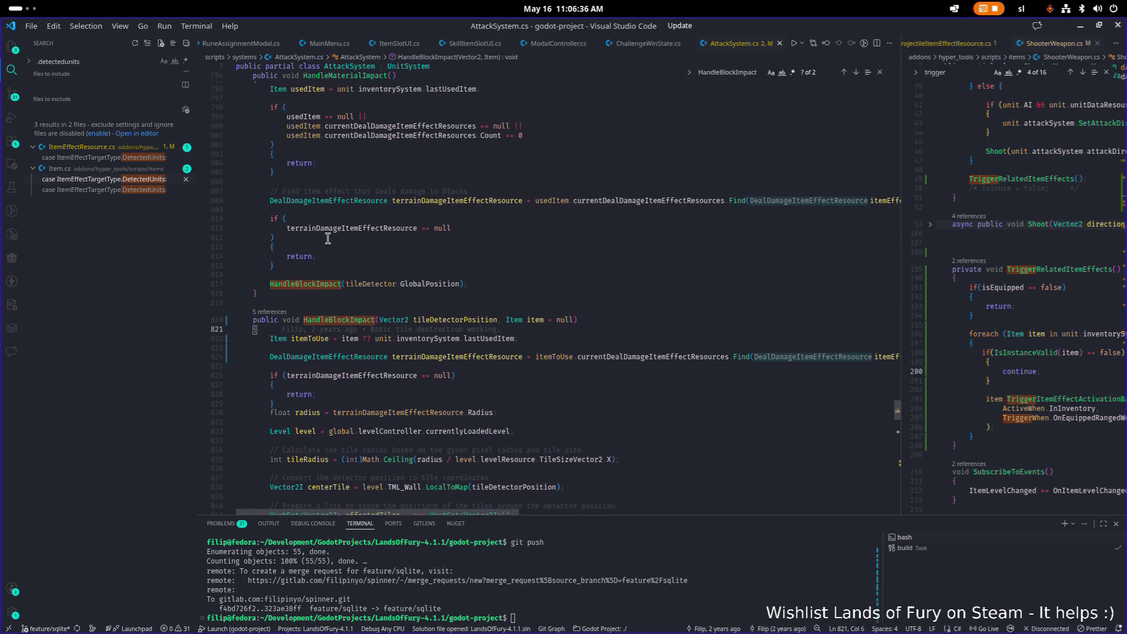
click(275, 303)
key(Escape)
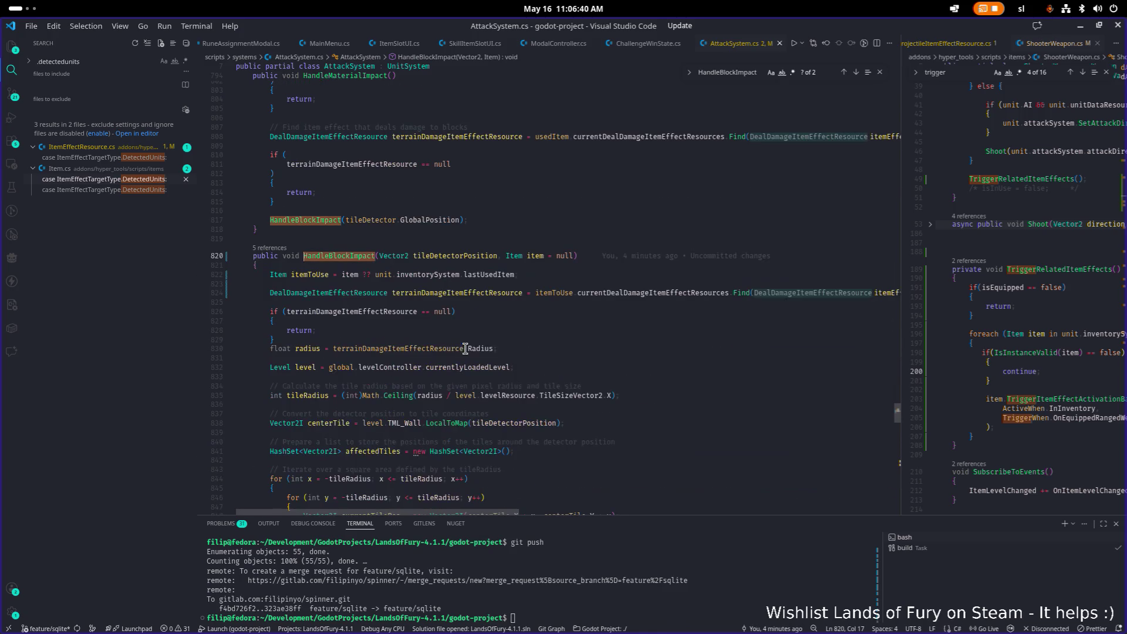
double_click(477, 292)
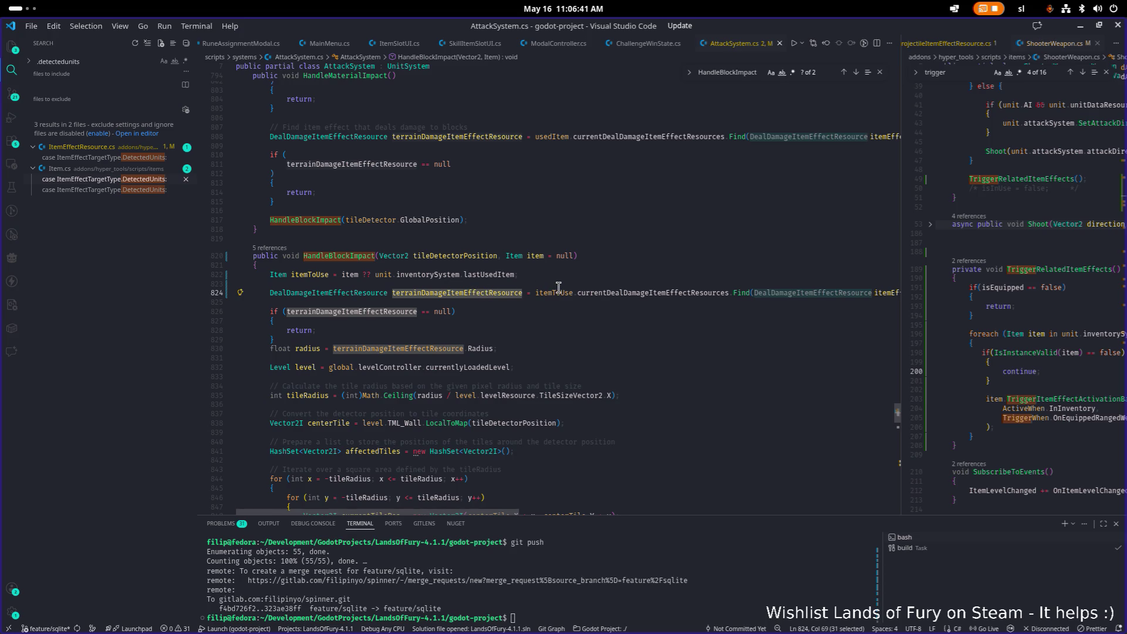
drag(500, 512, 638, 516)
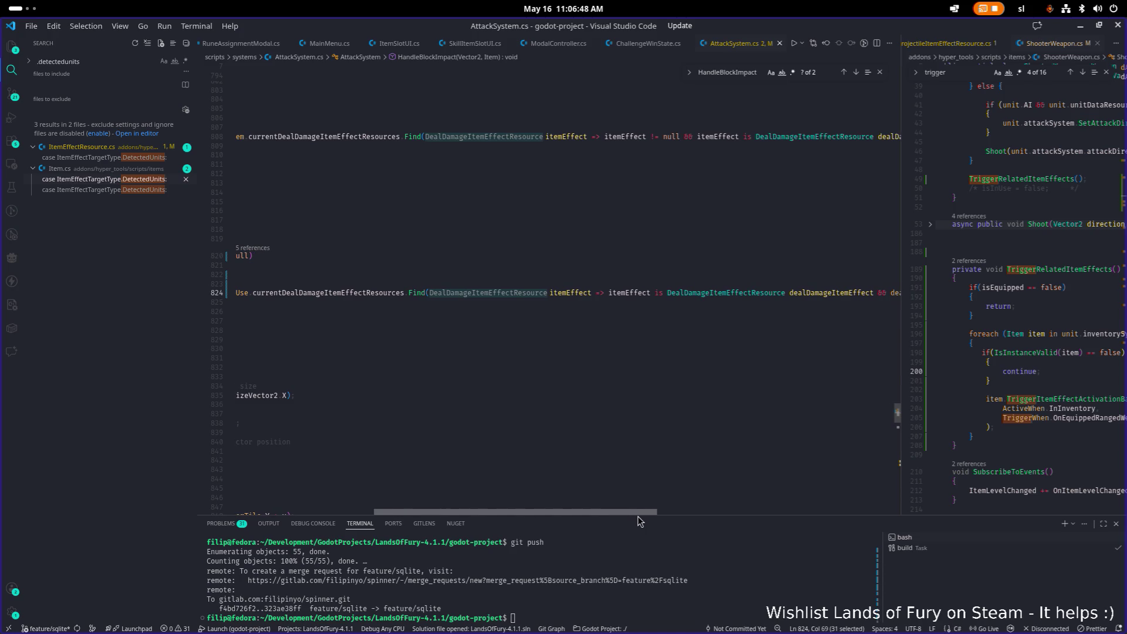
mouse_move(637, 517)
mouse_down()
mouse_move(800, 526)
mouse_move(502, 518)
mouse_up()
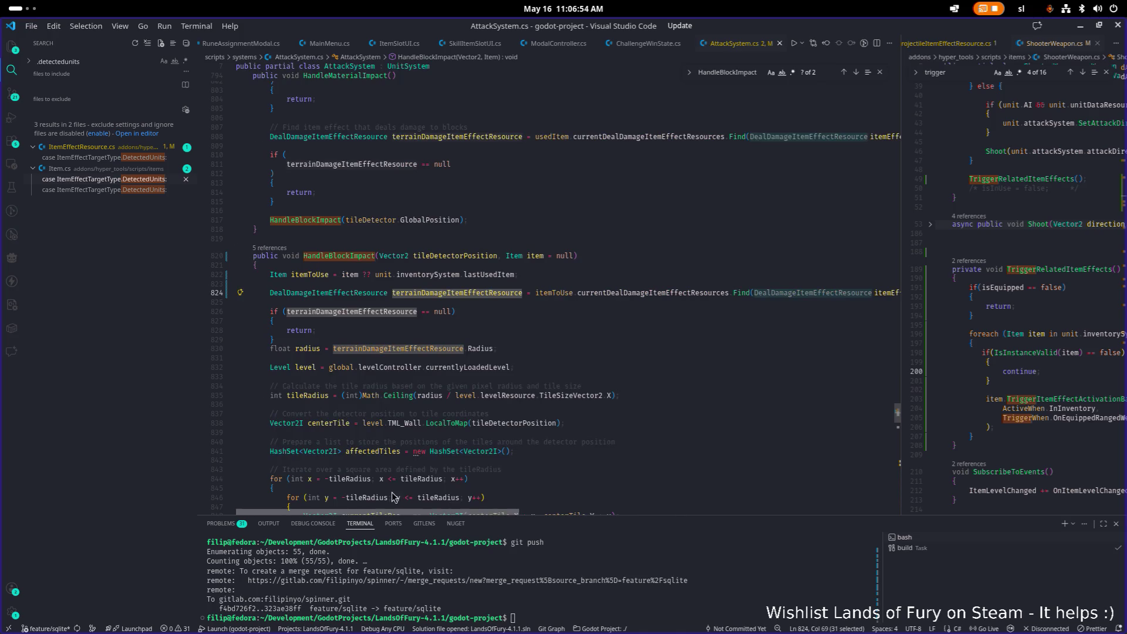
key(alt+Tab)
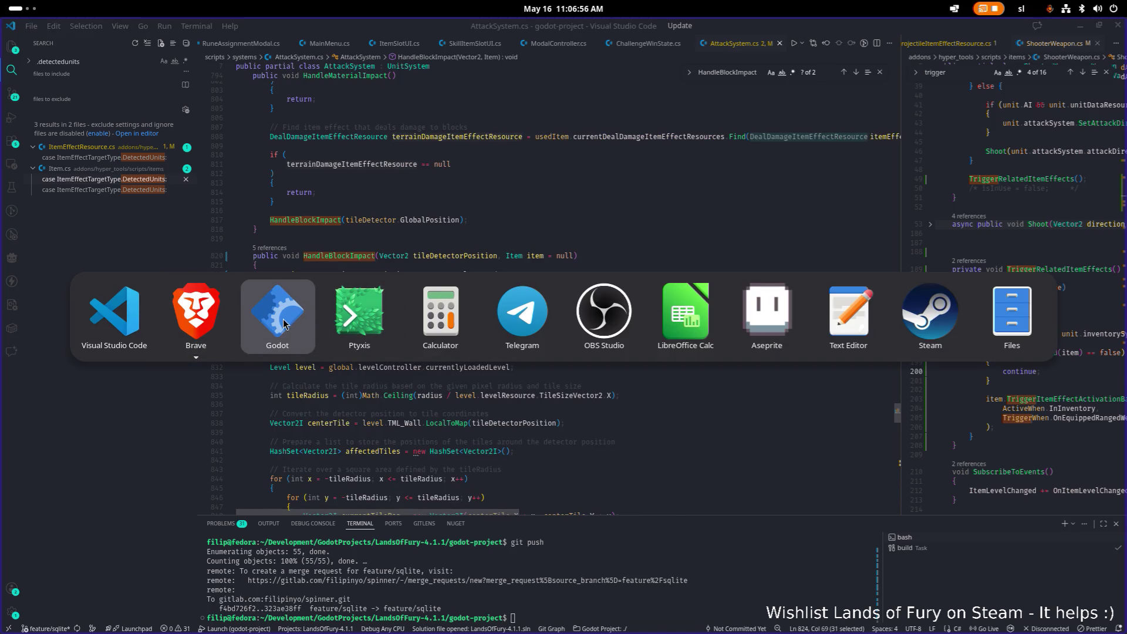
Set a breakpoint on line 830 of HandleBlockImpact at the null check.
click(284, 324)
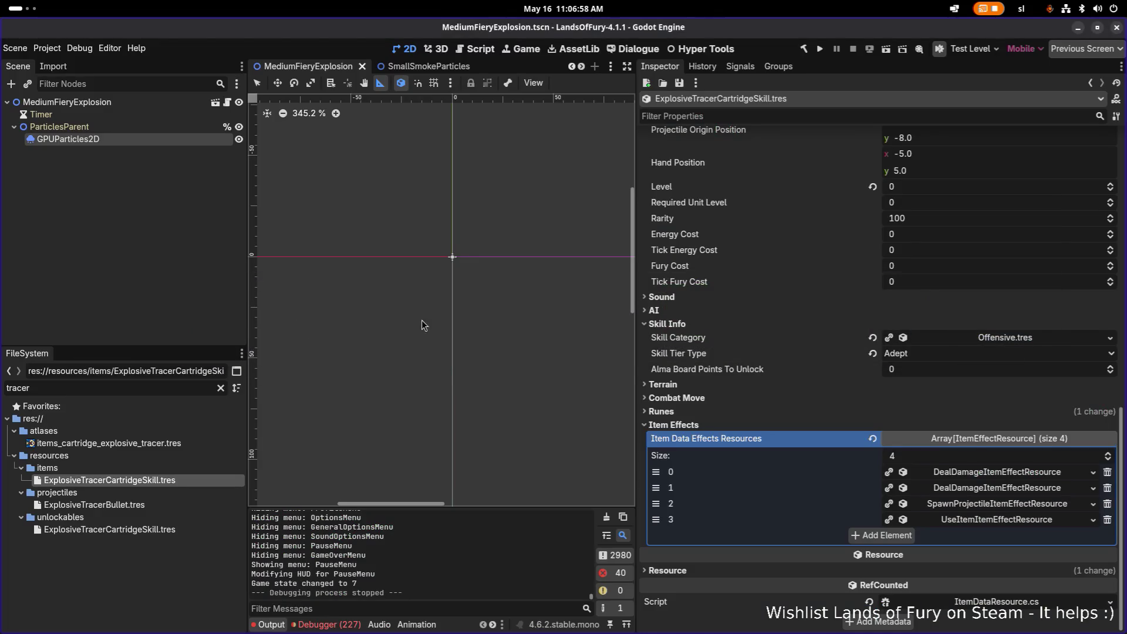
key(alt+Tab)
click(210, 322)
click(351, 311)
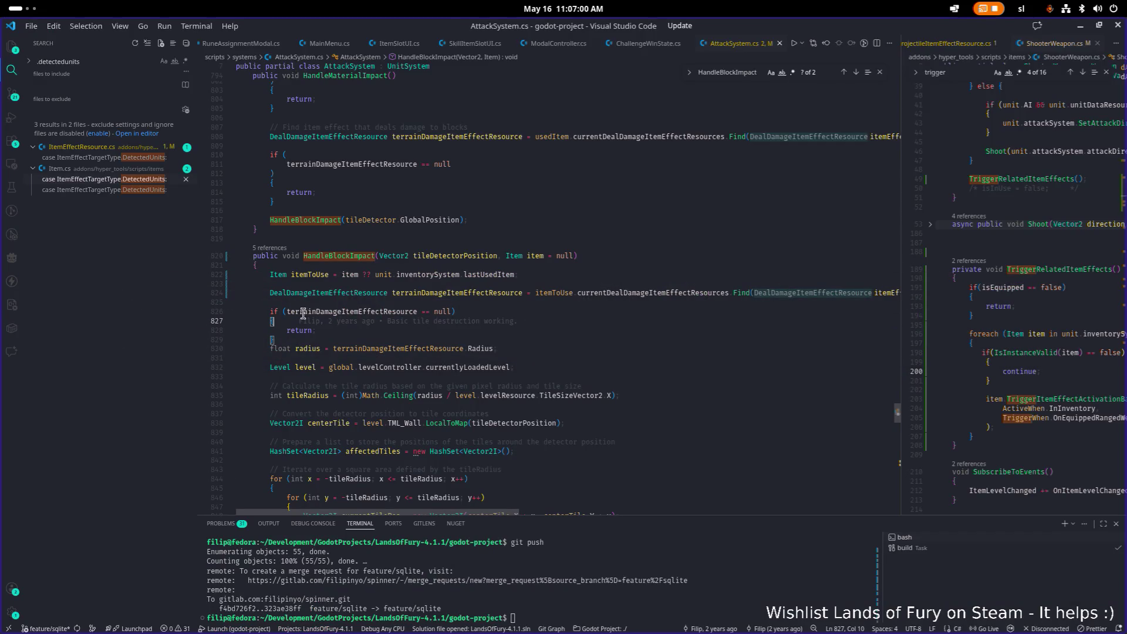
click(206, 351)
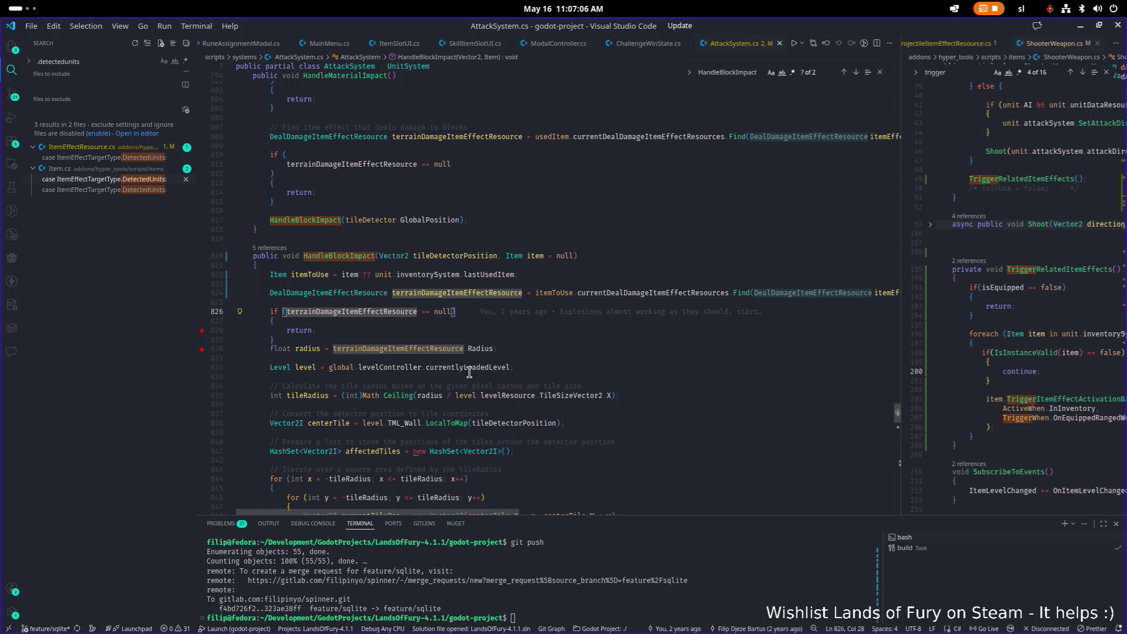
In Godot, set the second DealDamageItemEffectResource's Radius to 2.0 and save the skill resource.
key(alt+Tab)
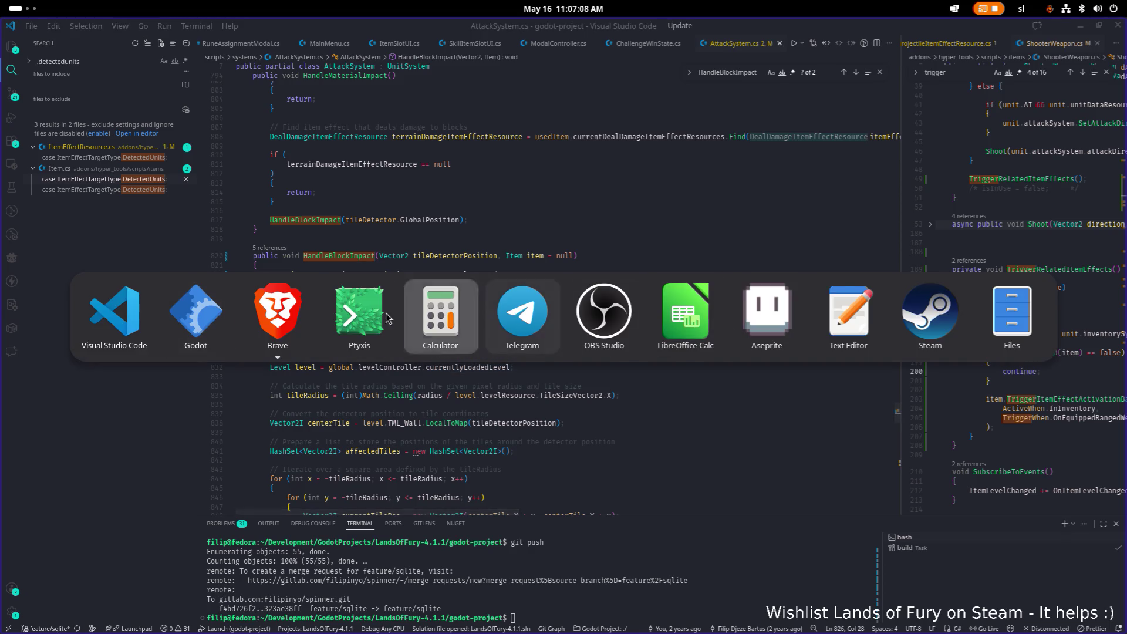
click(202, 320)
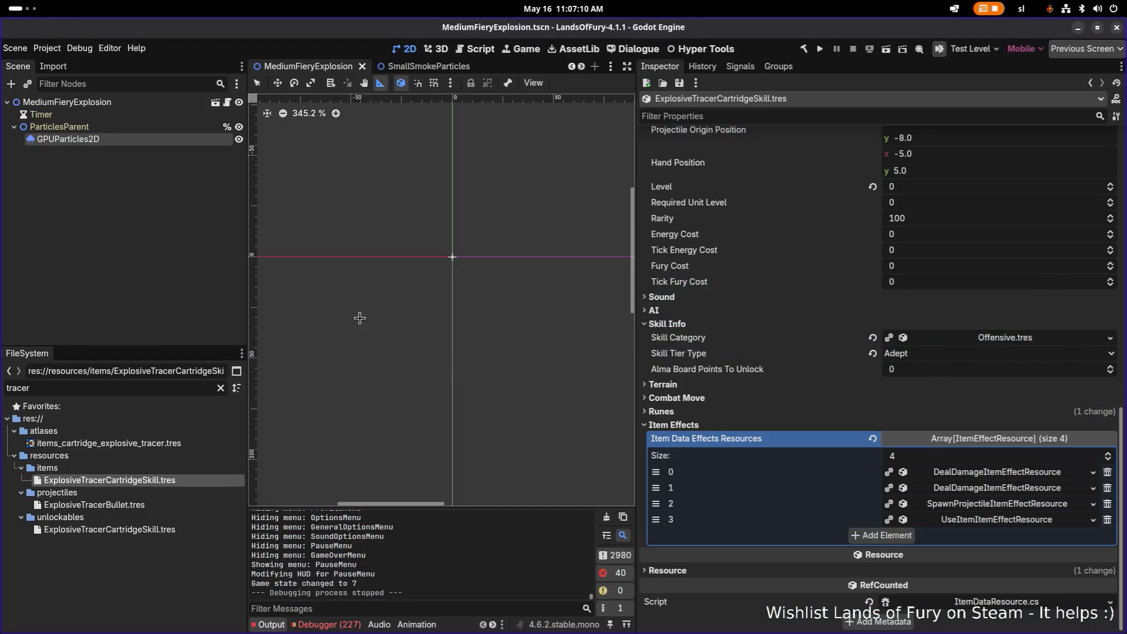
click(969, 487)
scroll(969, 489, down, 2)
scroll(963, 491, down, 4)
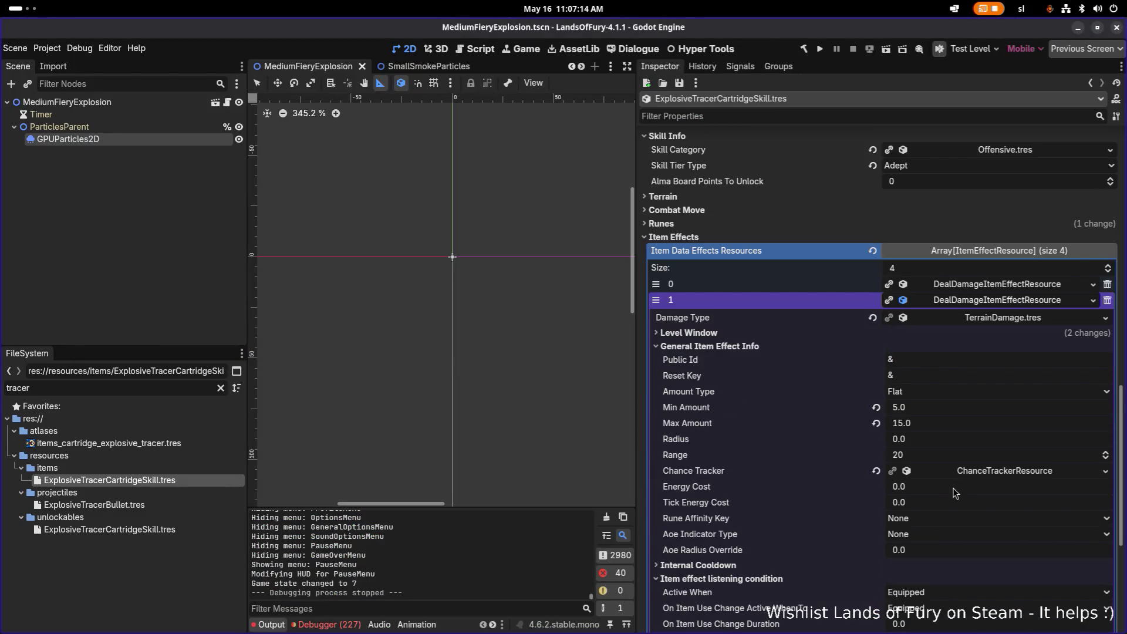
click(926, 442)
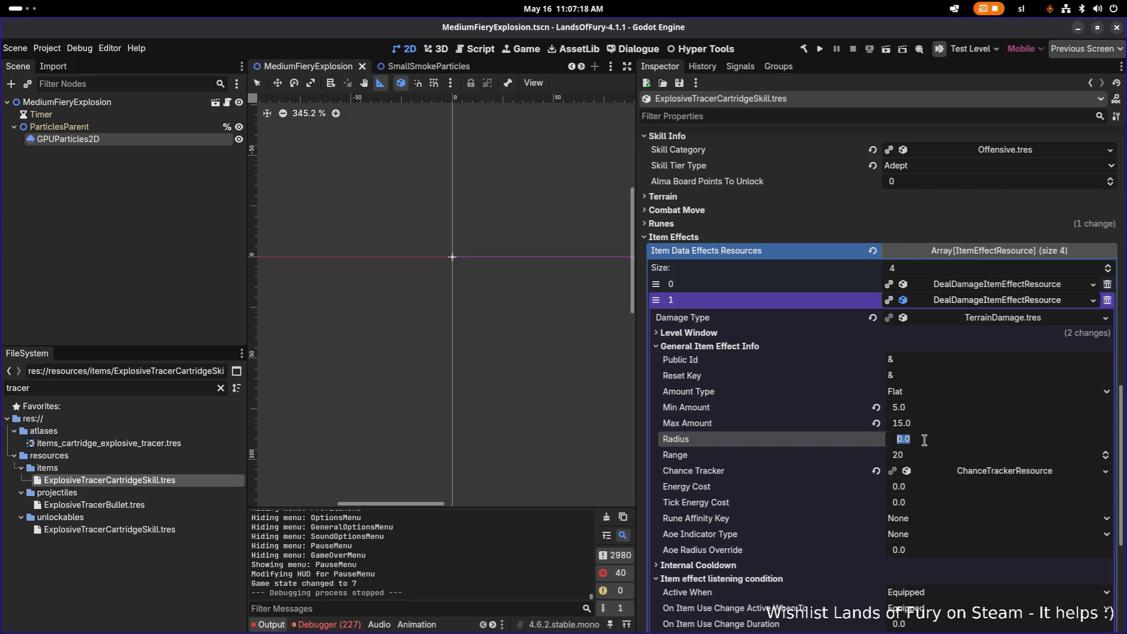
text(3)
key(Return)
text(2)
key(Return)
key(ctrl+s)
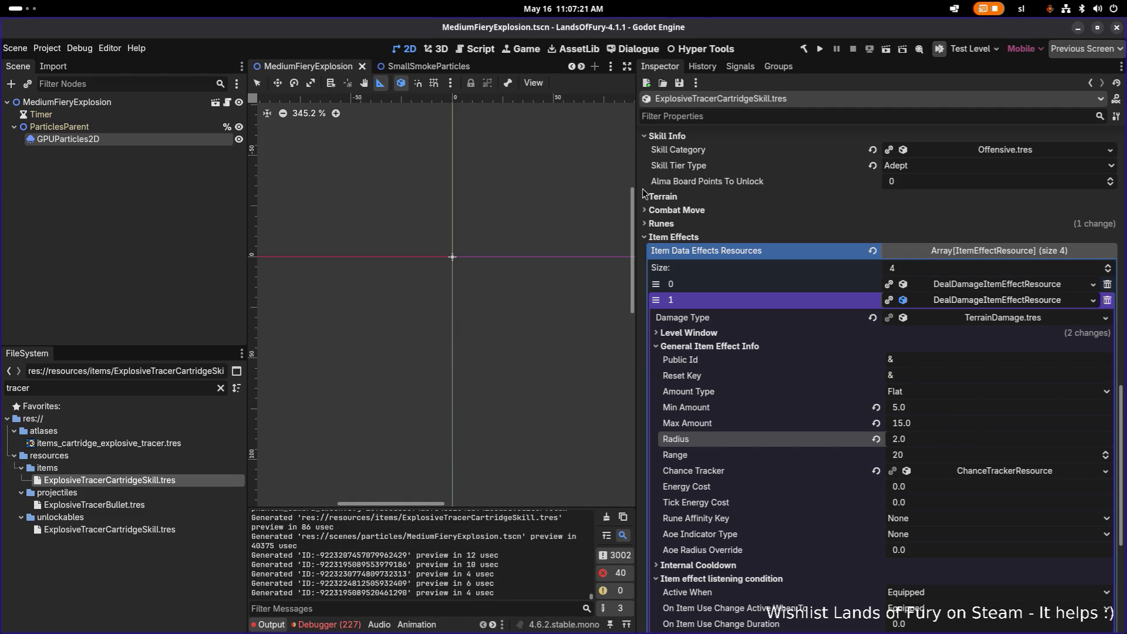
key(alt+Tab)
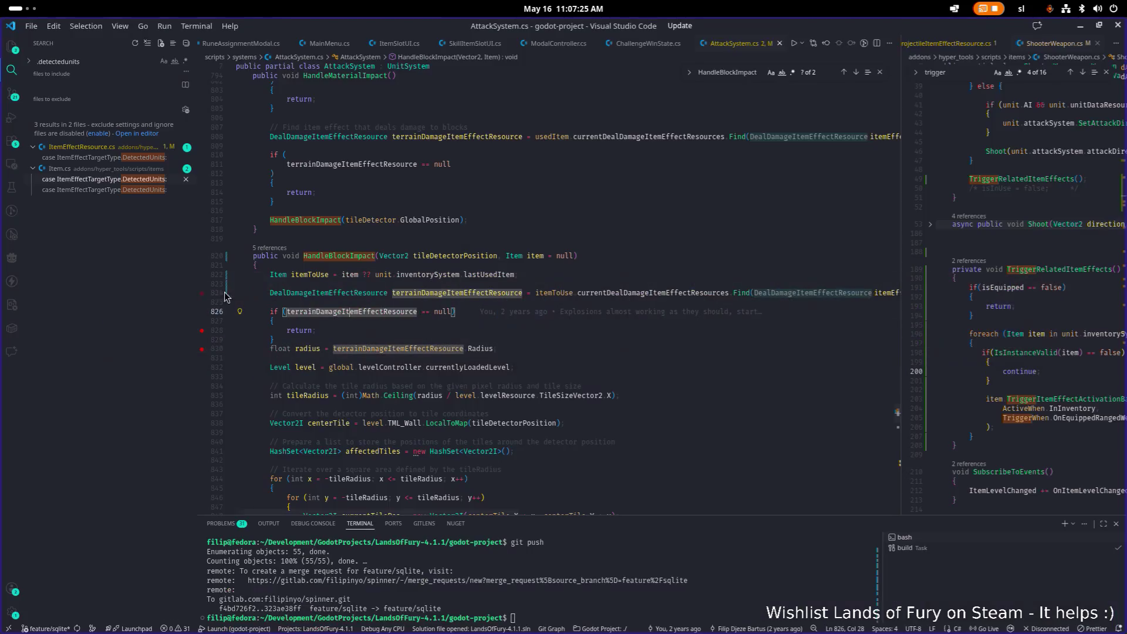
click(540, 386)
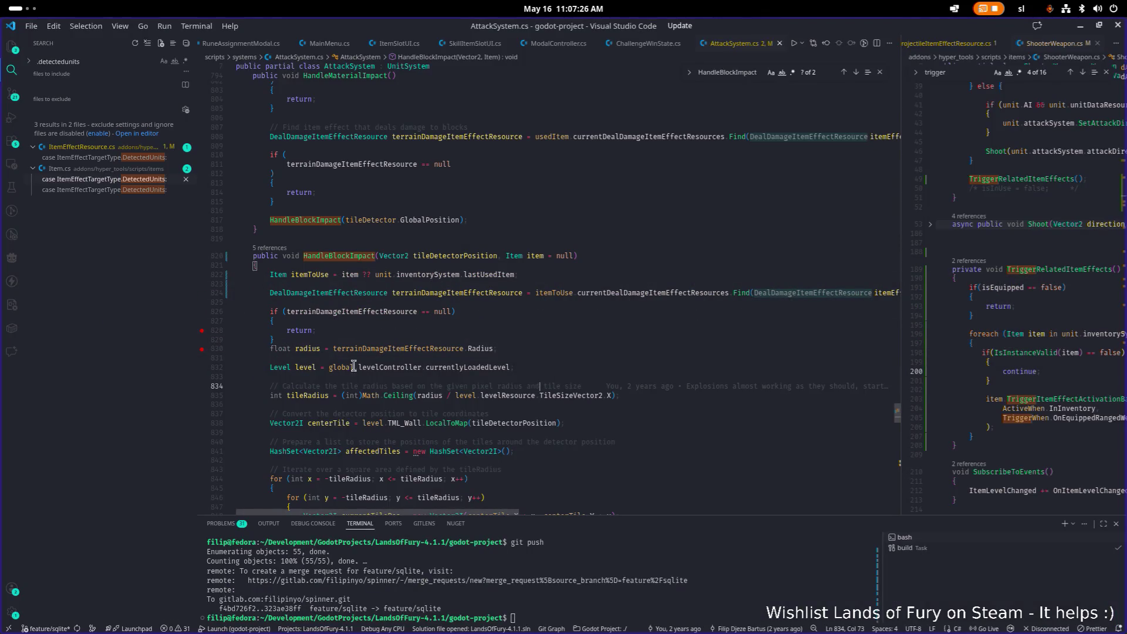
Move the breakpoint from line 828 to 829 and rebuild the project with F5.
scroll(302, 341, down, 2)
click(202, 277)
click(202, 287)
click(603, 329)
key(F5)
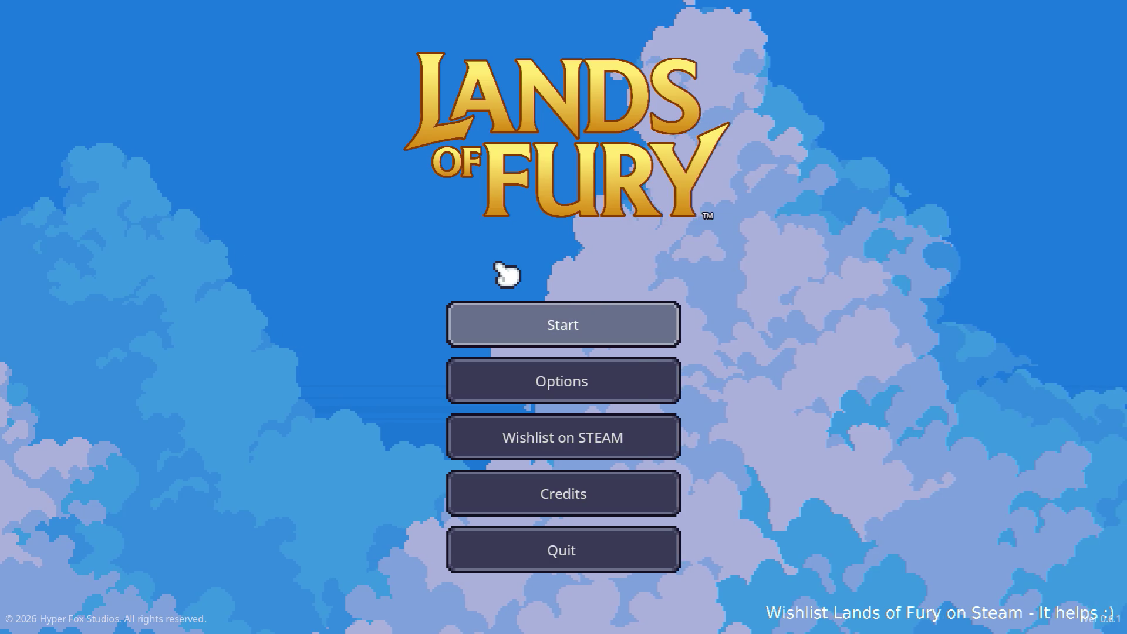
Start a new game, walk north, and fire quick item 2, hitting the breakpoint.
click(517, 323)
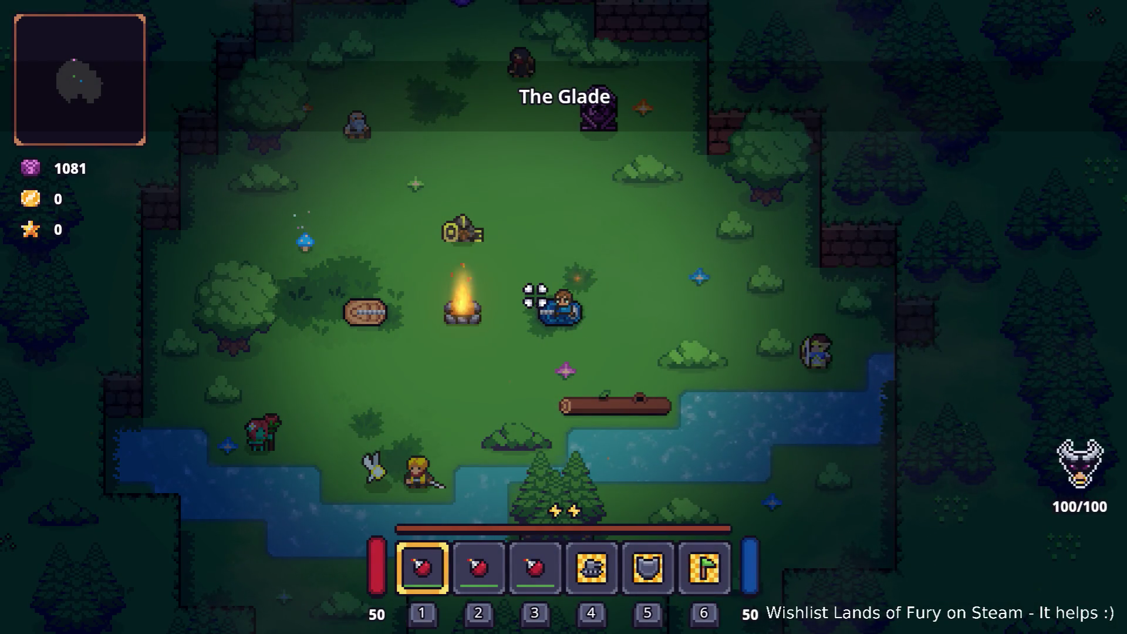
key(w)
key(w)
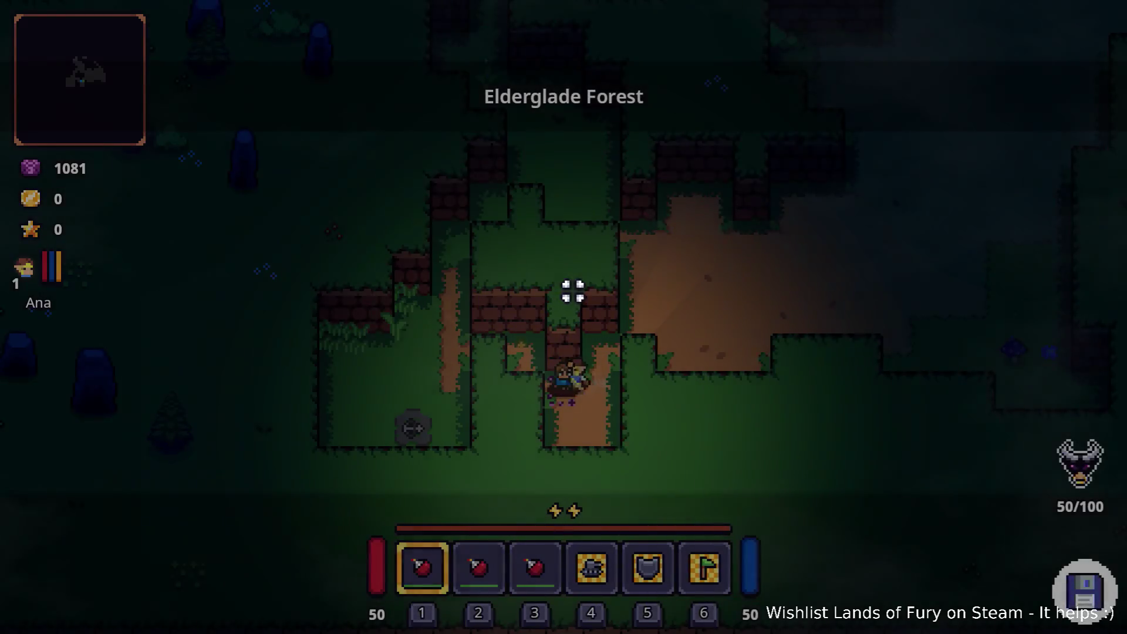
key(2)
click(627, 292)
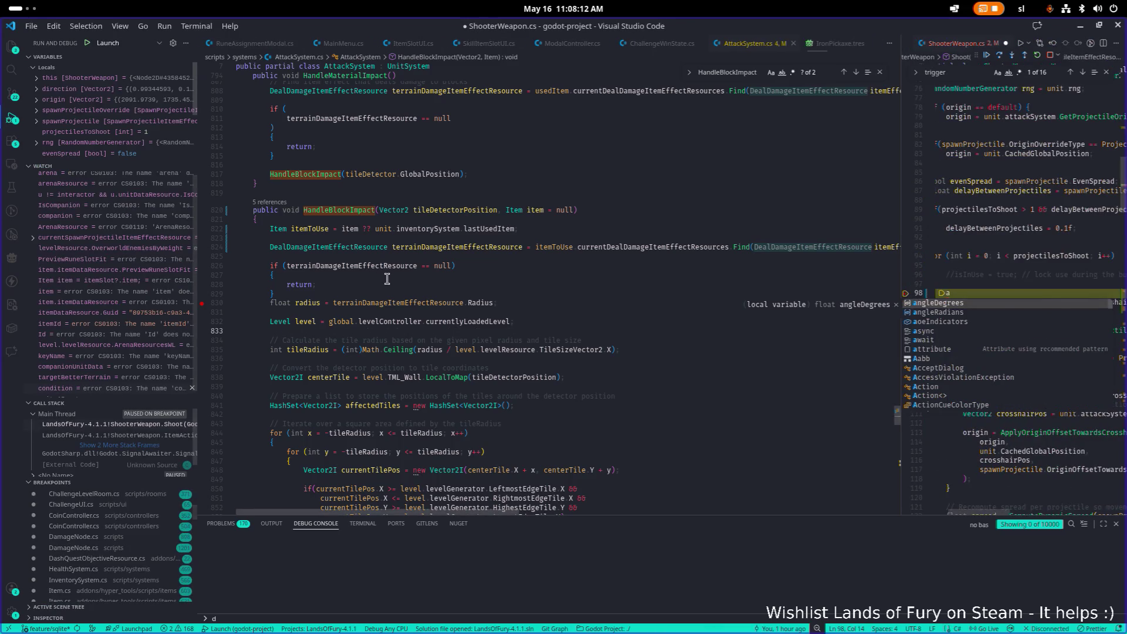
key(Escape)
key(ctrl+z)
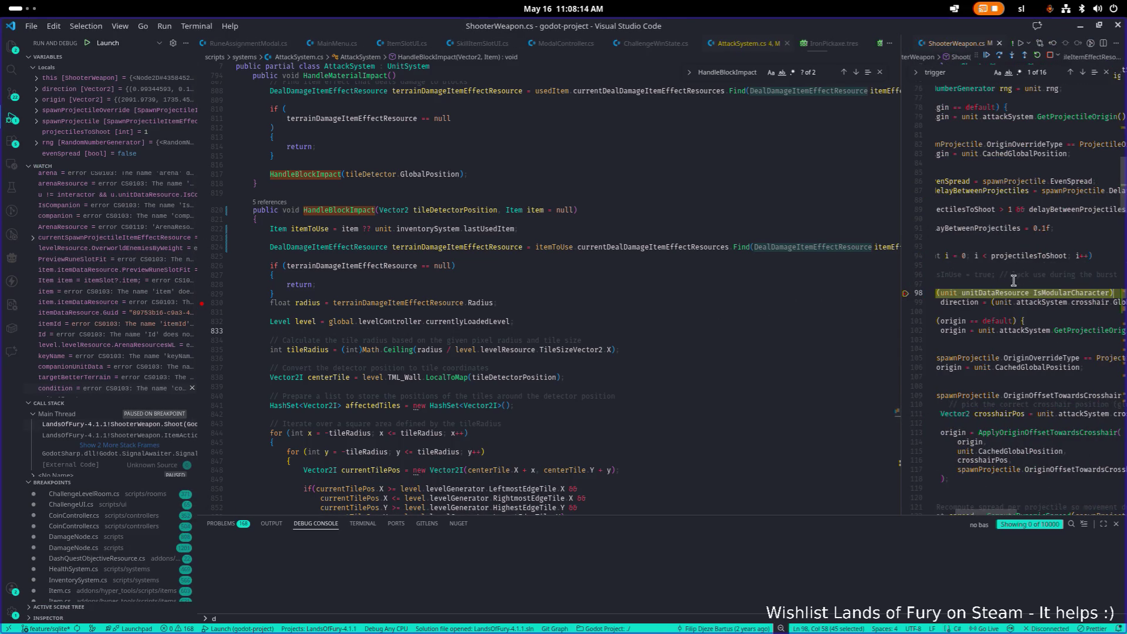
Widen the ShooterWeapon.cs pane, return to the game, and fire twice at the cliff wall.
drag(900, 319, 706, 309)
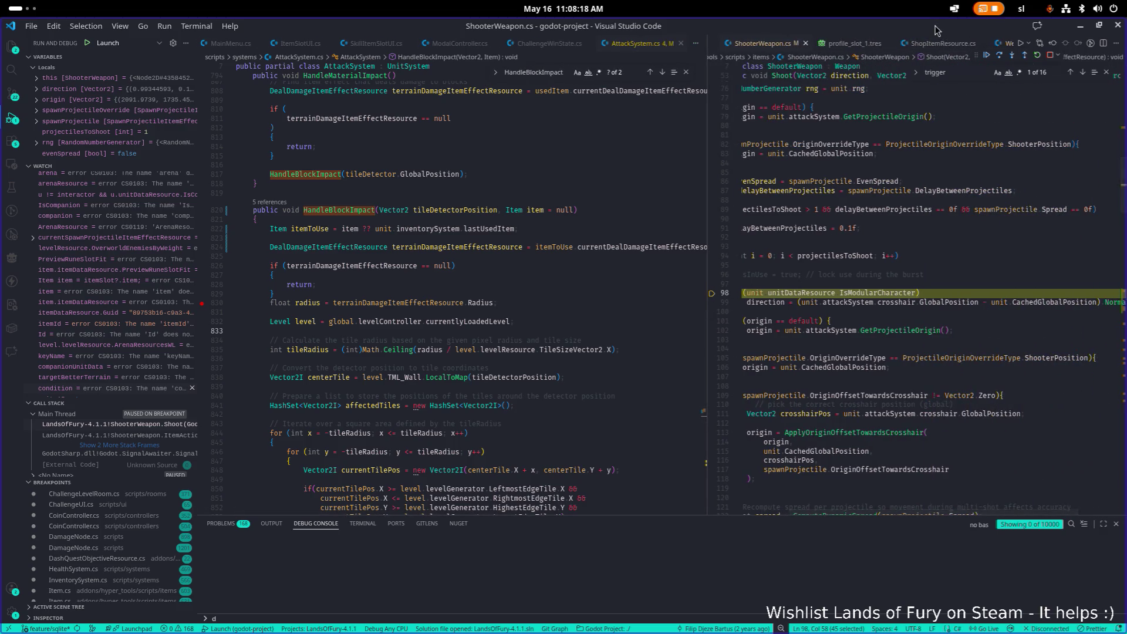
click(1081, 26)
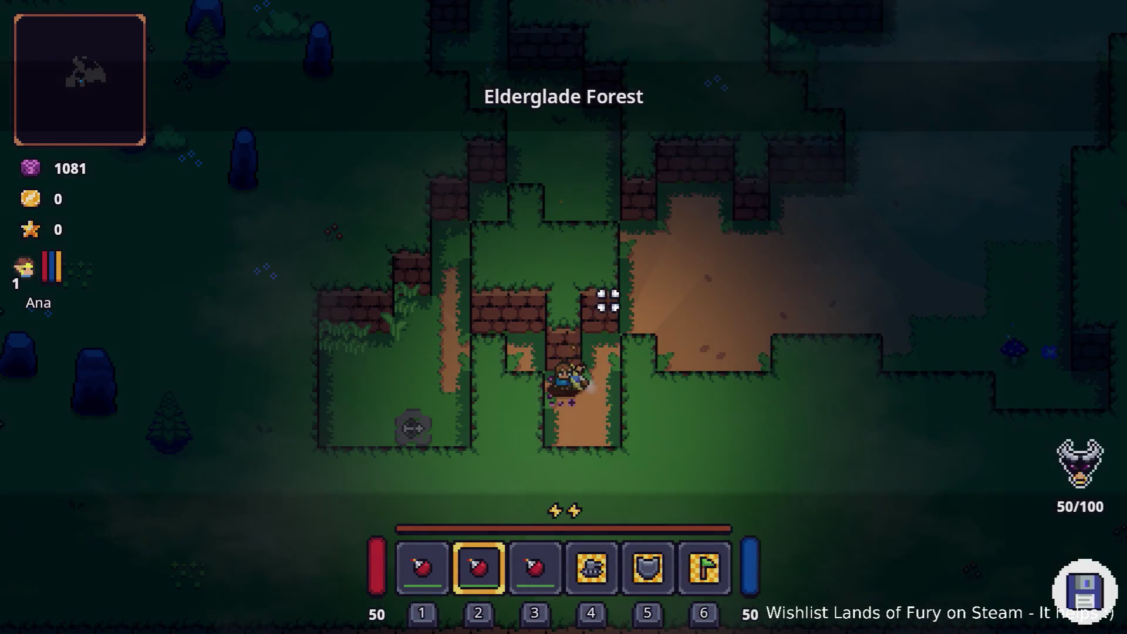
click(350, 203)
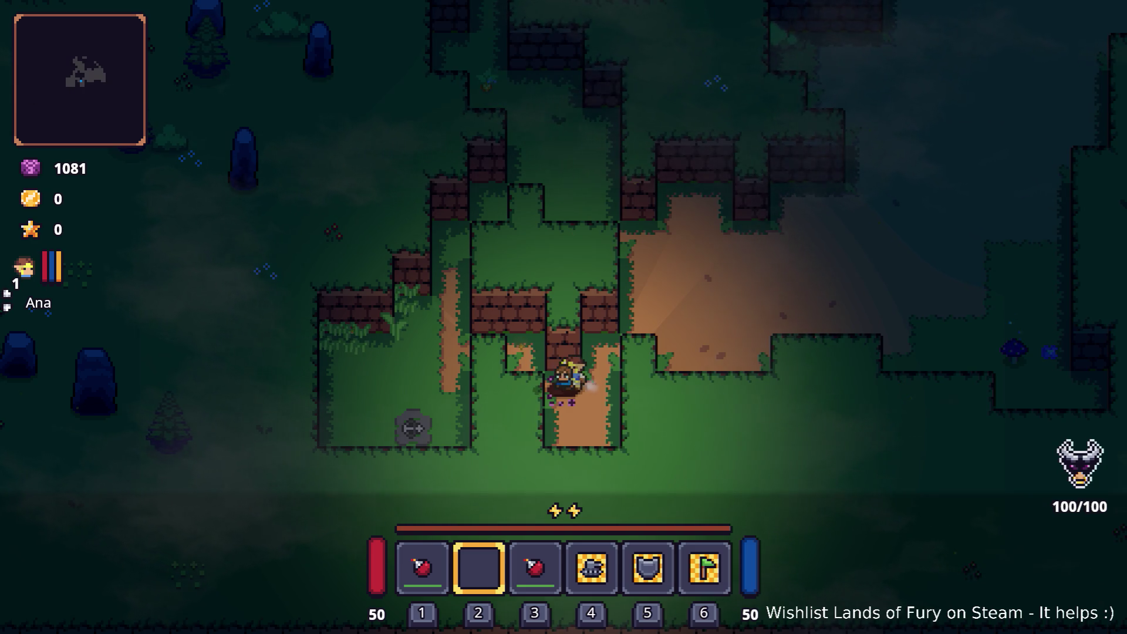
click(511, 362)
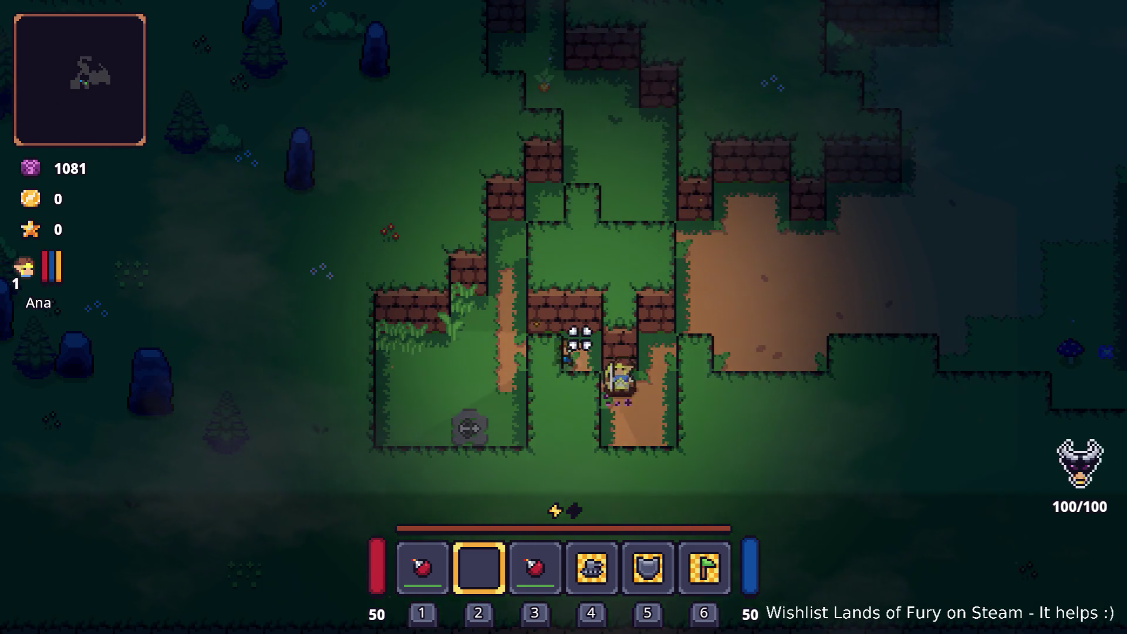
Open the inventory and developer console and begin typing Player.AddItem.
key(i)
key(grave)
text(Play)
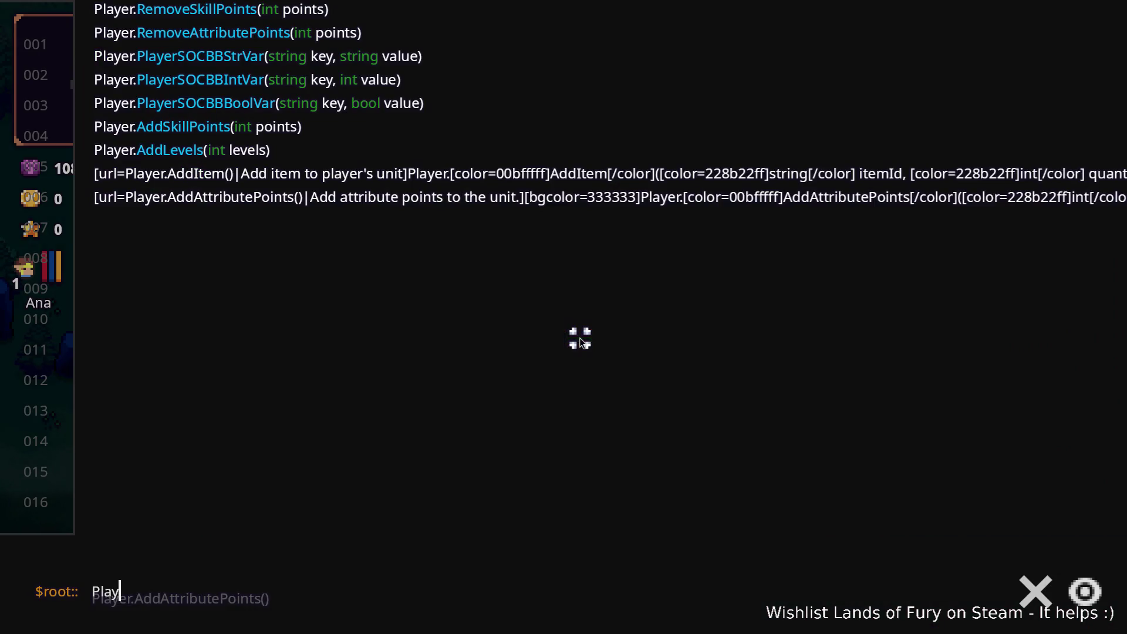
text(er.AddItem)
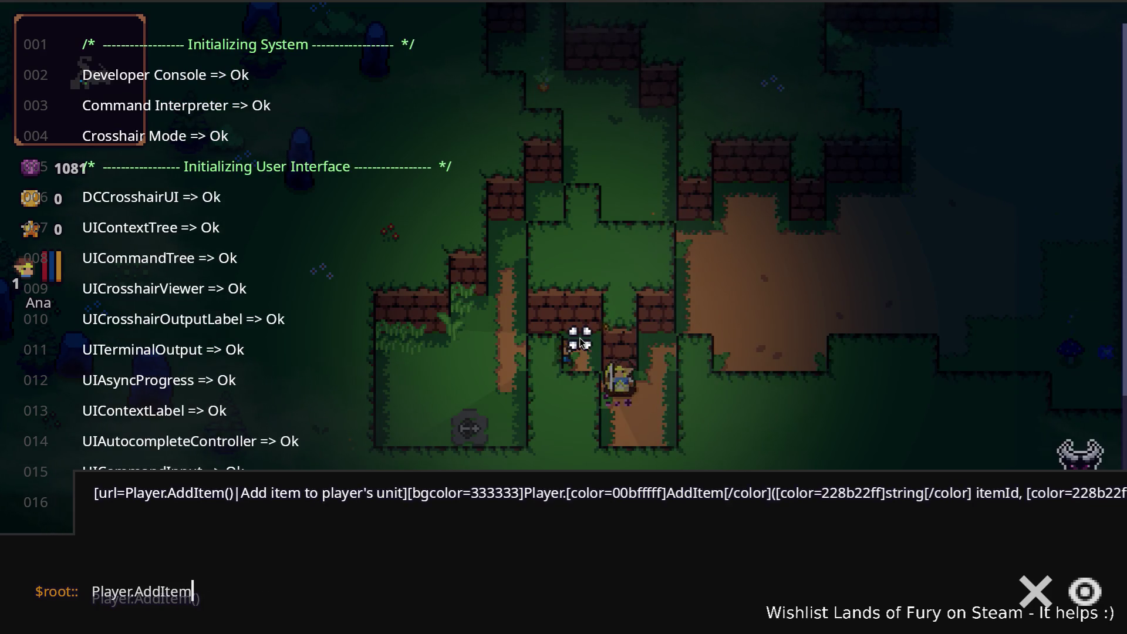
Run Player.AddLevels(10) in the developer console to gain ten levels.
key(BackSpace)
key(BackSpace)
key(BackSpace)
text(Levels(10))
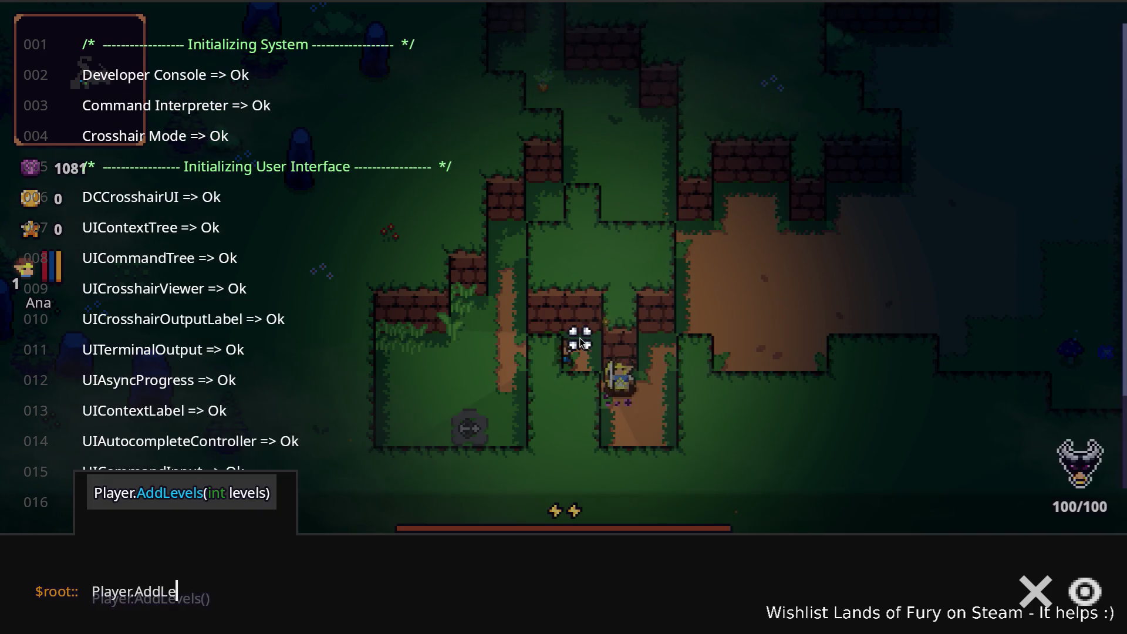
key(Return)
key(grave)
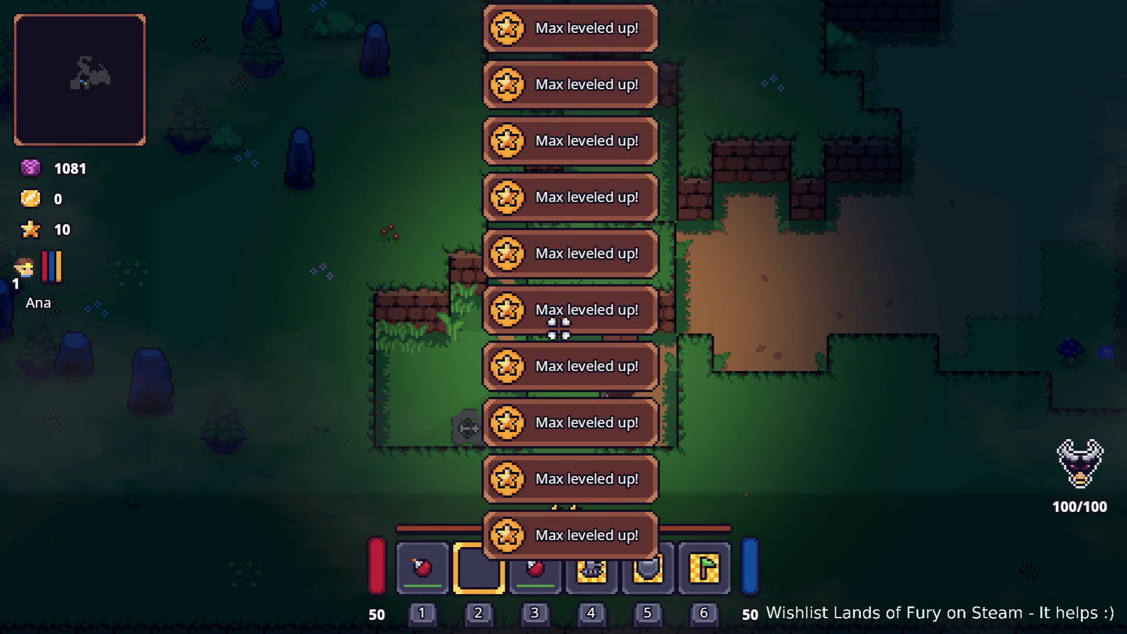
Swap the bow and the red potion in the inventory.
key(Tab)
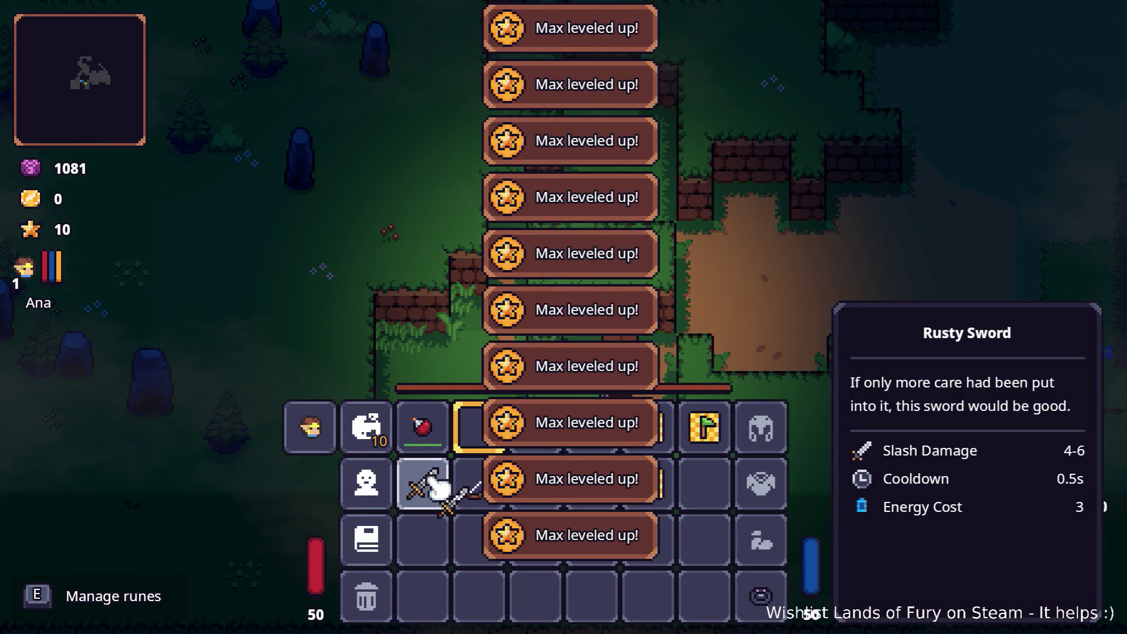
click(464, 476)
key(Tab)
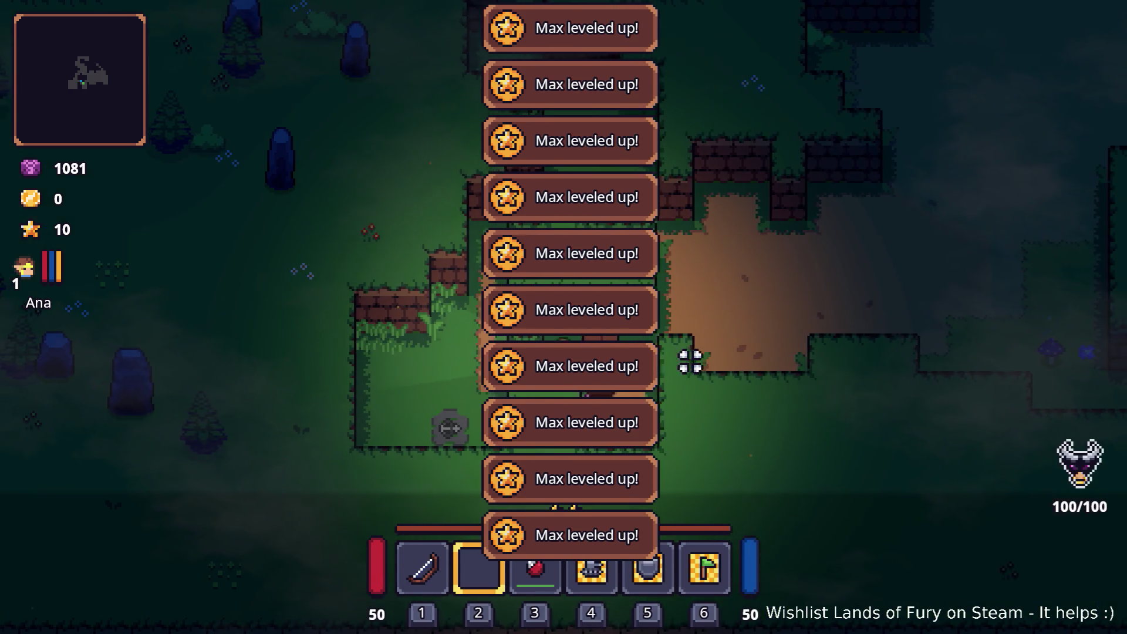
key(Tab)
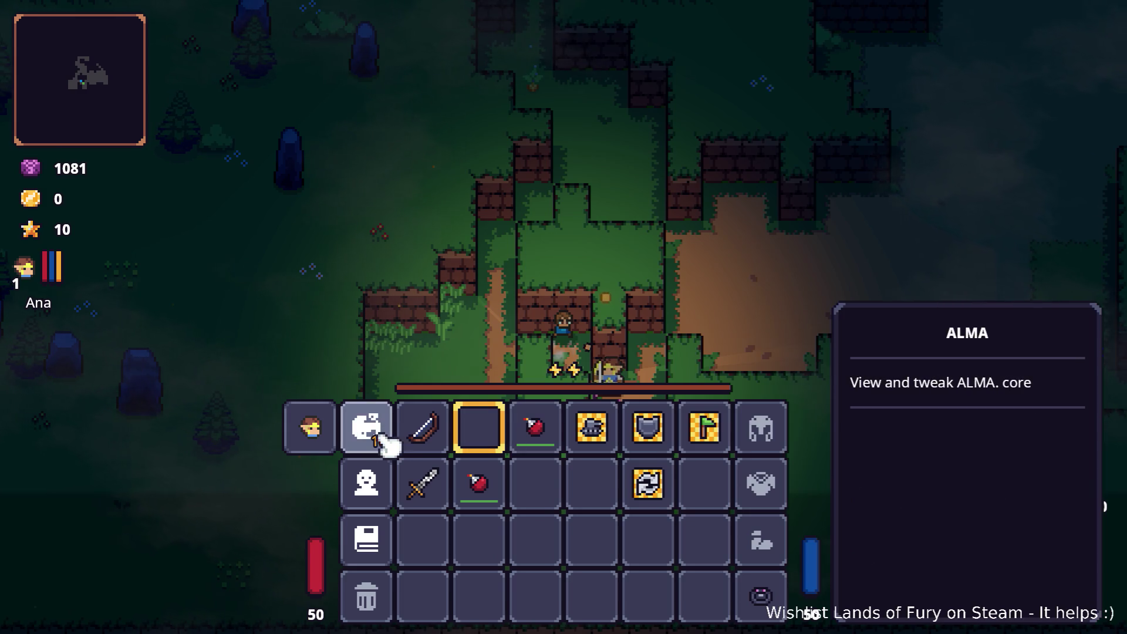
Spend ALMA points on Dash Booster, Bruiser, Explosive Tracer and Electric Dash, then put the bow in slot 2.
click(372, 434)
click(466, 269)
click(469, 271)
click(464, 329)
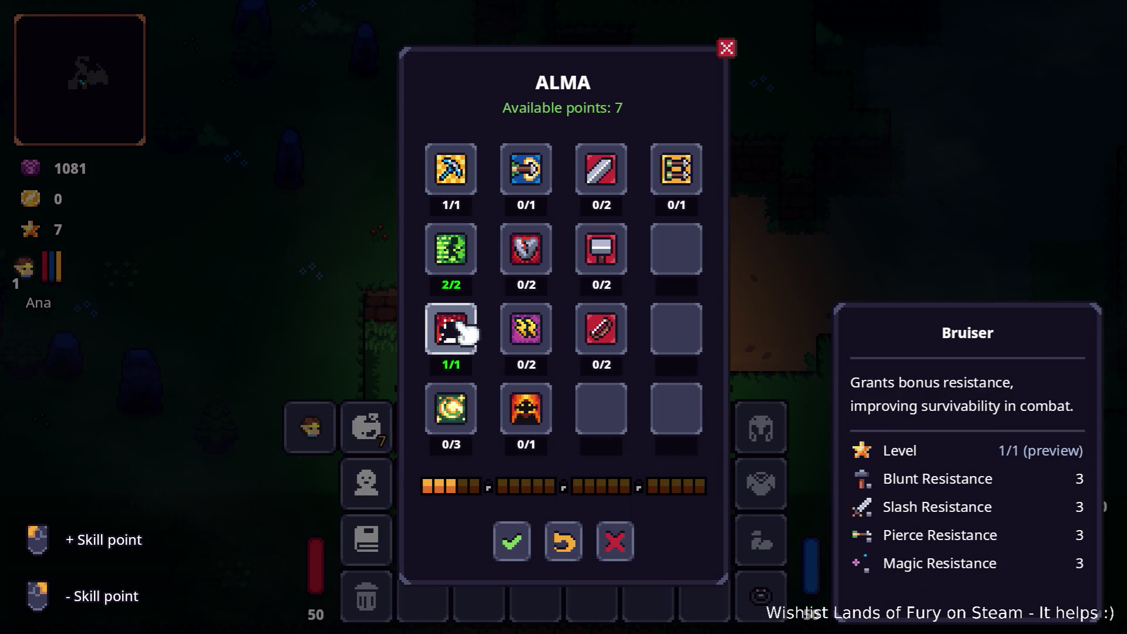
click(529, 197)
click(452, 409)
click(526, 171)
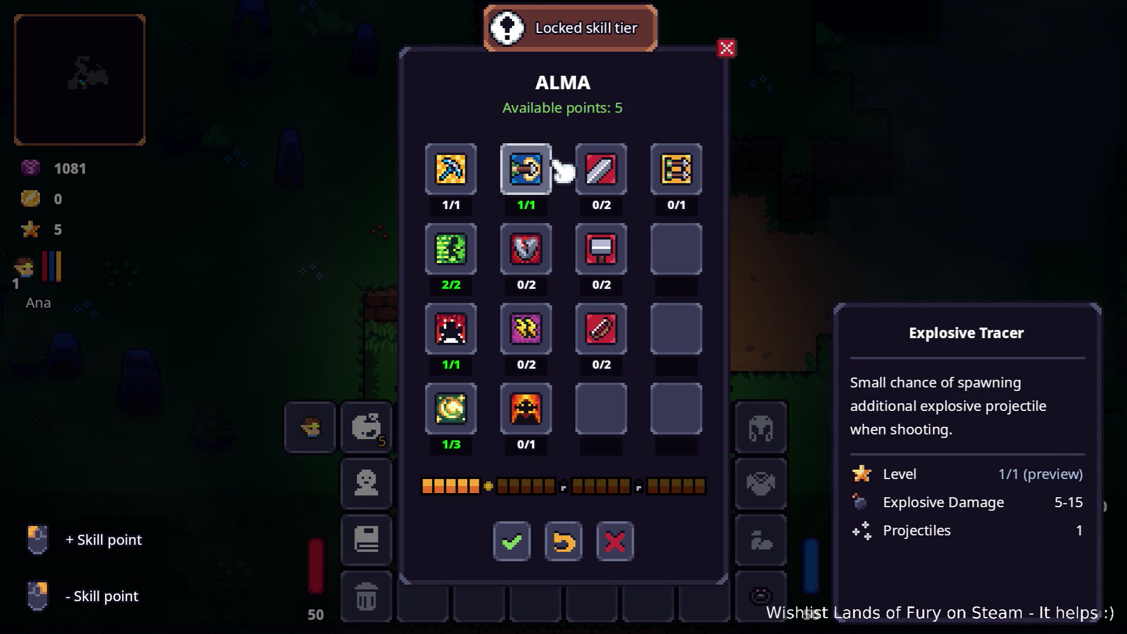
click(464, 414)
click(463, 414)
click(513, 537)
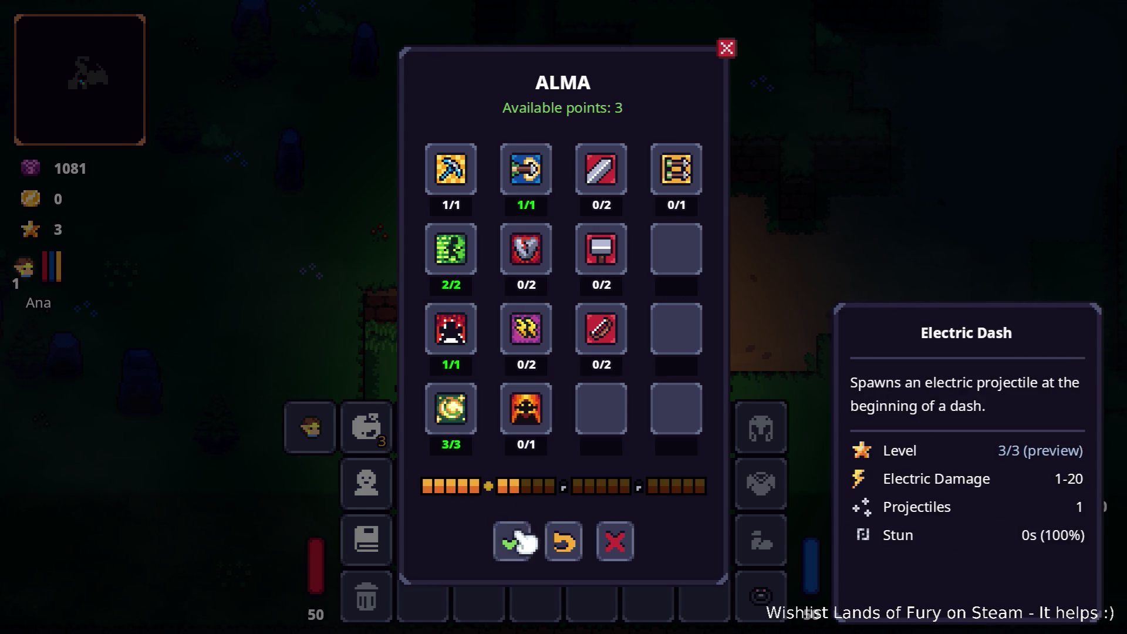
drag(437, 431, 479, 427)
key(Tab)
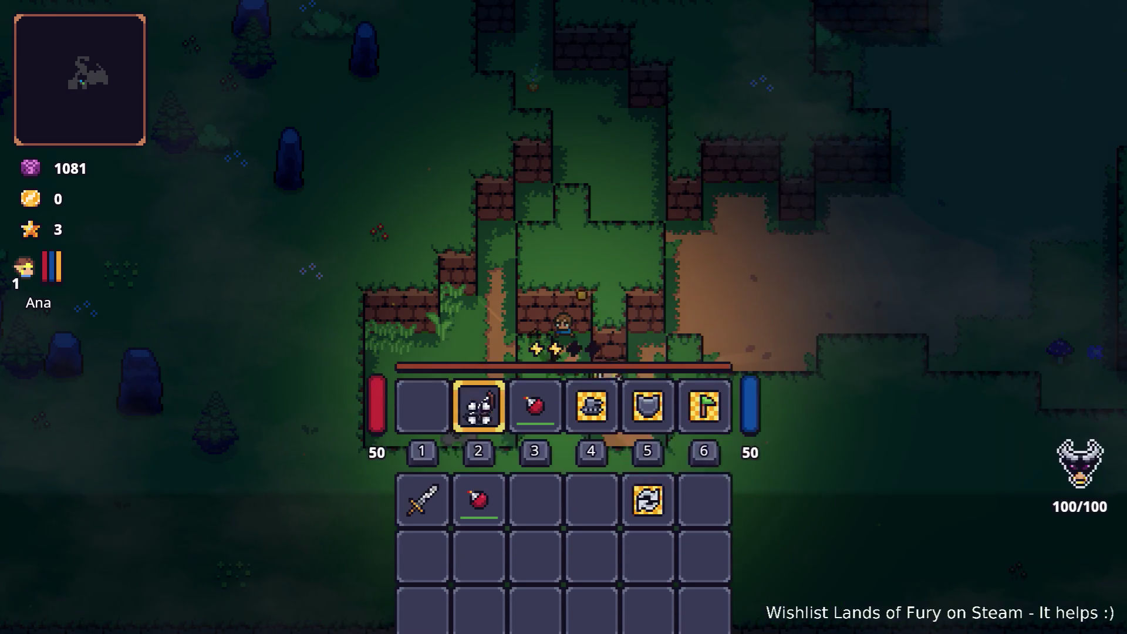
Dash across the dirt clearing with Electric Dash and shoot bow arrows at the brick walls.
key(a)
key(space)
key(space)
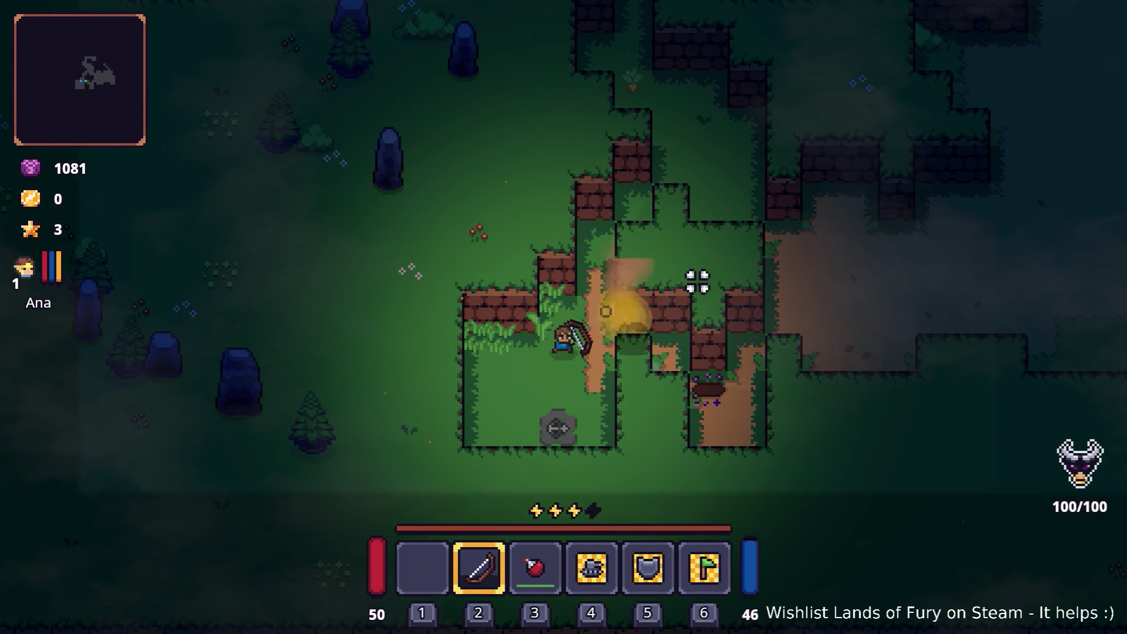
key(d)
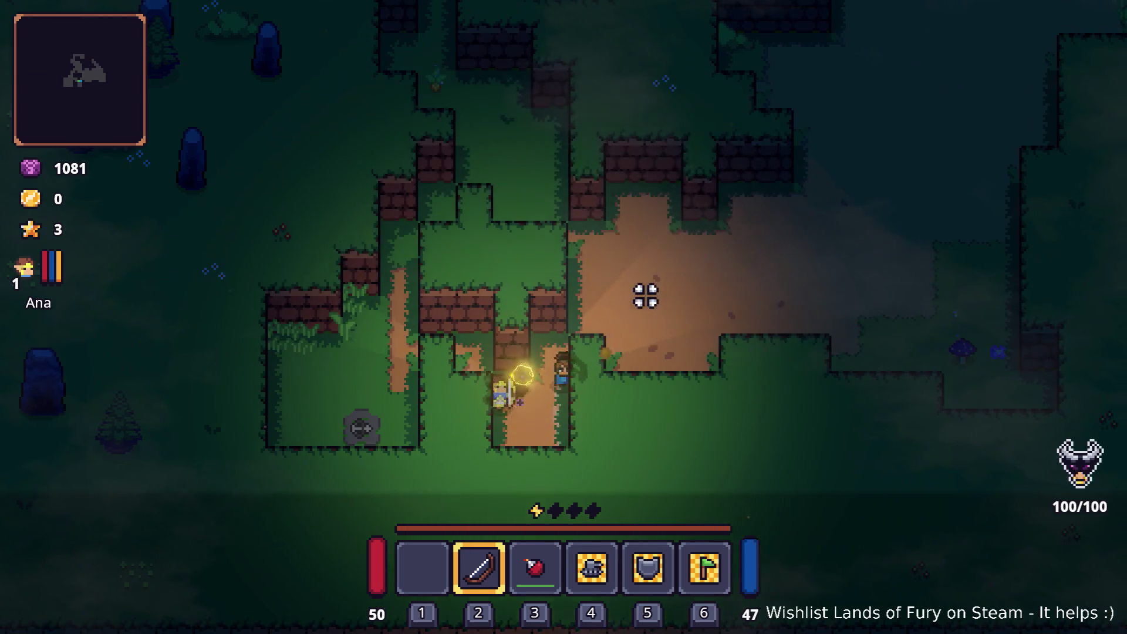
key(space)
key(w)
key(d)
click(511, 226)
click(12, 269)
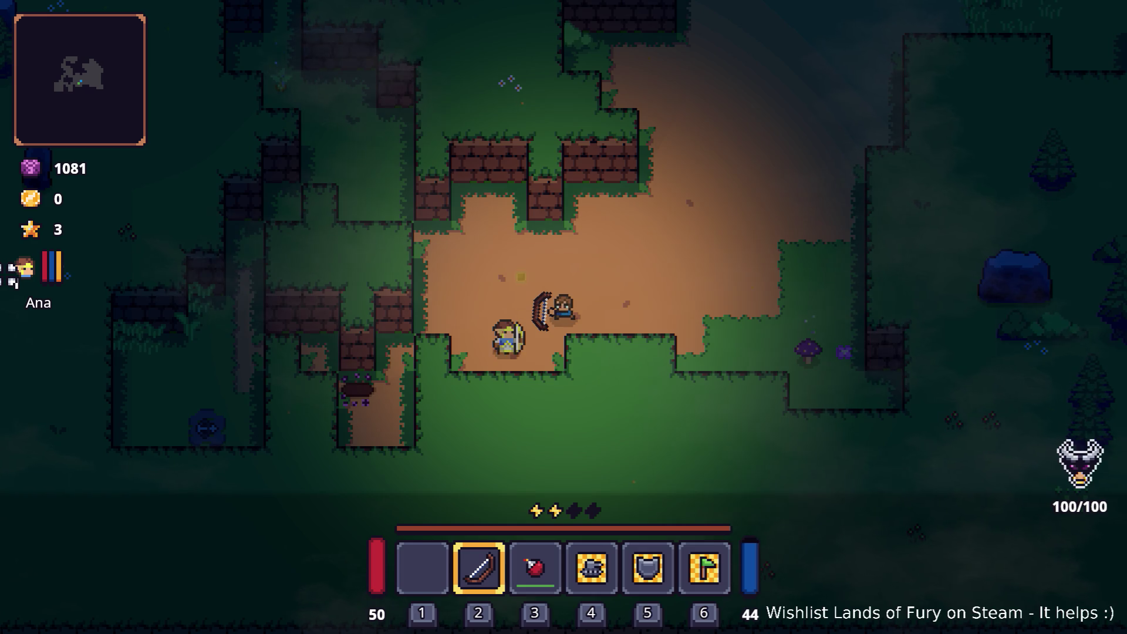
click(498, 126)
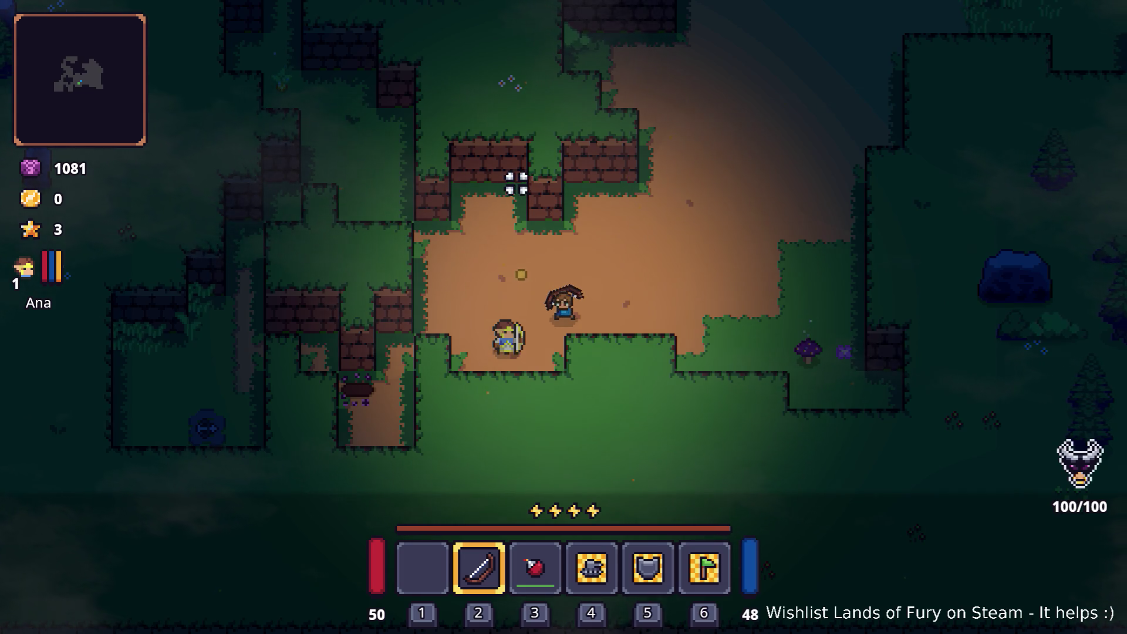
click(665, 170)
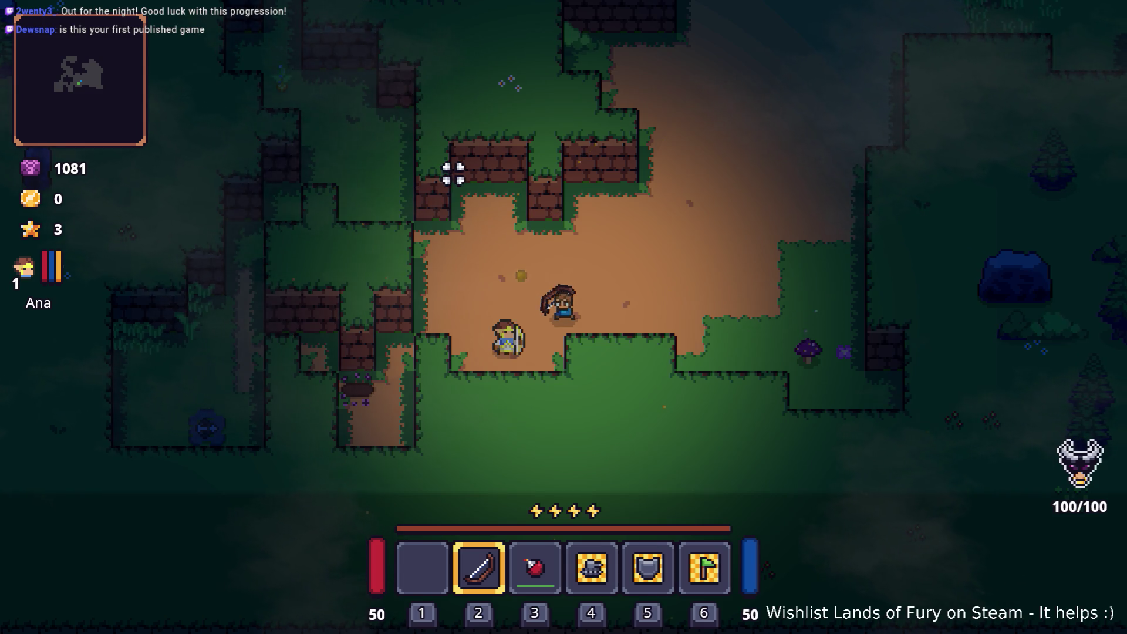
click(444, 182)
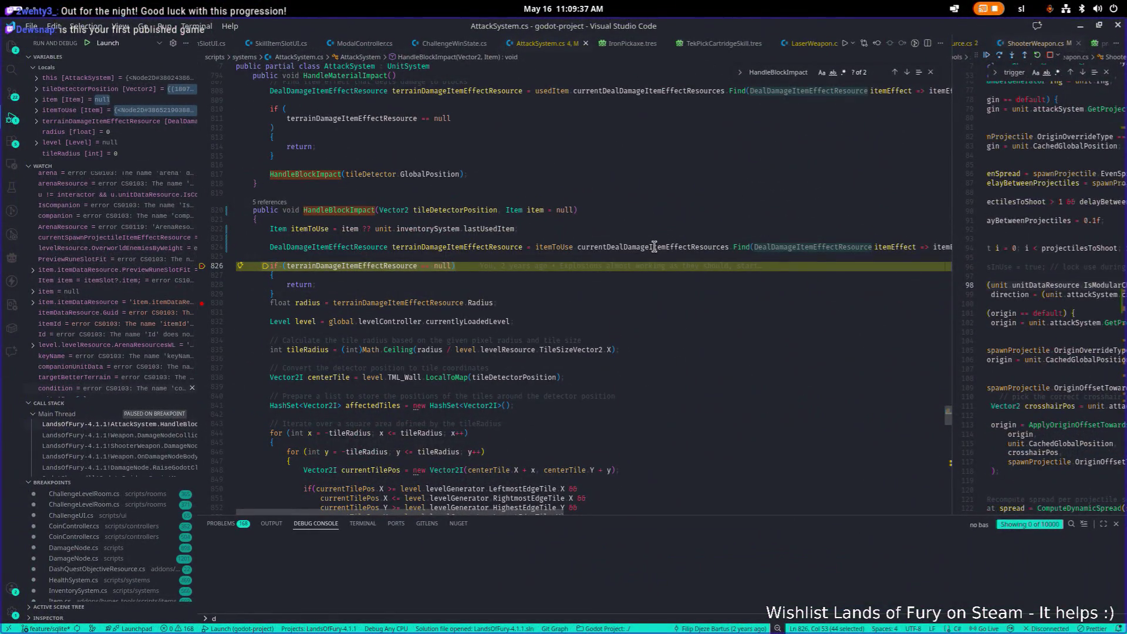
Expand element [0] of currentDealDamageItemEffectResources in the paused debugger, then head back to Godot.
mouse_move(654, 247)
click(611, 215)
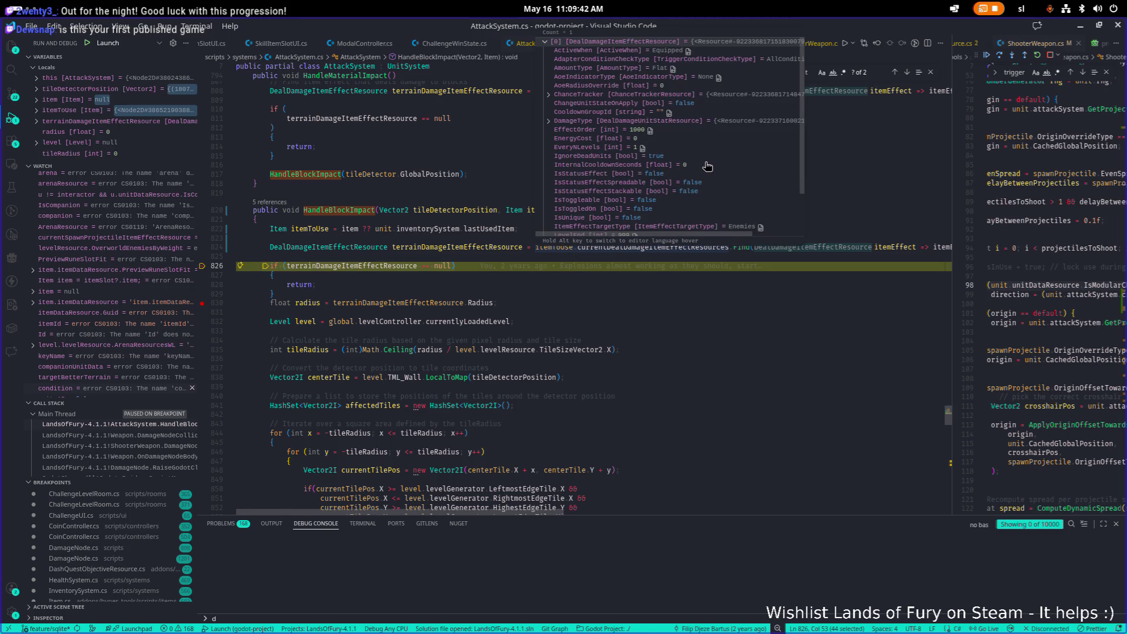
key(Tab)
key(Tab)
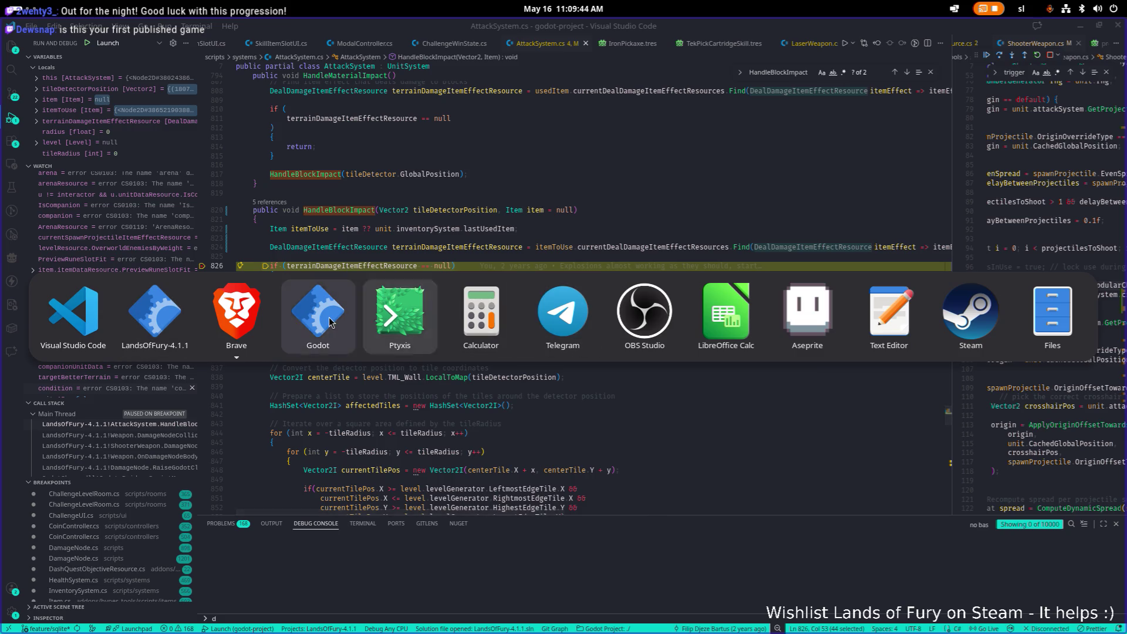
key(shift+Tab)
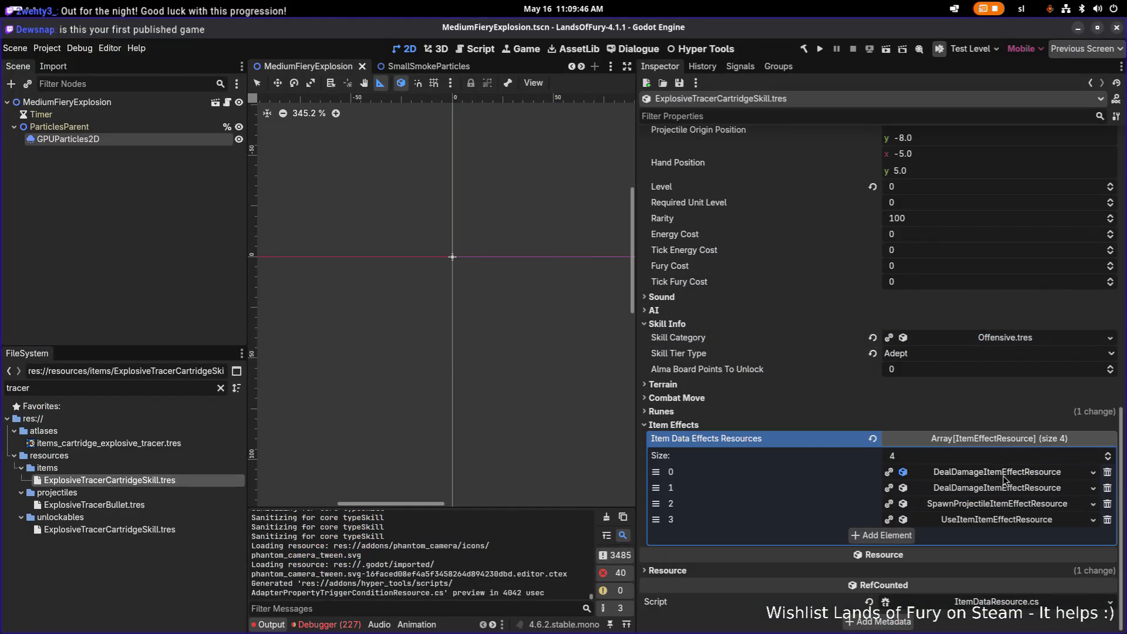
Expand item effect element 0 and review its Level Window and Stack Key settings.
click(997, 469)
scroll(952, 411, down, 5)
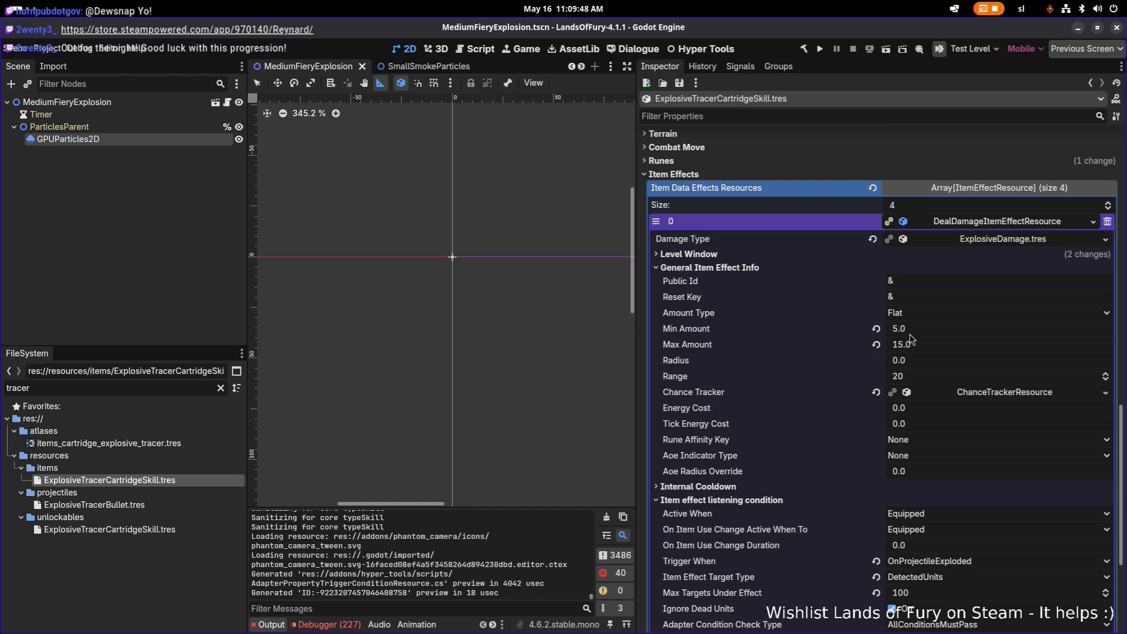
click(714, 256)
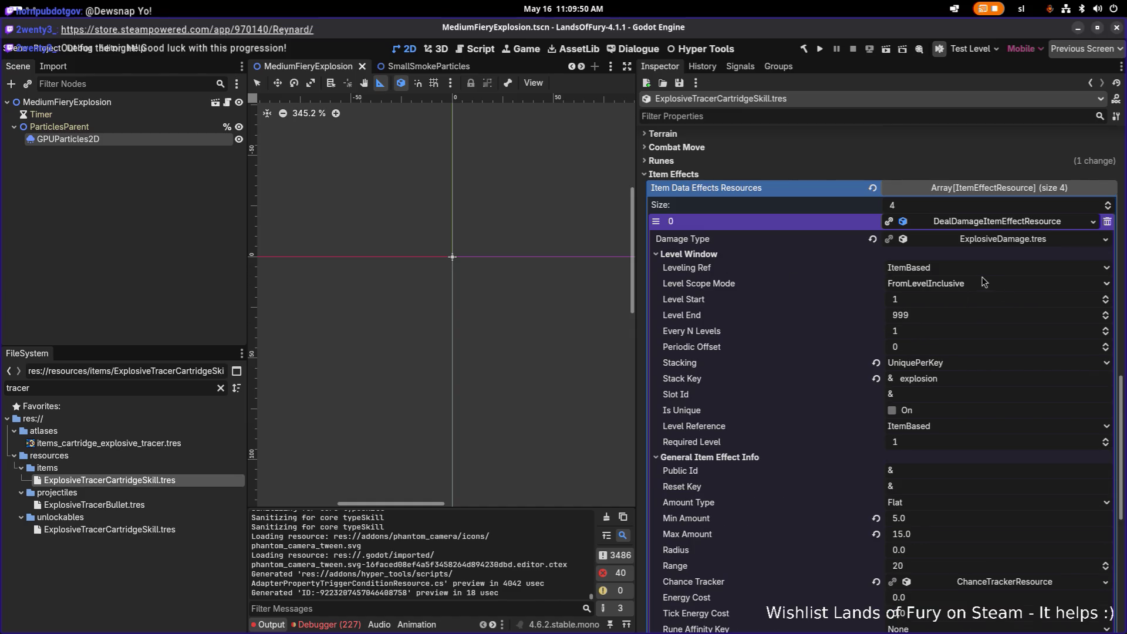
click(968, 377)
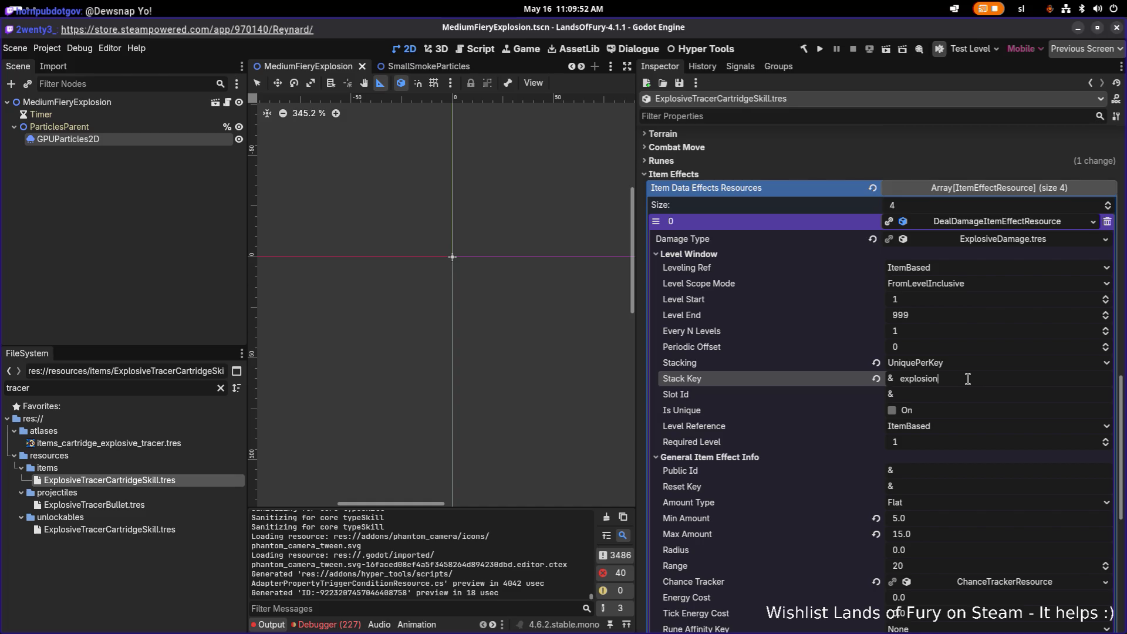
Change element 1's Stack Key from the explosion key to terrain_damage and save.
scroll(964, 321, down, 5)
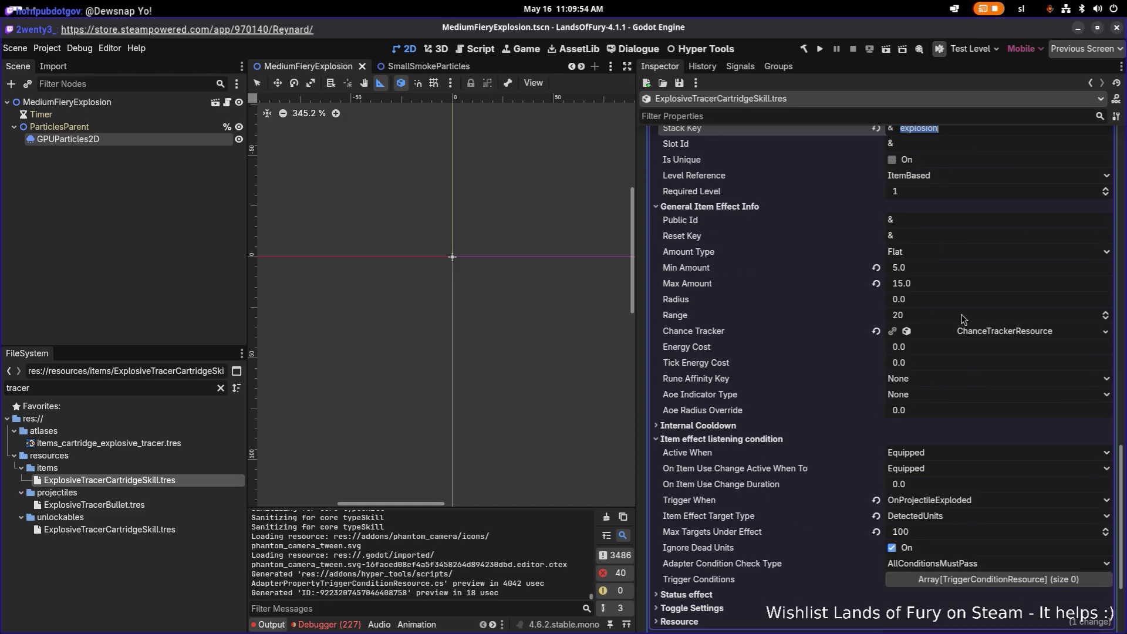
scroll(836, 431, down, 1)
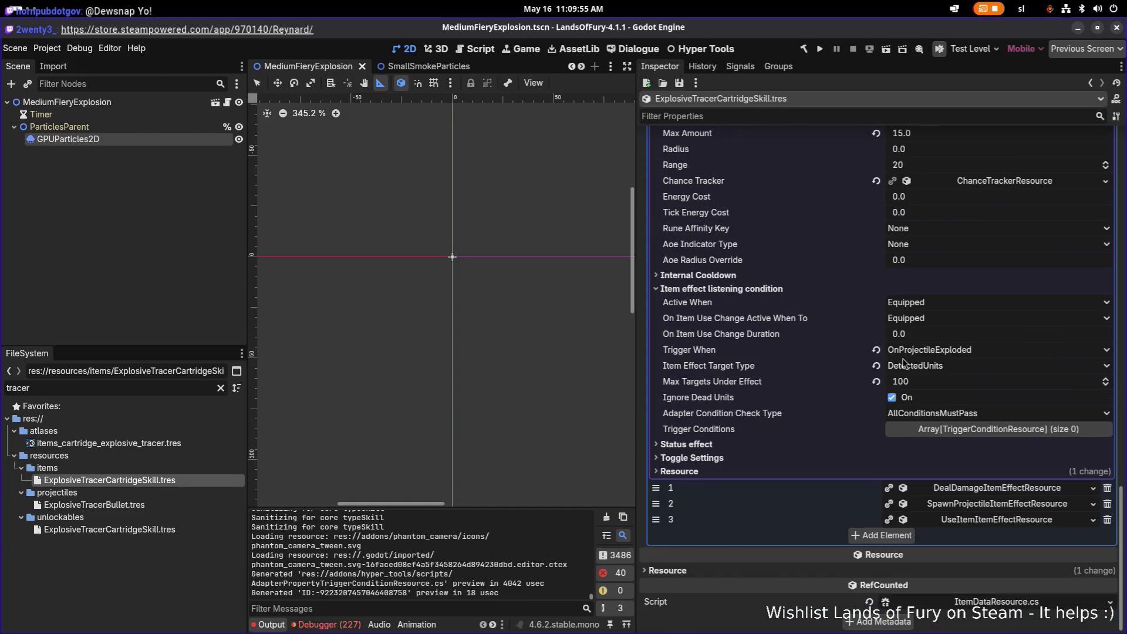
click(989, 491)
click(746, 395)
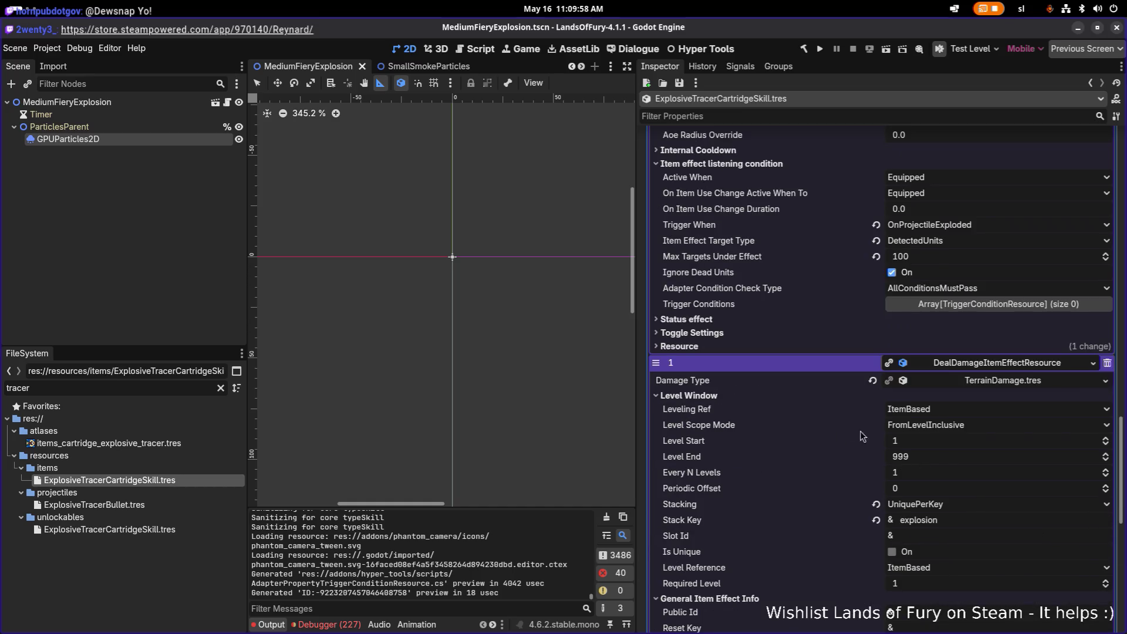
click(996, 522)
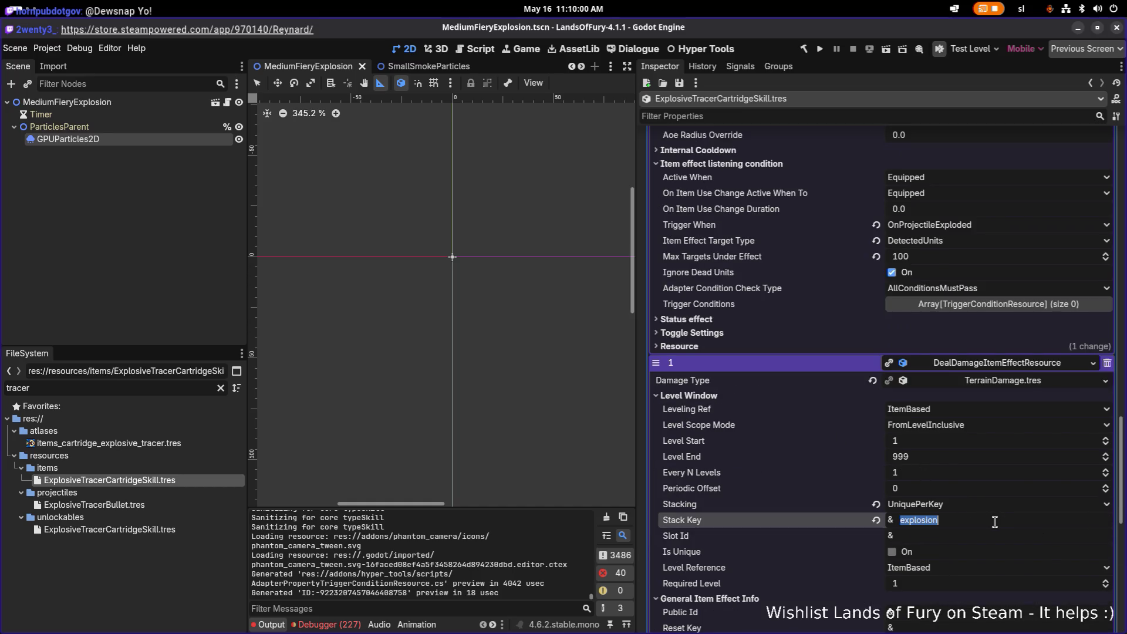
key(BackSpace)
text(terran)
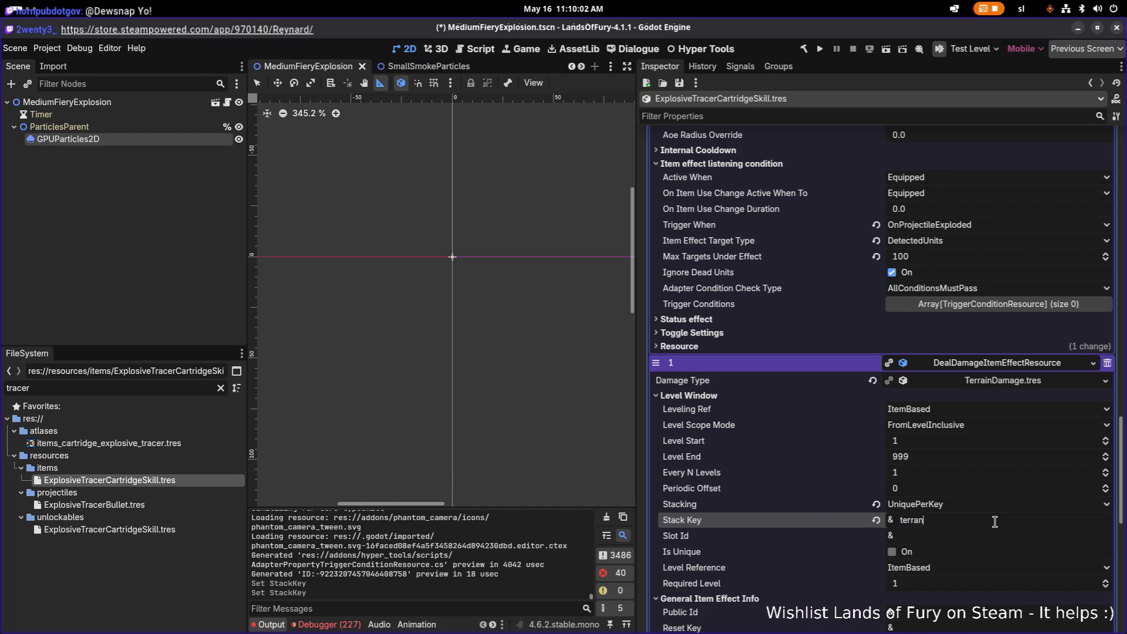
key(BackSpace)
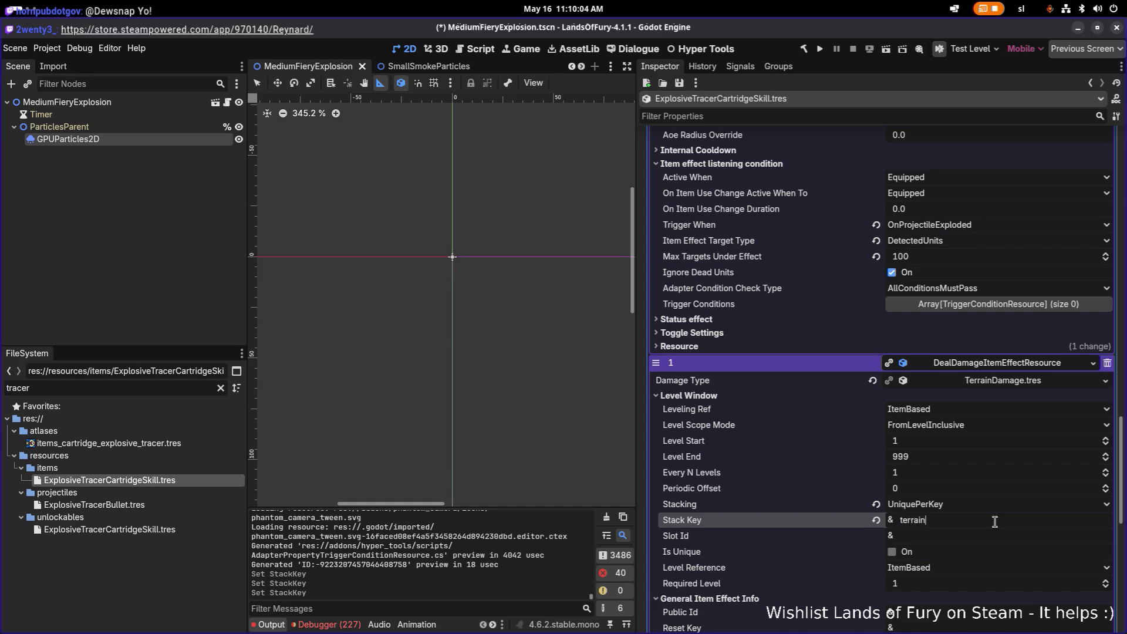
text(_damage)
key(ctrl+s)
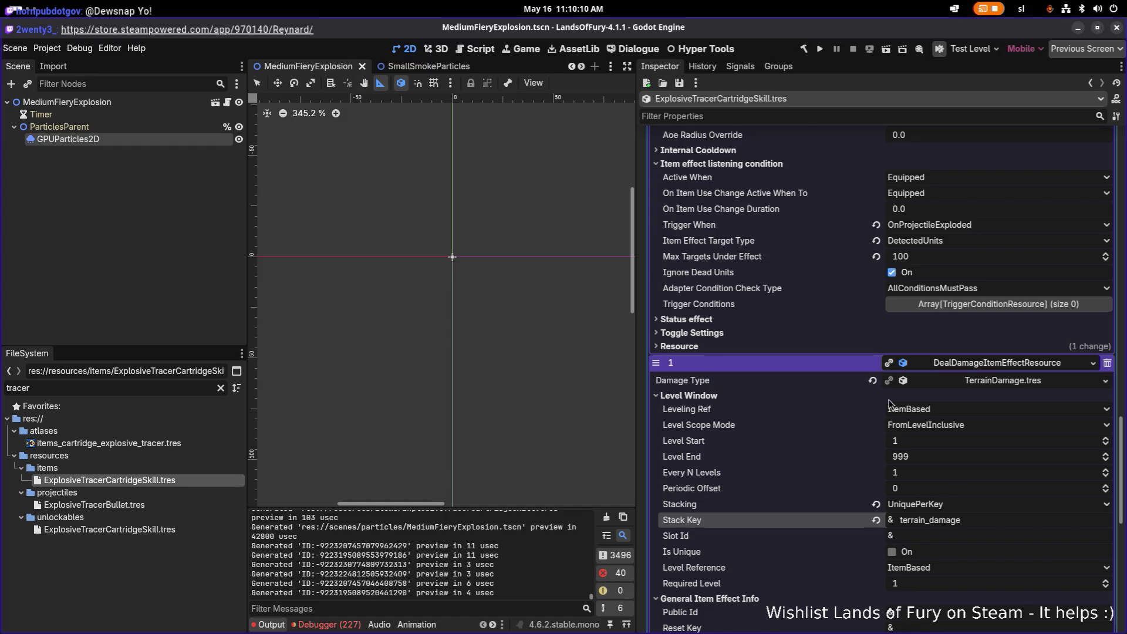
Glance at the running game window, then return to the paused Visual Studio Code debugger.
scroll(882, 399, down, 5)
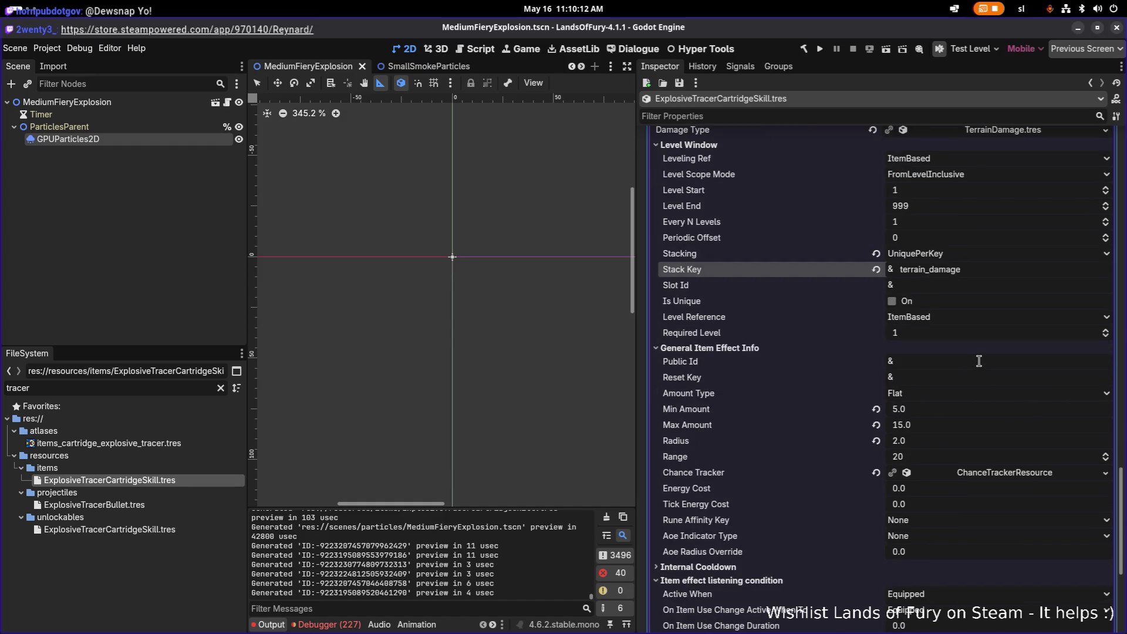
key(alt+Tab)
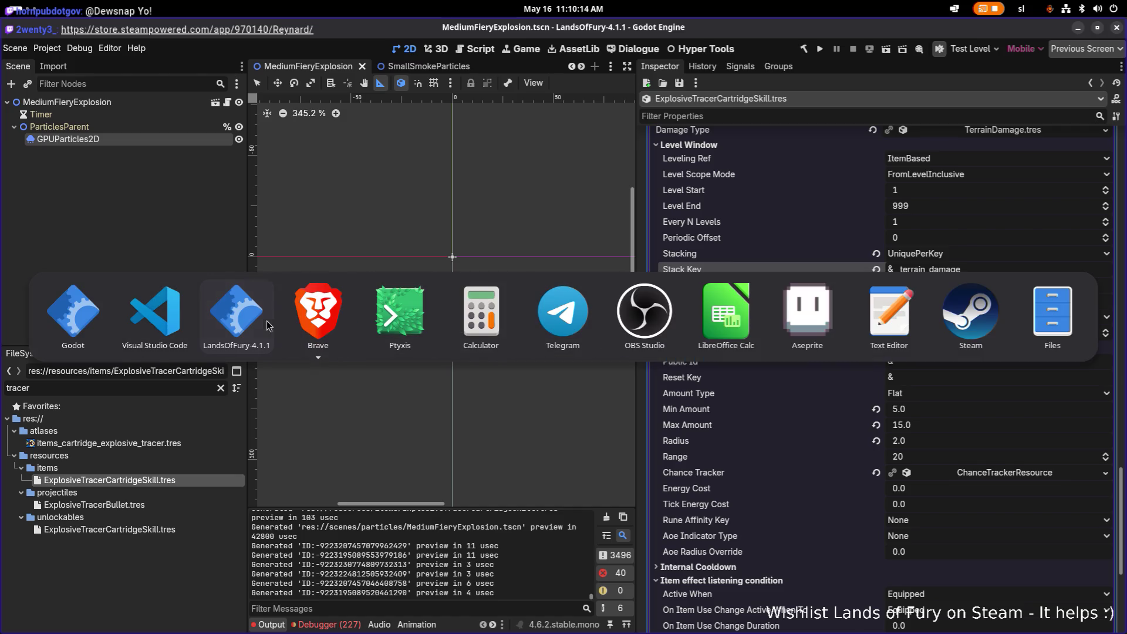
click(246, 326)
key(alt+Tab)
click(230, 328)
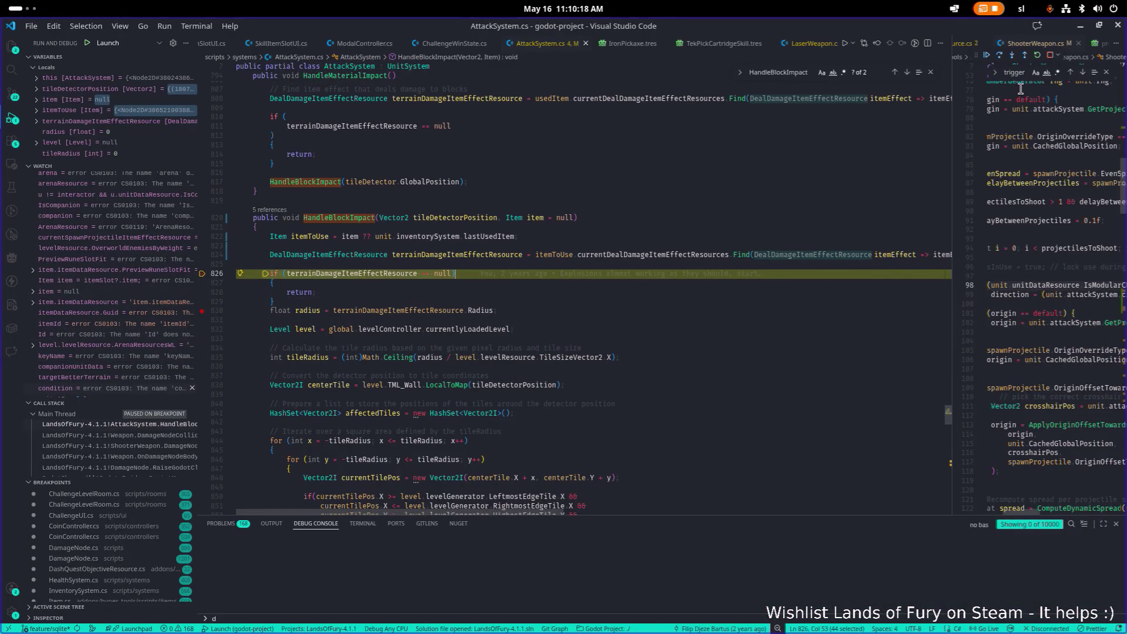
Stop the debug session and rebuild with Ctrl+Shift+F5.
key(ctrl+shift+F5)
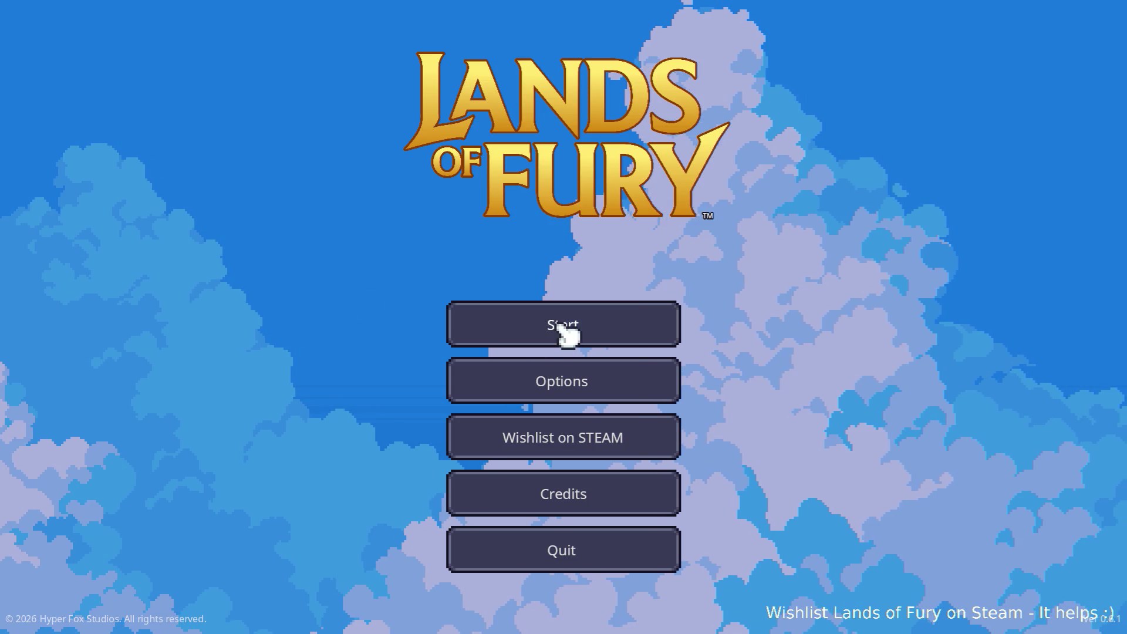
Start the game, load the first saved profile, and leave The Glade through the vine exit.
click(556, 323)
click(558, 326)
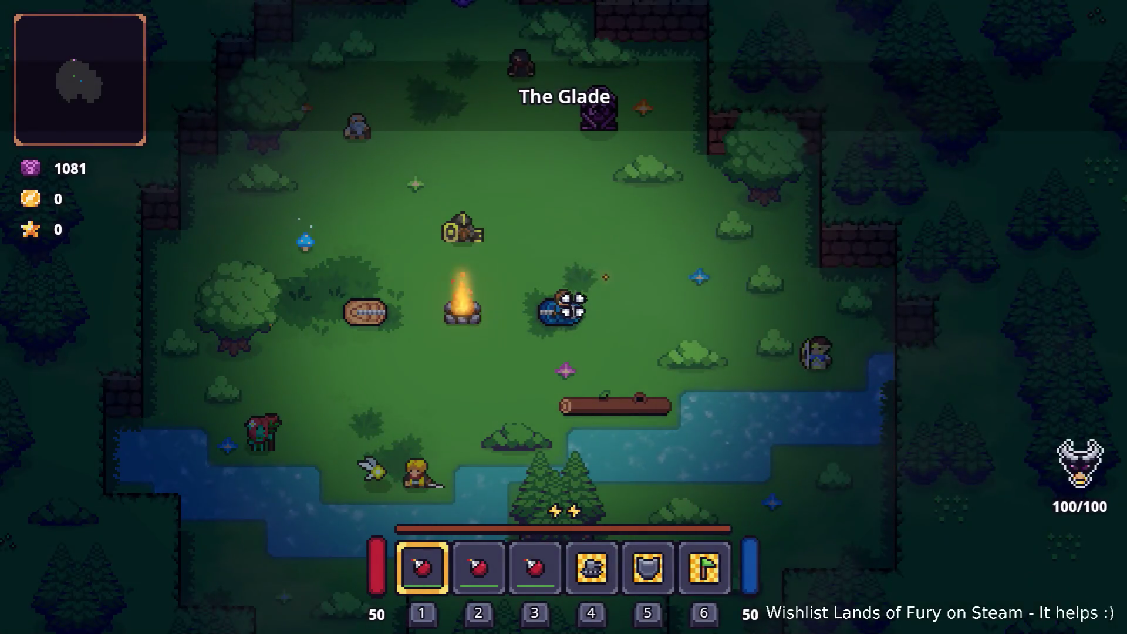
key(w)
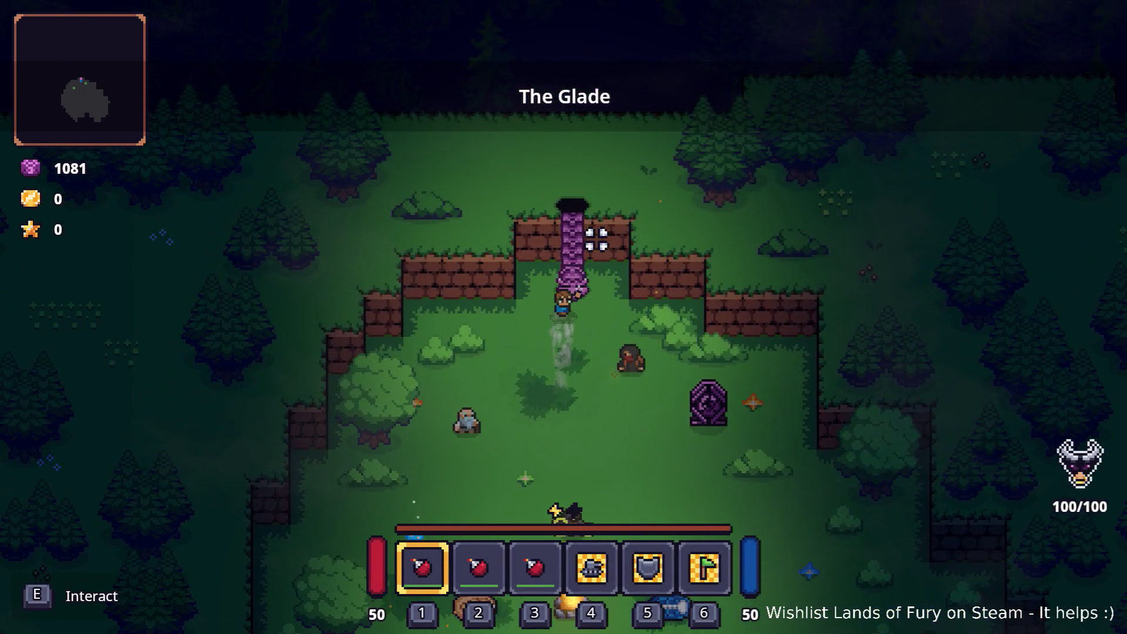
key(e)
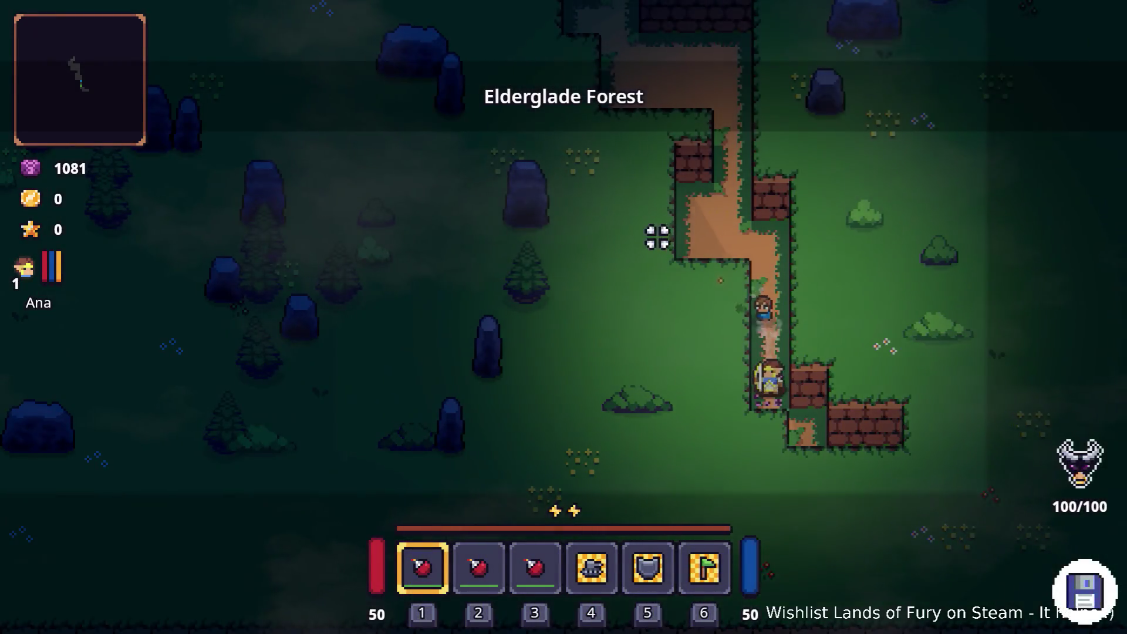
key(w)
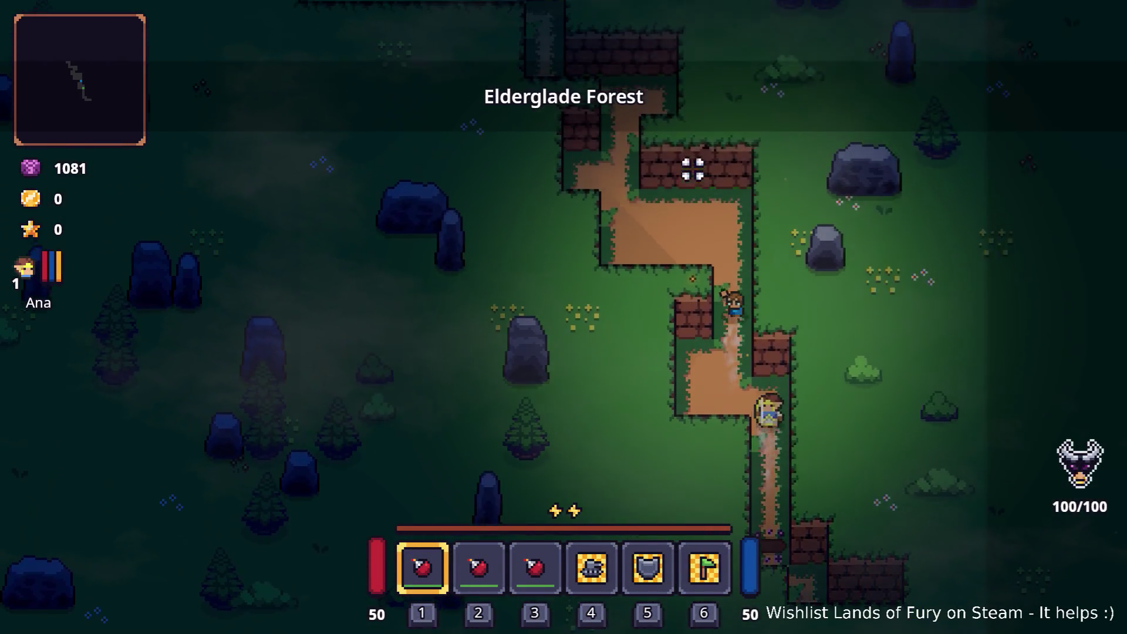
Follow the forest path toward the sign, shoot a wall to test terrain damage, and resume the debugger.
key(w)
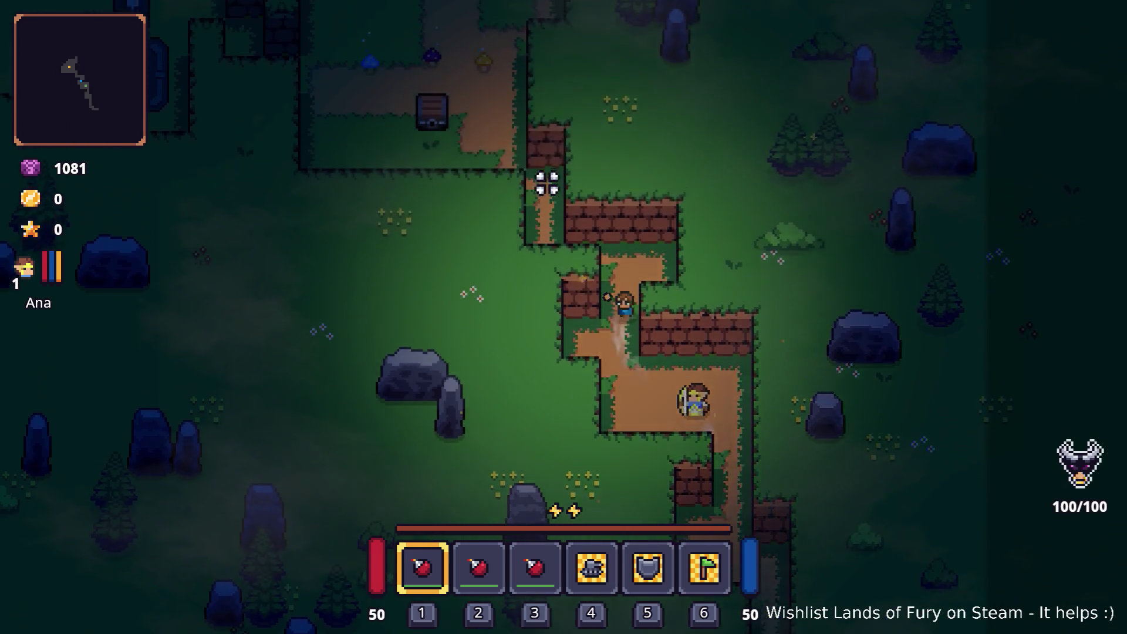
key(w)
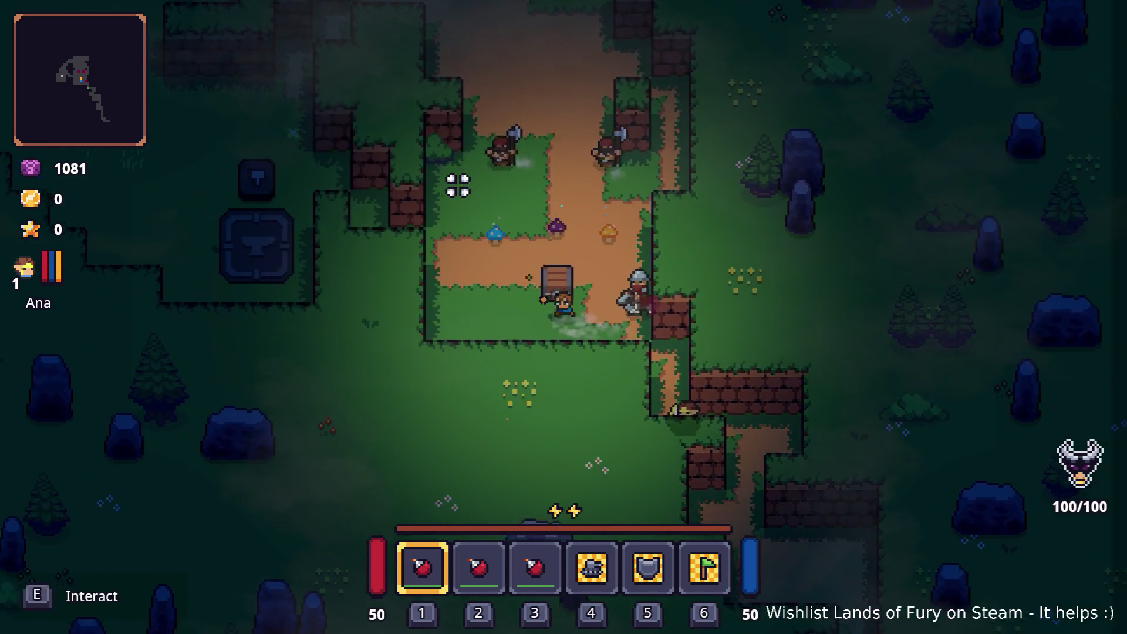
key(a)
click(632, 189)
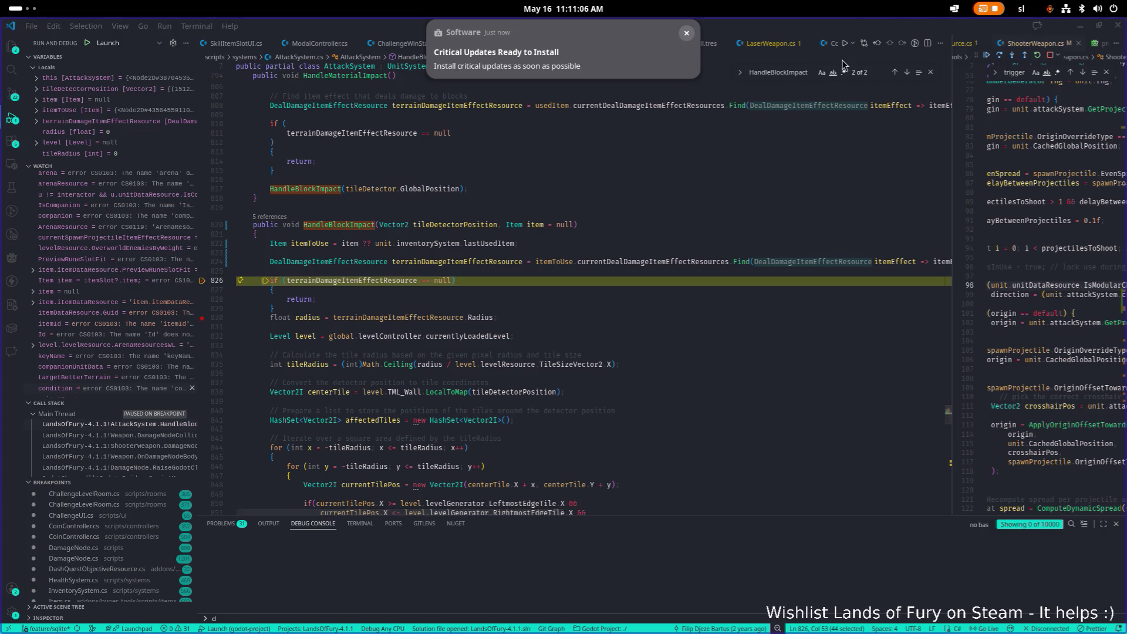
key(F5)
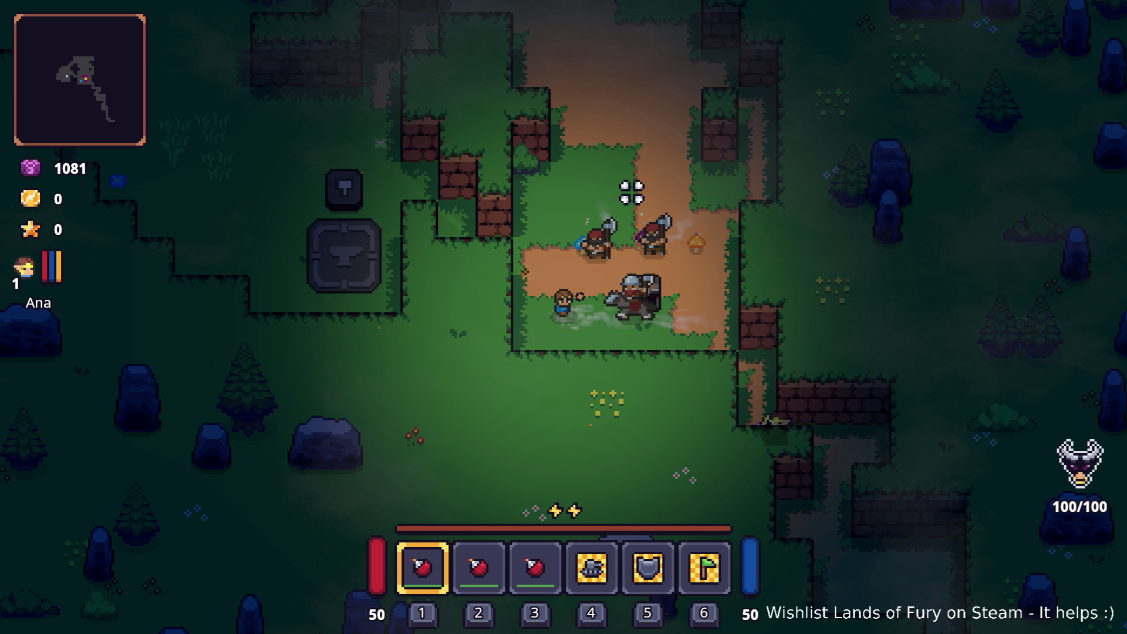
Open the inventory and view the empty quick slot's skill choices without picking one.
key(d)
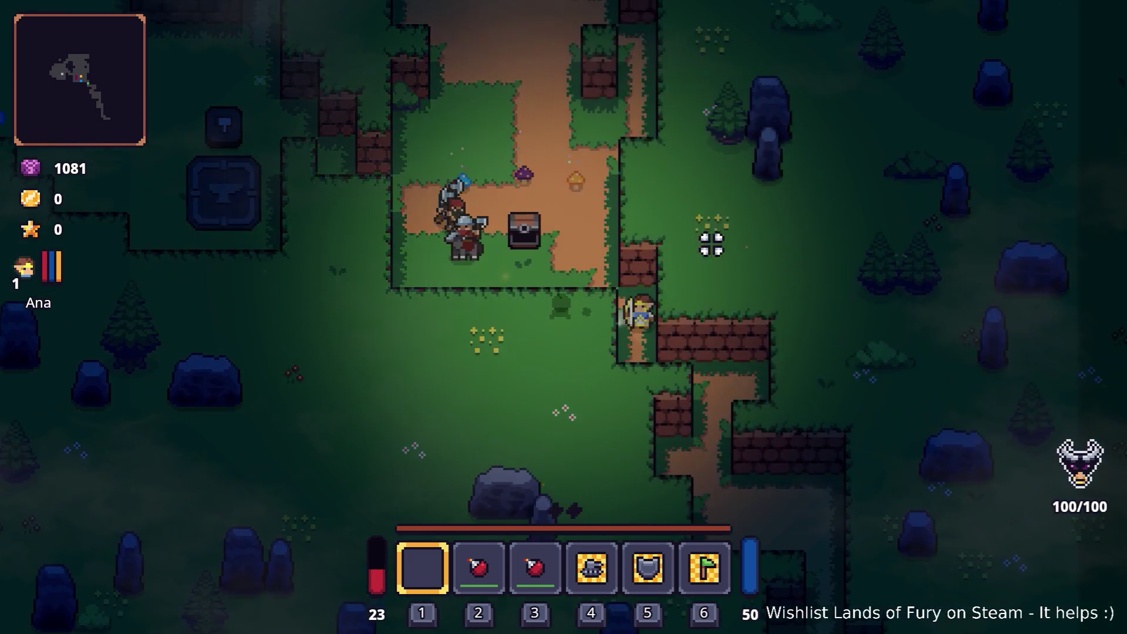
key(w)
key(i)
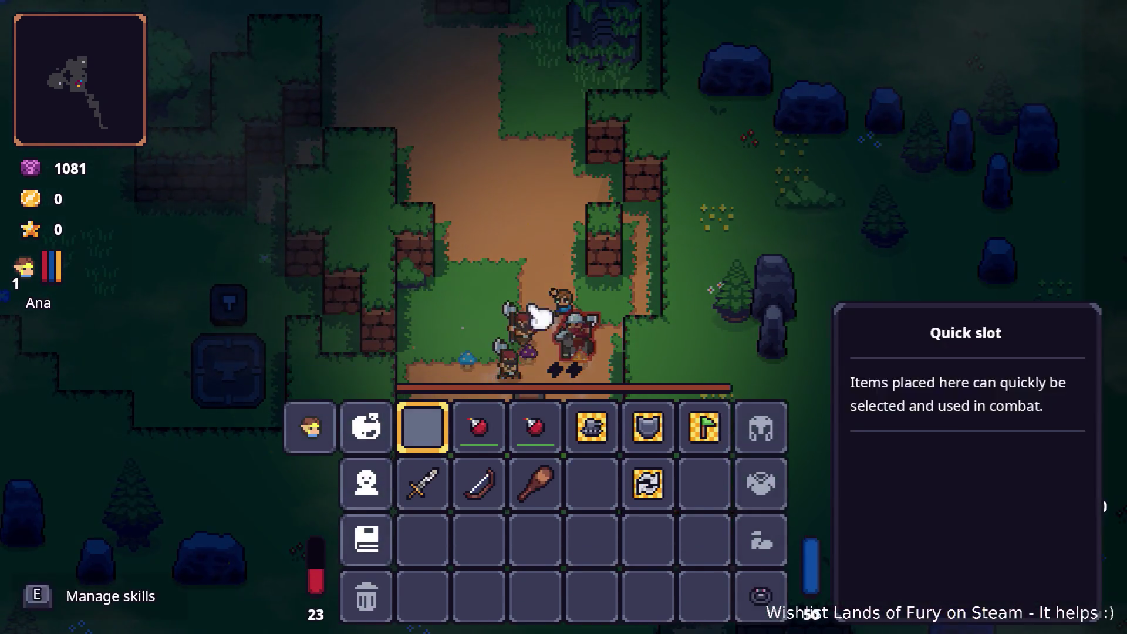
click(440, 430)
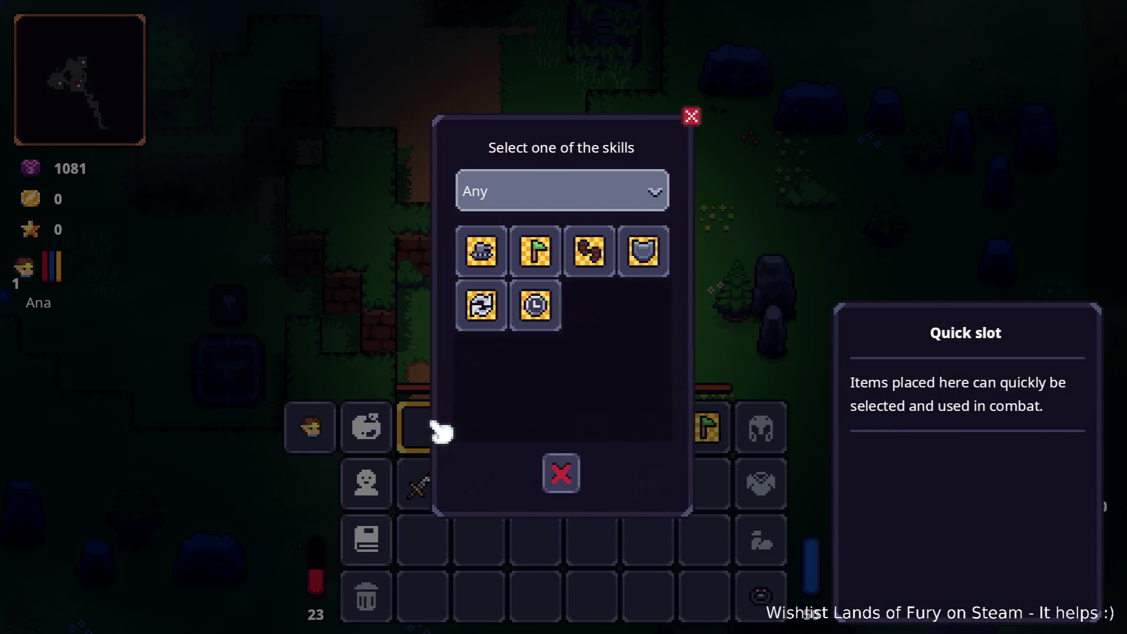
click(572, 476)
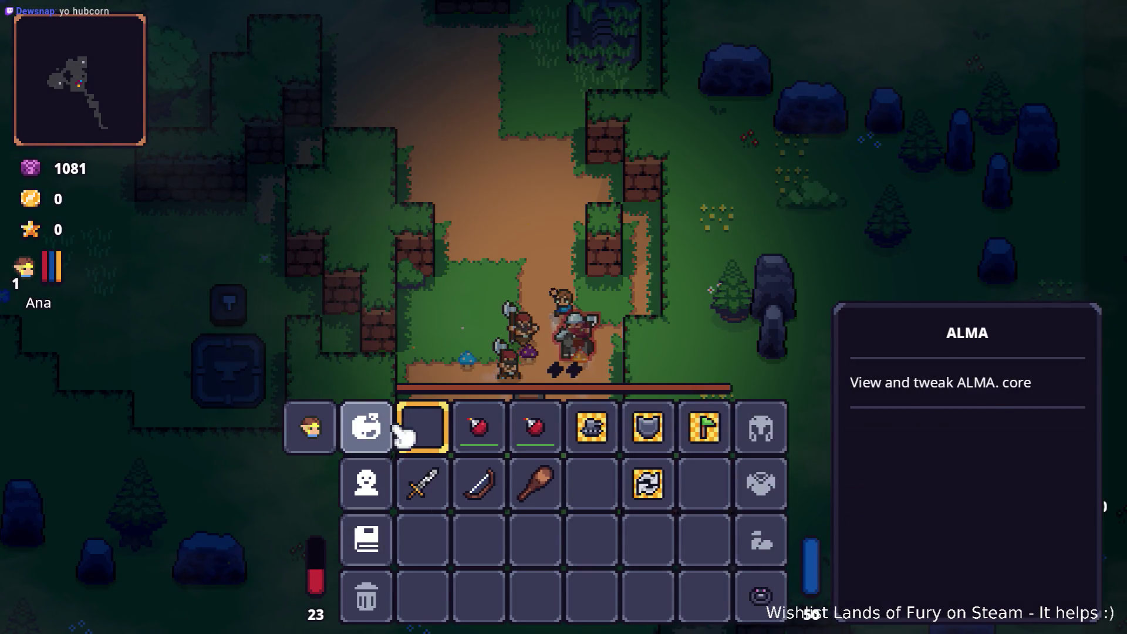
key(i)
Put the club into the first quick slot and return to play.
key(w)
key(i)
click(536, 468)
key(i)
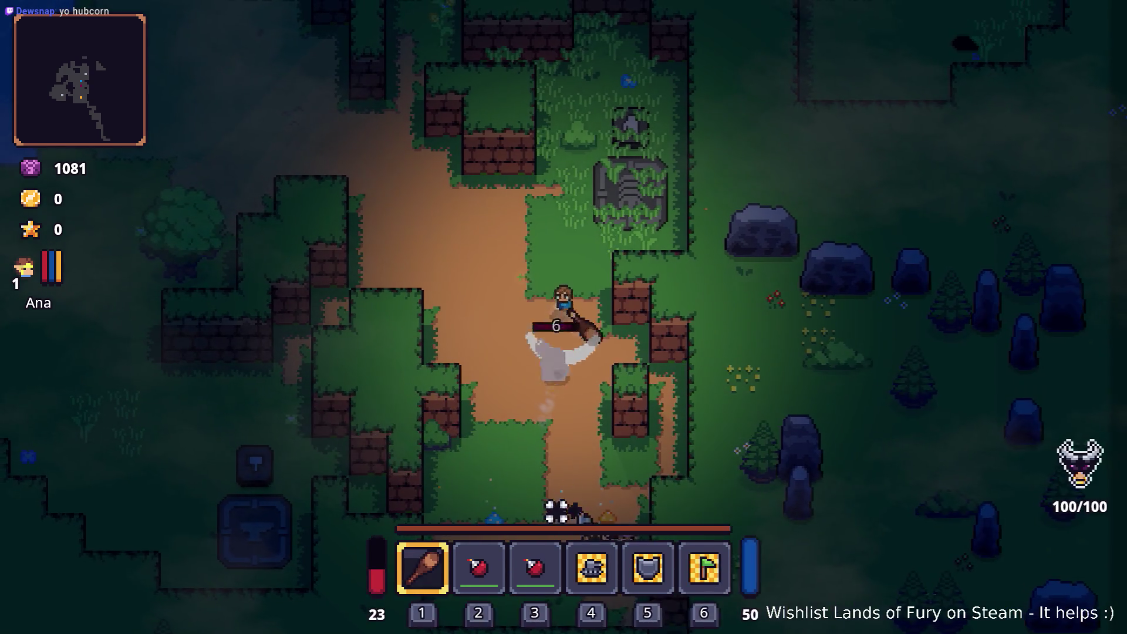
Swing the club at the enemies along the path toward the chest.
key(s)
key(a)
click(617, 435)
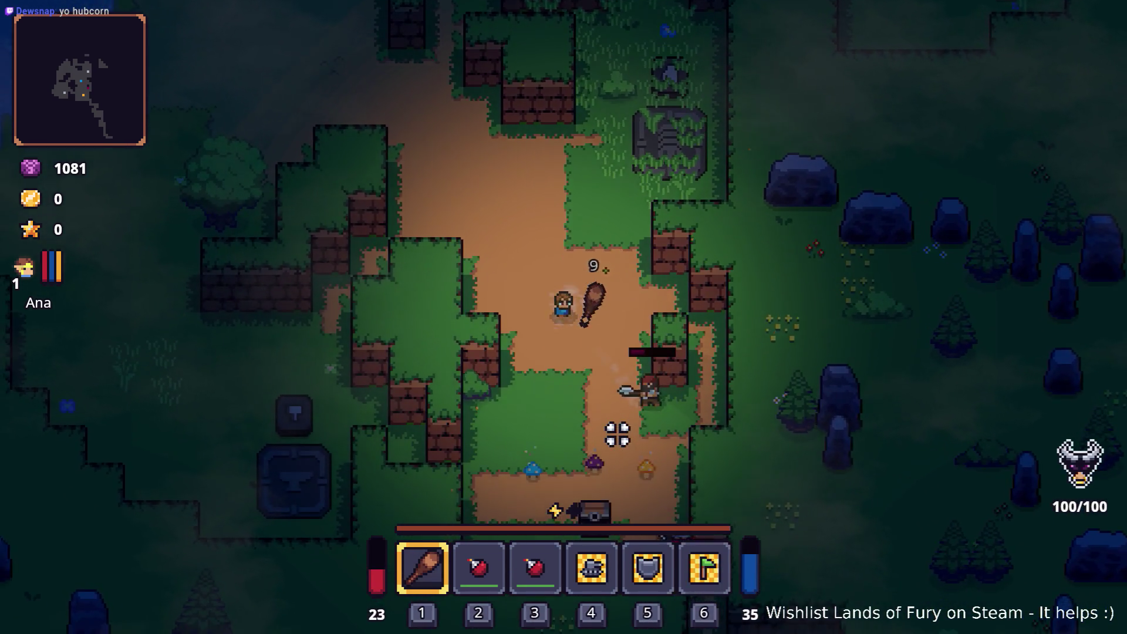
key(s)
key(d)
click(654, 399)
click(674, 401)
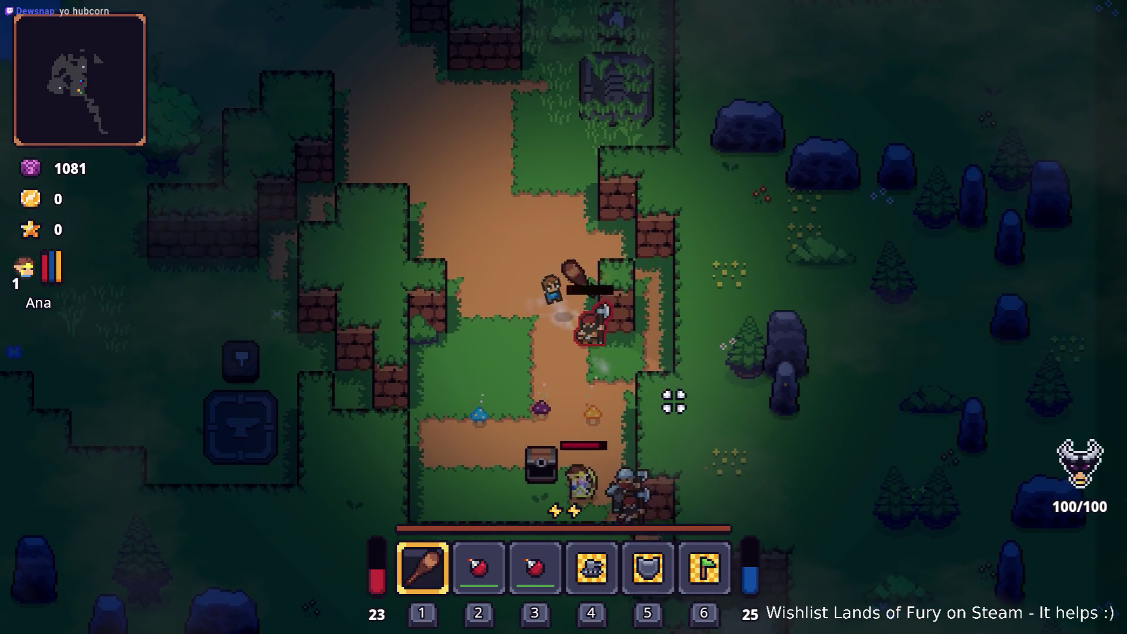
key(s)
click(664, 403)
click(688, 405)
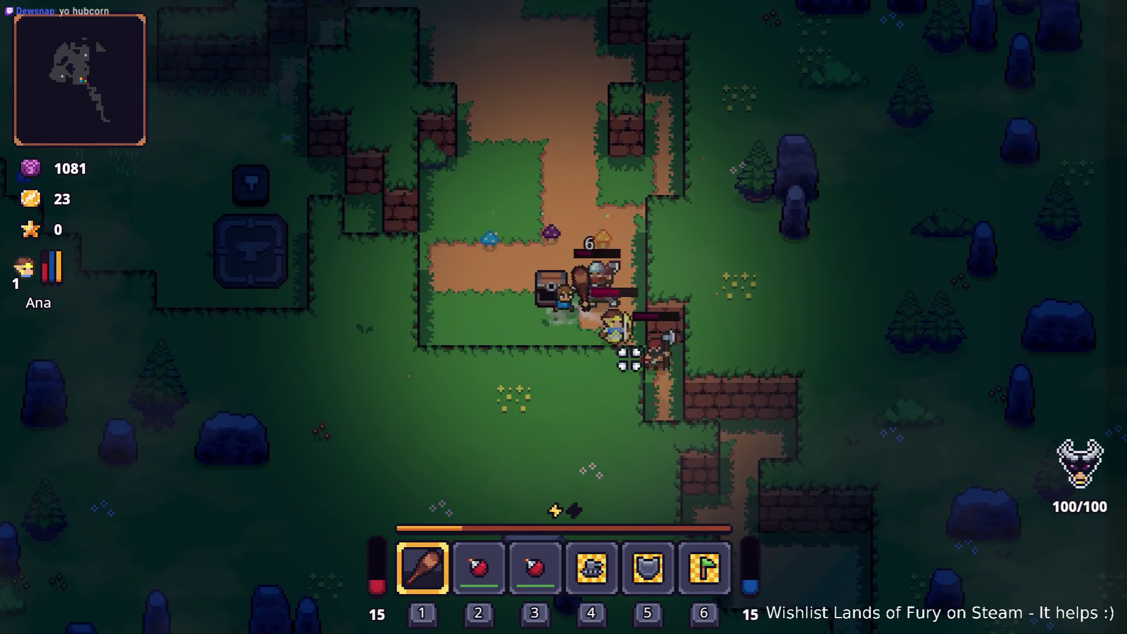
key(a)
Finish off the enemies around the chest and collect gold up to 60.
click(681, 322)
click(621, 258)
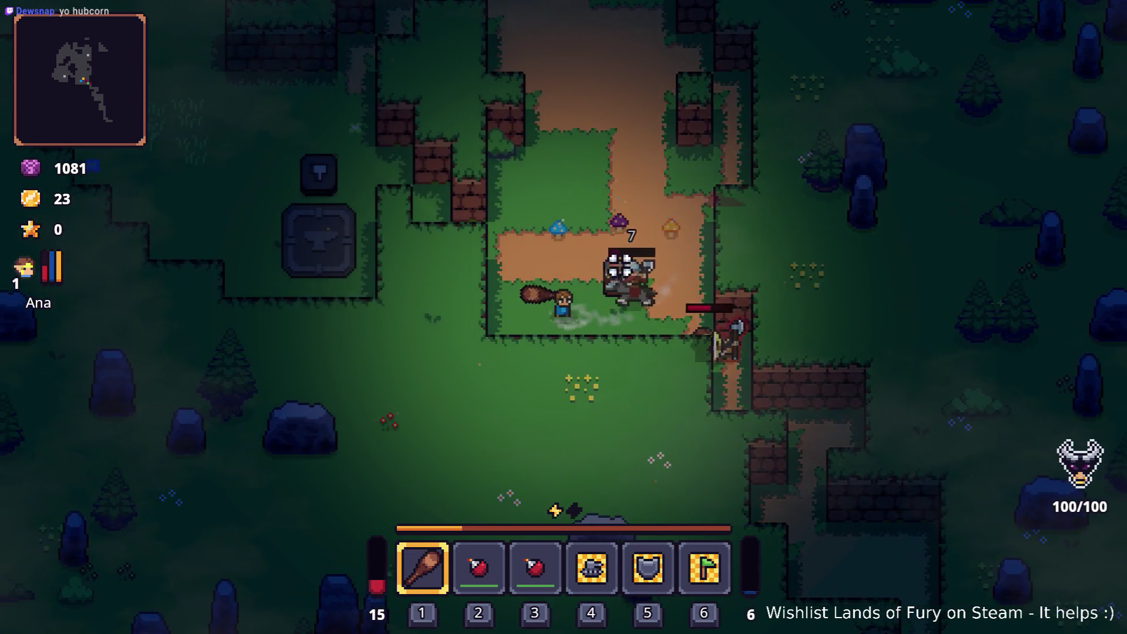
key(w)
key(d)
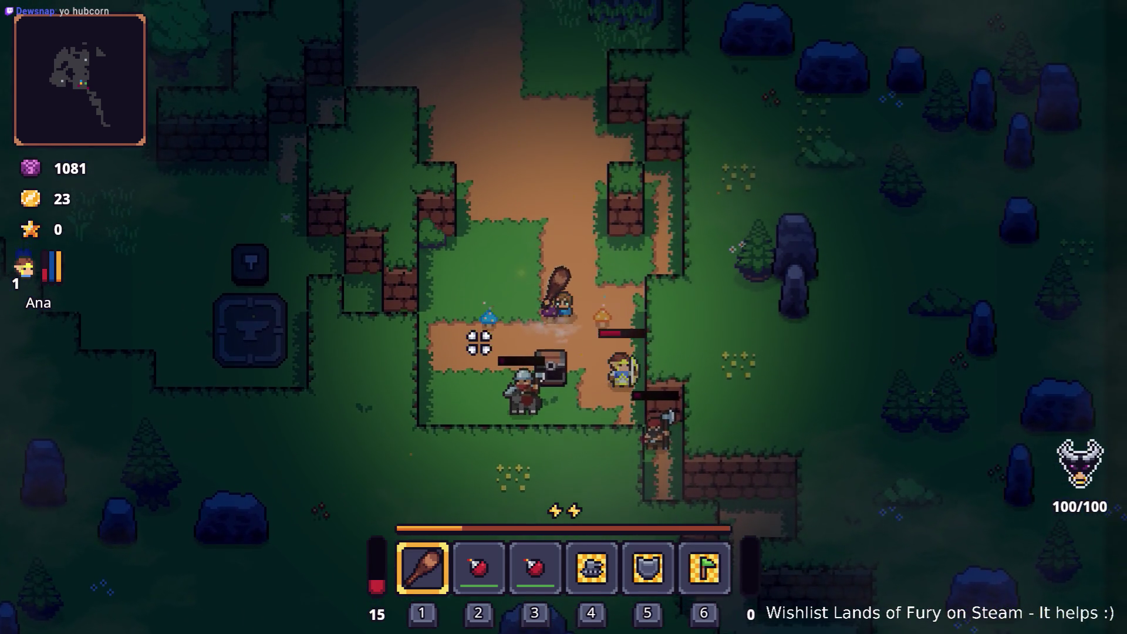
click(483, 386)
key(s)
key(d)
click(528, 437)
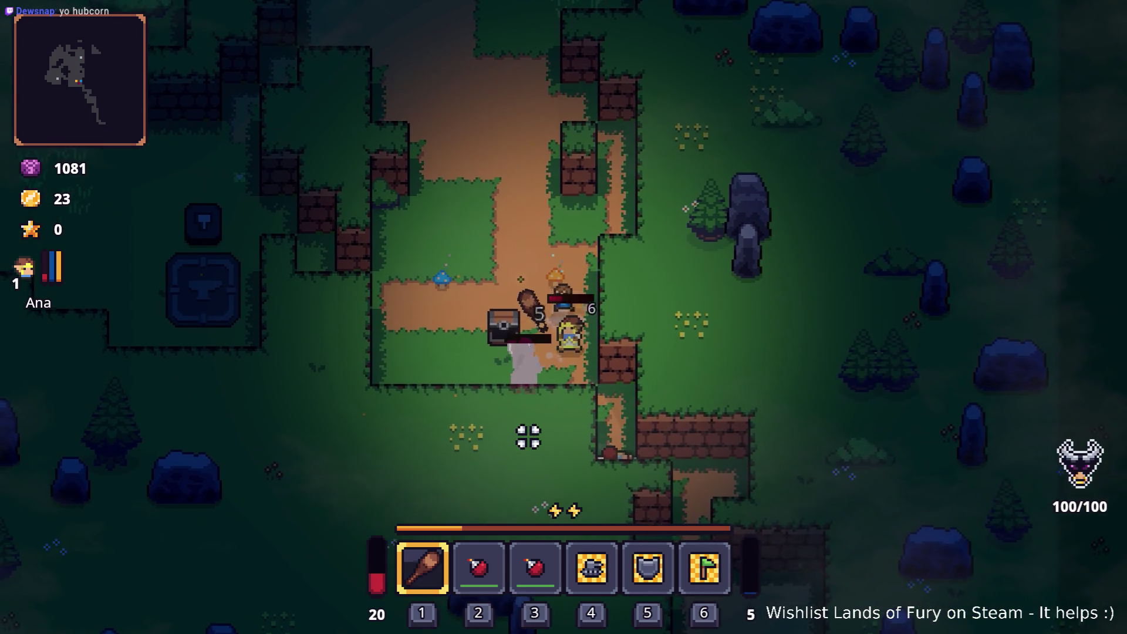
key(a)
key(w)
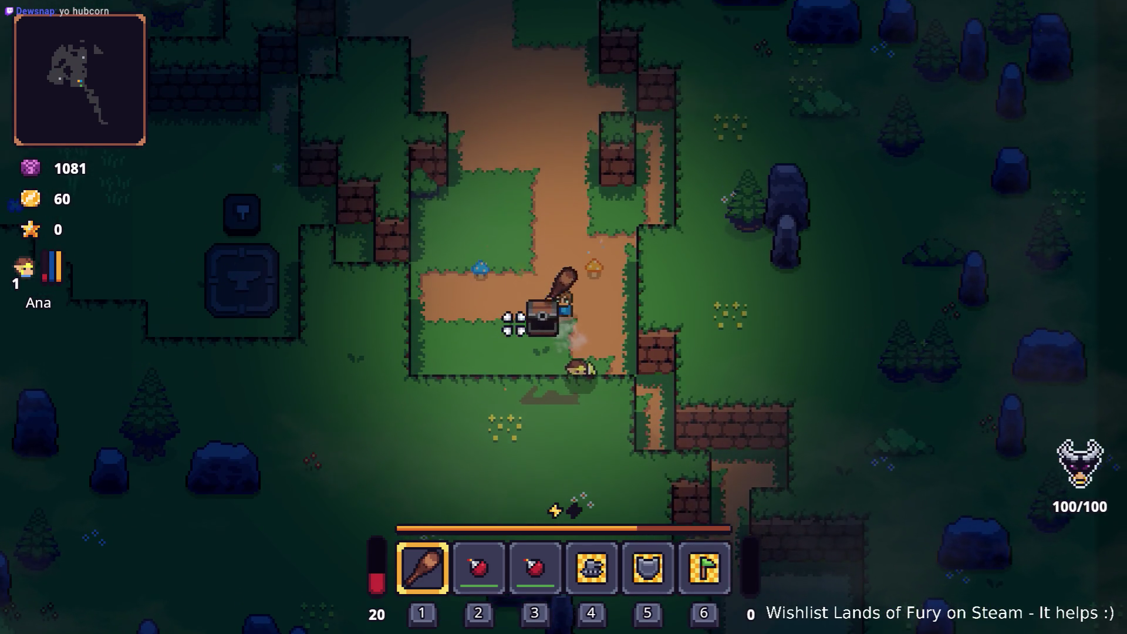
key(w)
key(a)
Check the club's runes in the inventory, then open the developer console.
key(Tab)
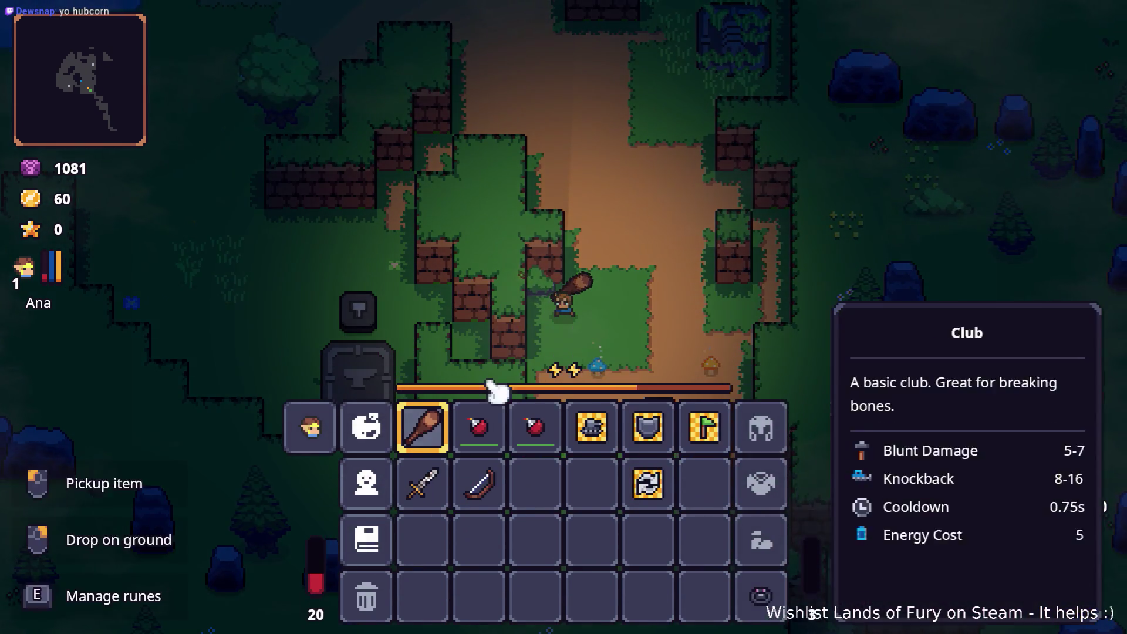
key(e)
click(566, 392)
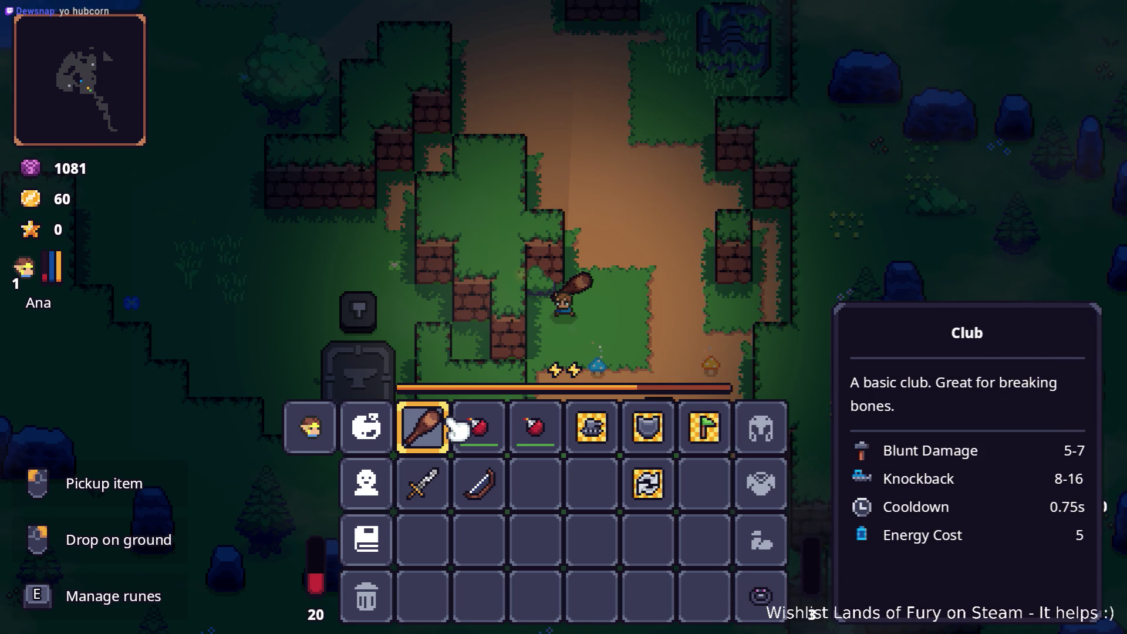
key(Tab)
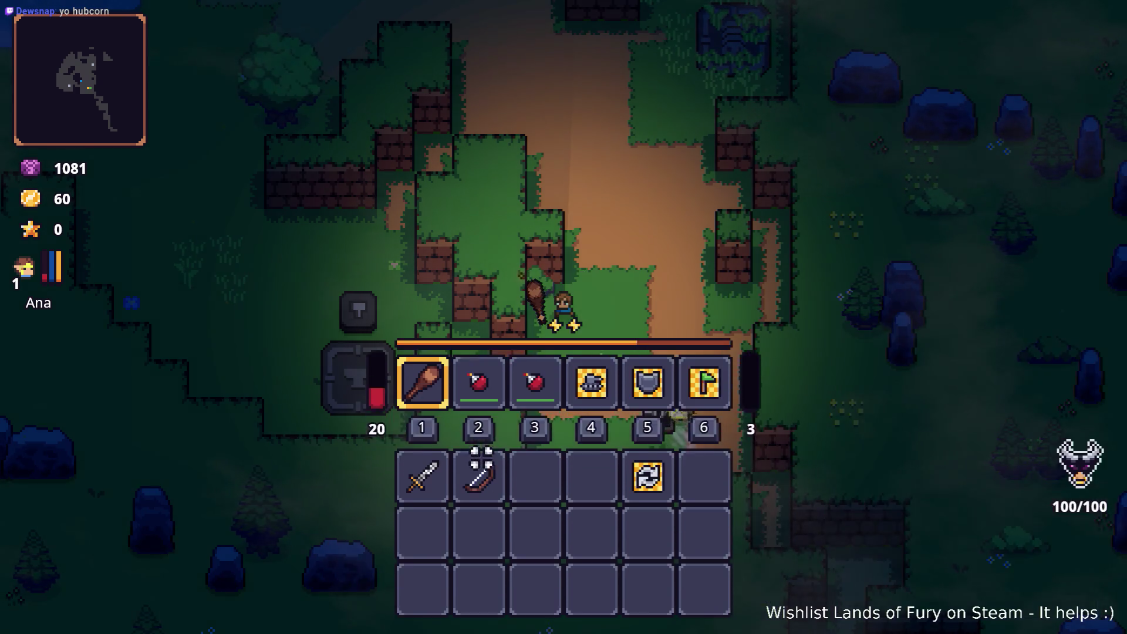
key(grave)
text(Player)
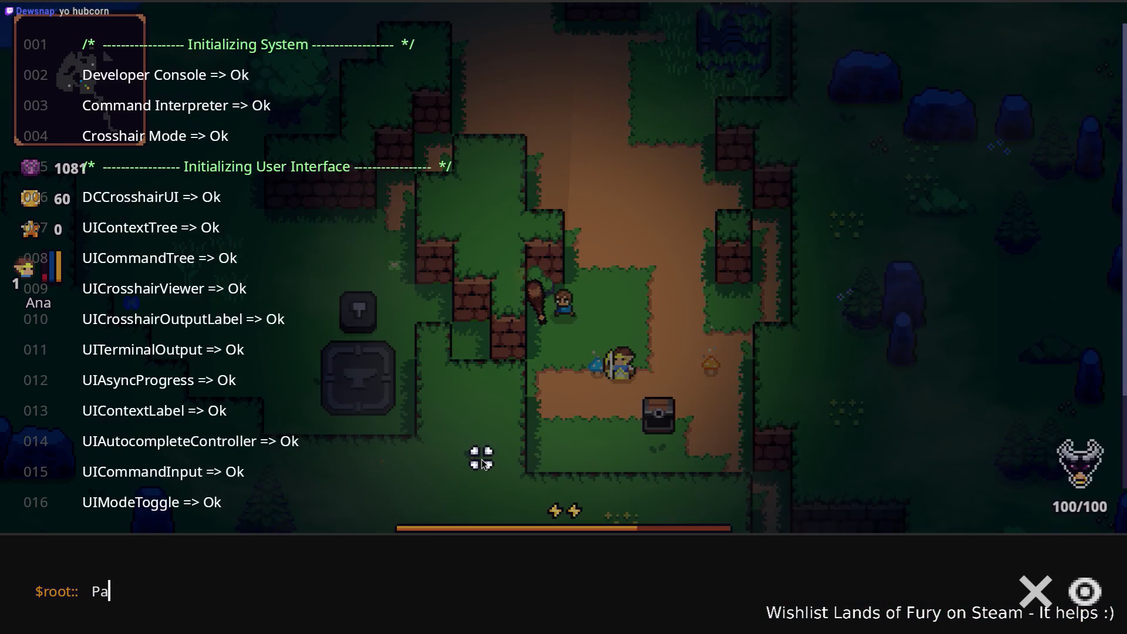
text(.AddLe)
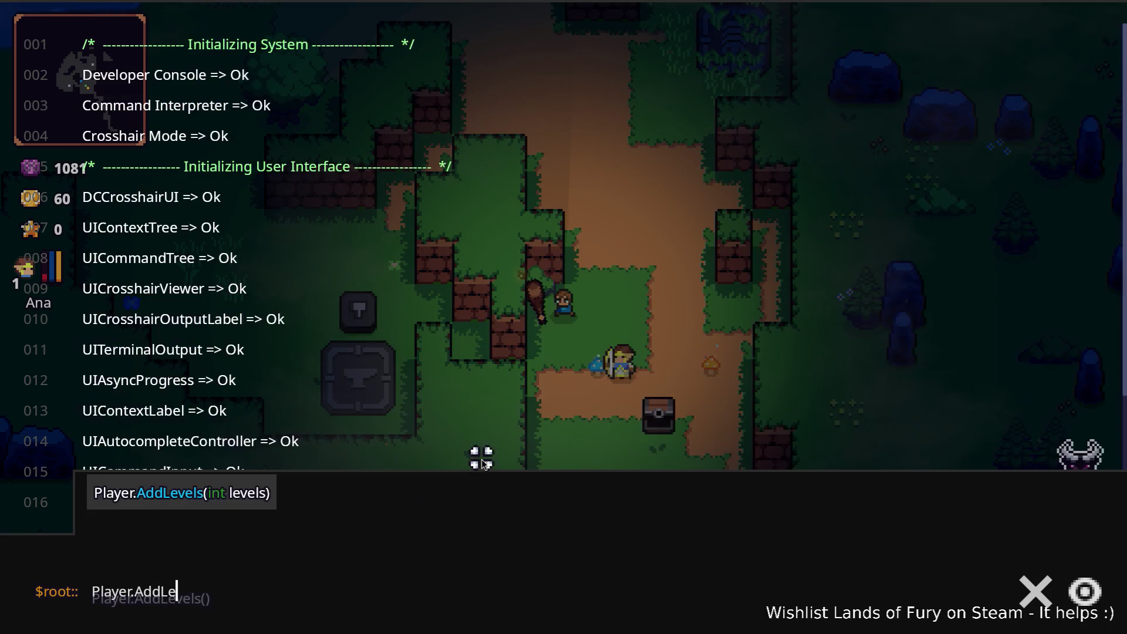
key(Tab)
text(10)
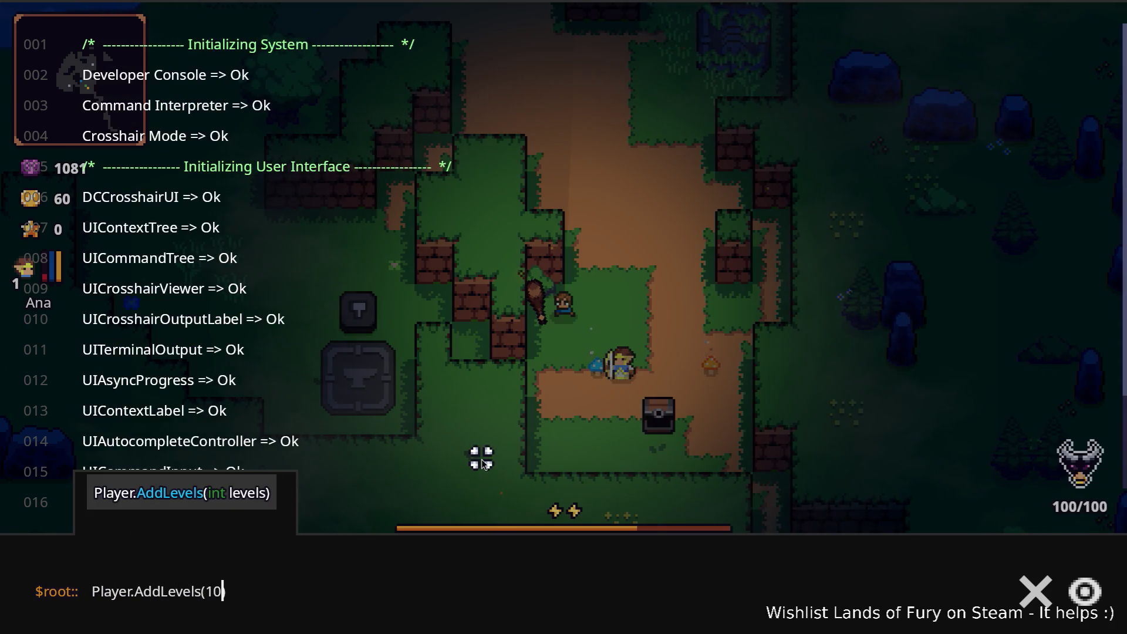
key(Return)
key(grave)
key(alt+Tab)
key(Escape)
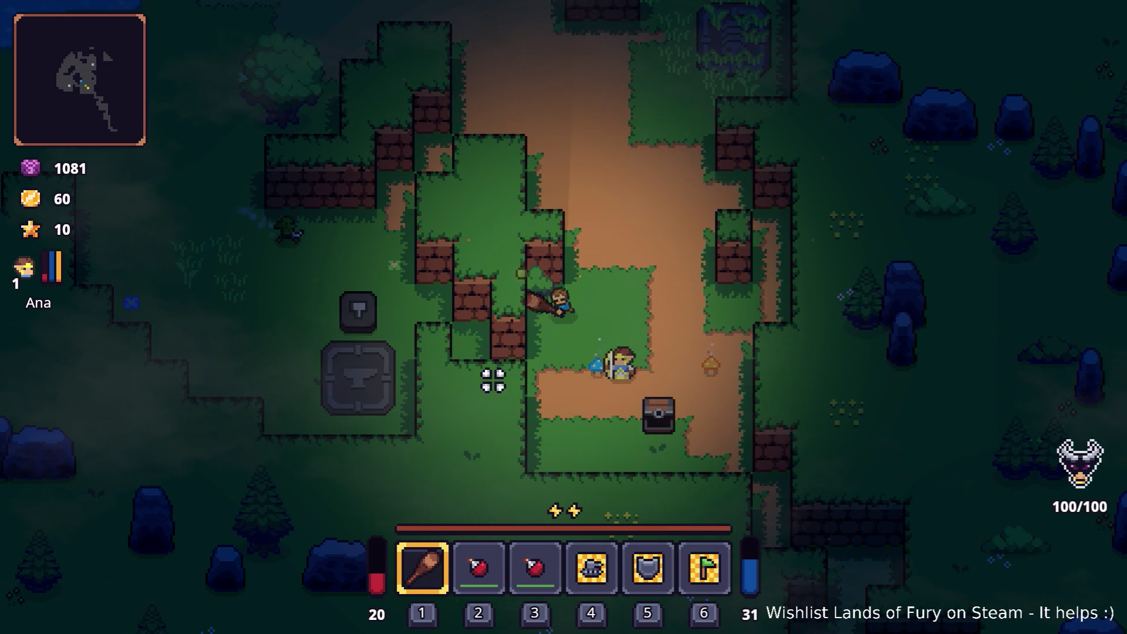
Spend ALMA points on Dash Booster, Electric Dash, Explosive Tracer and Executioner, and confirm.
key(i)
click(370, 376)
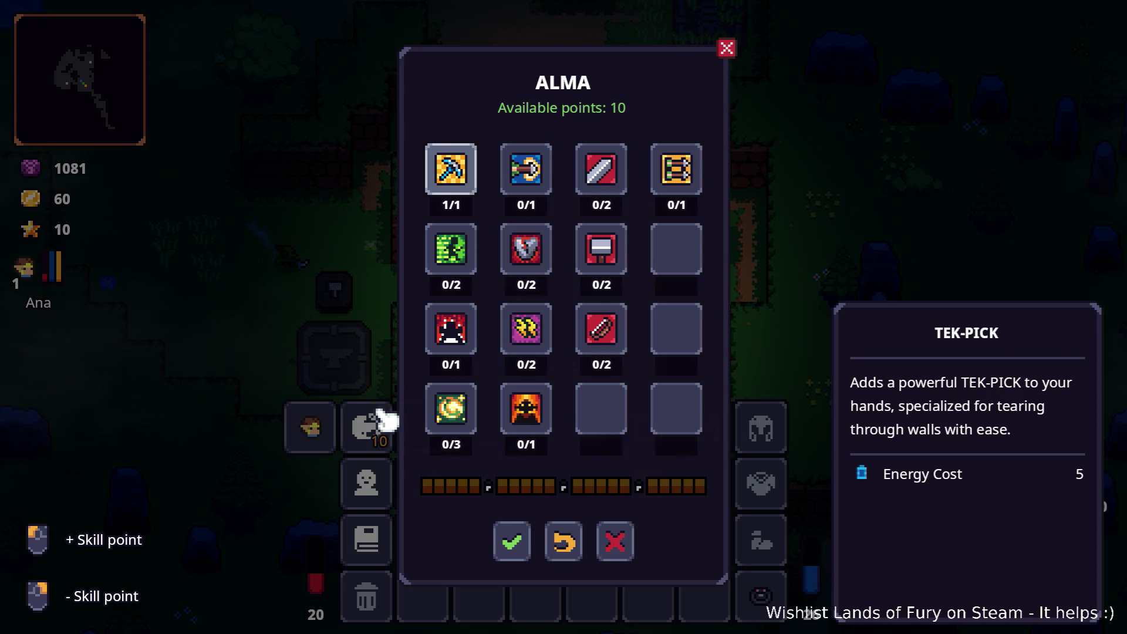
click(455, 241)
click(455, 240)
click(455, 329)
click(464, 411)
click(541, 170)
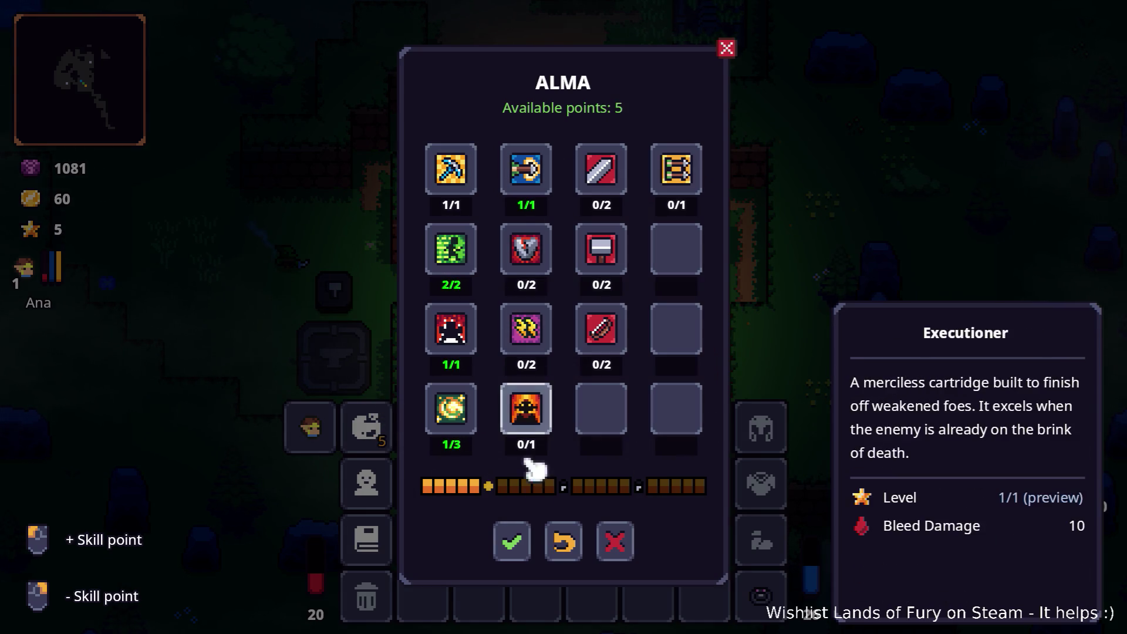
click(524, 543)
key(i)
Replace the club with the Wooden Bow in the first quick slot and fire a test arrow.
key(d)
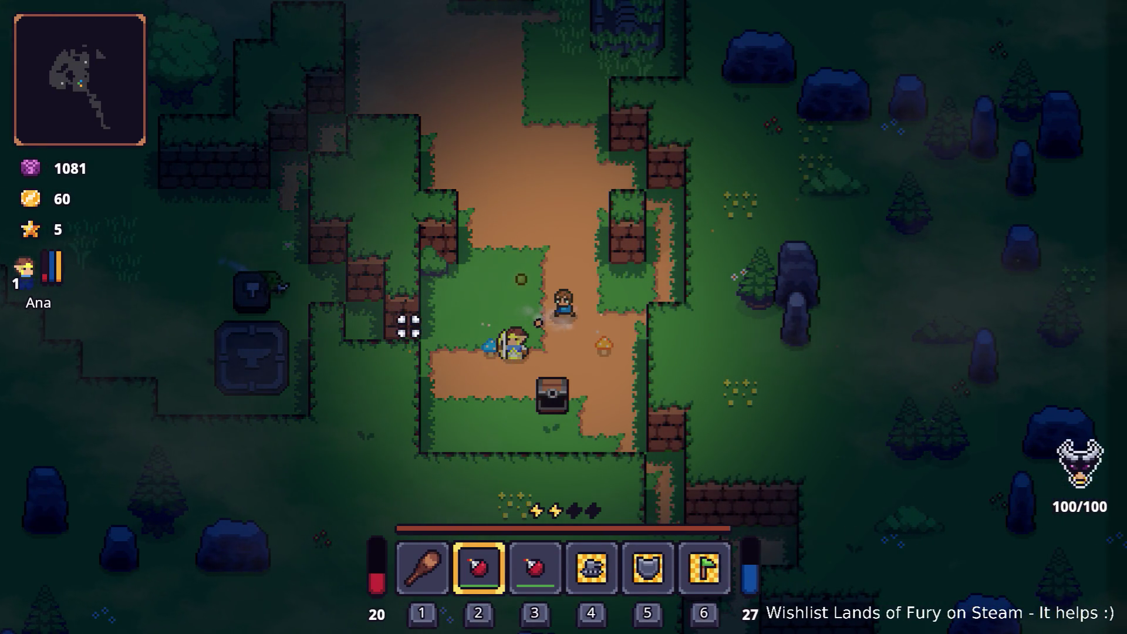
key(1)
key(i)
mouse_move(503, 448)
mouse_down()
mouse_move(487, 487)
mouse_move(449, 425)
mouse_up()
key(i)
click(329, 335)
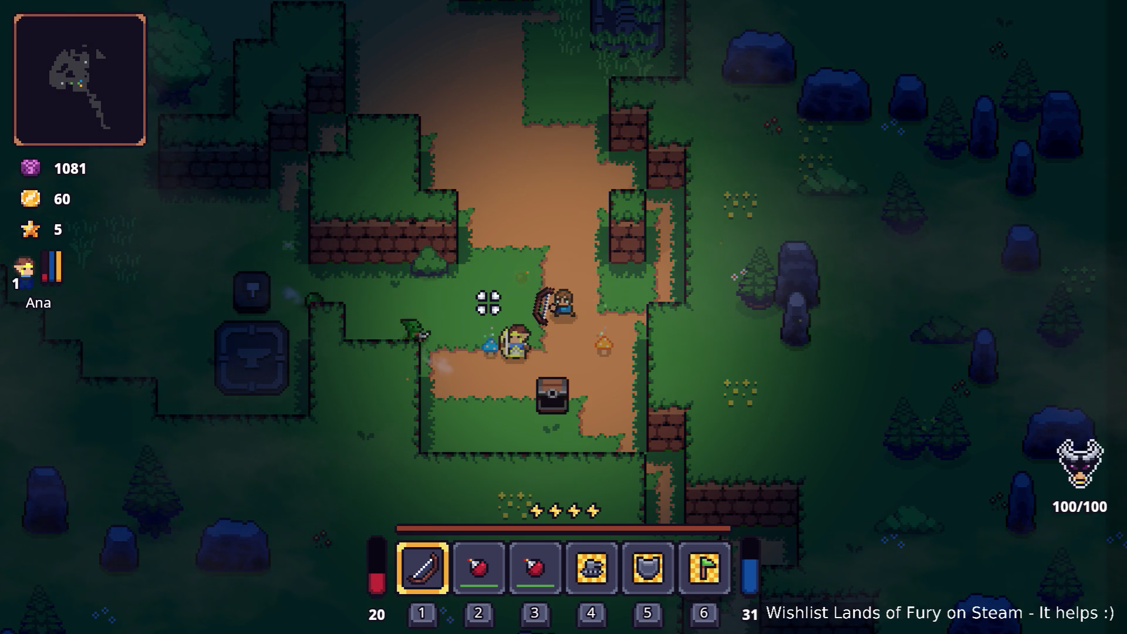
Dash north and blast the north wall with explosive arrows.
click(529, 229)
key(w)
key(space)
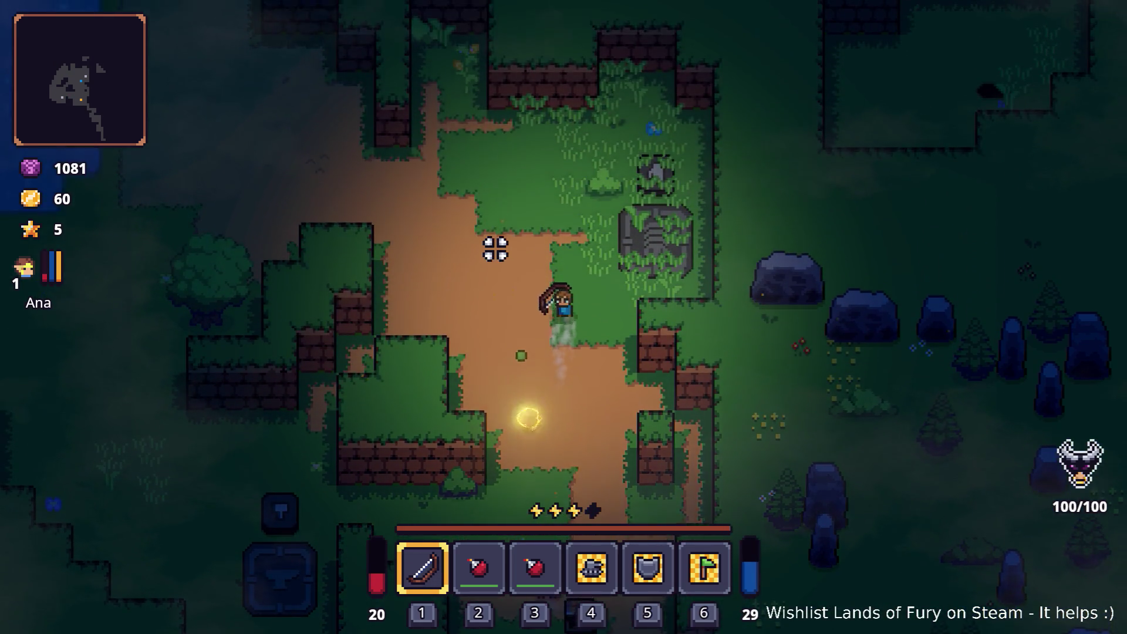
key(d)
click(732, 149)
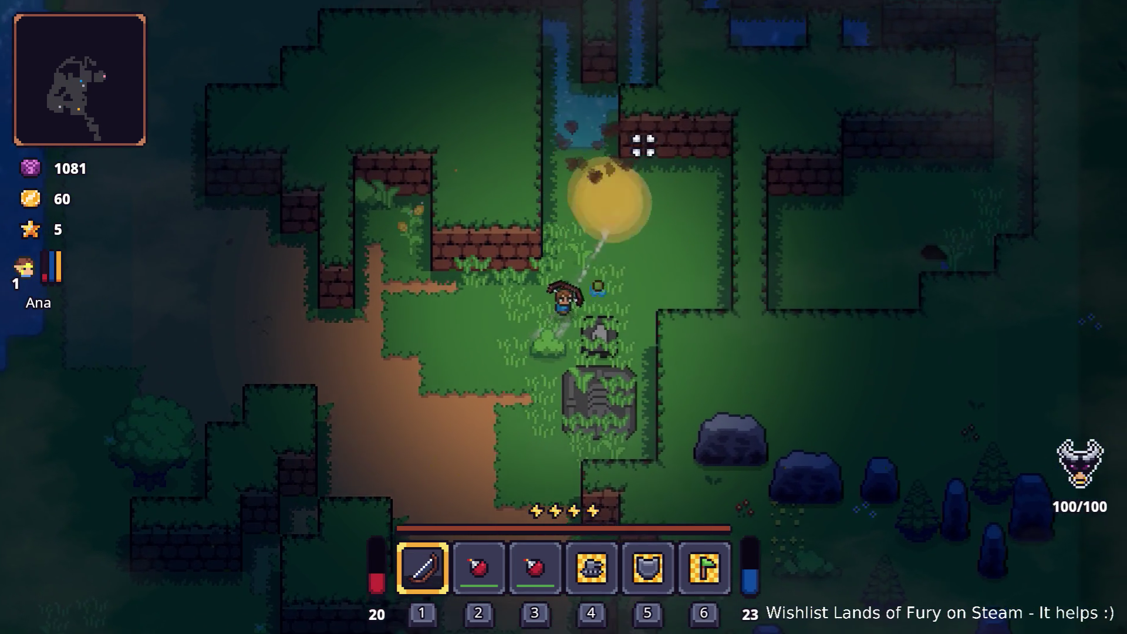
click(331, 208)
key(w)
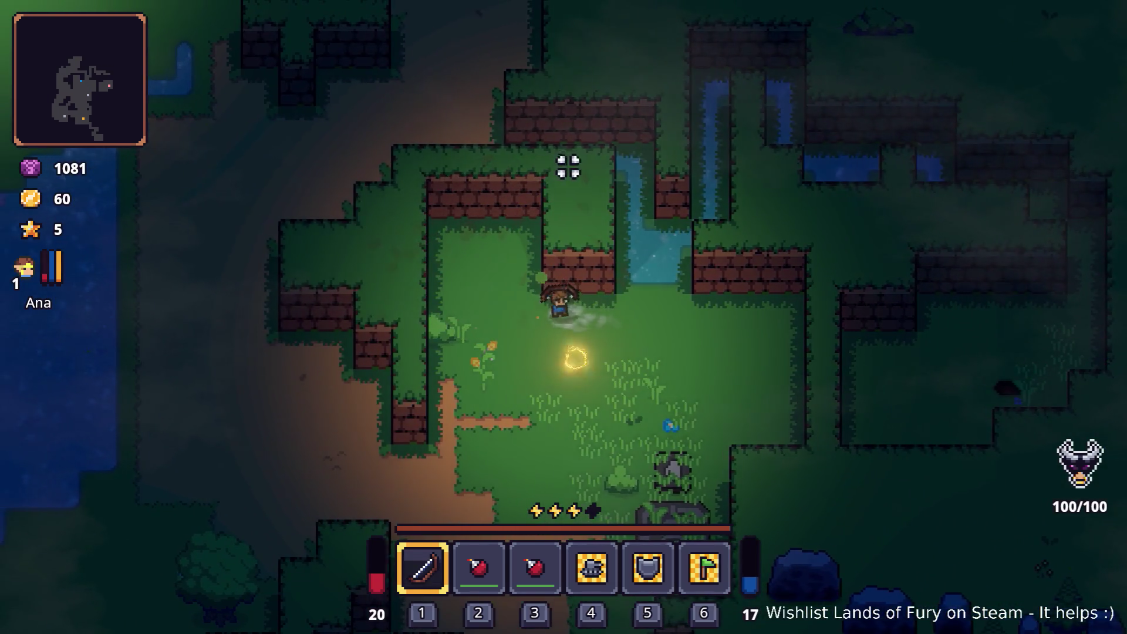
key(space)
key(w)
key(a)
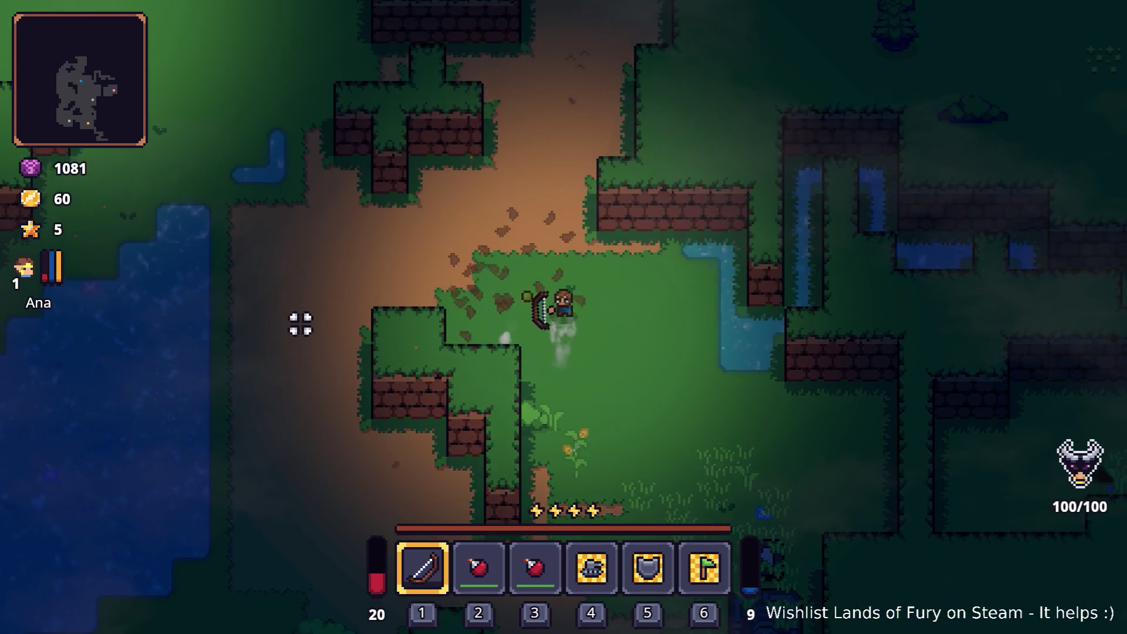
key(space)
key(a)
Shoot explosive arrows at the enemies by the water and those approaching.
click(241, 491)
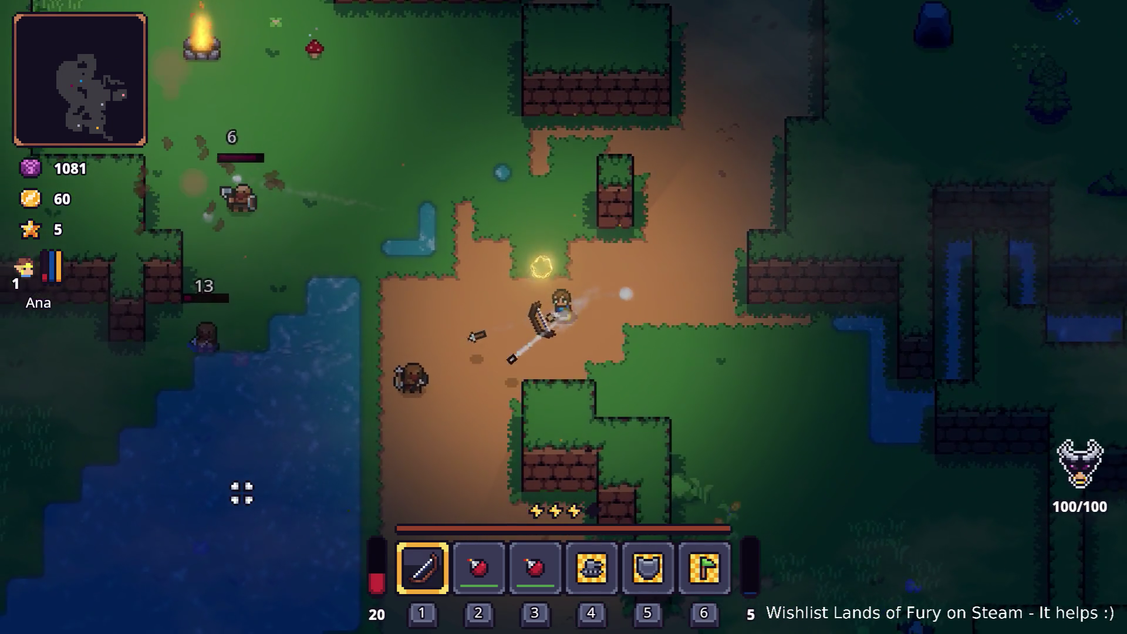
click(247, 458)
key(d)
click(302, 224)
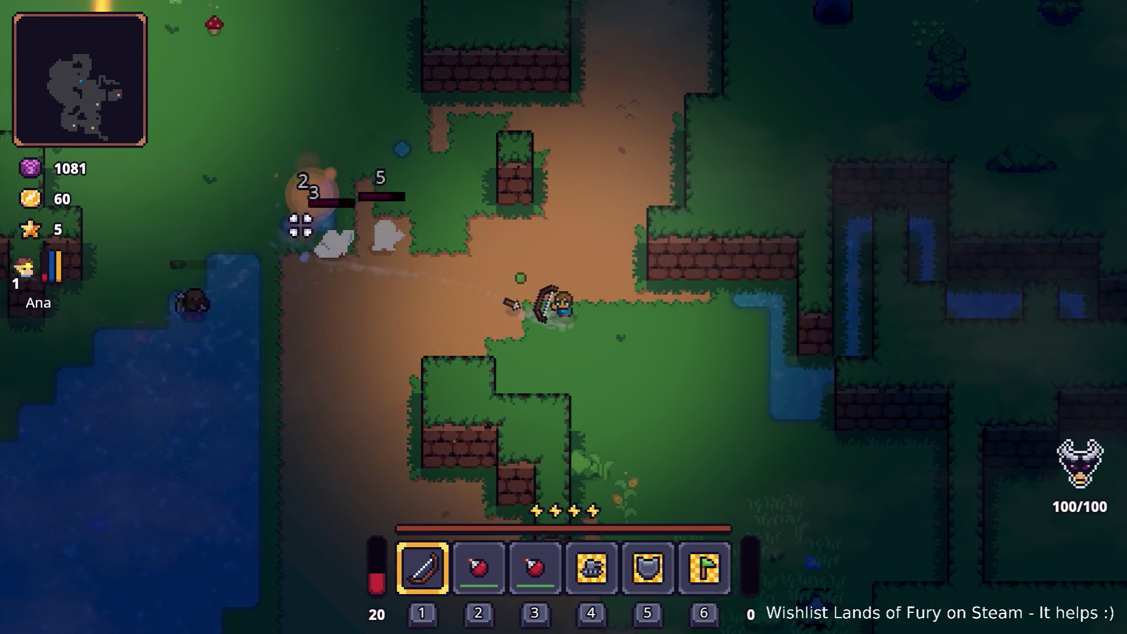
click(281, 231)
key(d)
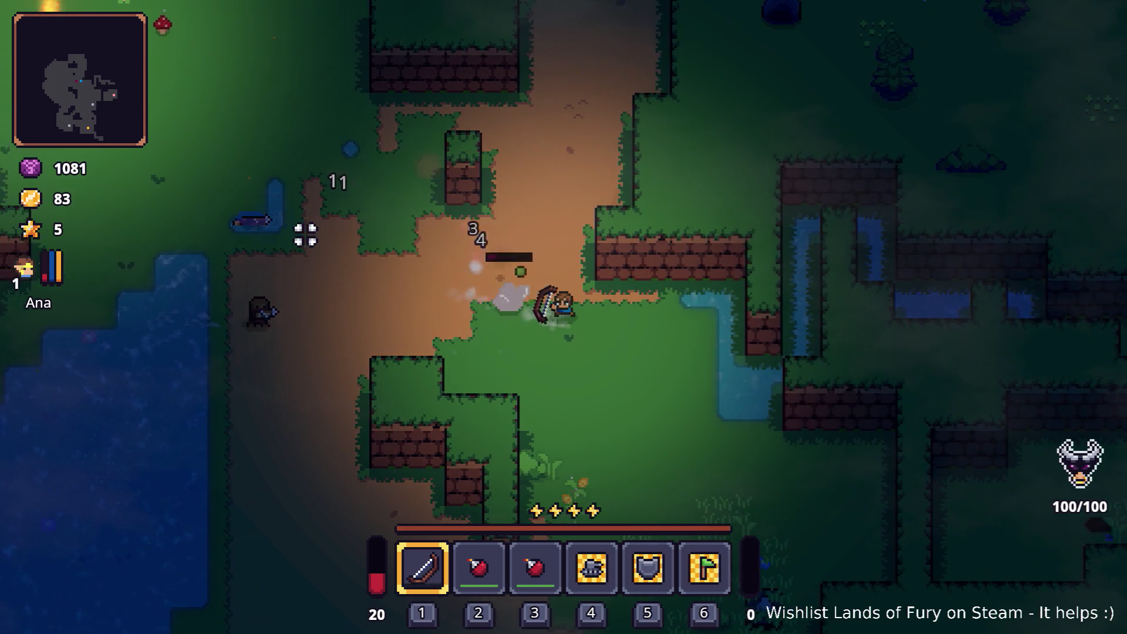
key(s)
click(474, 152)
Dash north-east and blast the wall, rock and trees with explosive arrows.
key(w)
key(space)
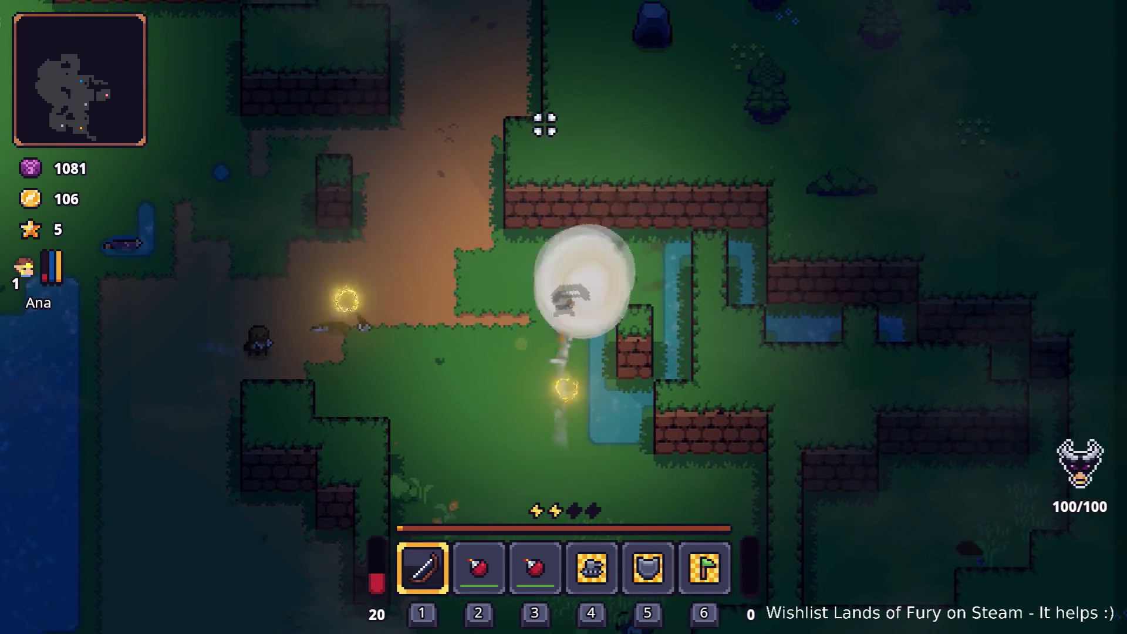
key(w)
key(d)
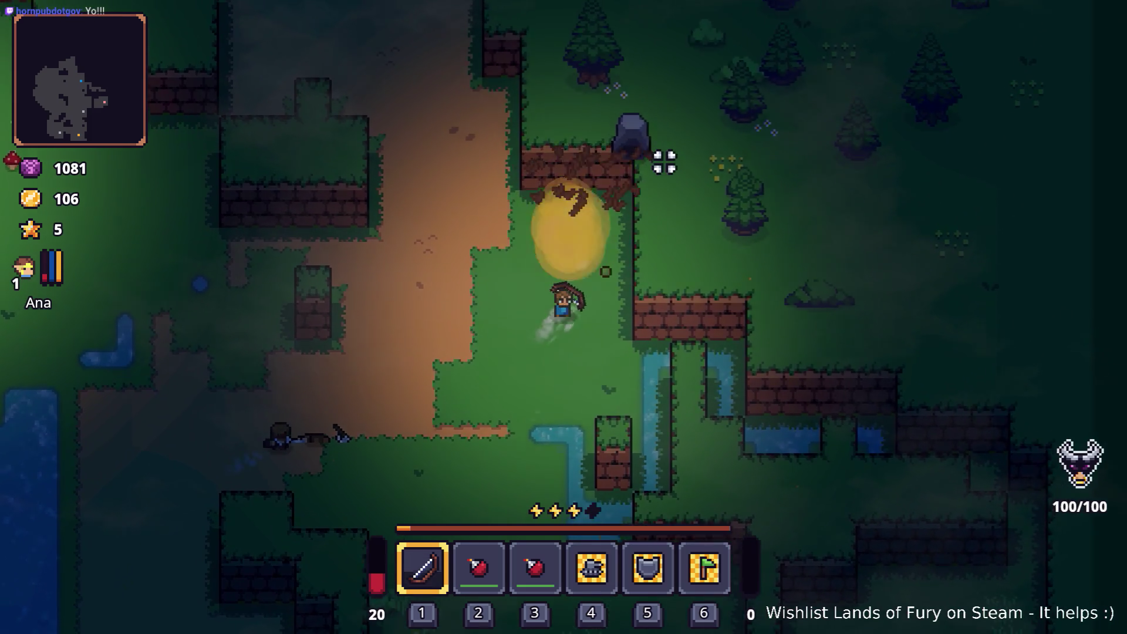
key(w)
click(636, 191)
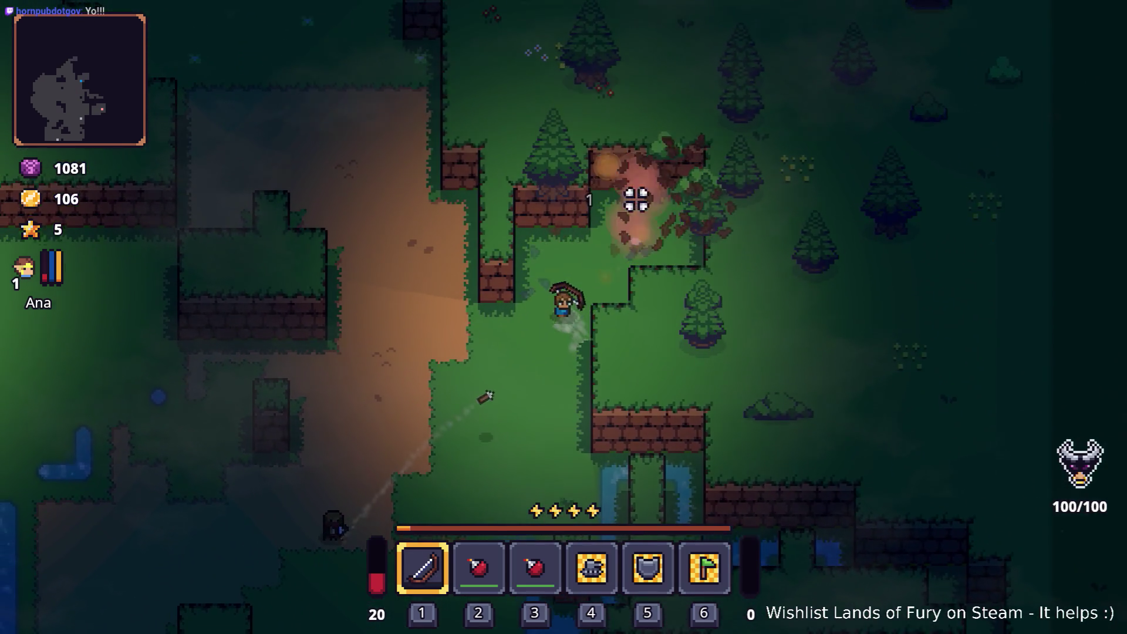
click(366, 237)
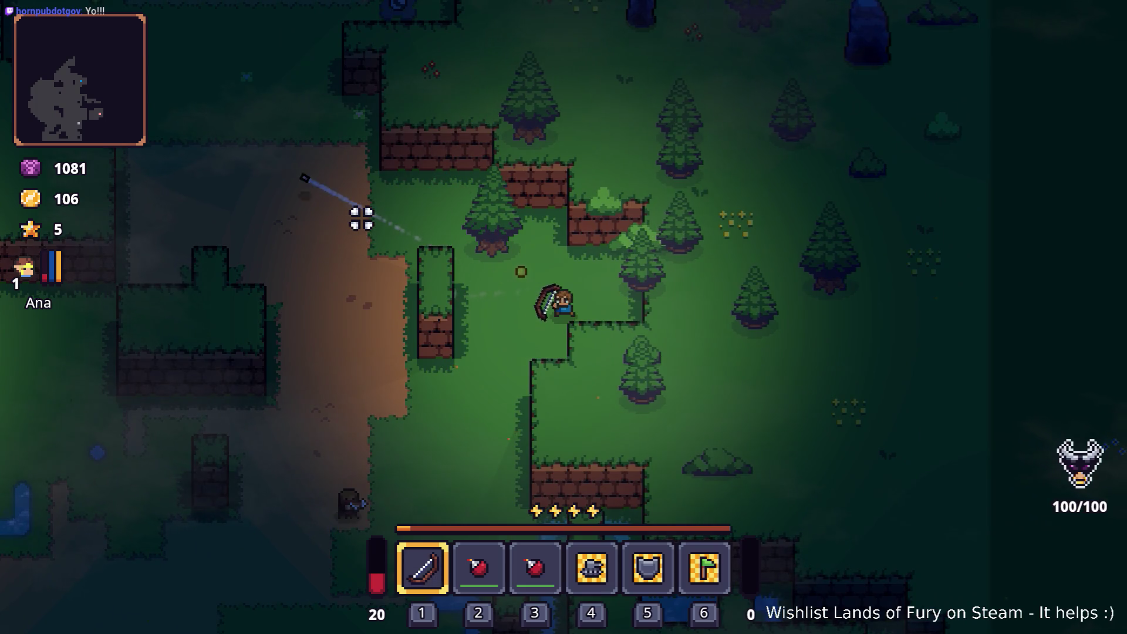
key(d)
click(747, 235)
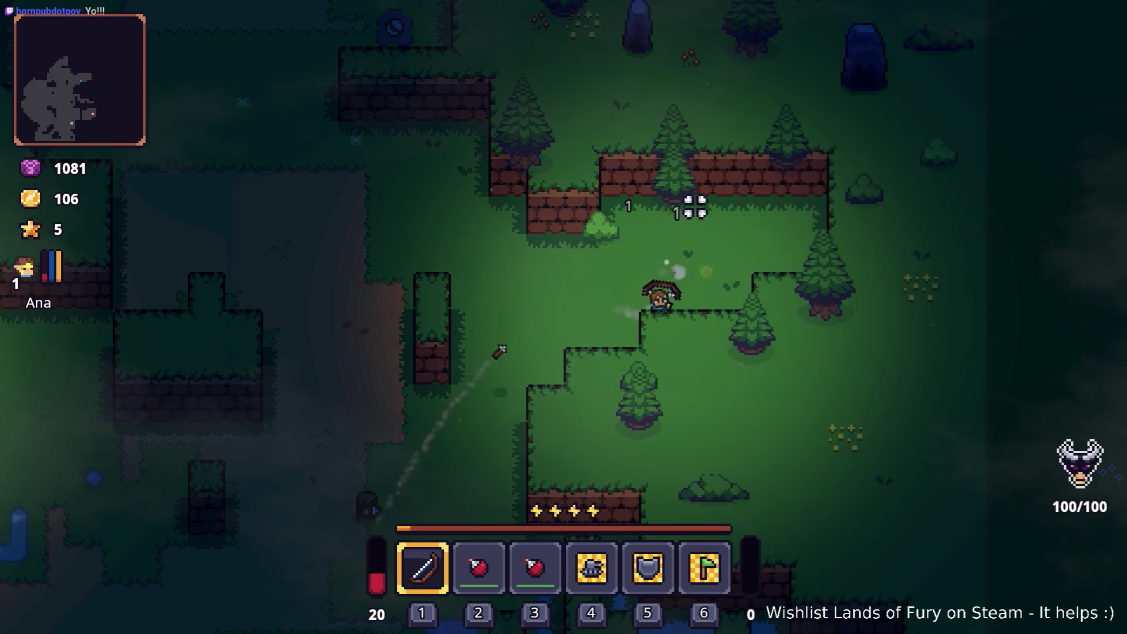
Move north-west and fire at the enemies ahead, reaching 173 gold and level 2.
key(w)
key(d)
click(533, 202)
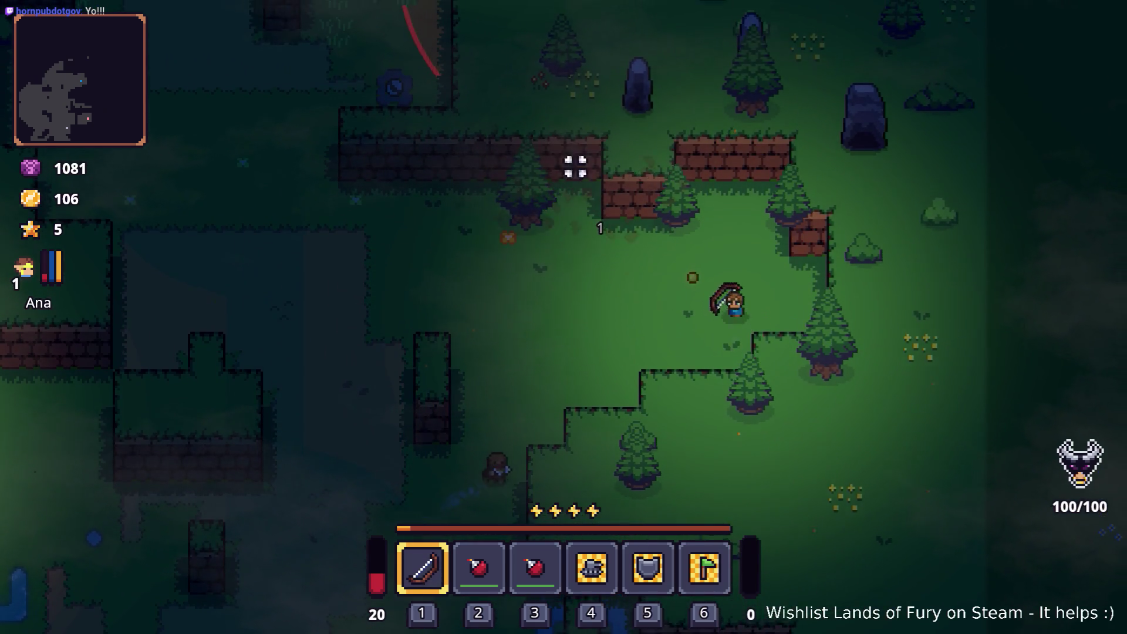
key(w)
key(a)
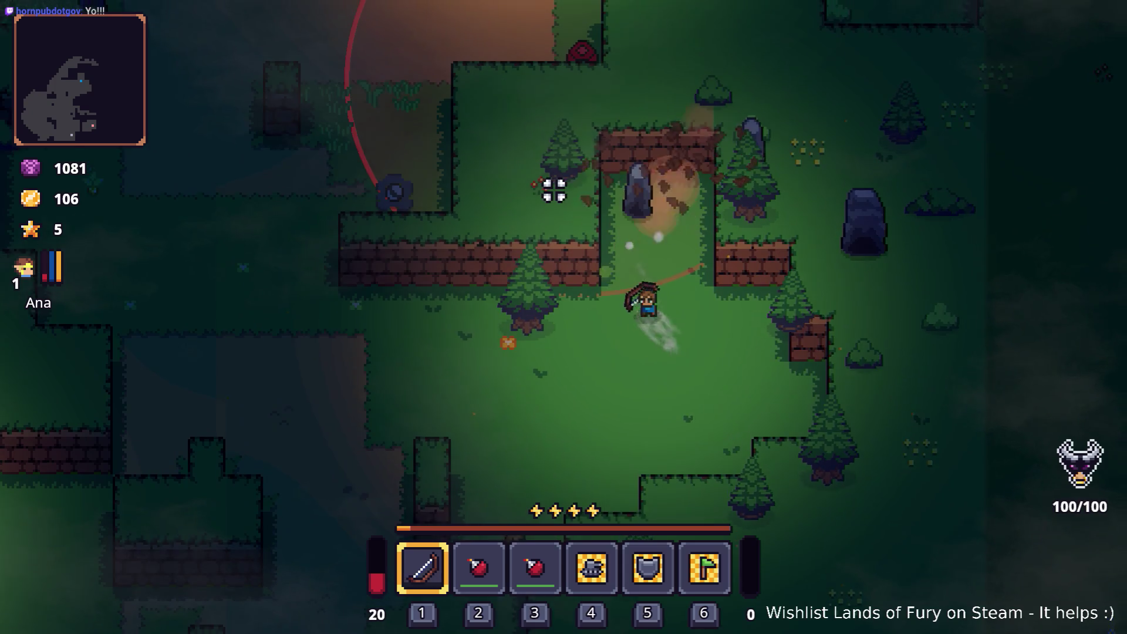
key(w)
key(a)
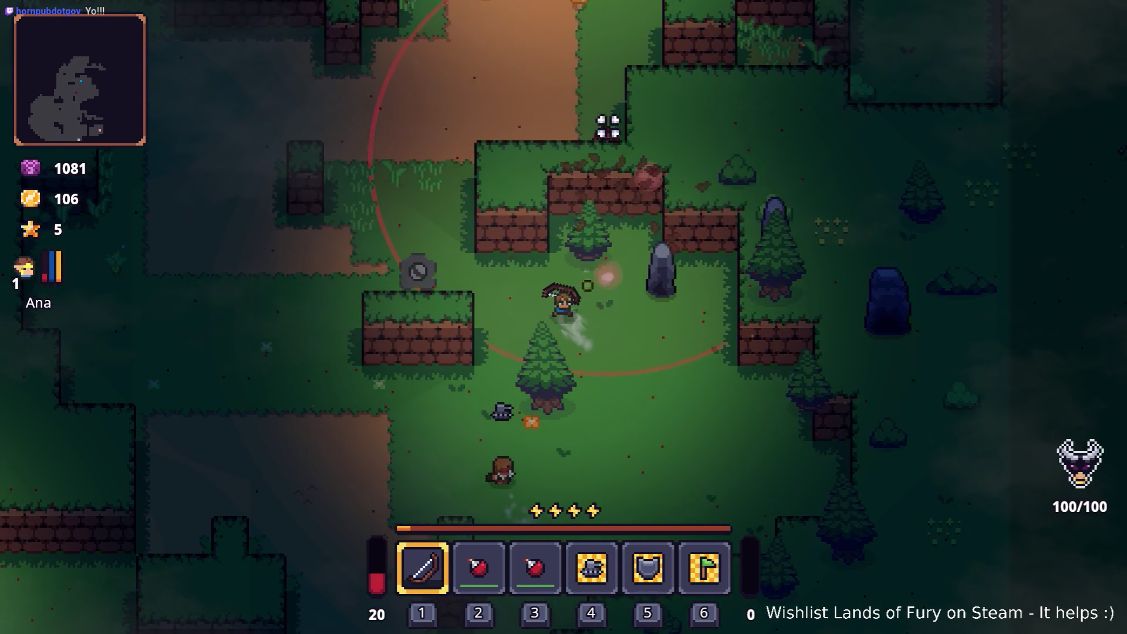
key(s)
key(a)
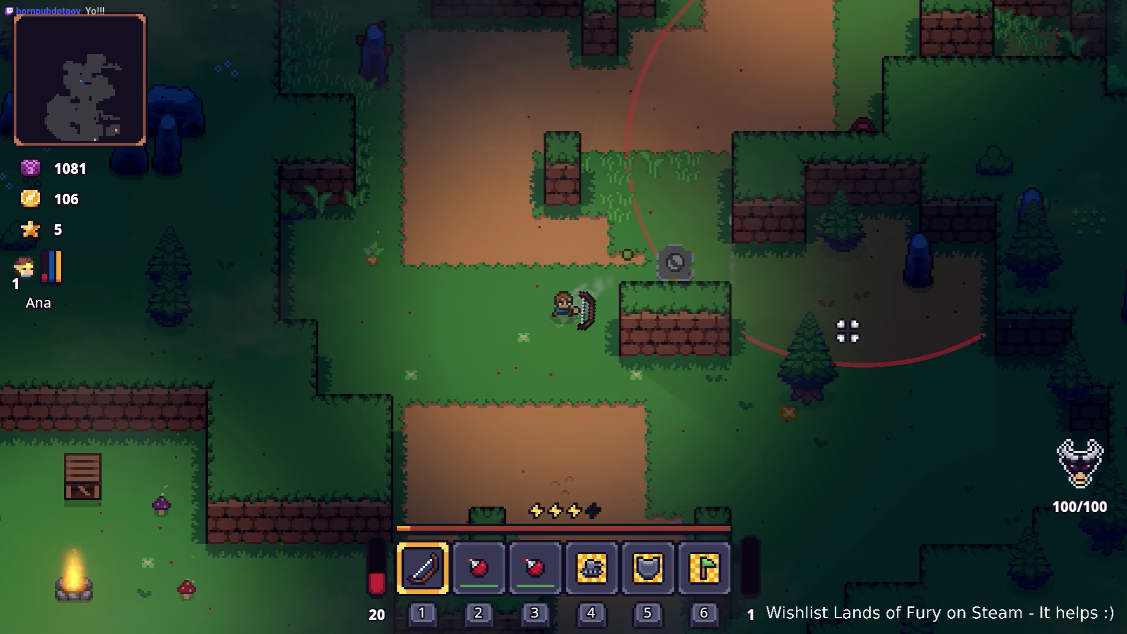
key(w)
key(a)
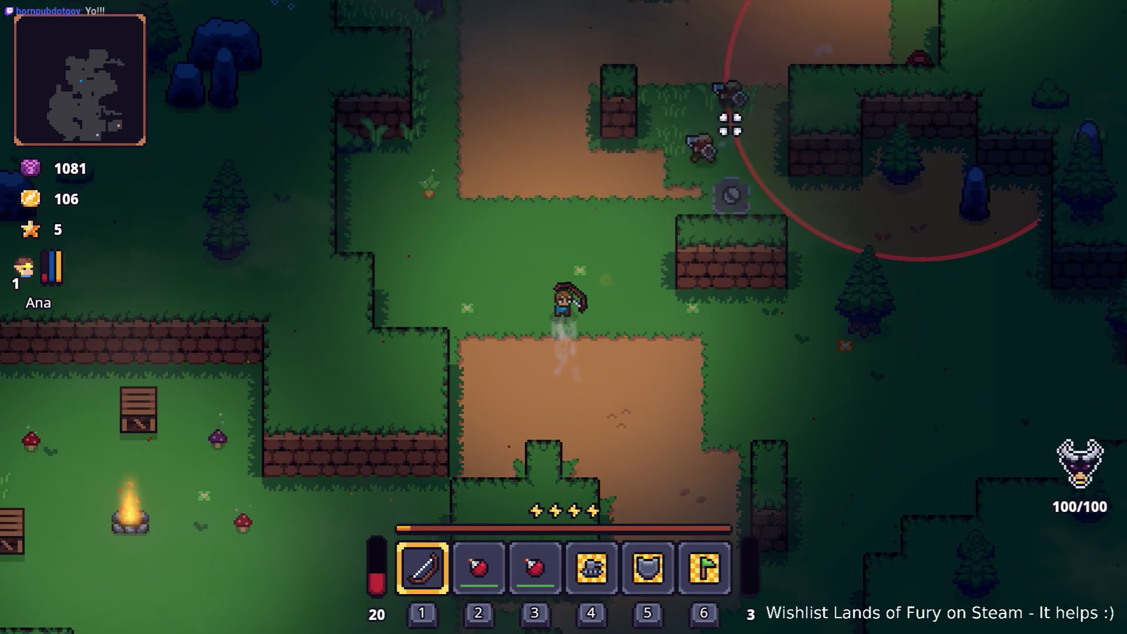
click(737, 123)
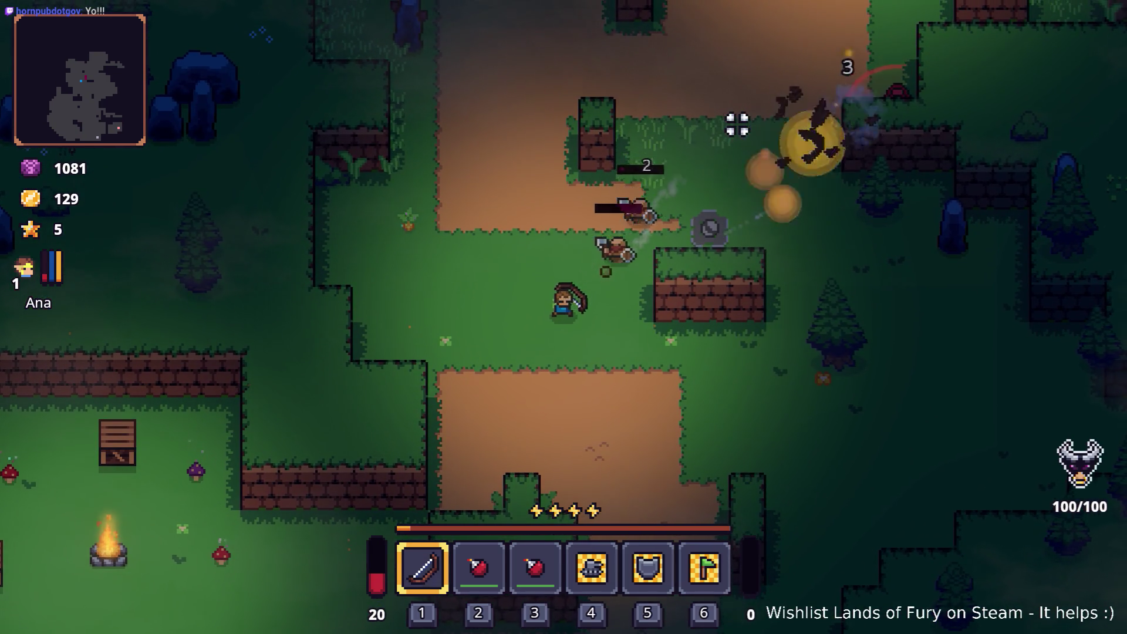
Walk toward the campfire and shoot arrows at the enemies there, including the red one.
key(w)
key(a)
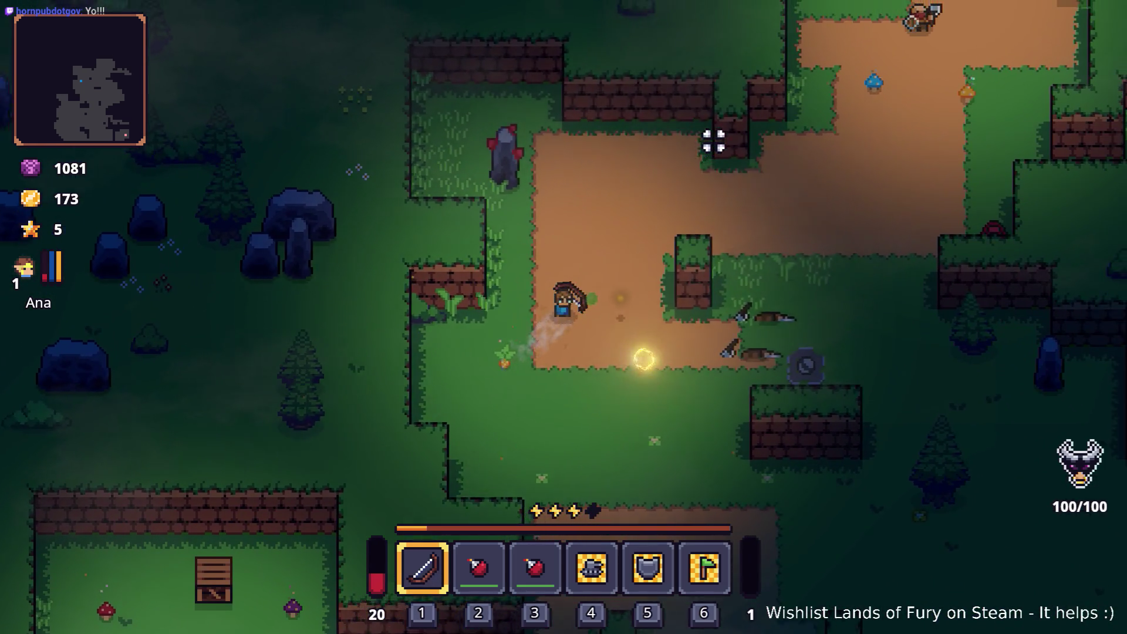
key(w)
key(d)
key(w)
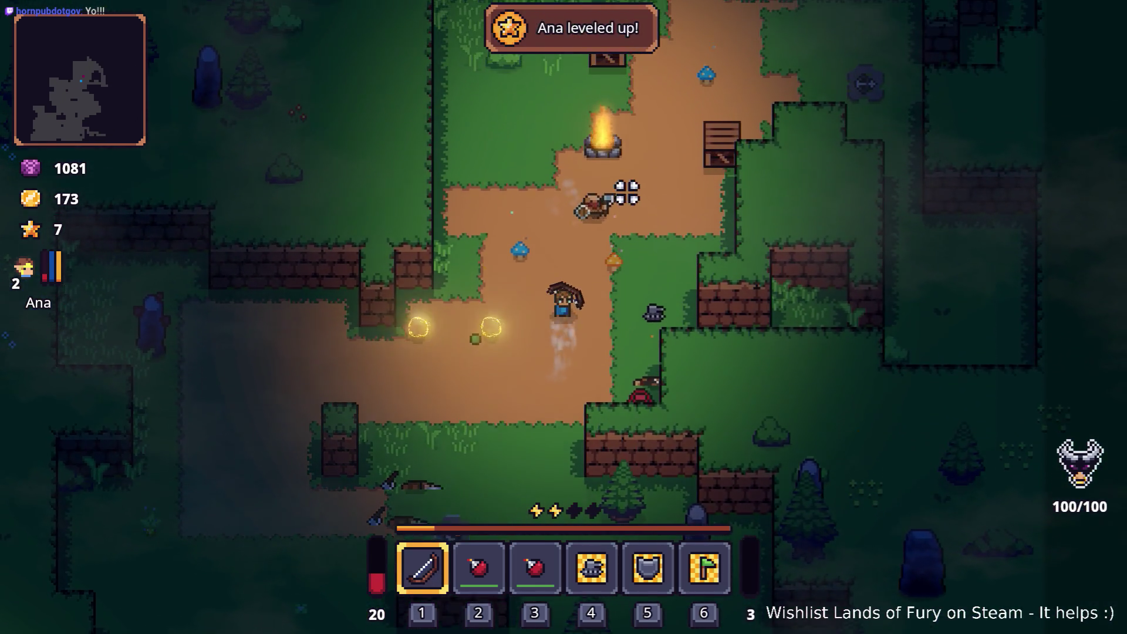
click(624, 189)
key(w)
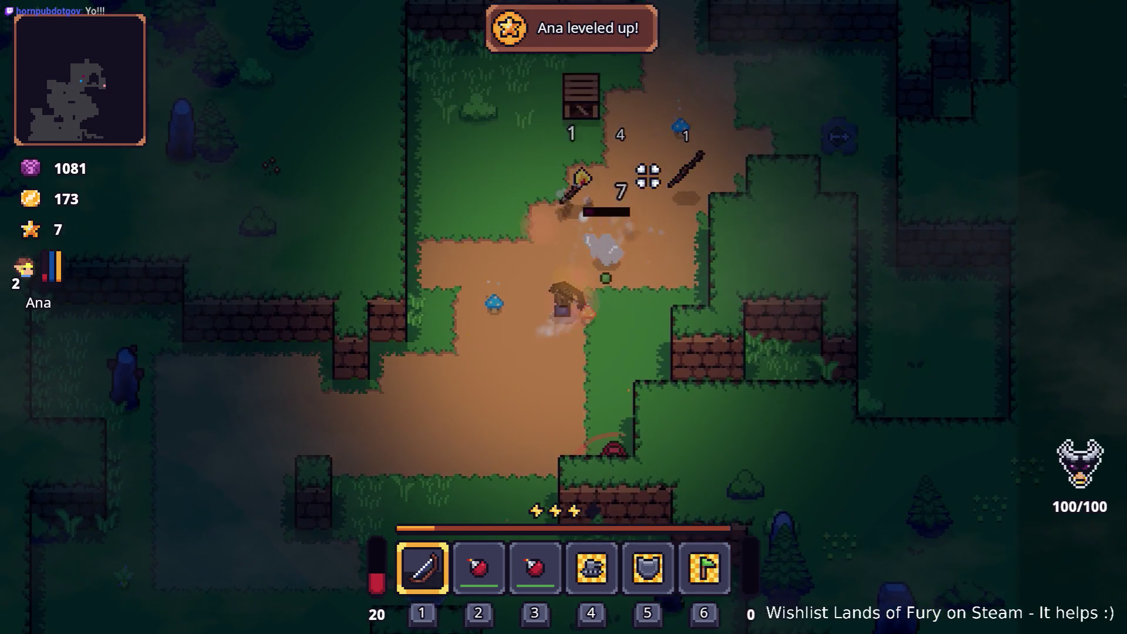
click(747, 251)
key(s)
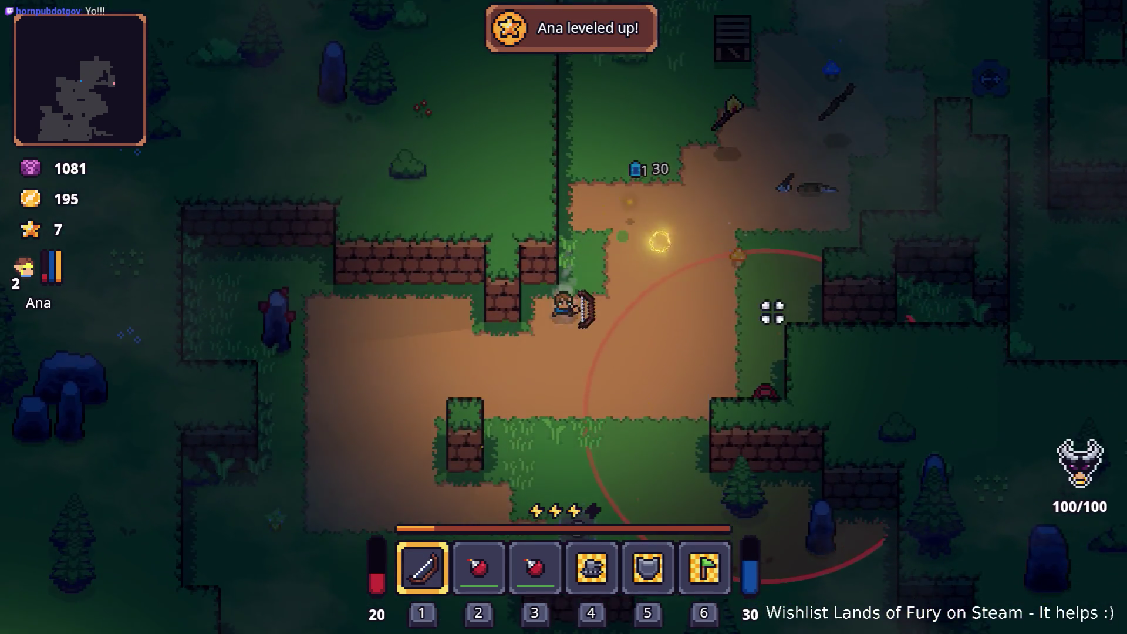
key(d)
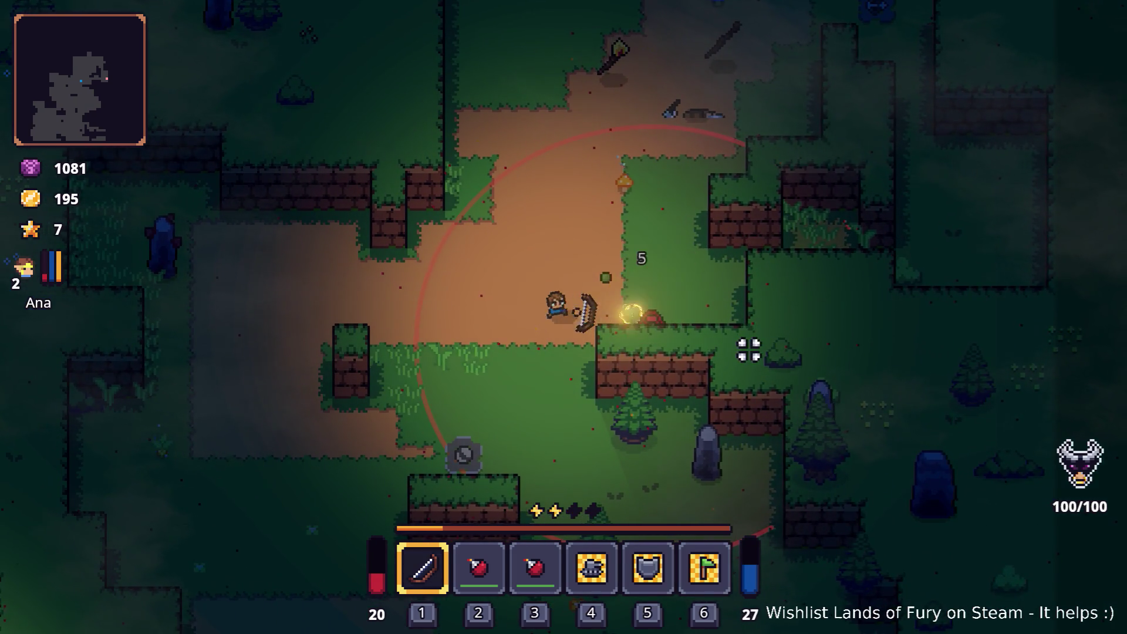
click(668, 299)
key(w)
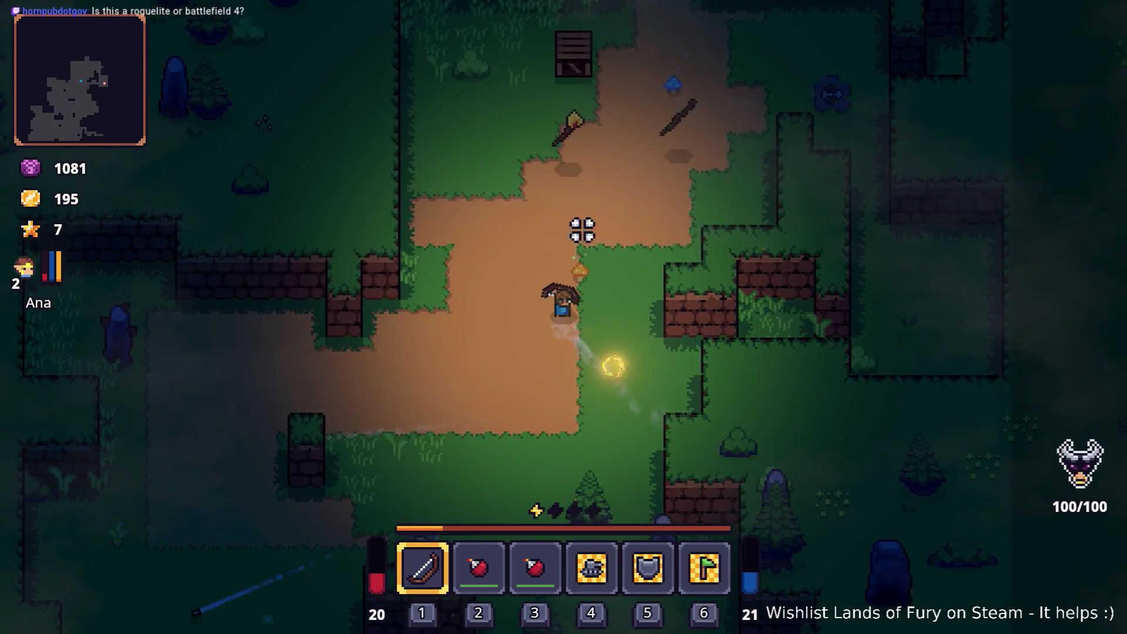
Fire arrows north, then blast the brick wall to the north-west with explosive arrows.
click(653, 150)
key(w)
click(653, 151)
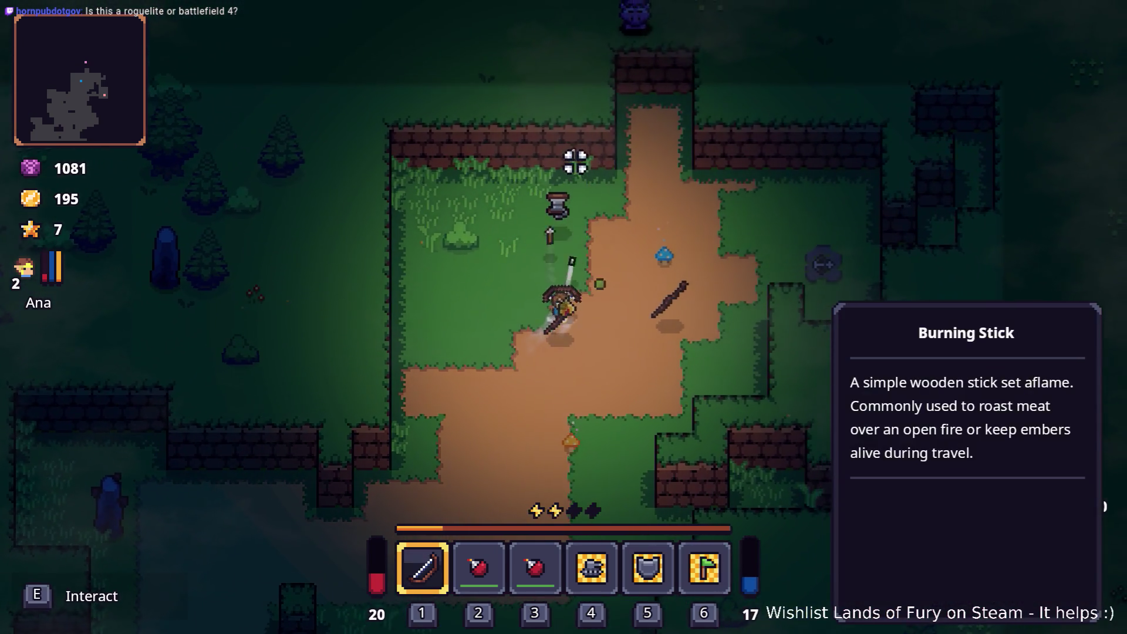
click(579, 166)
click(641, 174)
key(w)
key(a)
click(478, 113)
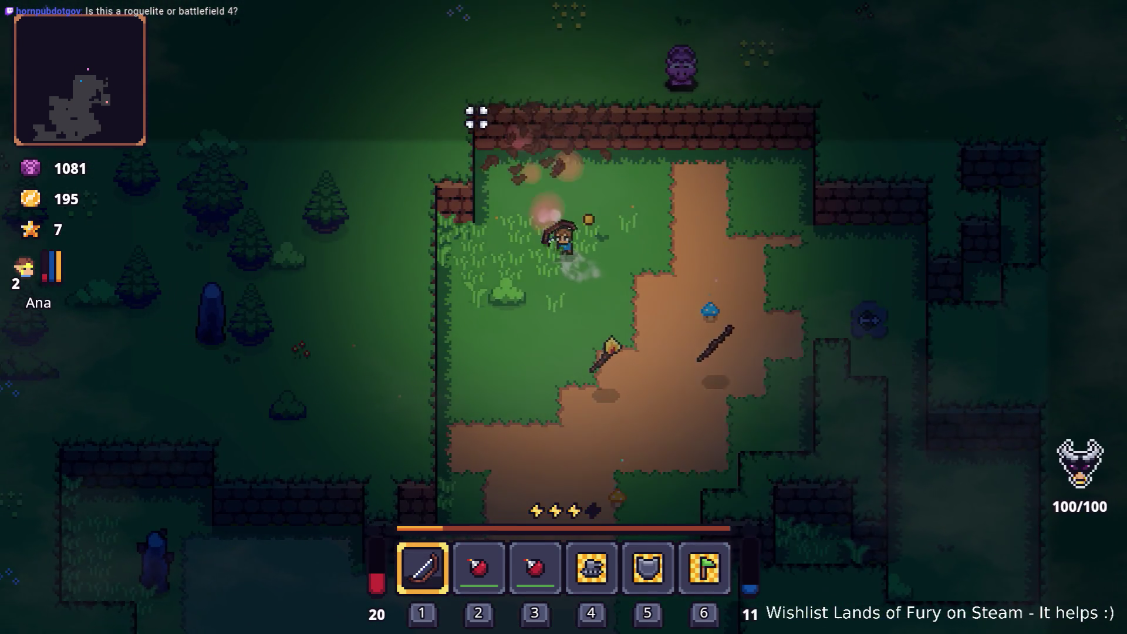
click(495, 93)
click(516, 88)
click(516, 88)
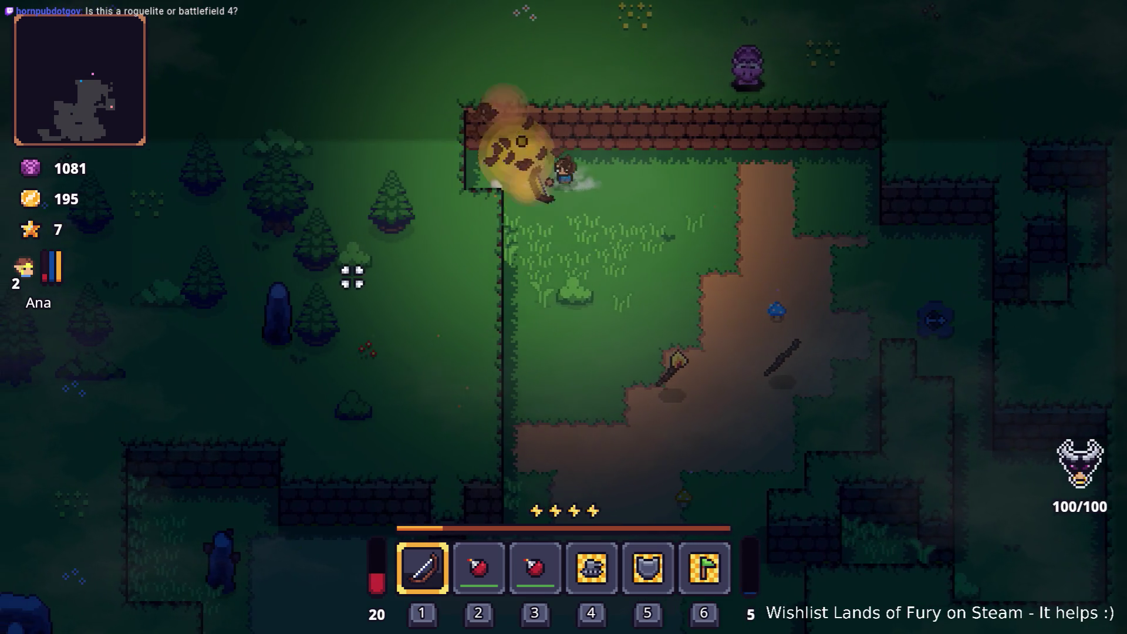
Walk west along the wall, firing explosive arrows at the upper-left and lower-left terrain.
key(a)
click(309, 179)
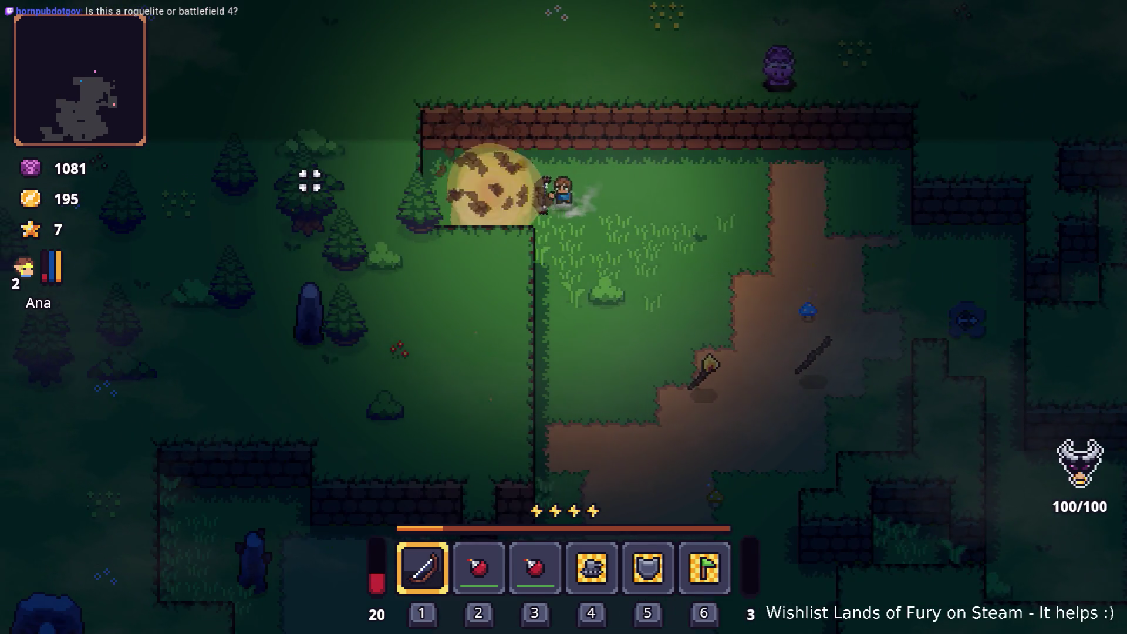
click(323, 154)
click(330, 154)
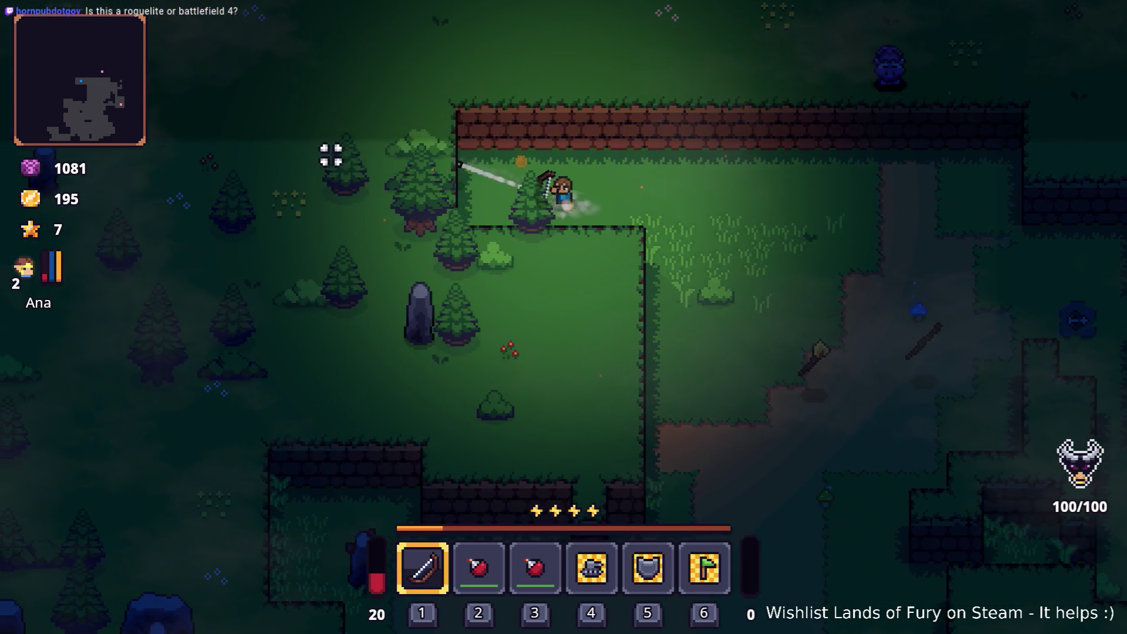
key(a)
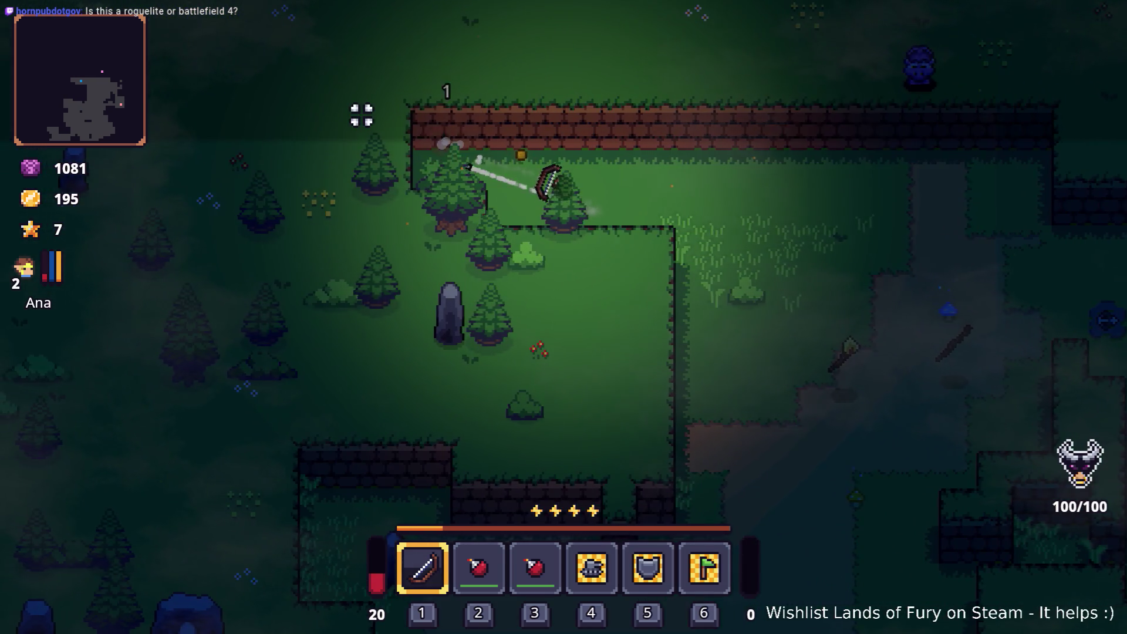
click(421, 93)
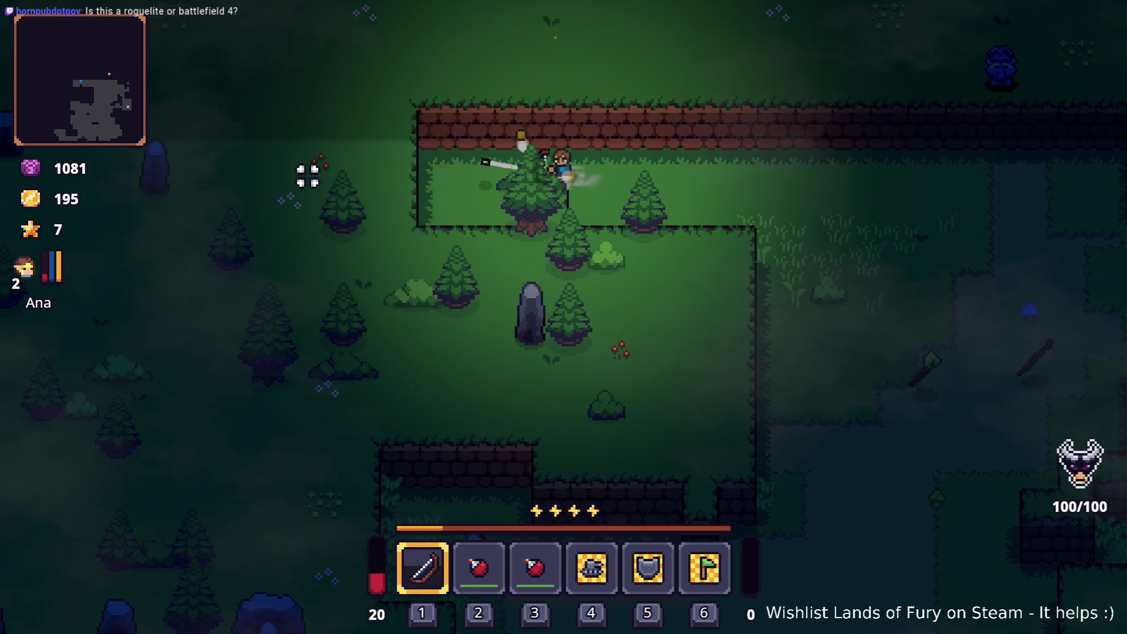
key(a)
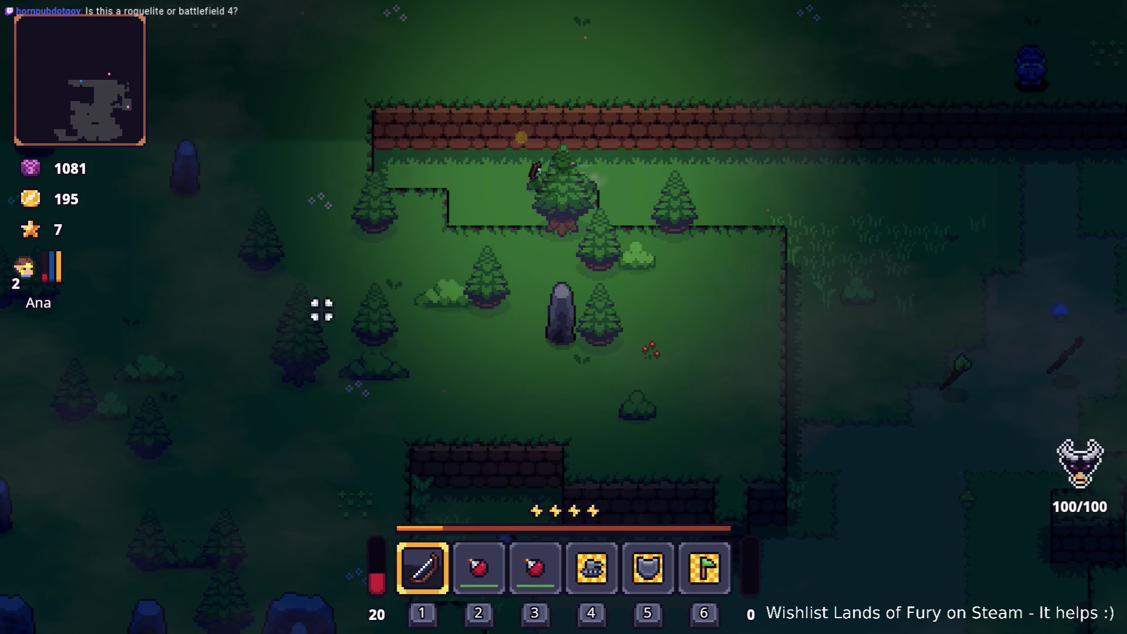
click(385, 360)
click(429, 358)
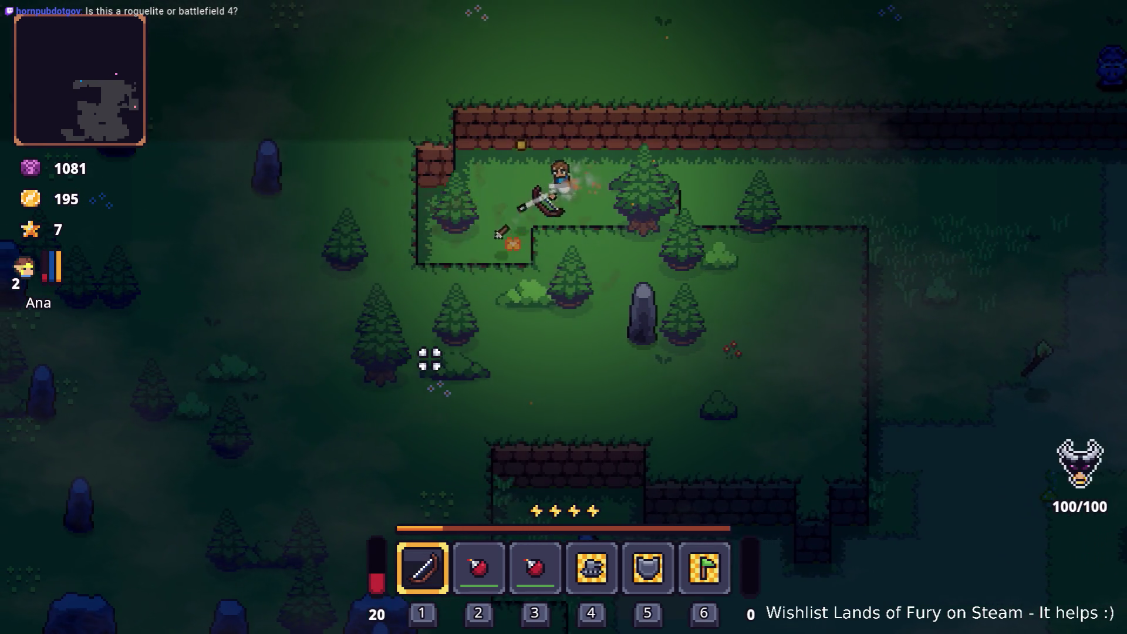
Move down-left through the forest, blasting the nearby trees into debris with explosive arrows.
key(a)
key(s)
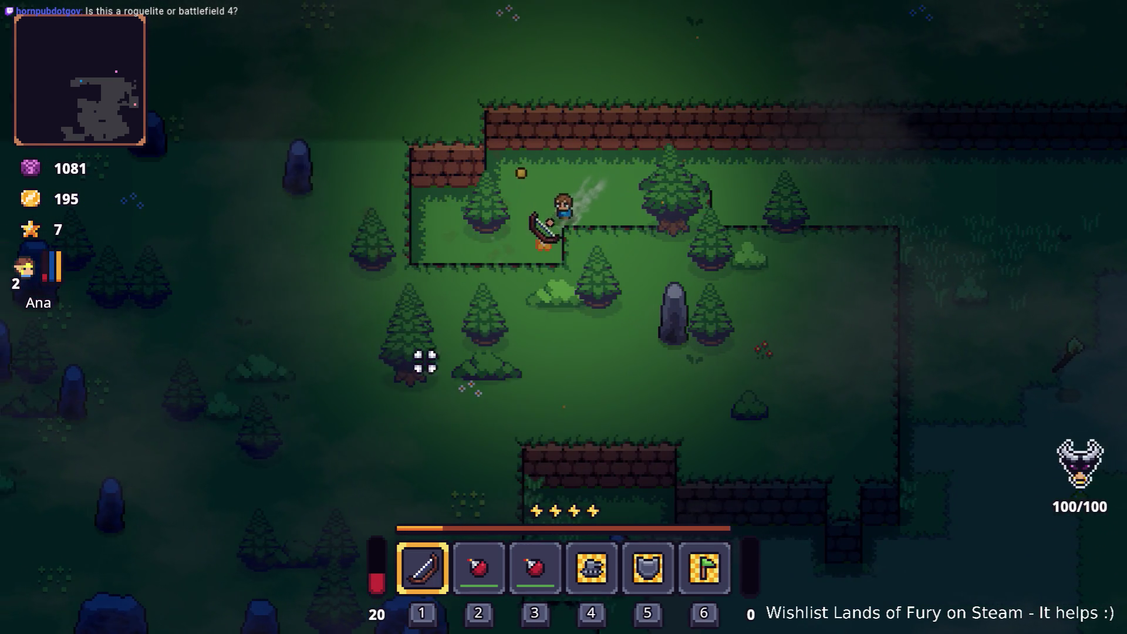
click(383, 270)
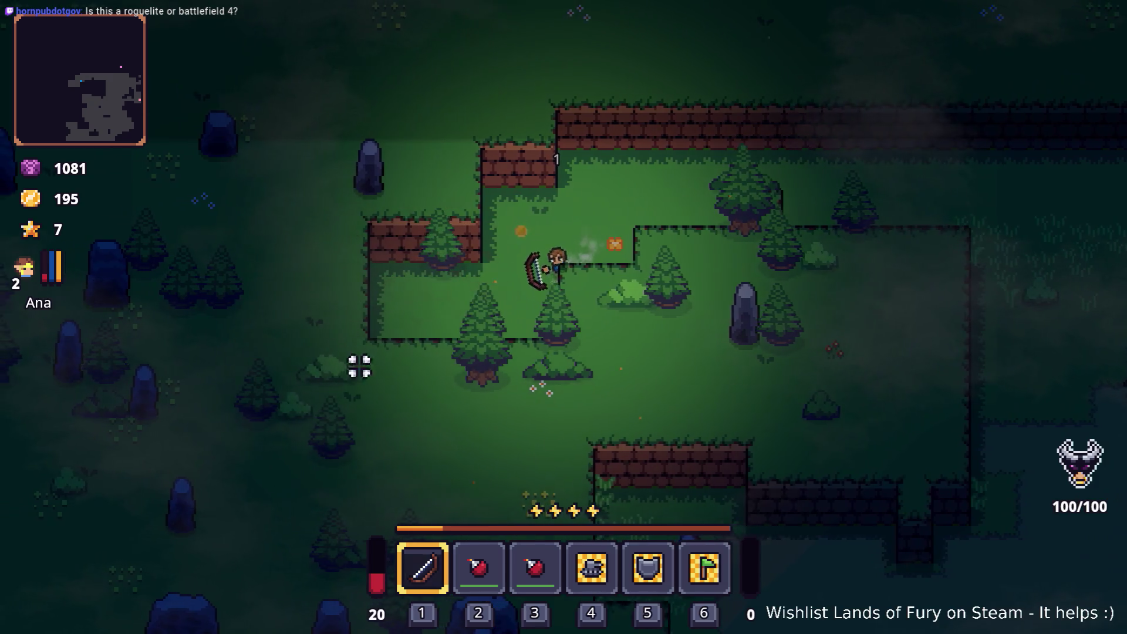
key(a)
key(s)
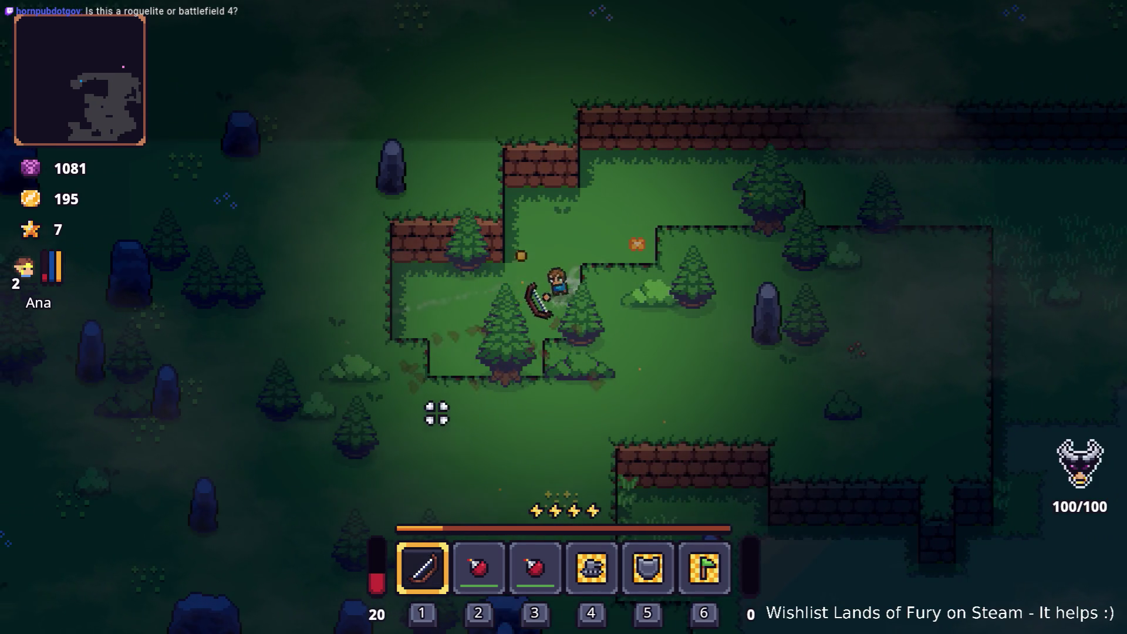
click(508, 410)
click(644, 371)
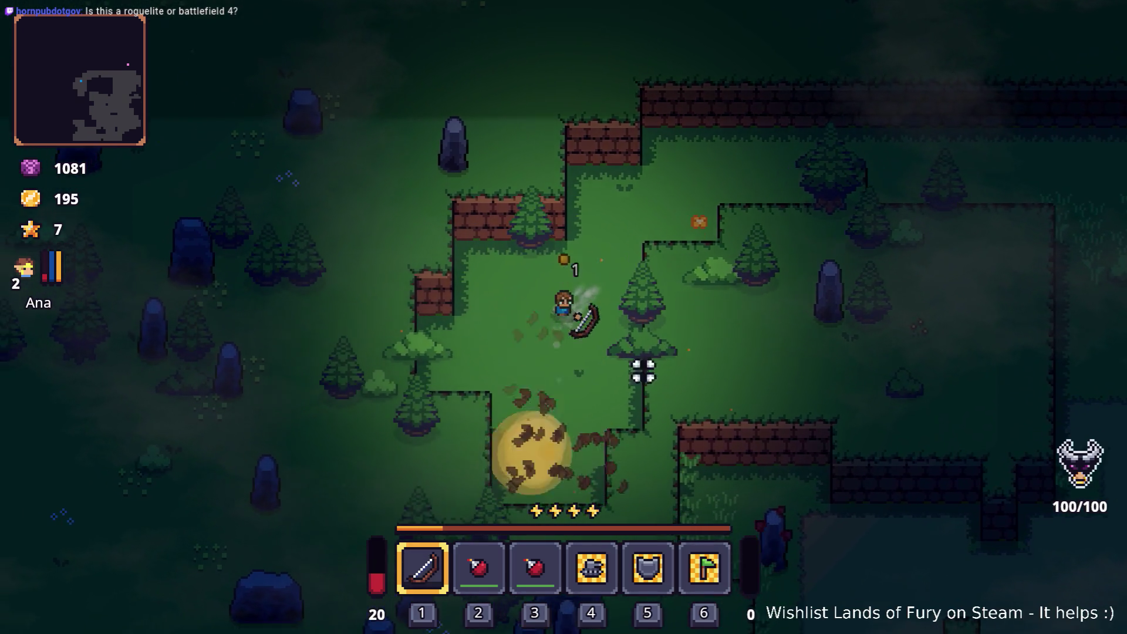
key(a)
key(s)
click(705, 318)
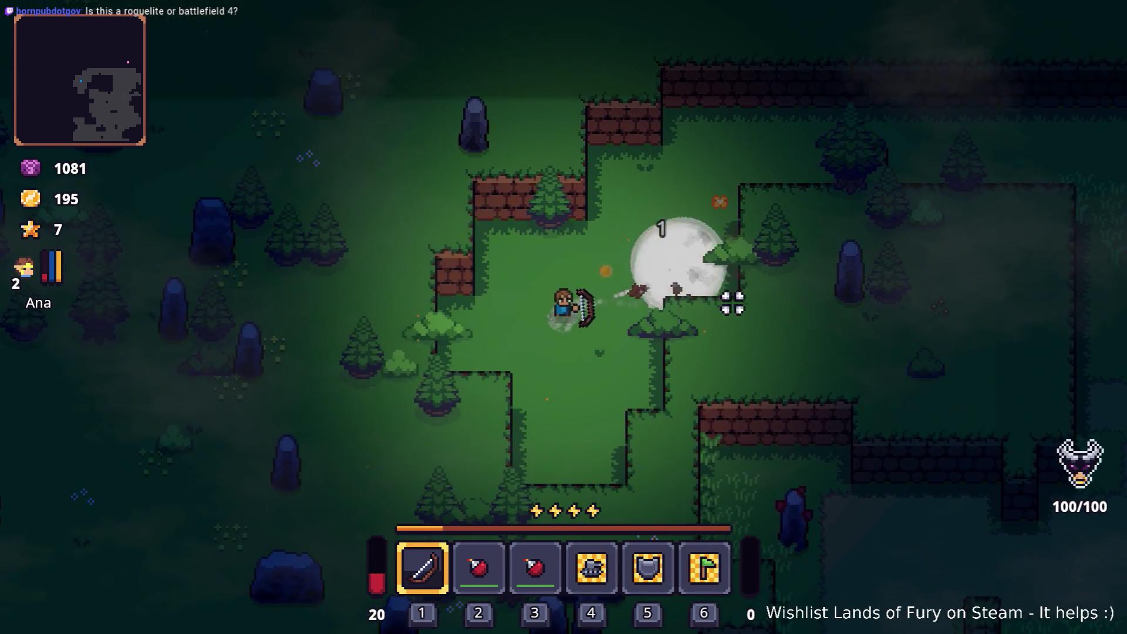
click(781, 279)
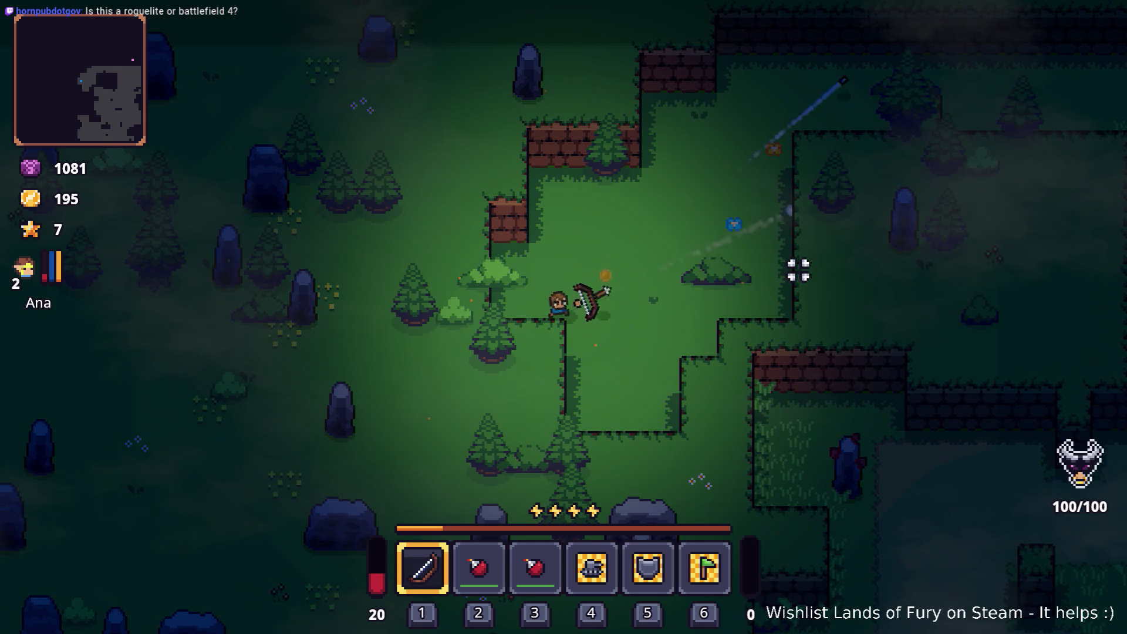
Head down-left, firing explosive arrows at the cliff and trees to the left.
key(d)
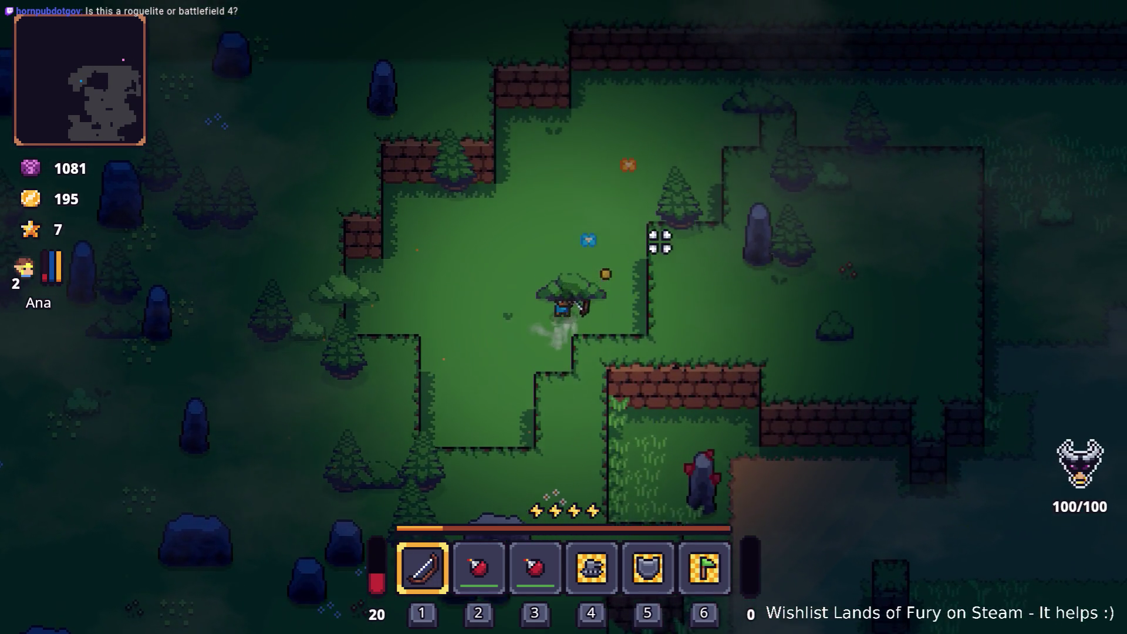
key(a)
key(s)
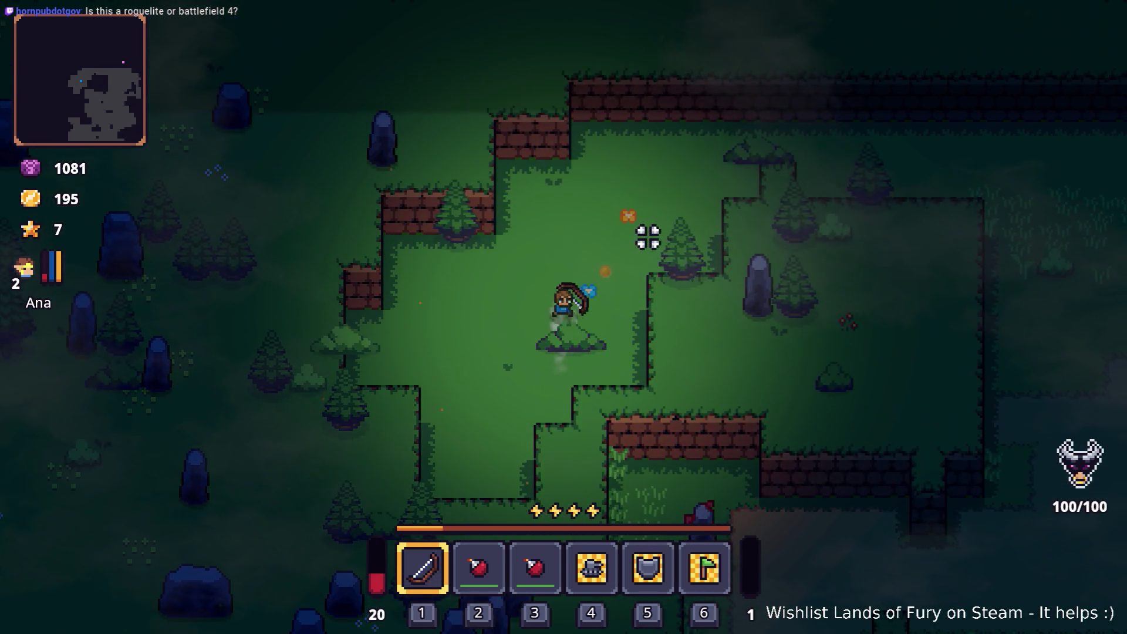
click(624, 232)
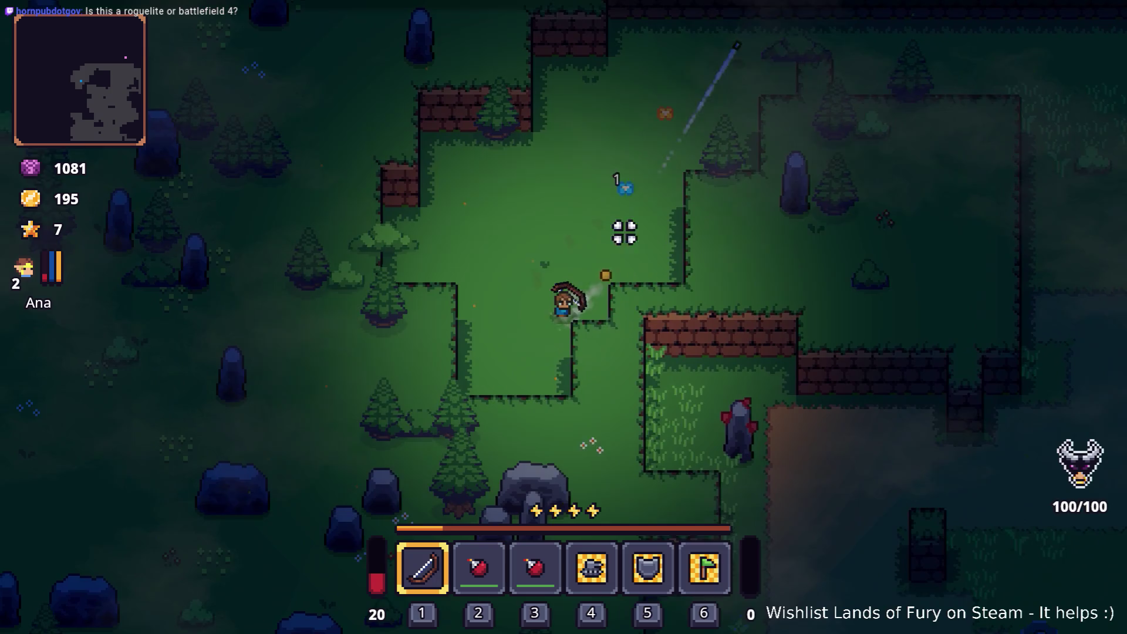
key(a)
key(s)
click(354, 393)
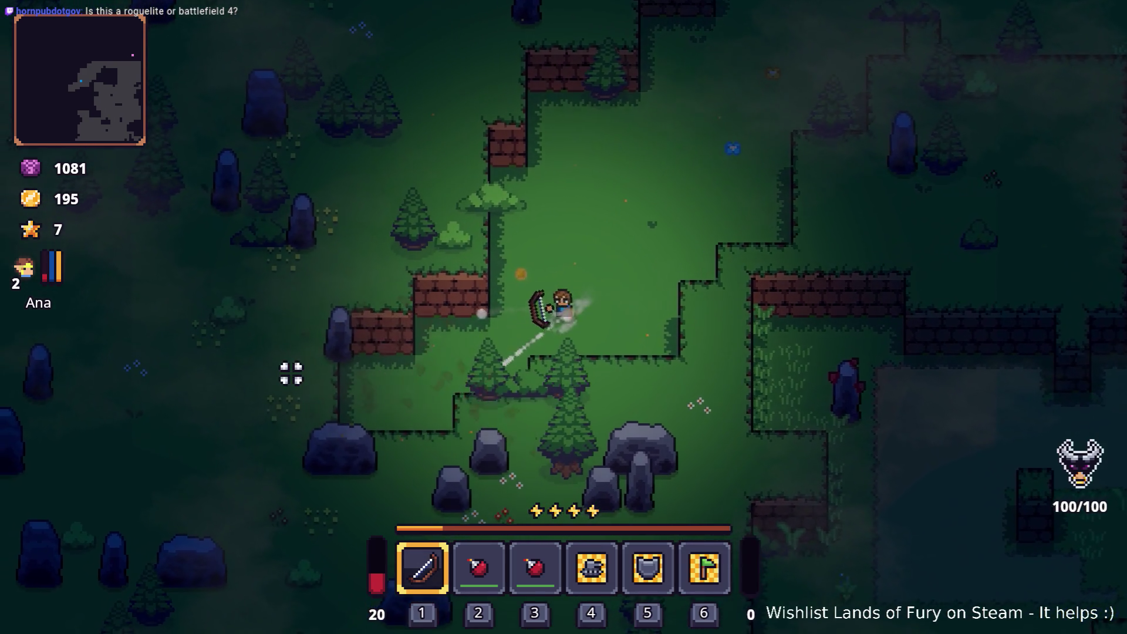
key(a)
key(s)
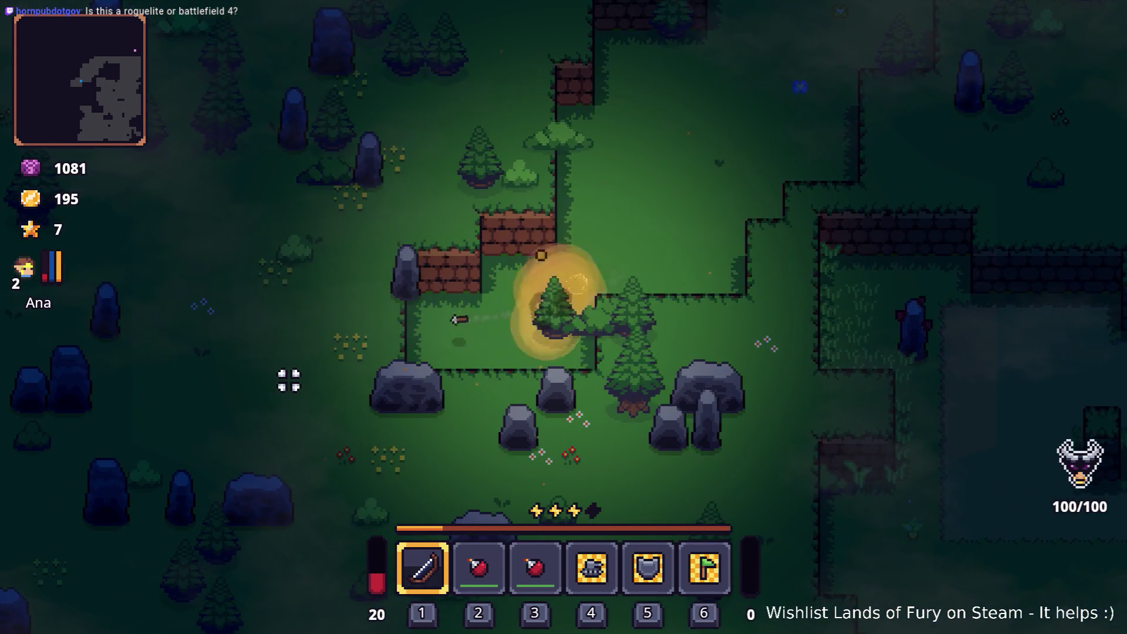
click(288, 375)
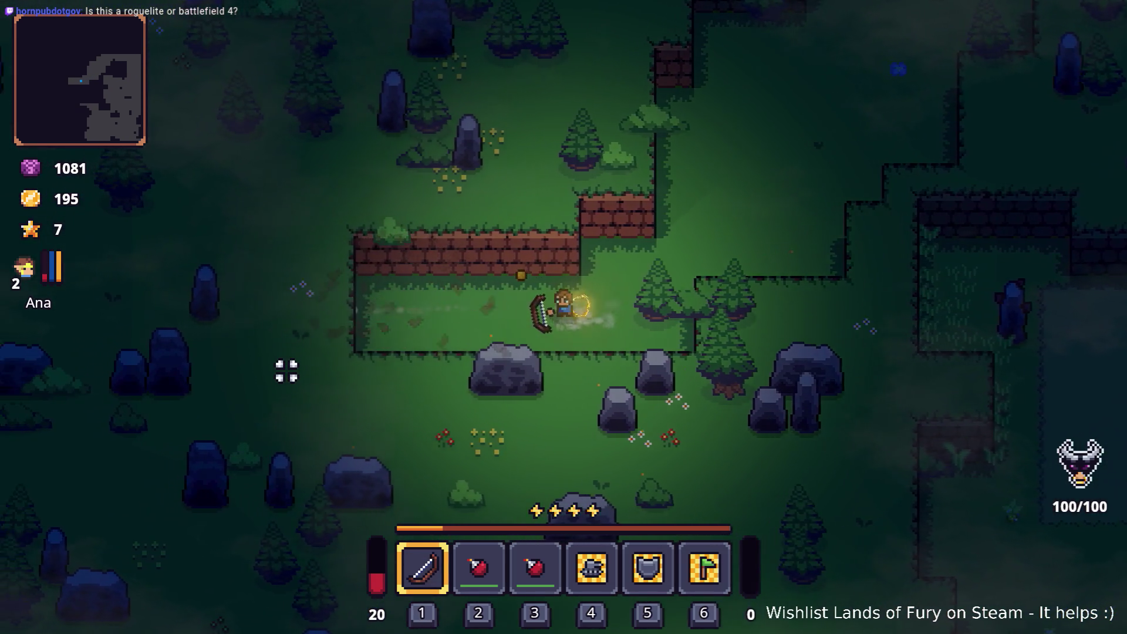
key(a)
key(s)
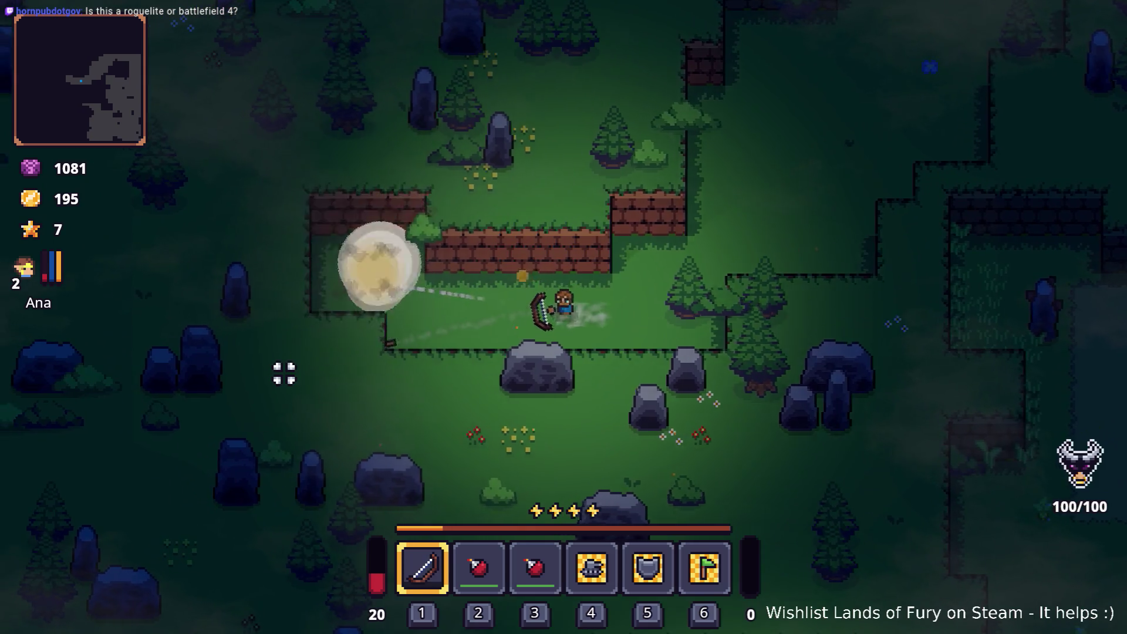
click(446, 451)
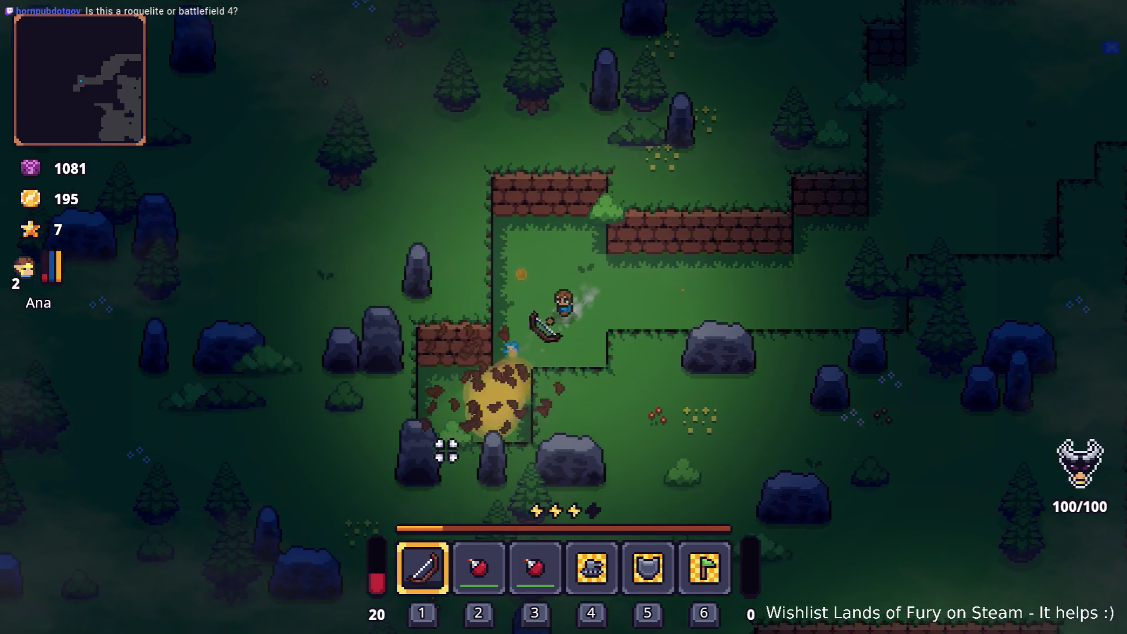
Continue along the cliff, blasting the western wall and shooting down the narrow passage.
key(a)
key(s)
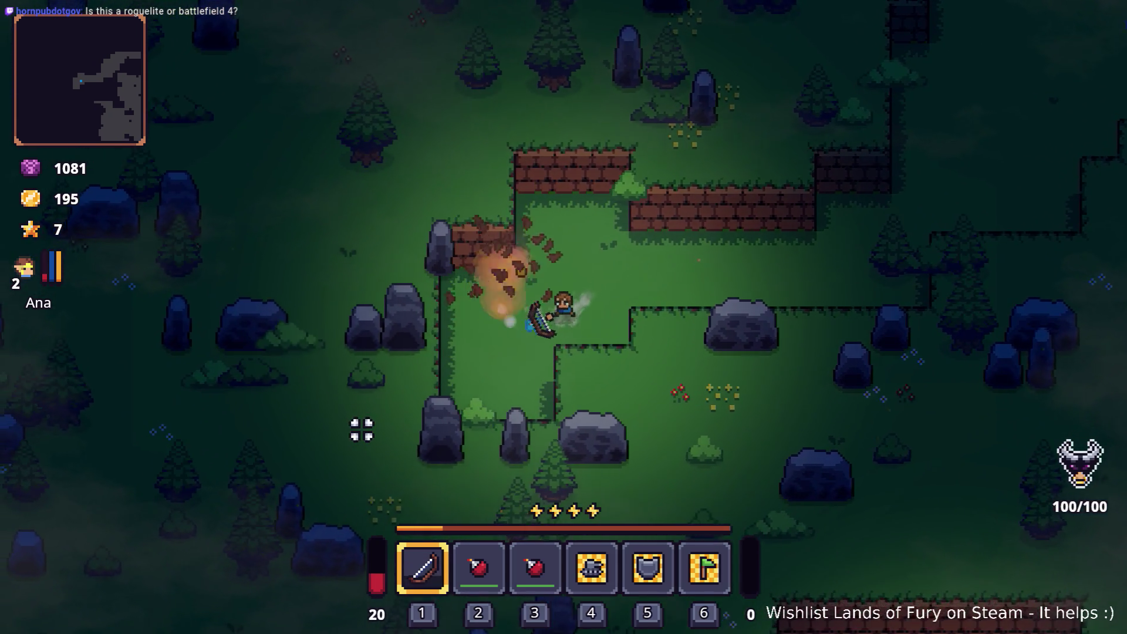
click(361, 427)
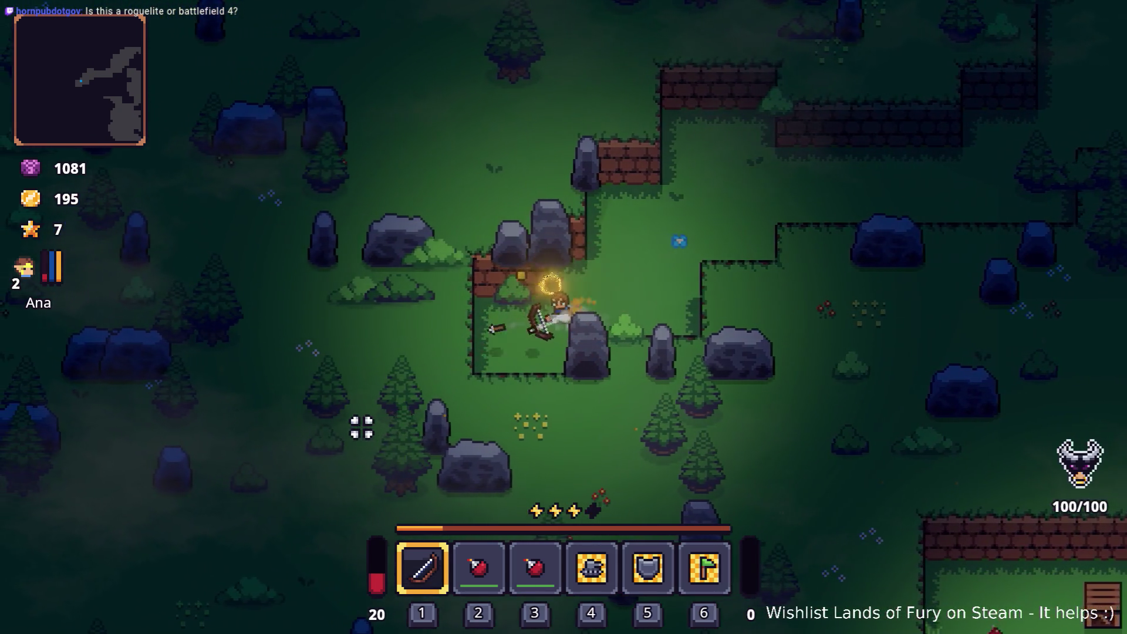
key(a)
key(s)
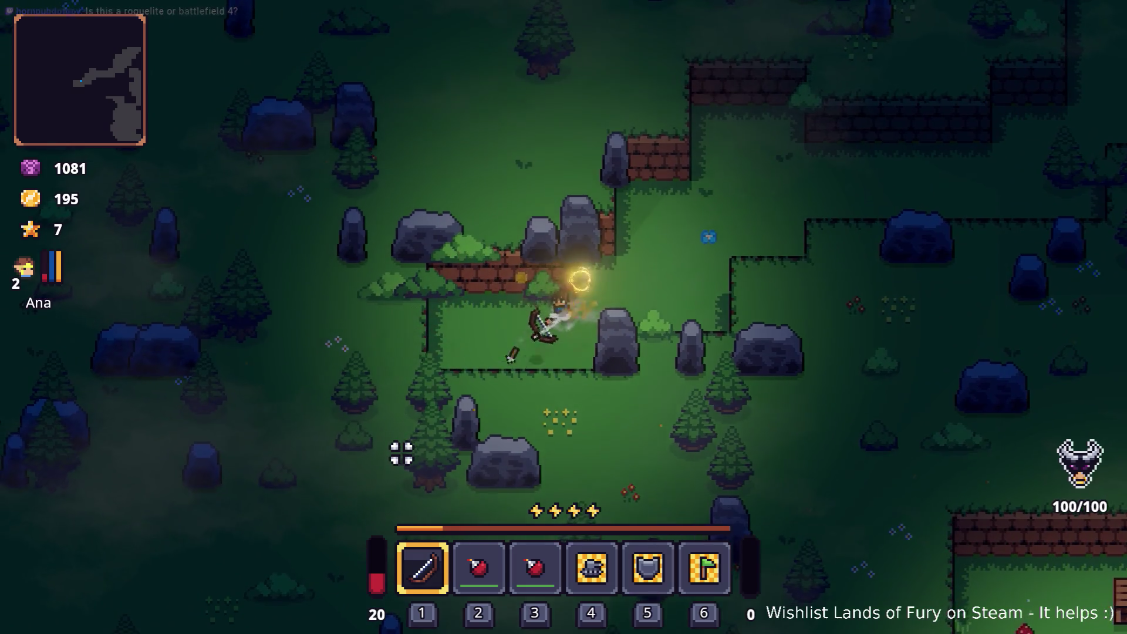
click(352, 431)
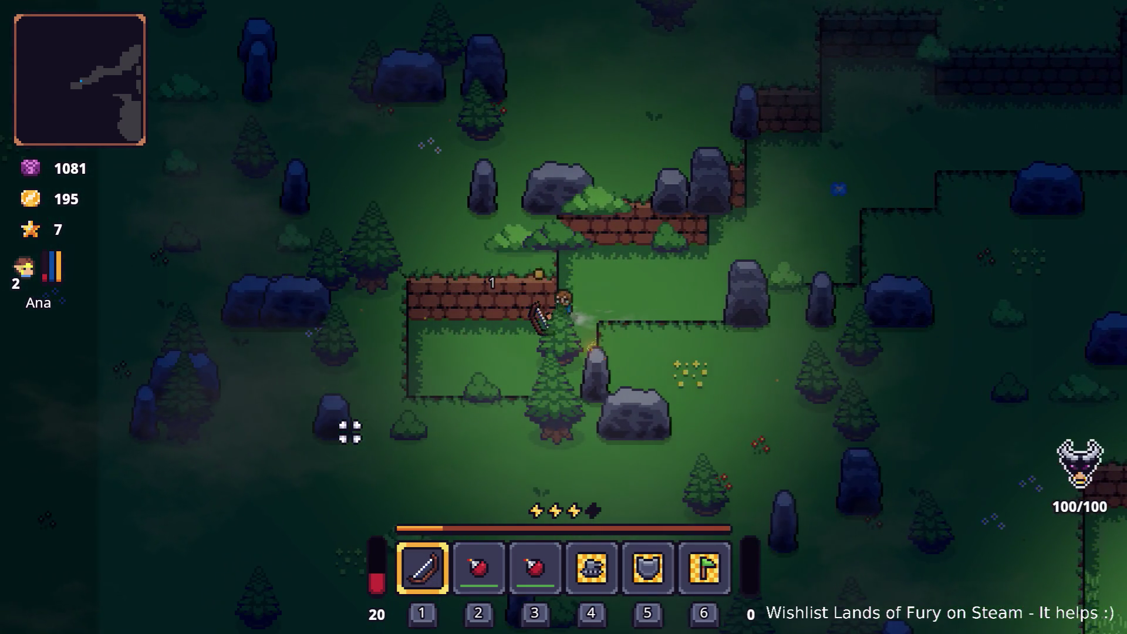
key(a)
key(s)
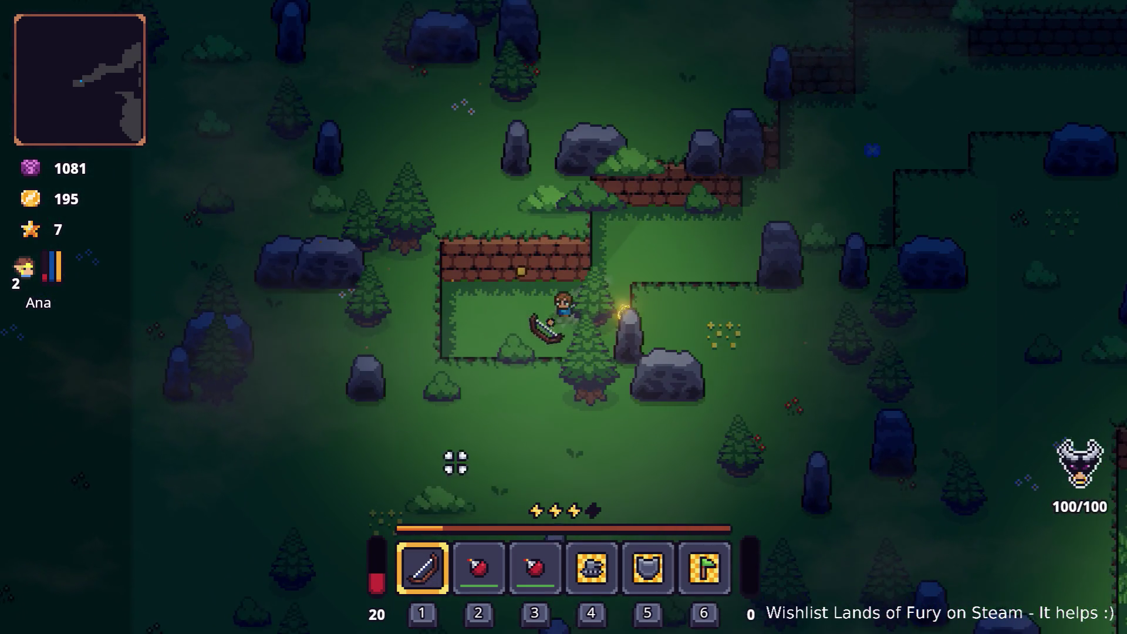
click(475, 465)
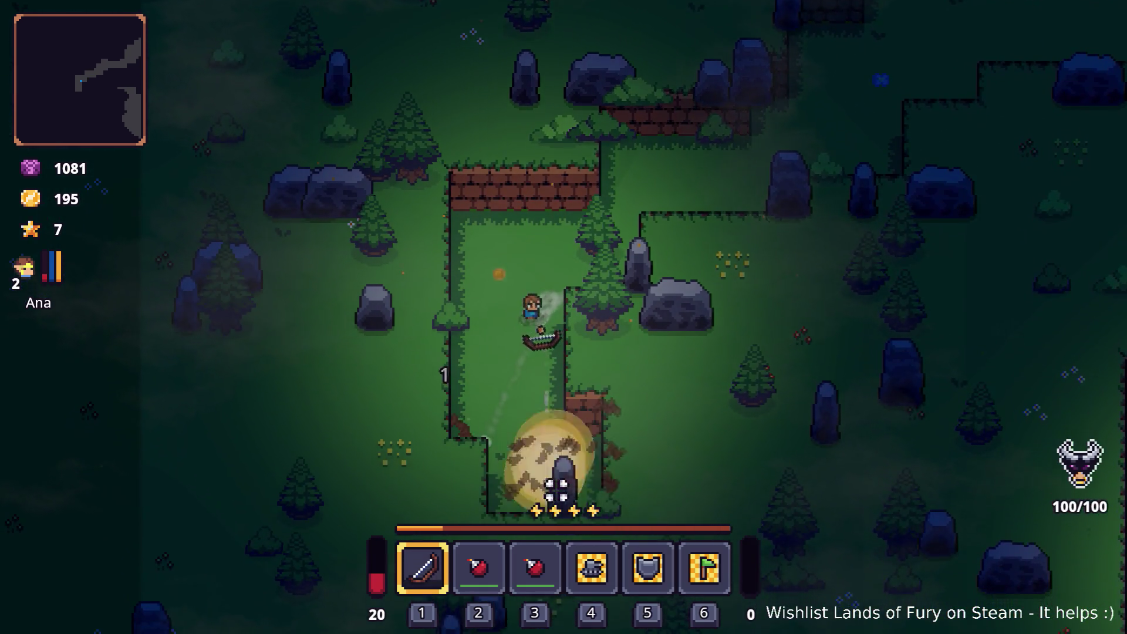
key(s)
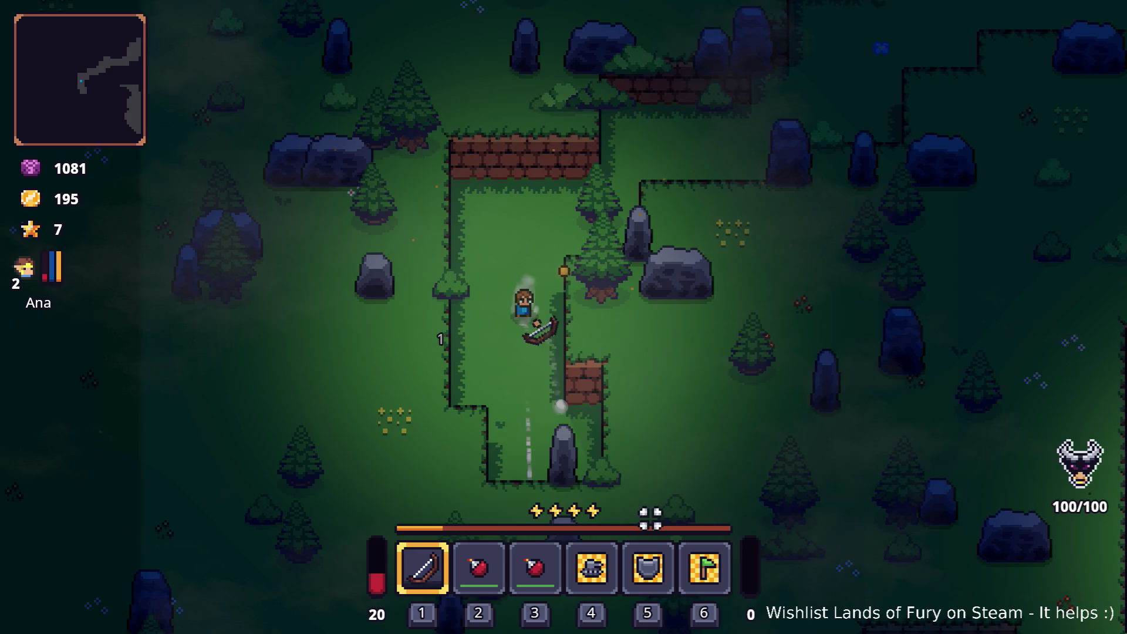
click(713, 536)
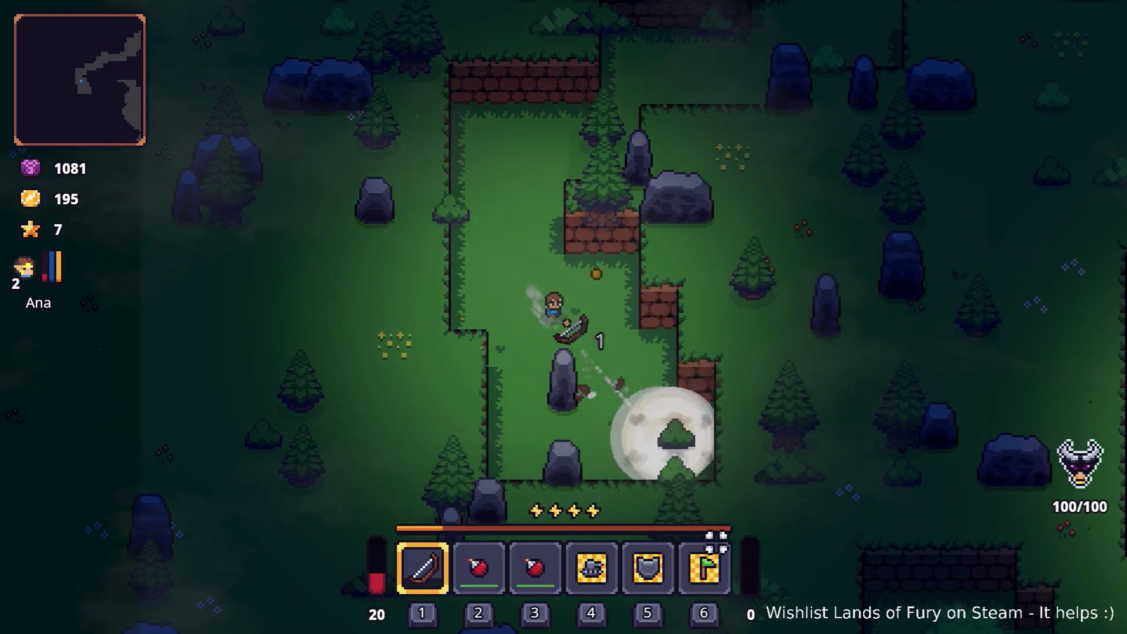
Travel down-right then up into the campfire clearing, shooting the cliff wall, then show the app switcher.
key(s)
key(d)
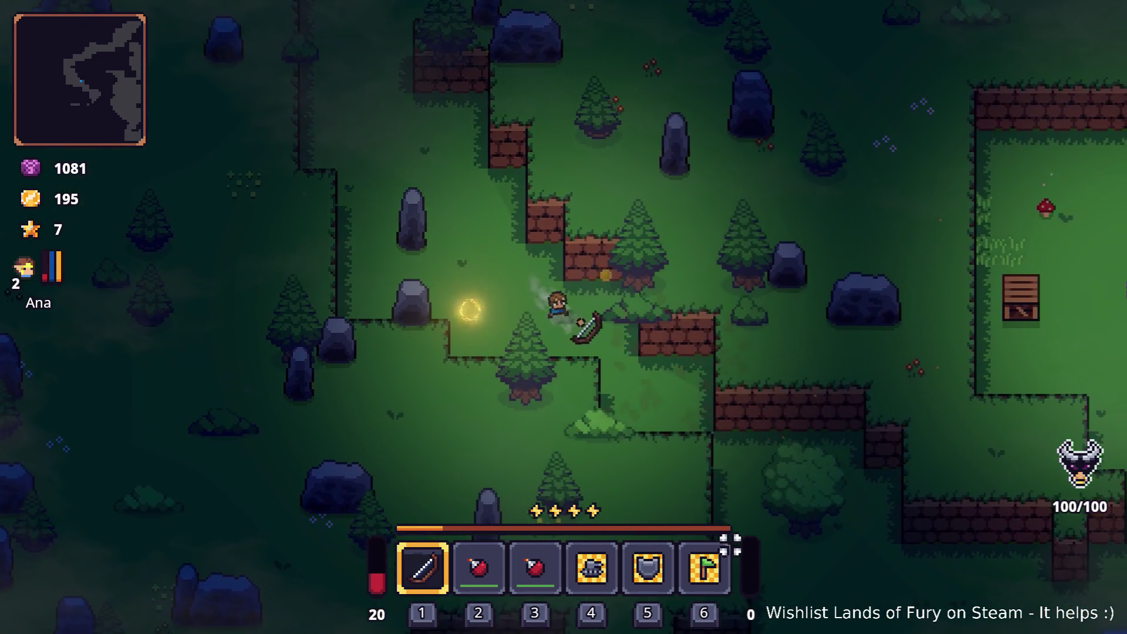
key(s)
key(d)
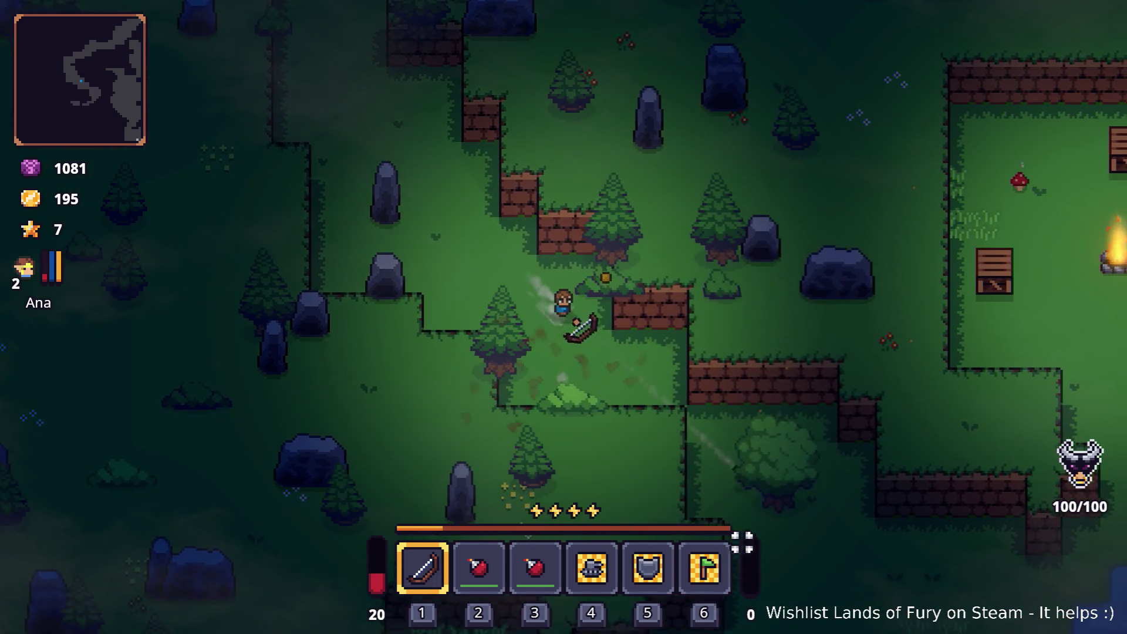
click(801, 417)
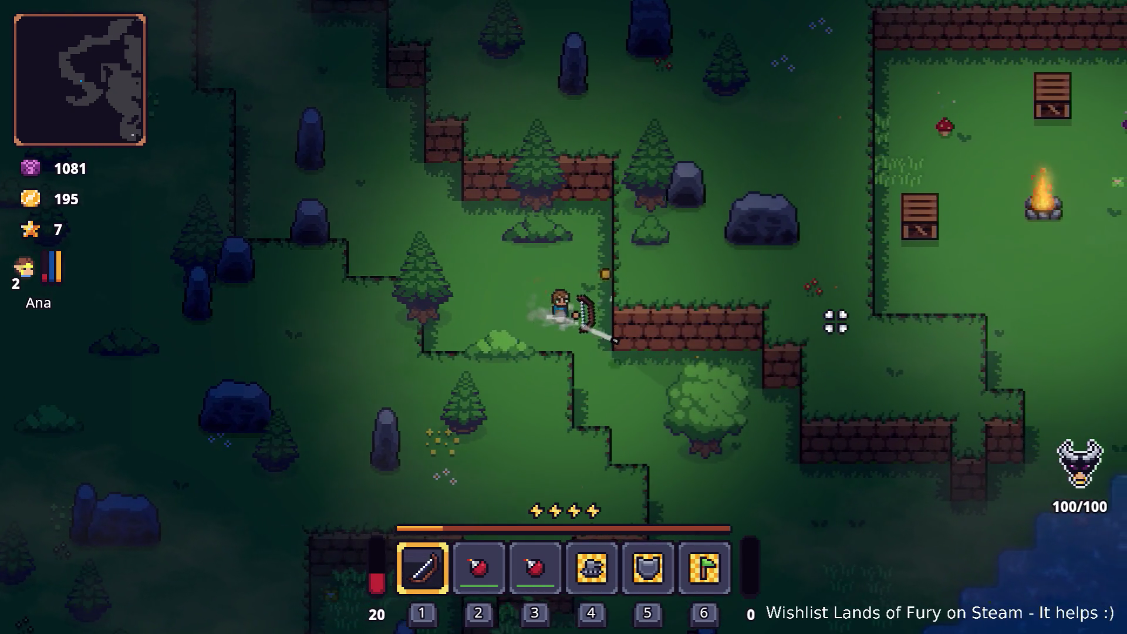
key(d)
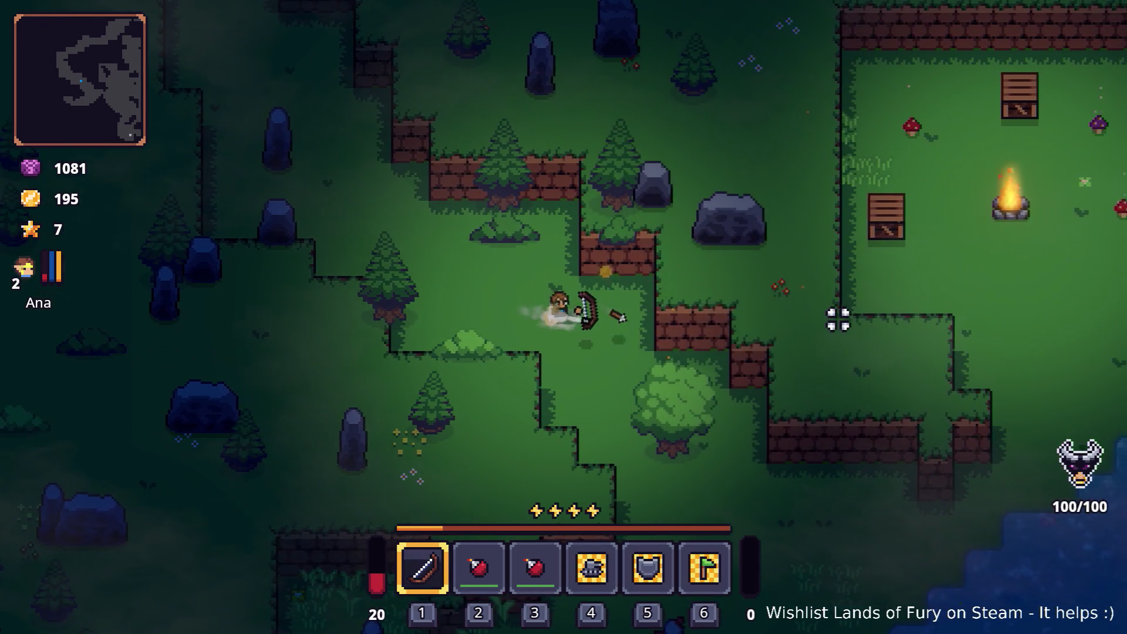
click(830, 320)
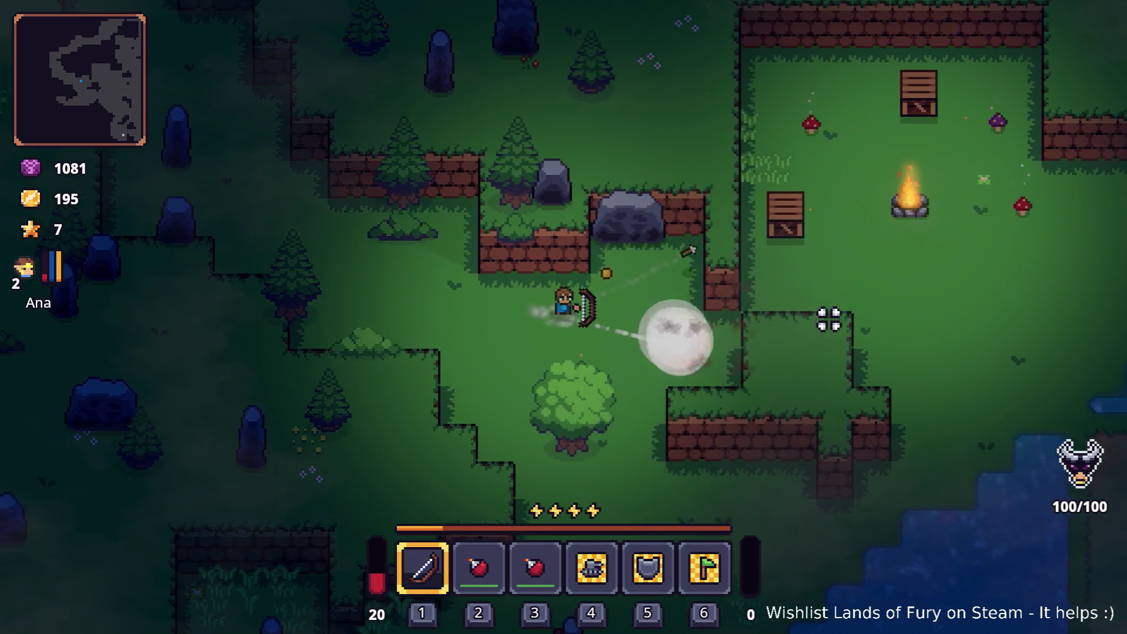
key(d)
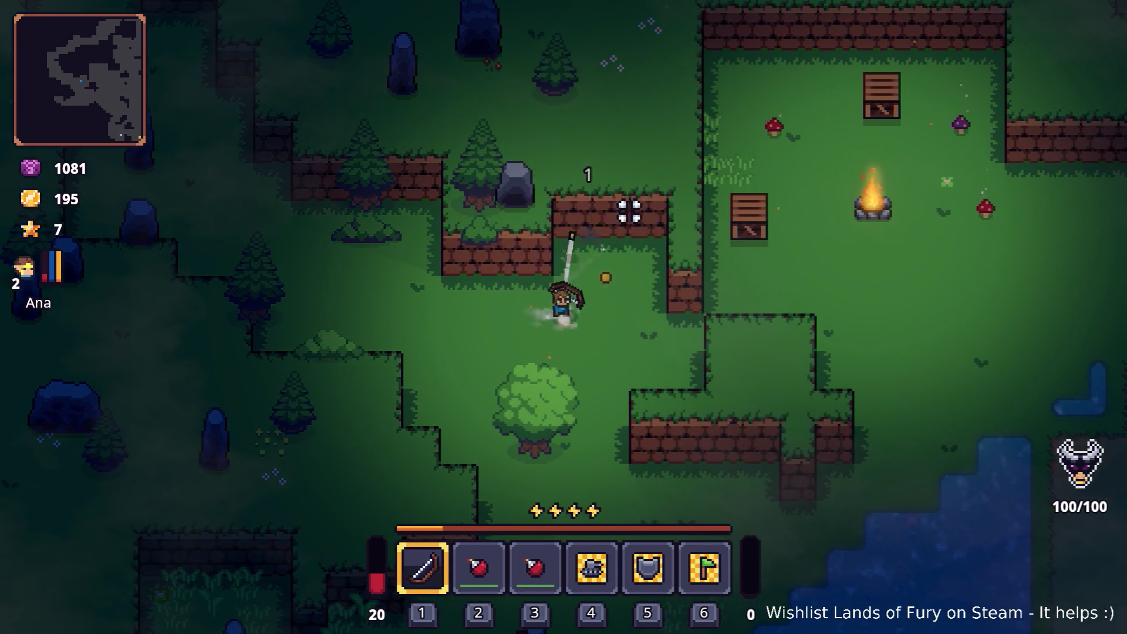
key(w)
click(629, 205)
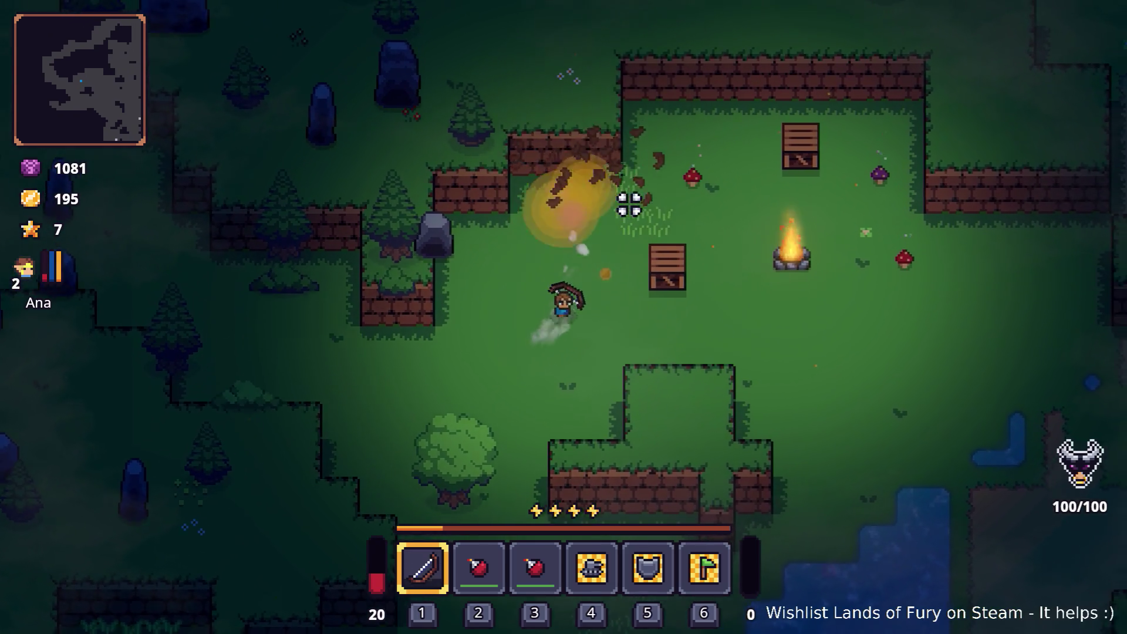
key(w)
key(d)
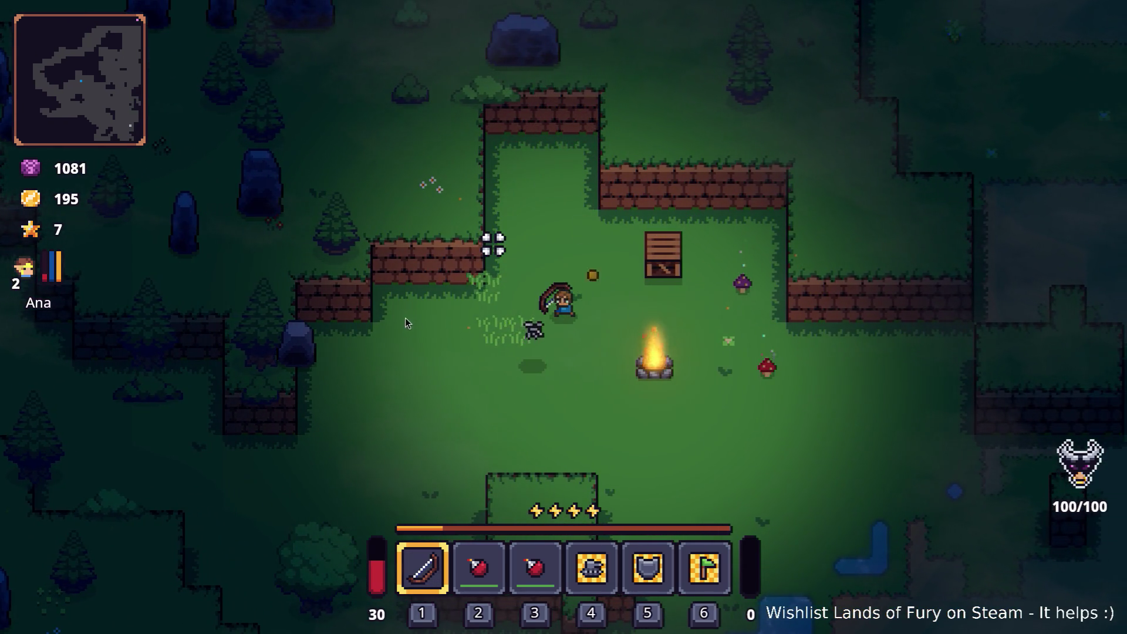
key(alt+Tab)
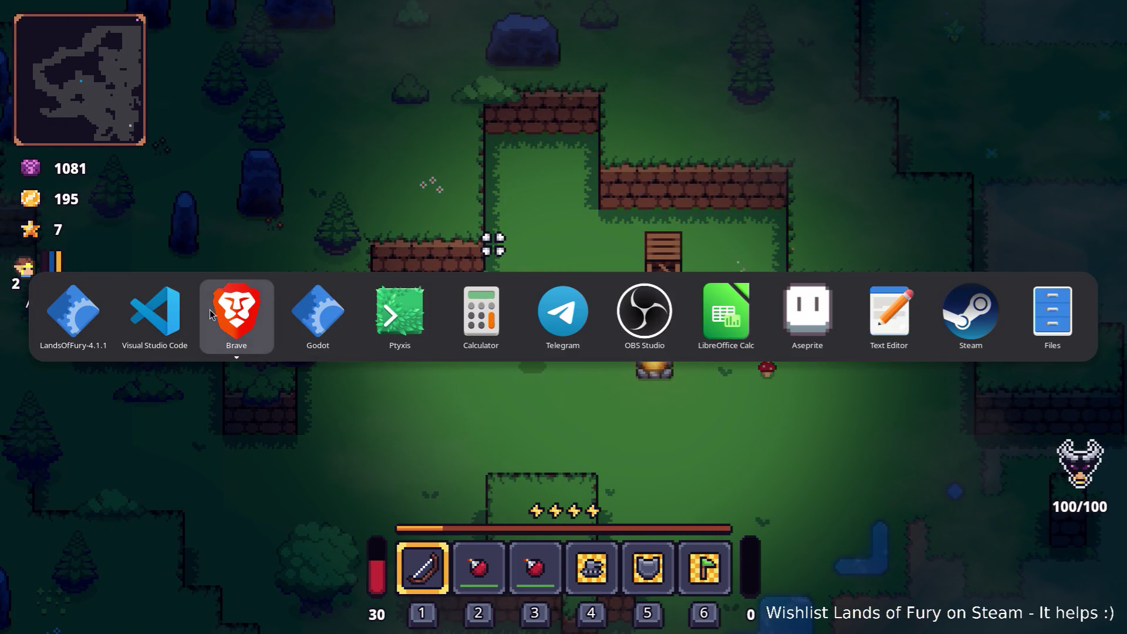
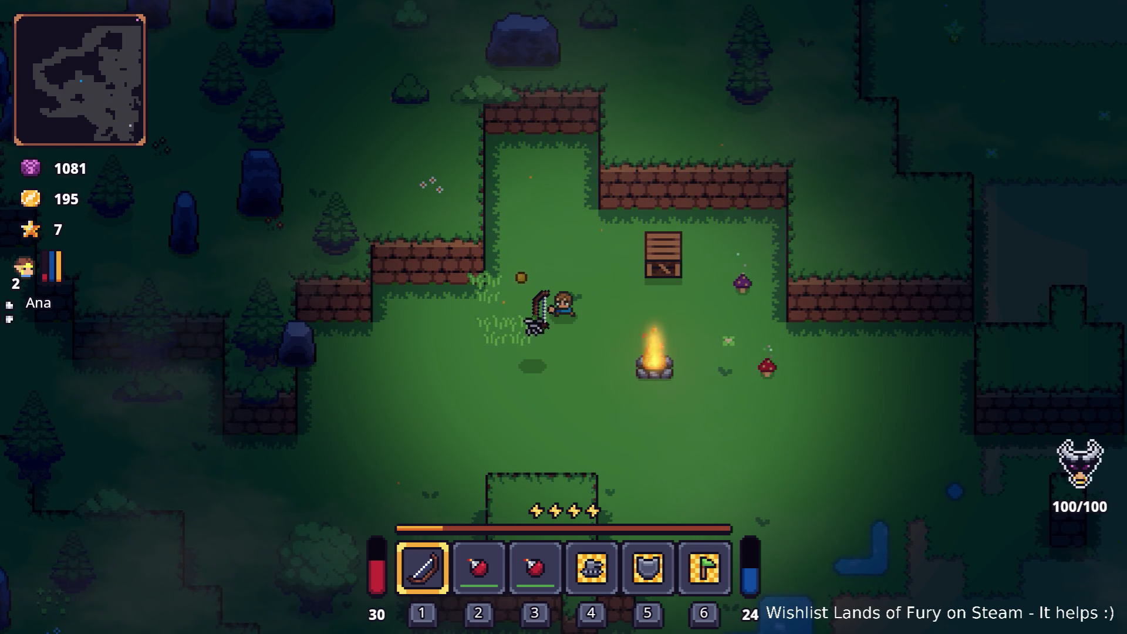
Fire the bow, then throw the bomb from slot 2 and the red flask from slot 3.
click(428, 395)
key(2)
click(455, 228)
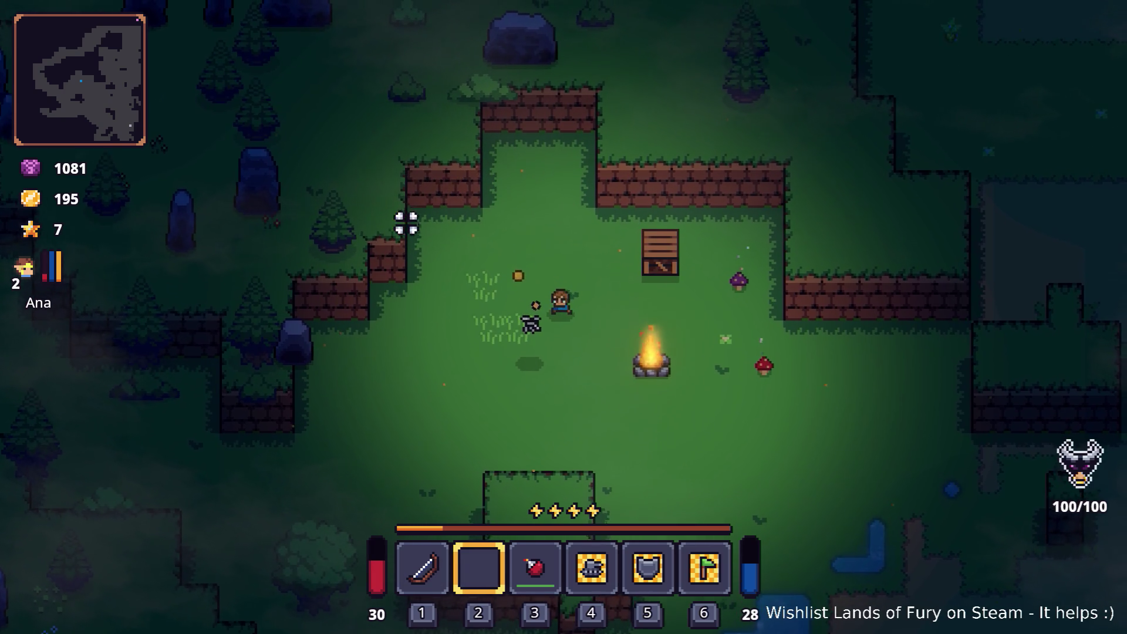
key(3)
click(669, 157)
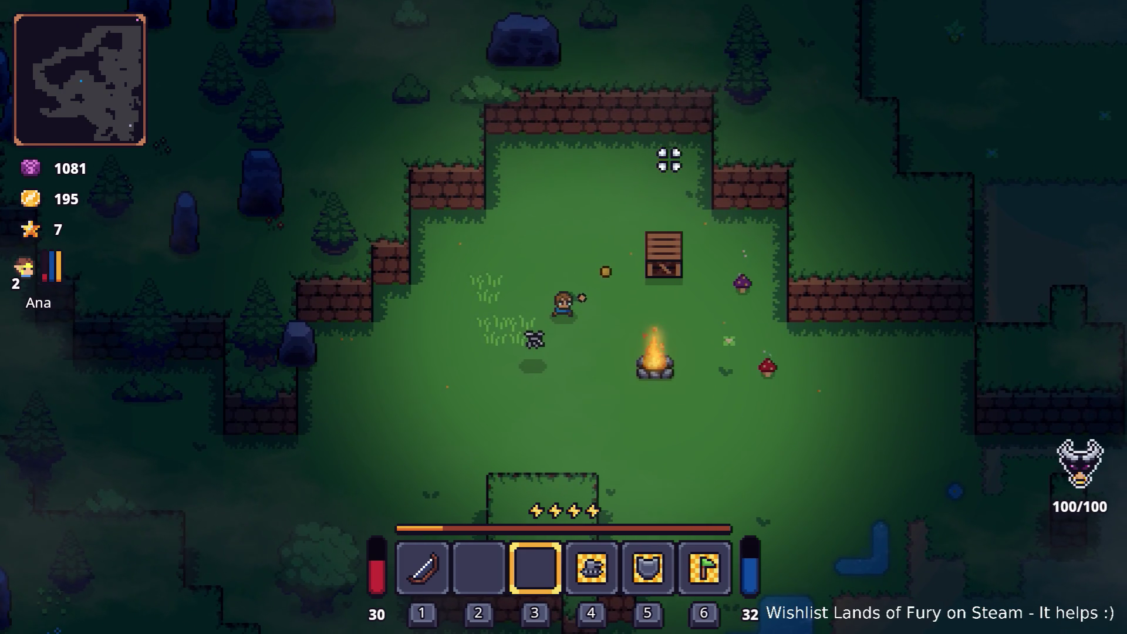
Walk the character north, dash right, then walk down and to the right.
key(w)
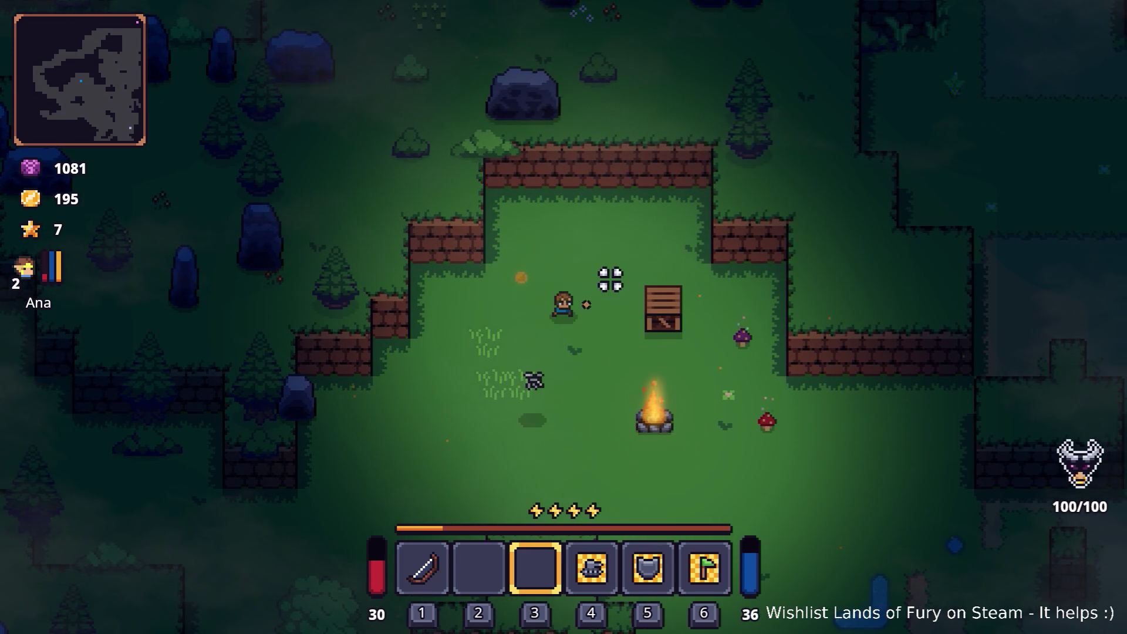
key(space)
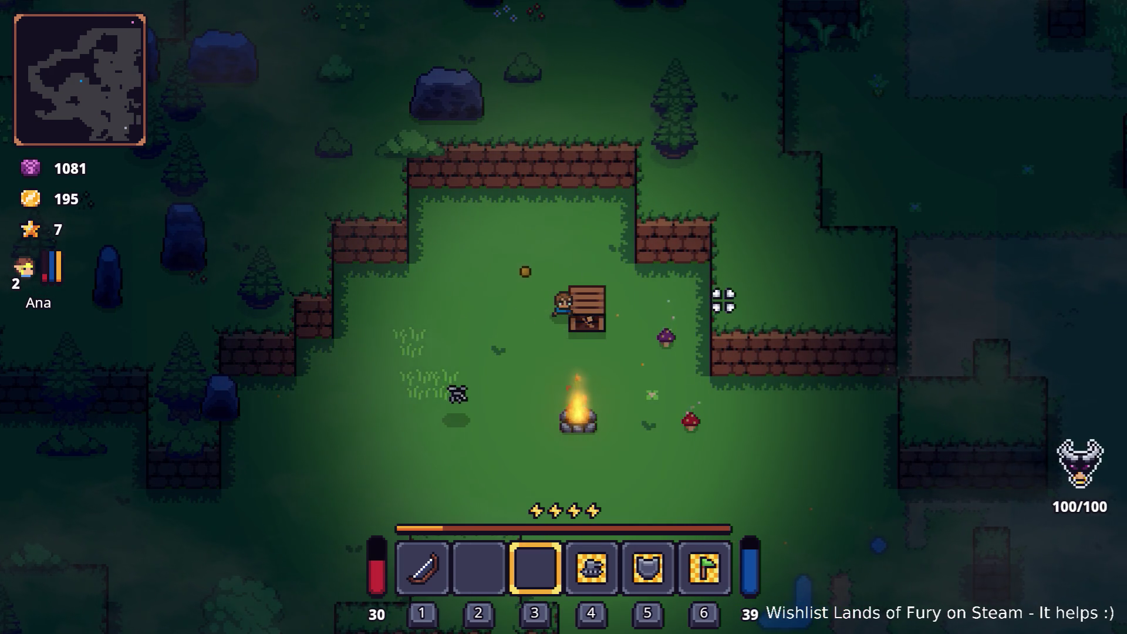
key(s)
key(d)
key(d)
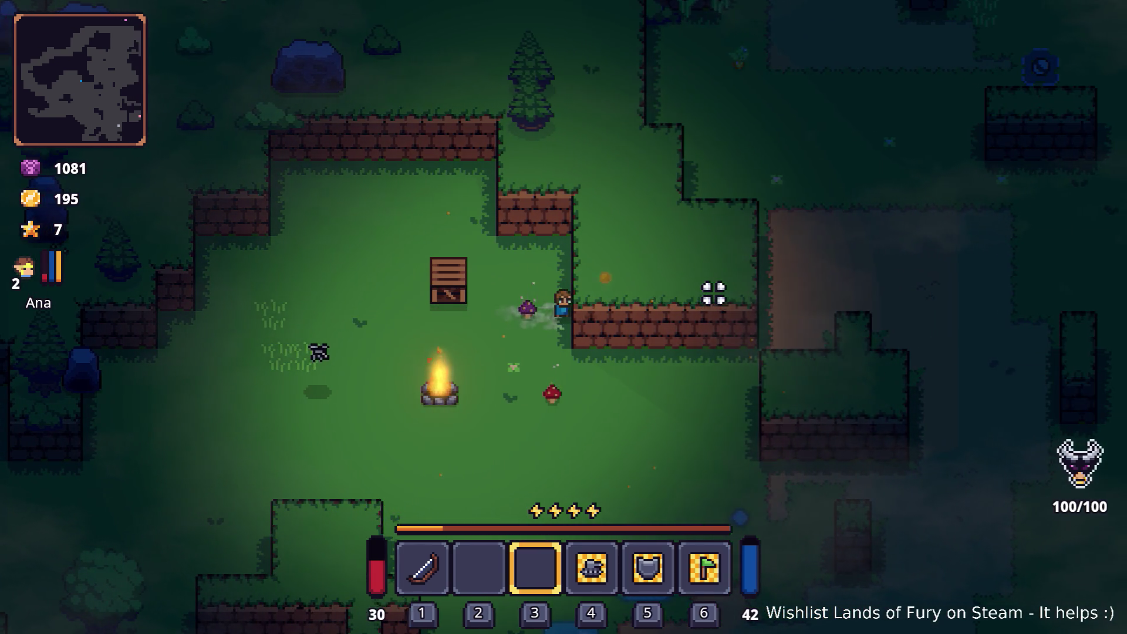
key(s)
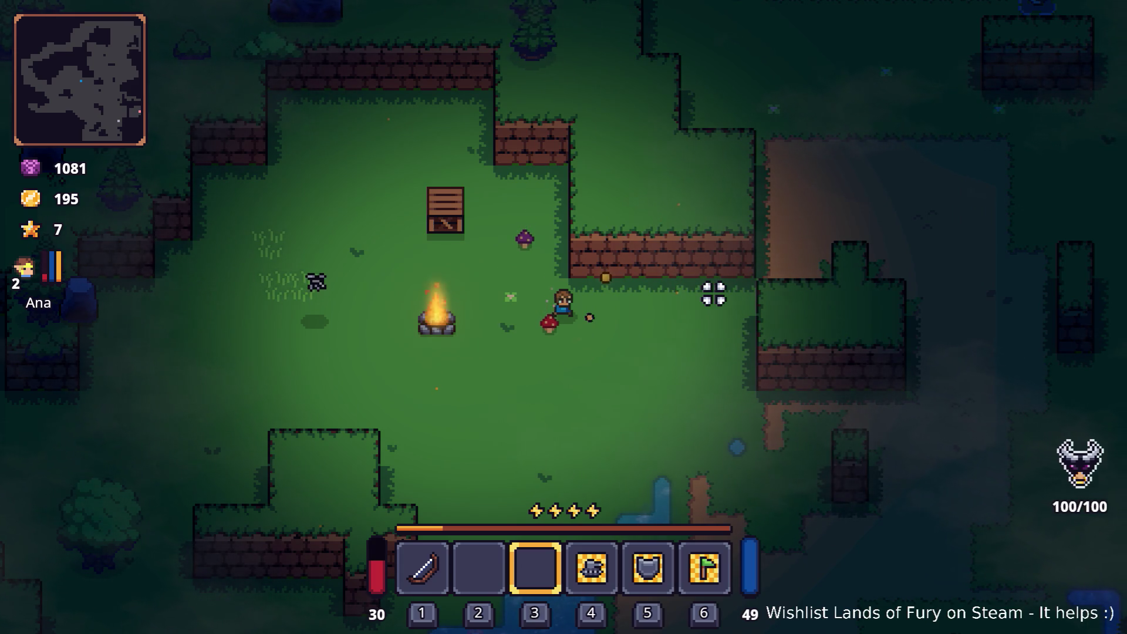
Pause and quit the game to the desktop, dismissing the apps-updated notification.
key(Escape)
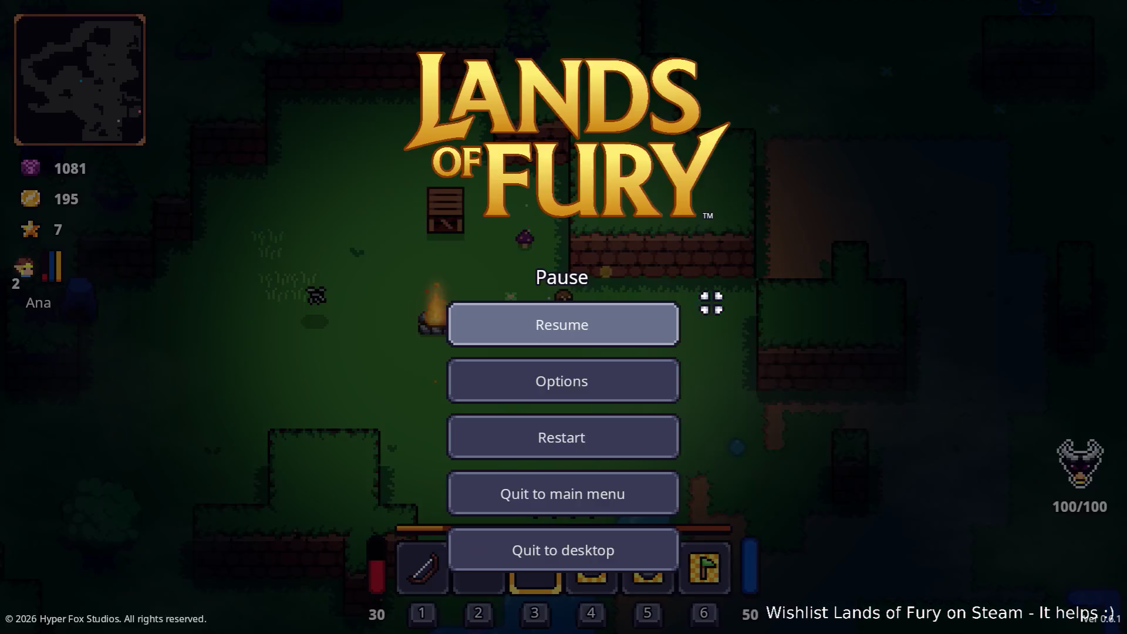
click(622, 552)
click(687, 34)
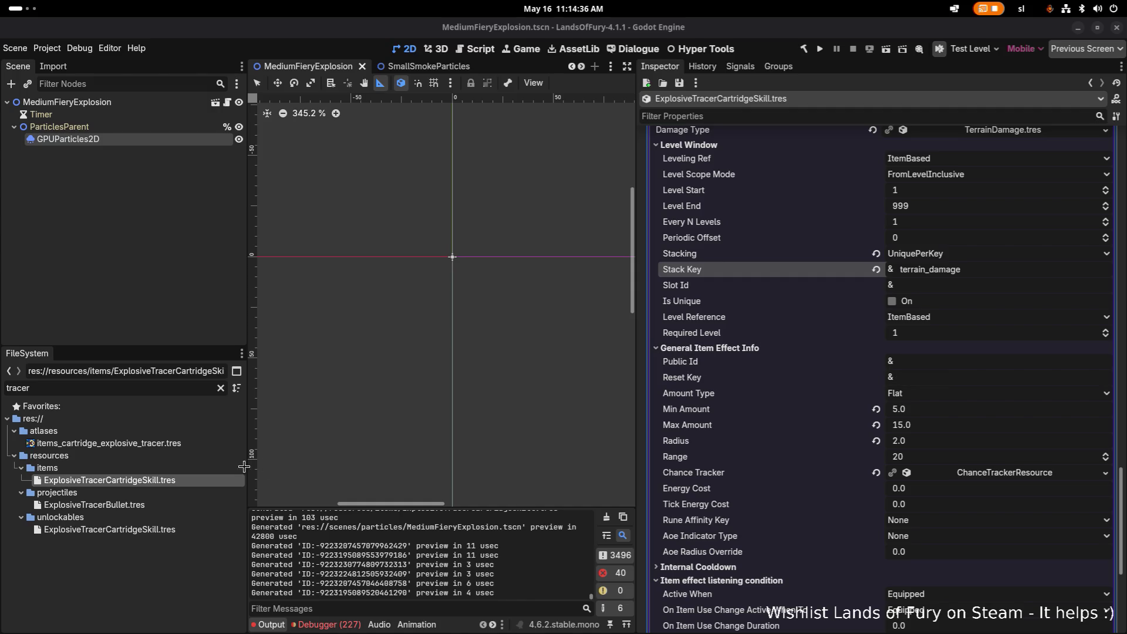
Filter files for 'firebom', open FireBomb.tres and expand the third item effect's General Info.
key(ctrl+a)
text(ire)
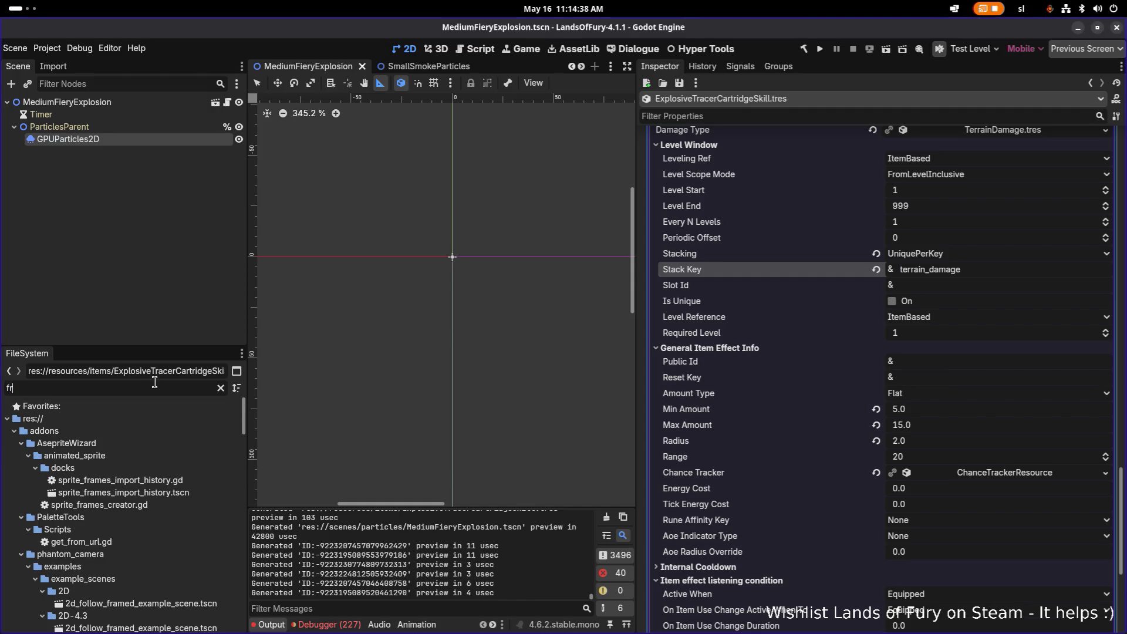
key(ctrl+a)
text(firebom)
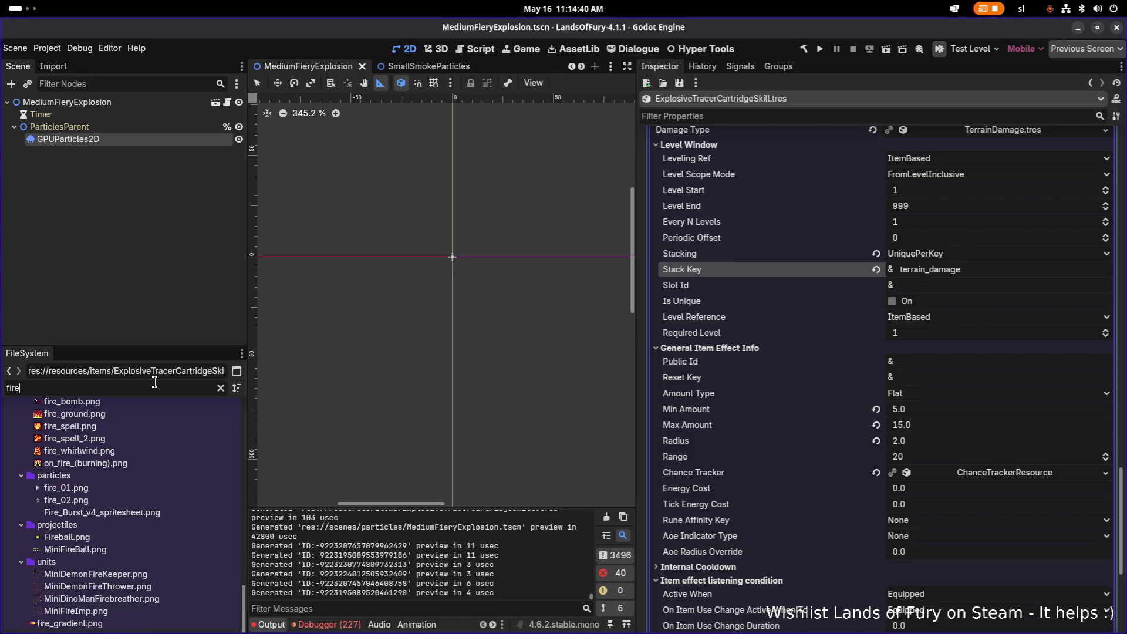
click(136, 454)
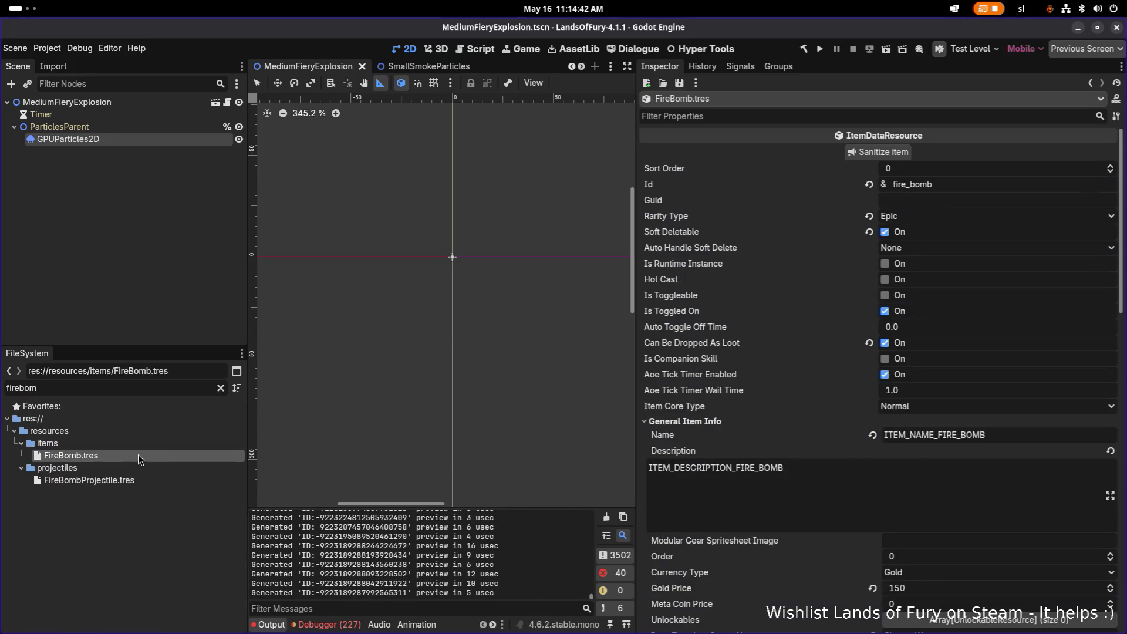
scroll(911, 462, down, 10)
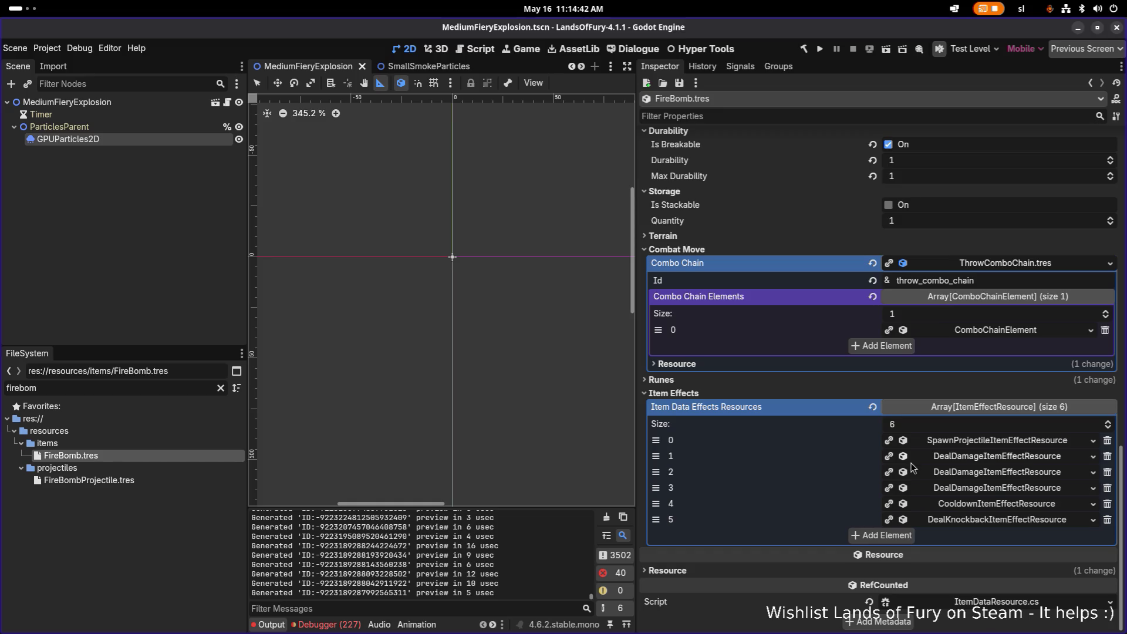
click(1020, 473)
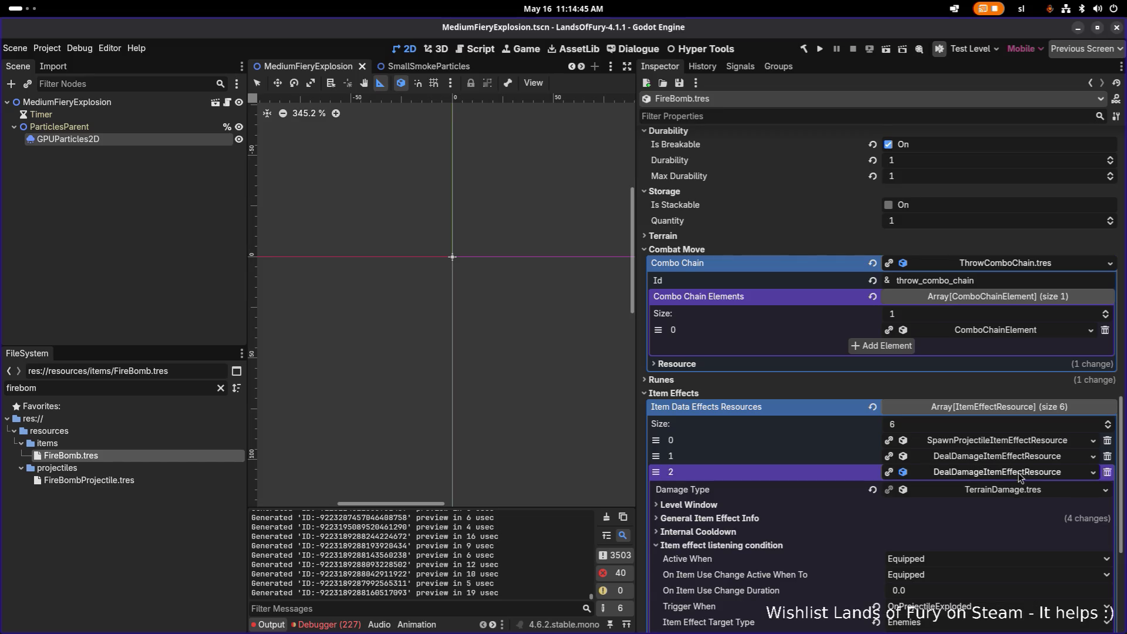
scroll(1020, 477, down, 4)
click(816, 332)
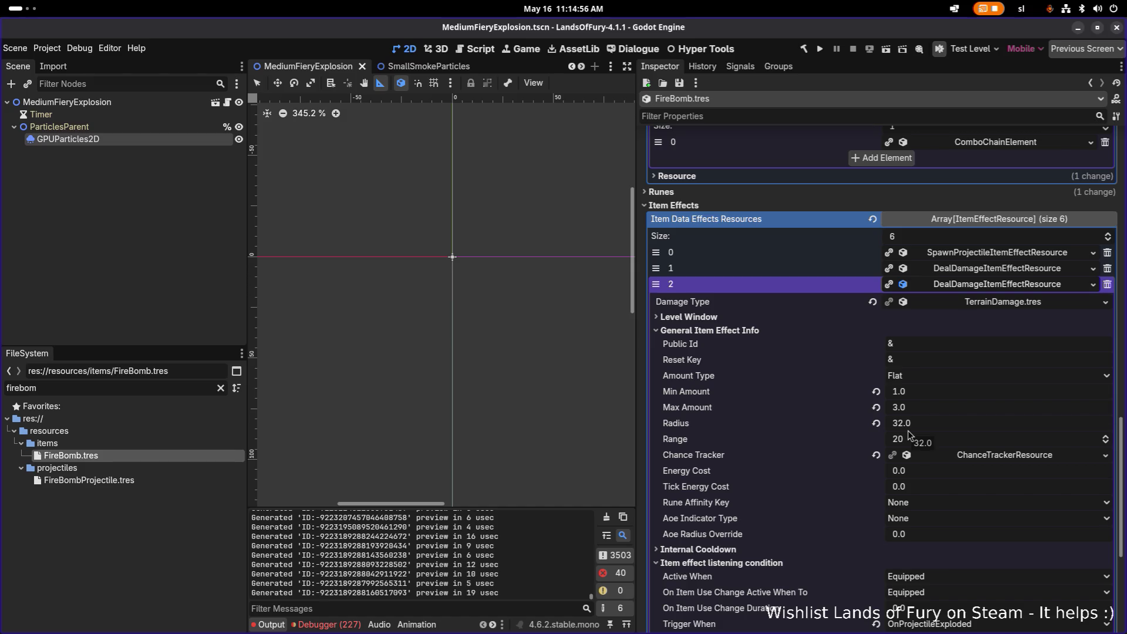
Set the TerrainDamage effect's Radius to 3.0 and save.
click(937, 424)
key(Return)
key(ctrl+s)
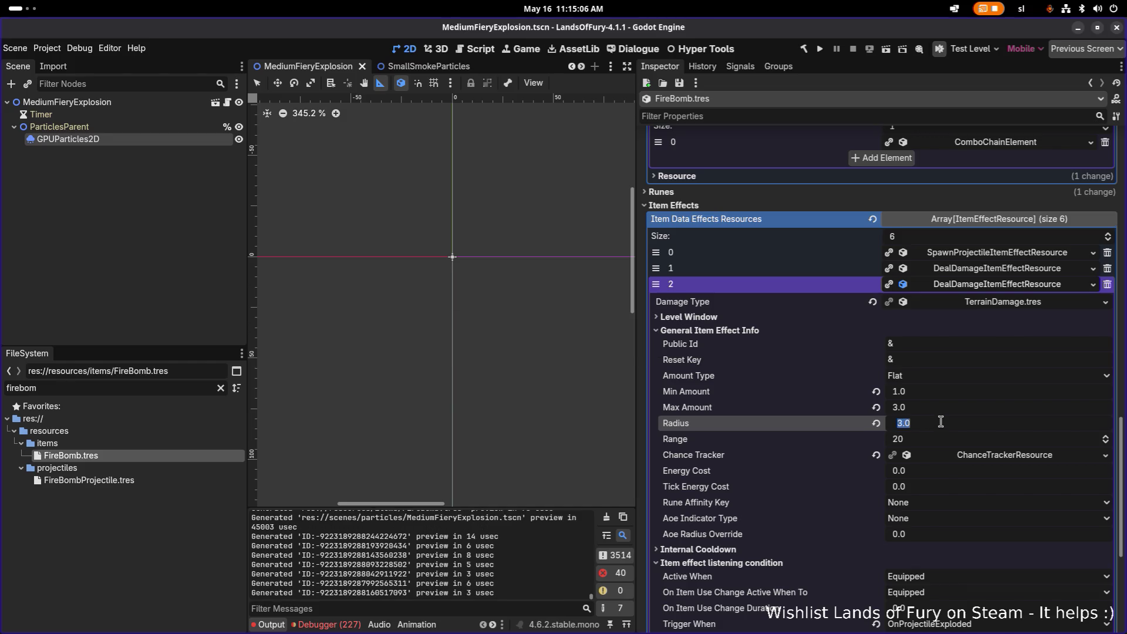
Set its Level Window Stacking to UniquePerKey with stack key terrain_damage, then save.
click(969, 411)
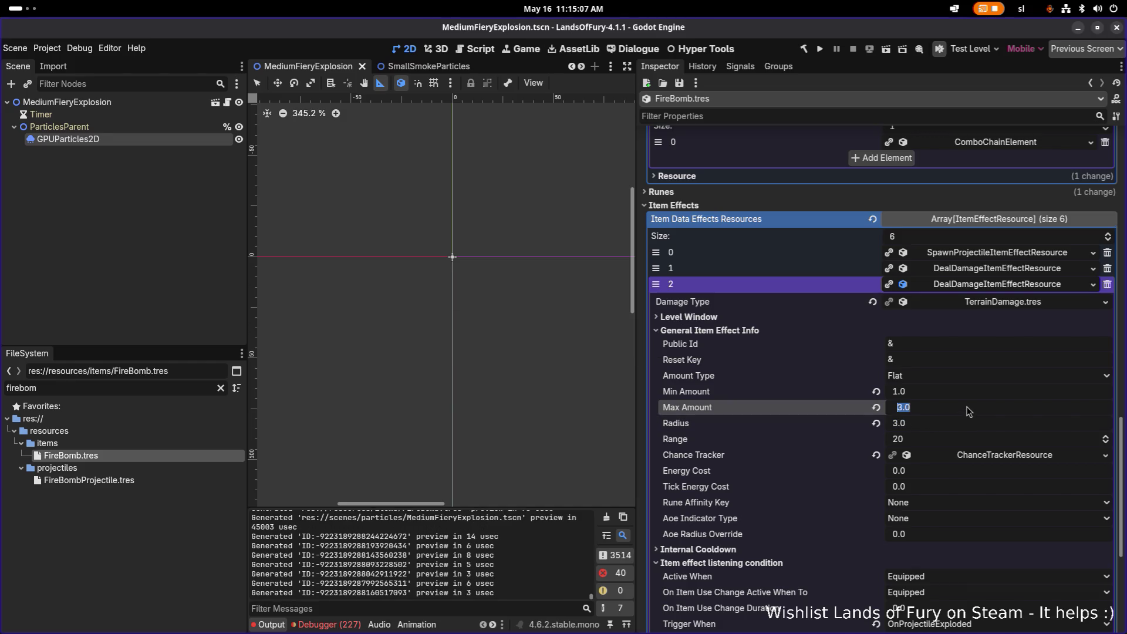
click(837, 317)
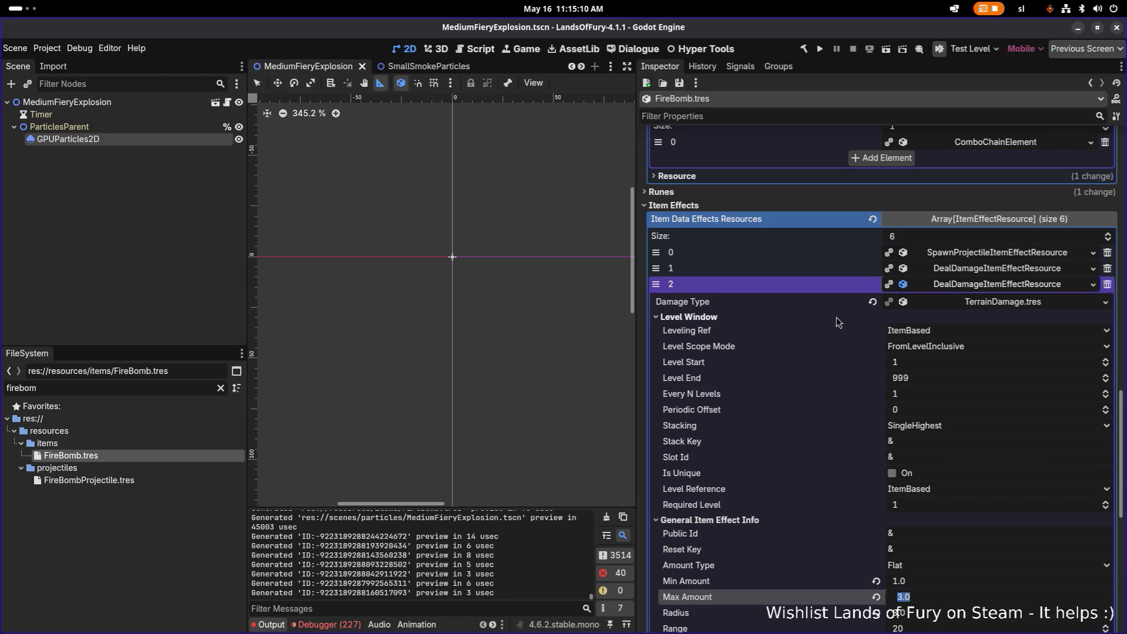
click(941, 432)
click(956, 470)
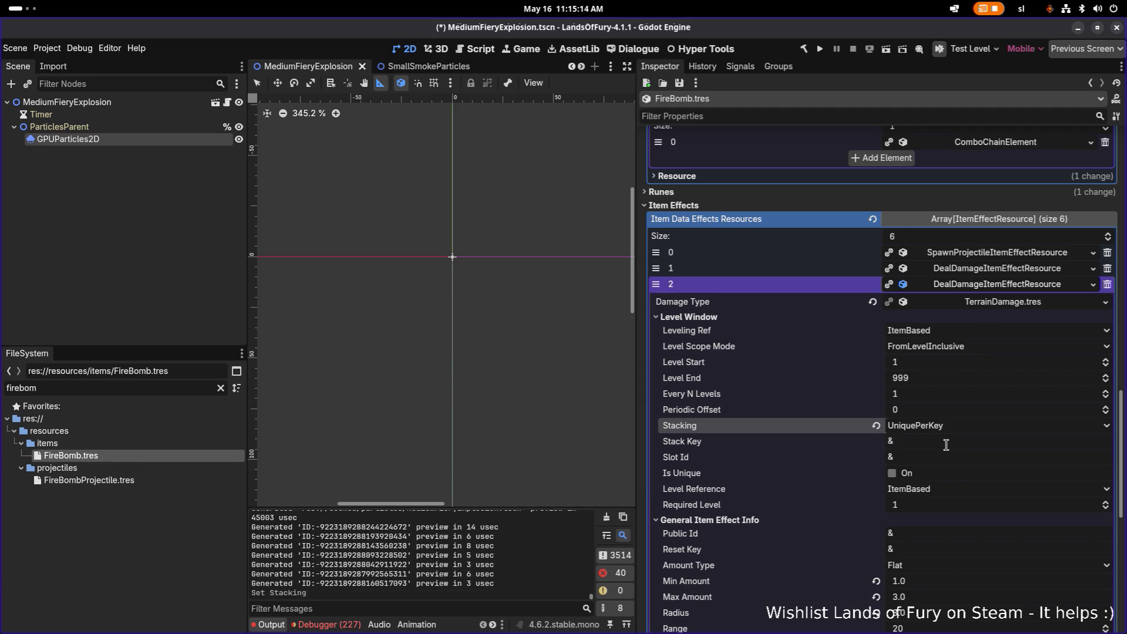
click(945, 444)
text(terrai)
key(ctrl+s)
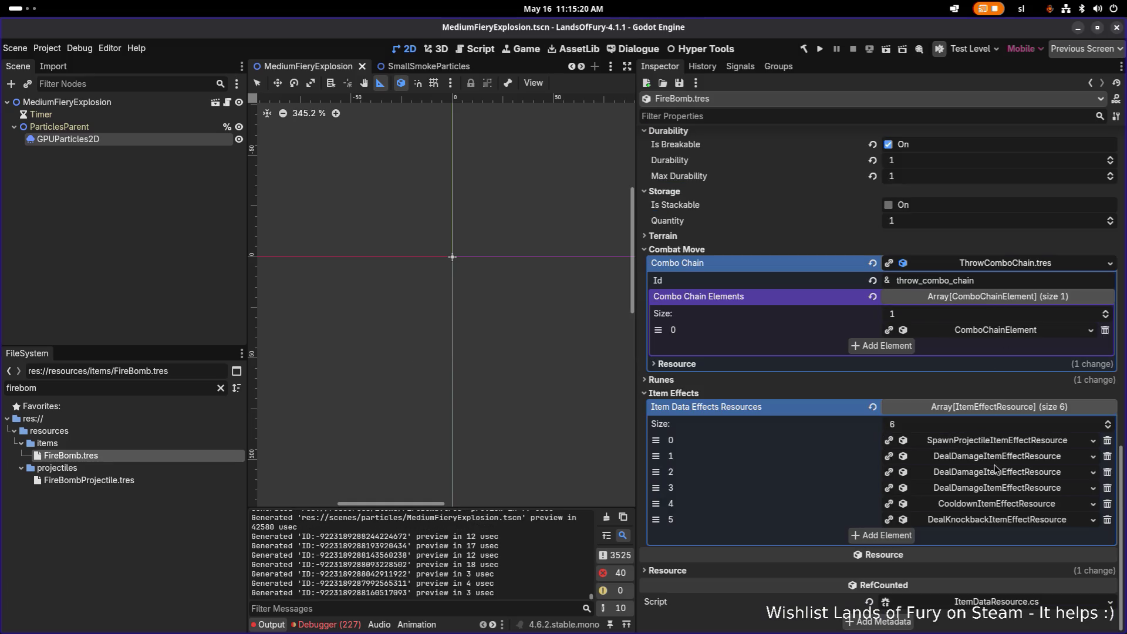
Set the ExplosiveDamage effect's Stacking to UniquePerKey with stack key explosive_damage, and save.
click(997, 464)
scroll(815, 384, down, 2)
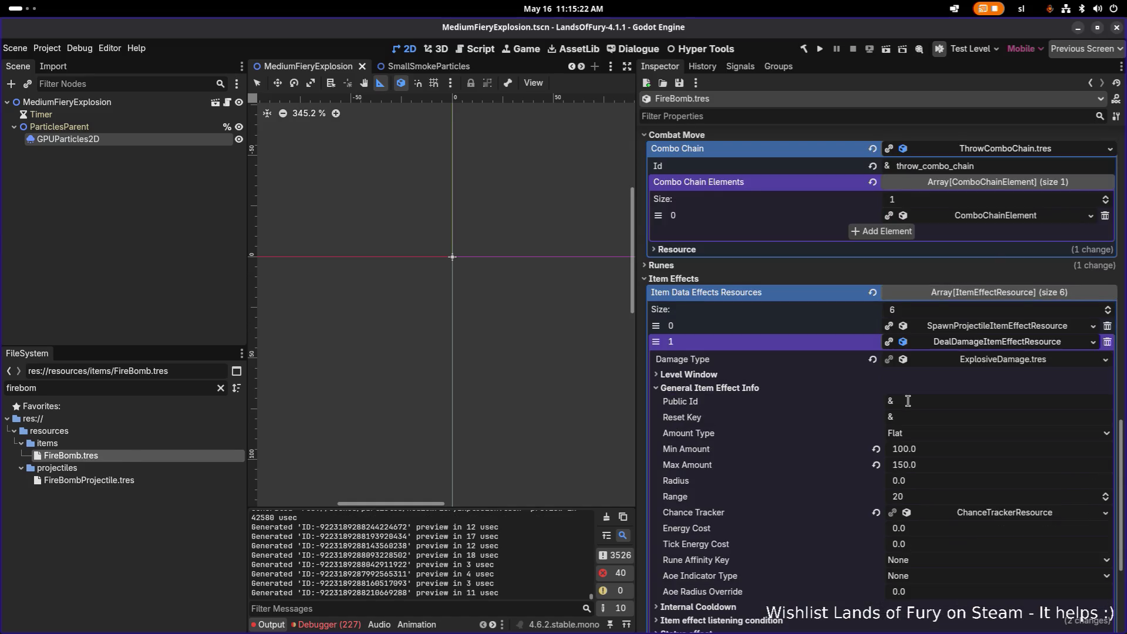
scroll(904, 402, down, 3)
click(731, 187)
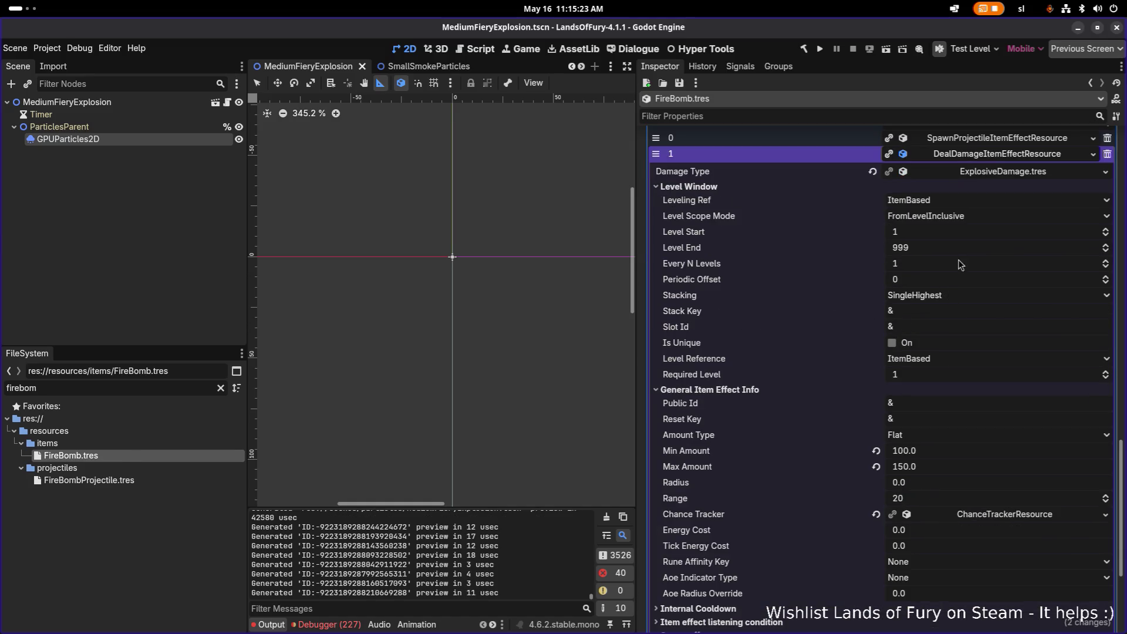
click(949, 297)
click(955, 332)
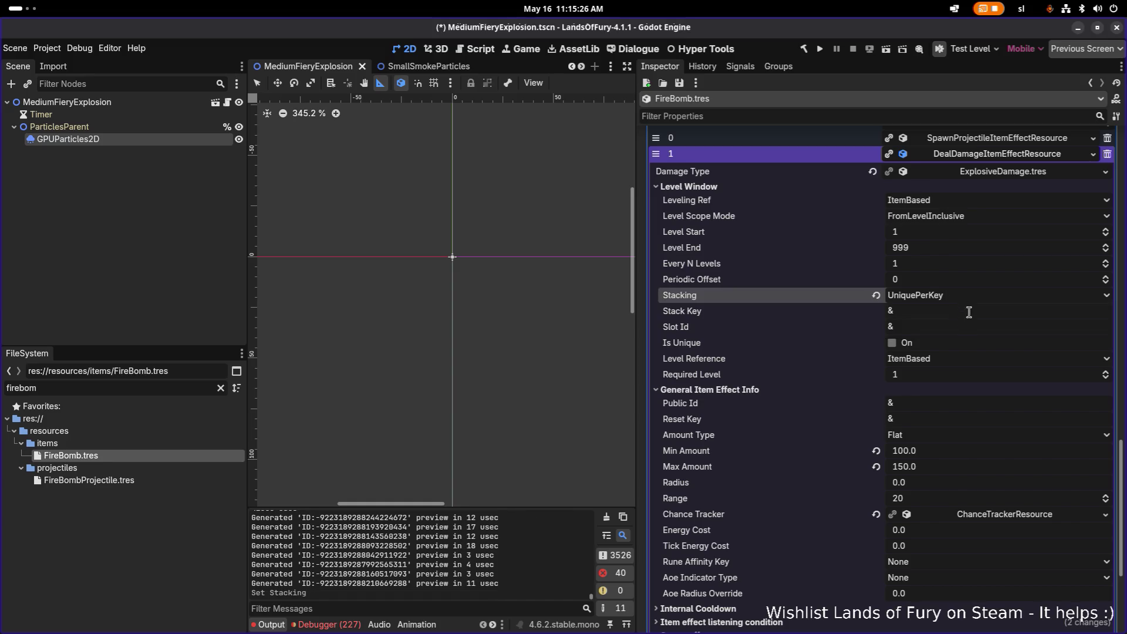
click(992, 313)
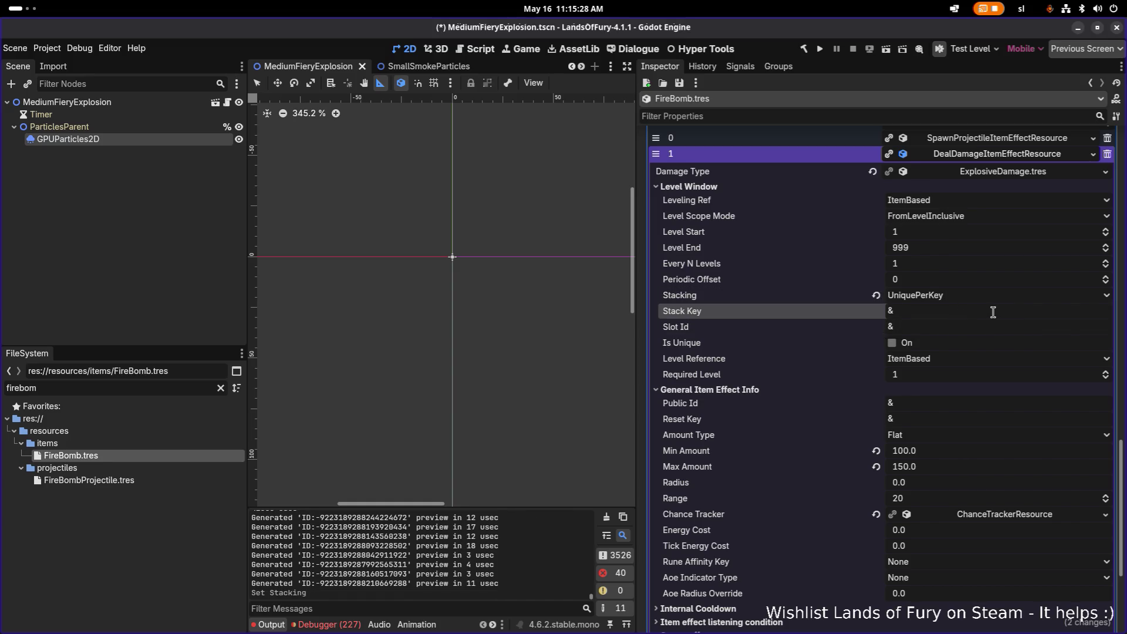
text(explosive_Damage)
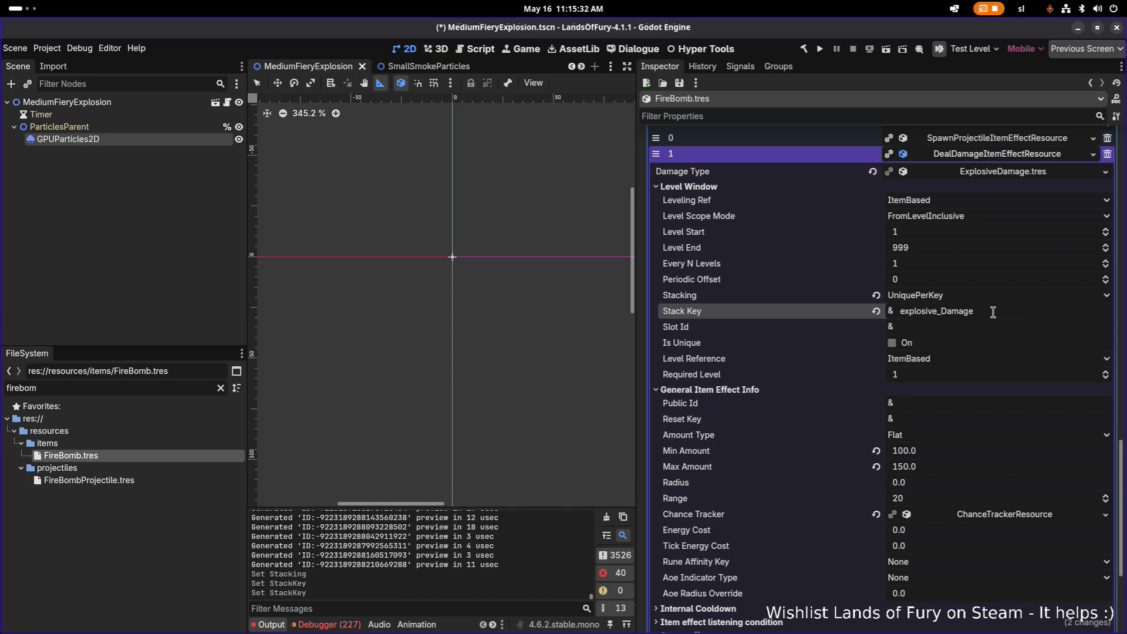
key(ctrl+s)
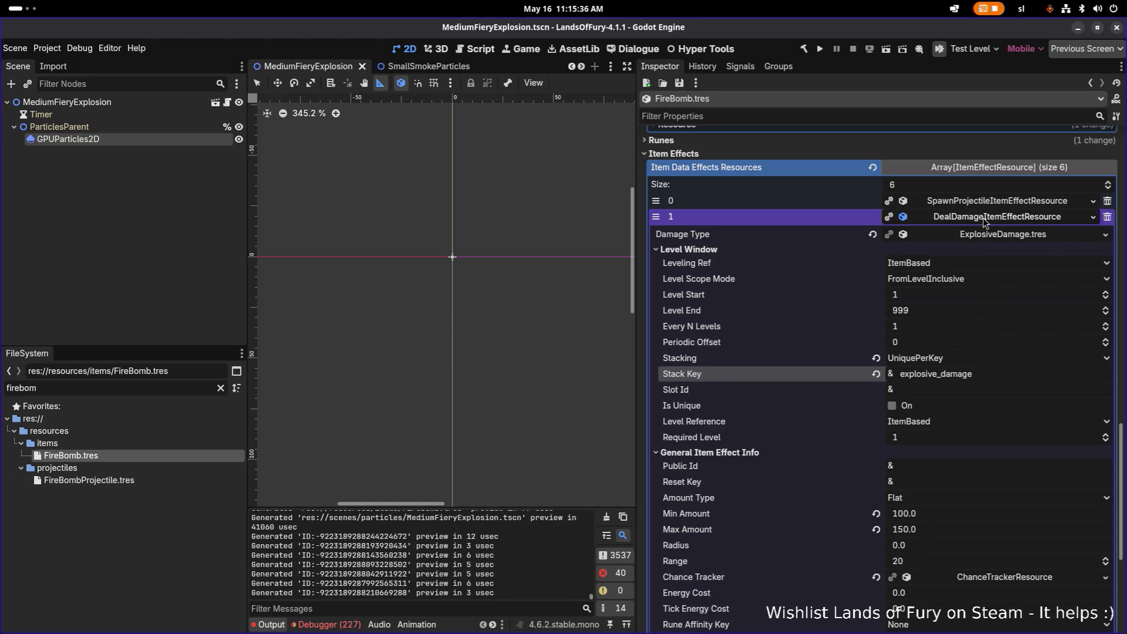
Review the FireDamage effect's General Item Effect Info and Internal Cooldown settings.
click(985, 222)
click(991, 493)
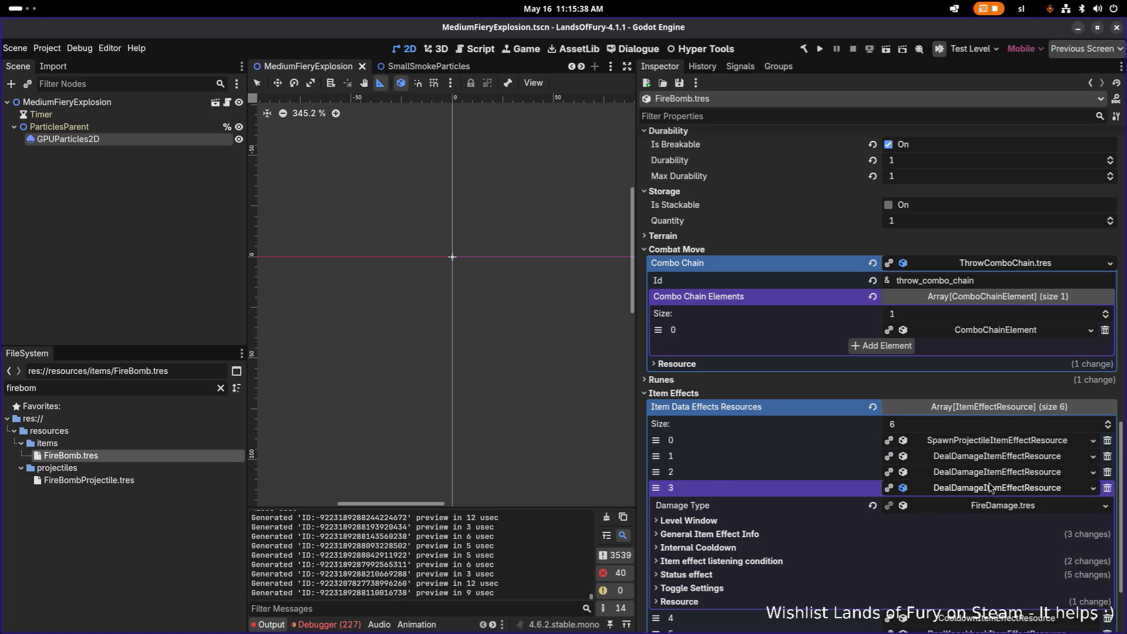
scroll(939, 470, down, 3)
click(784, 420)
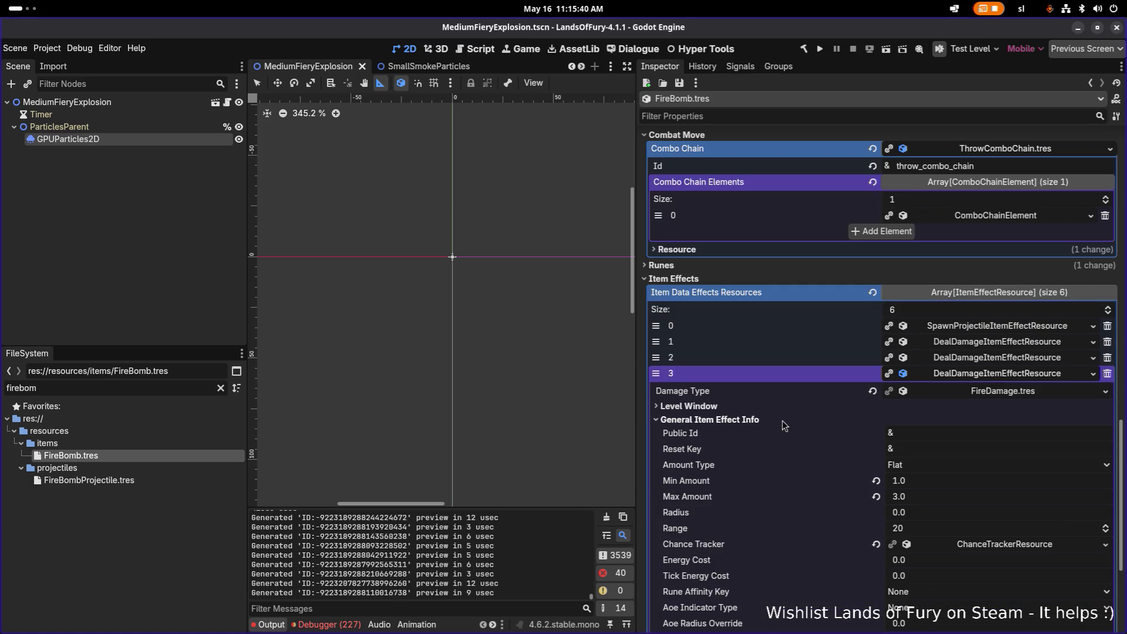
click(782, 420)
click(763, 435)
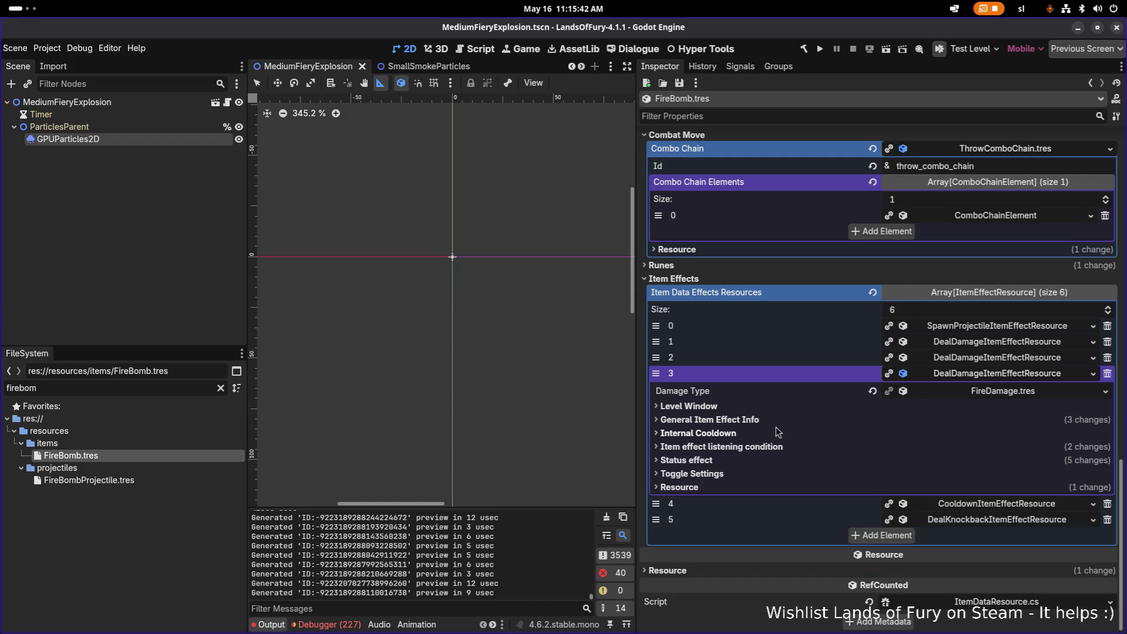
click(777, 420)
scroll(780, 424, down, 3)
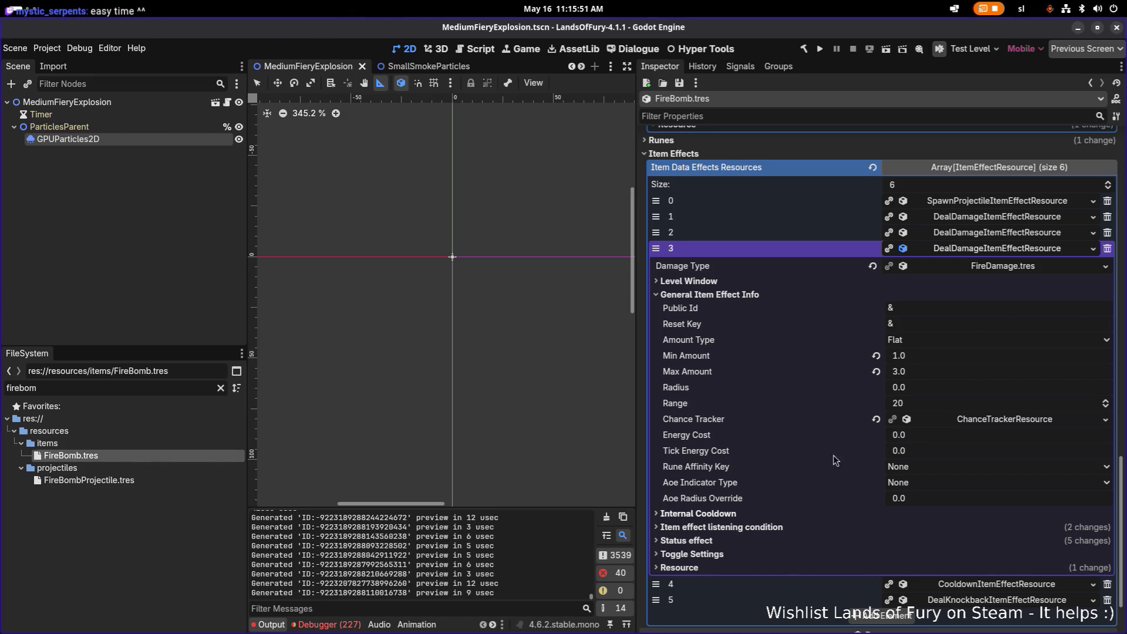
click(962, 253)
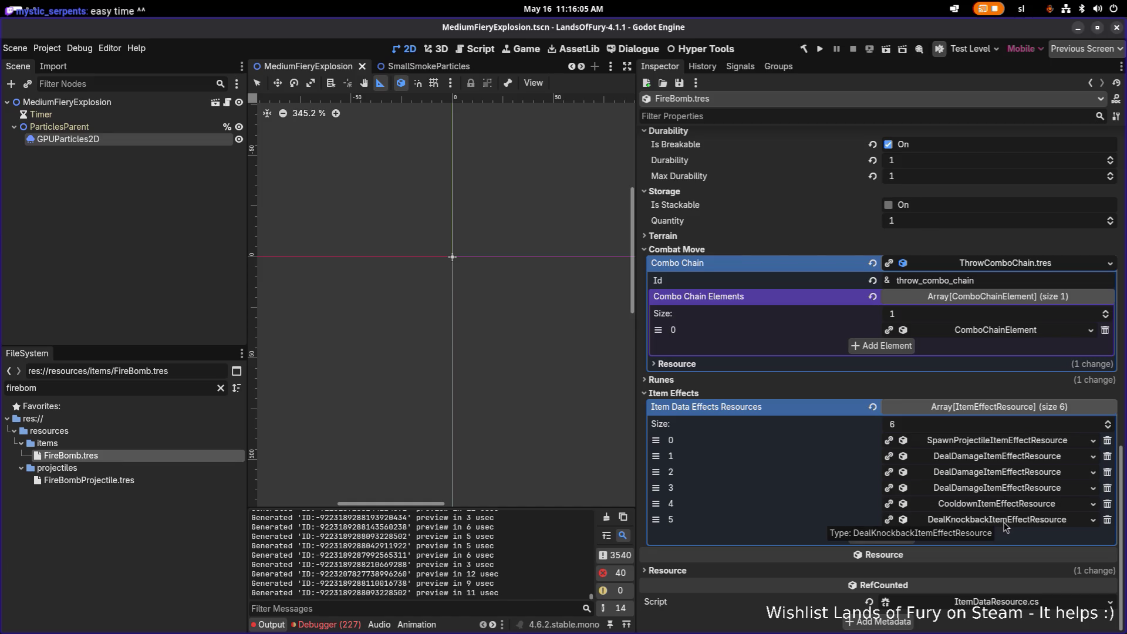
Filter files for 'tracer' and open items/ExplosiveTracerCartridgeSkill.tres.
double_click(169, 386)
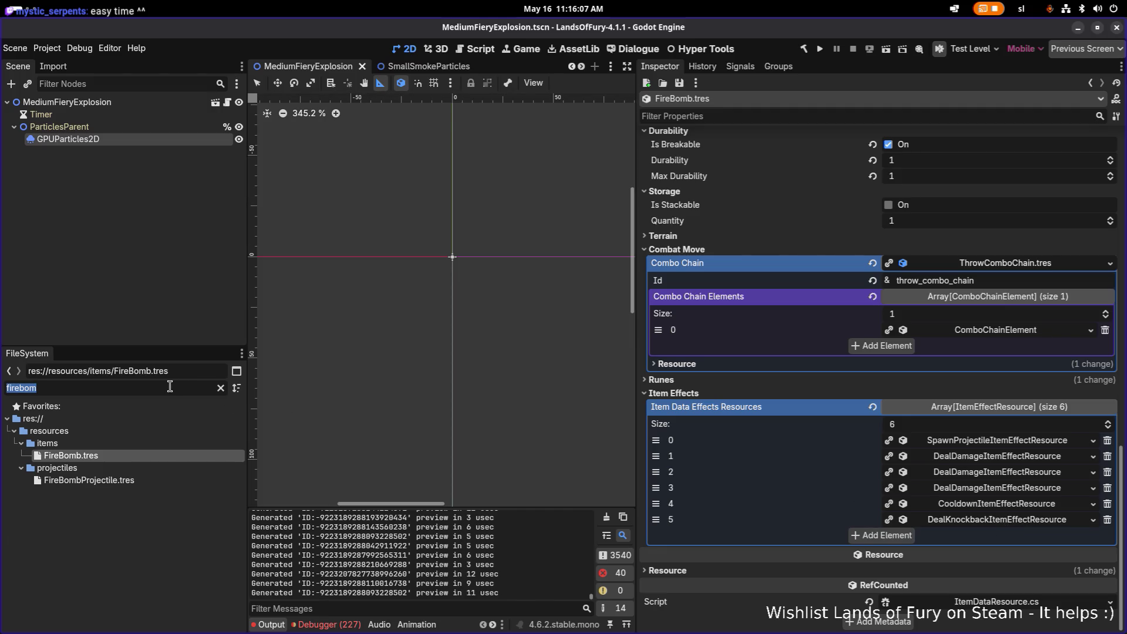
text(trace)
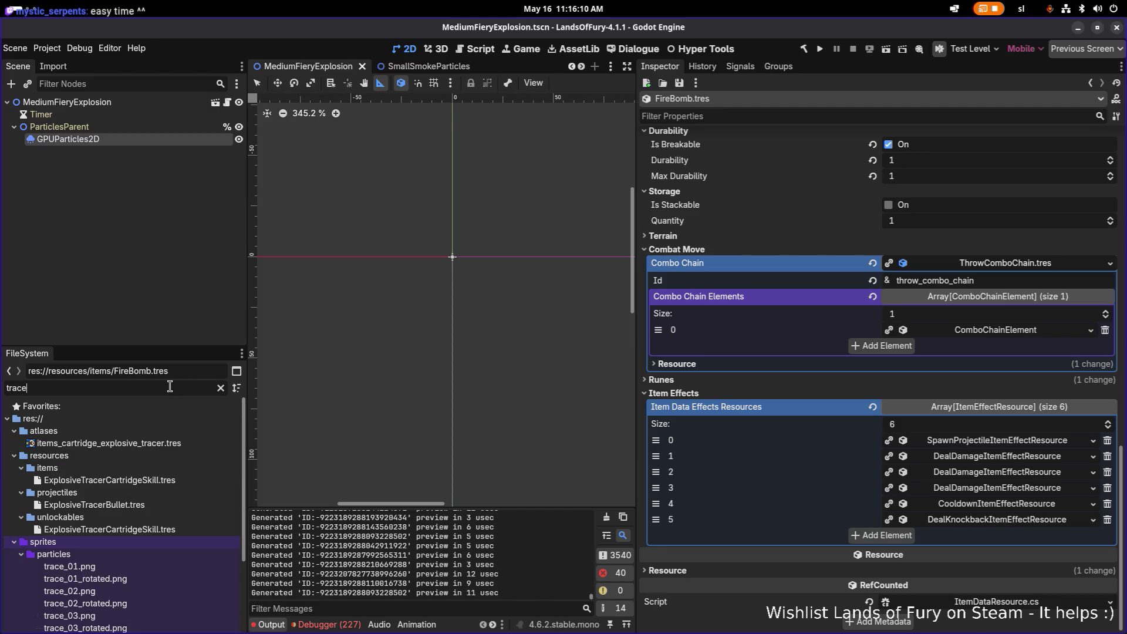
text(r)
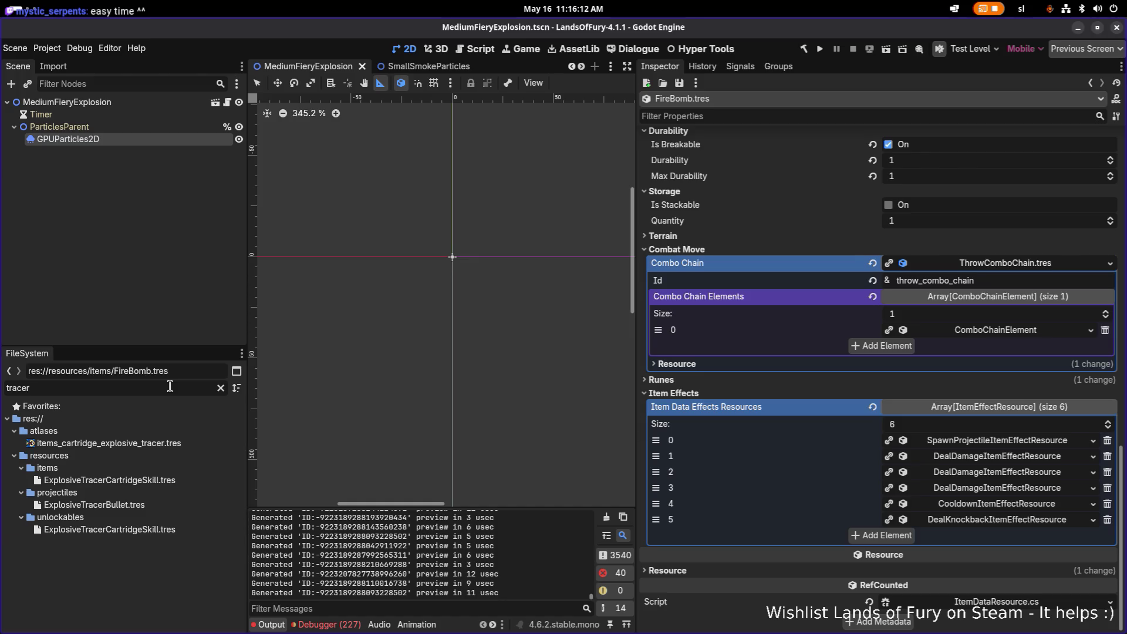
click(184, 532)
click(165, 506)
click(192, 479)
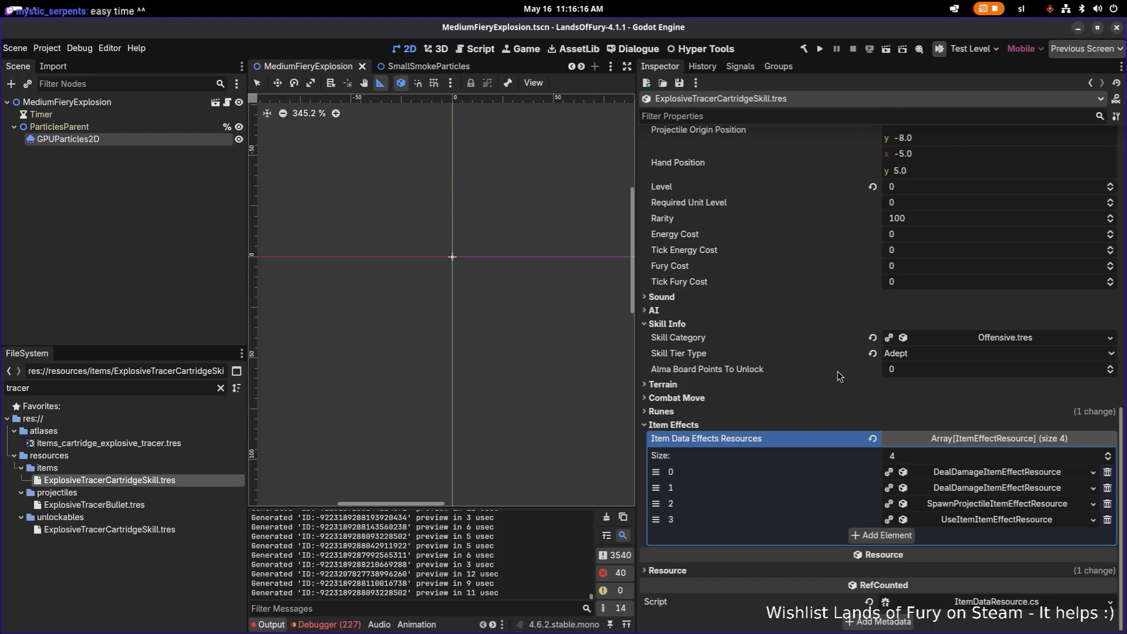
Inspect the DealDamage and UseItem item effects of the cartridge skill.
click(991, 487)
scroll(993, 403, down, 3)
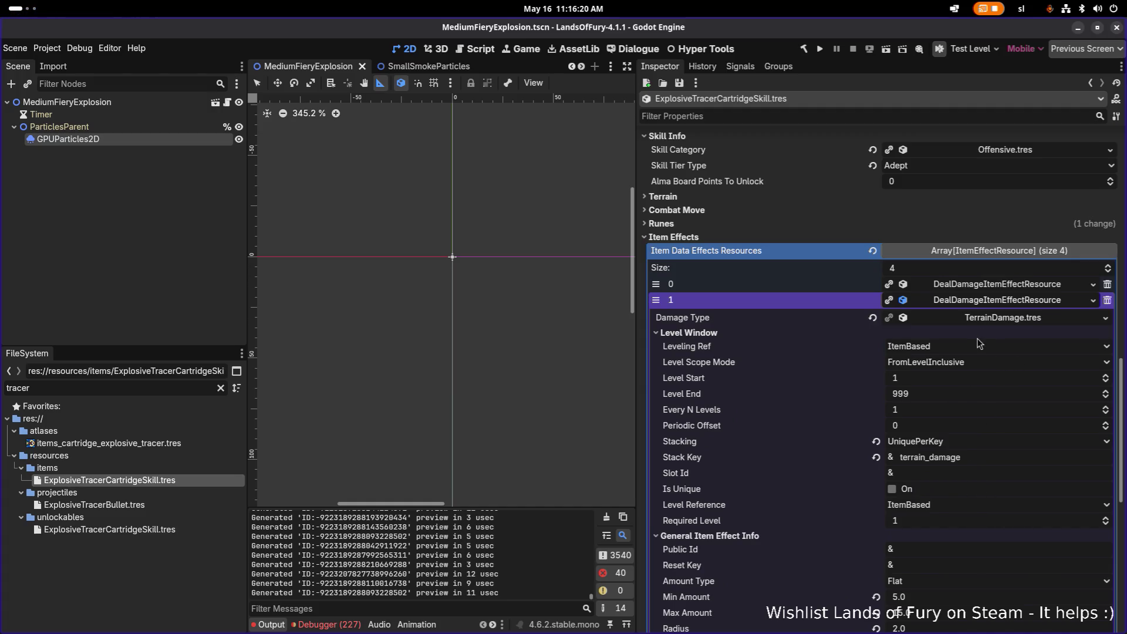
click(1010, 299)
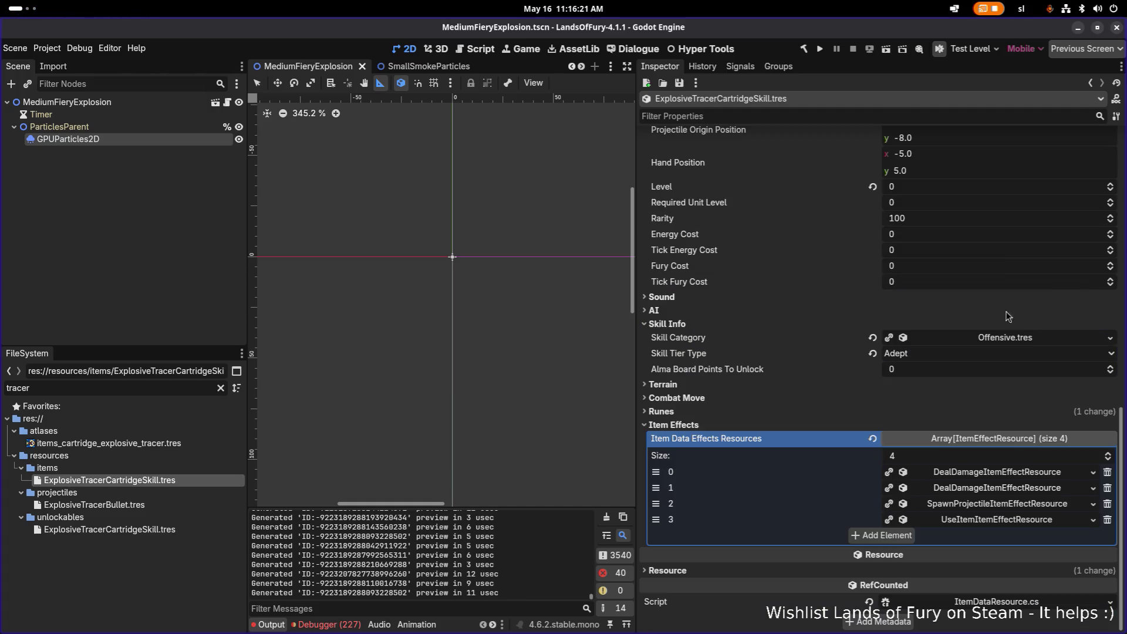
click(995, 519)
scroll(952, 426, down, 5)
scroll(968, 471, down, 5)
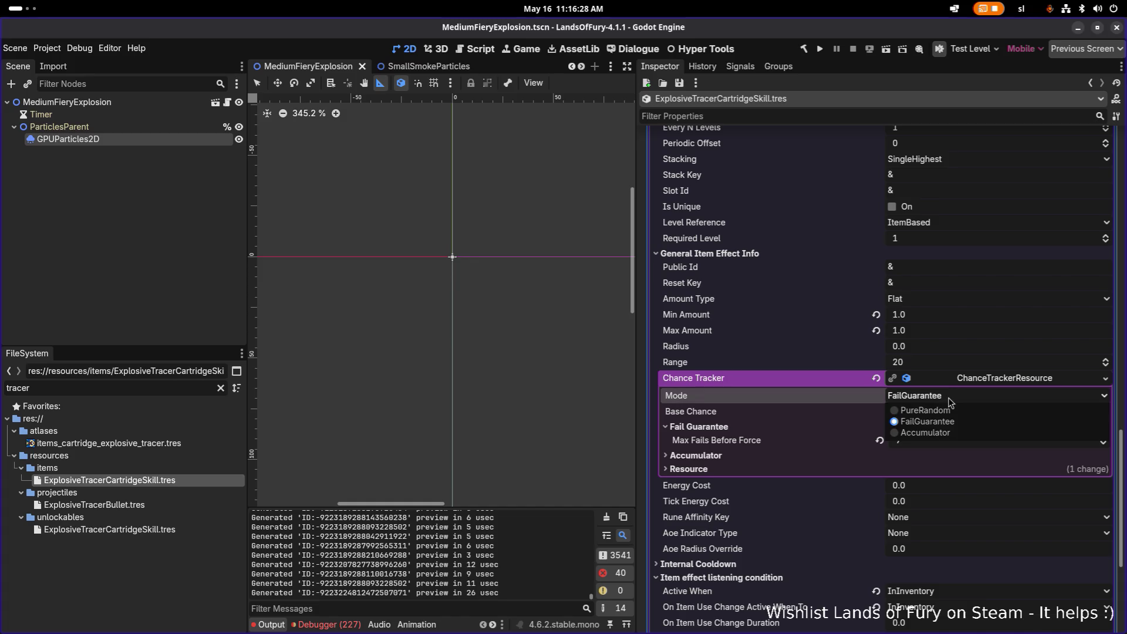
Set the chance tracker's Base Chance to 0.15, keep Max Fails Before Force at 7, and save.
click(942, 412)
text(0.15)
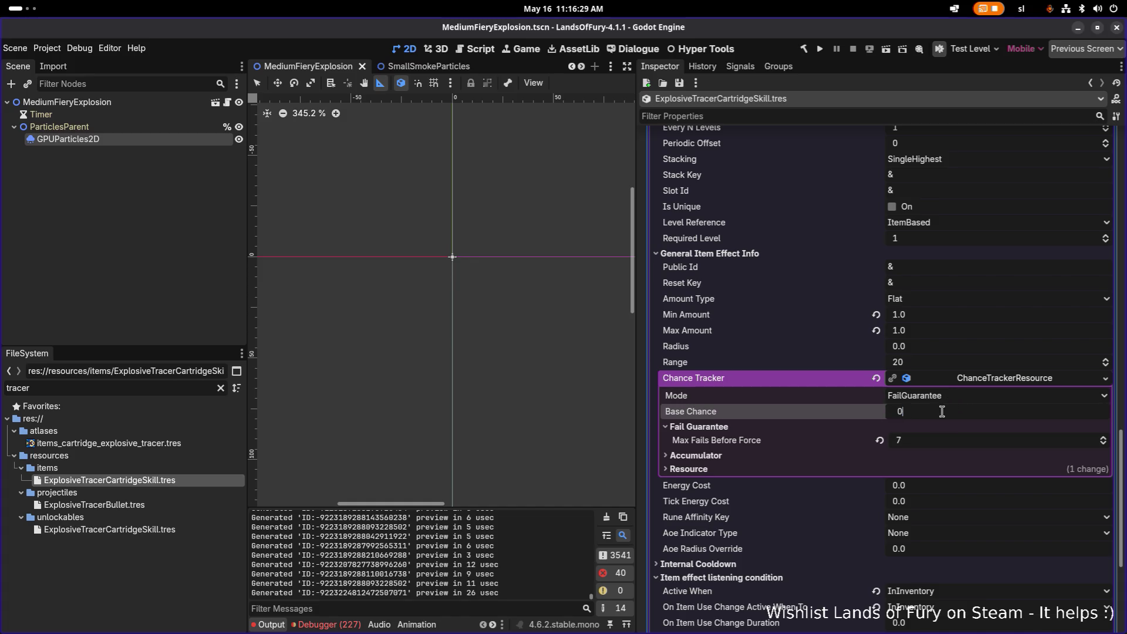
key(Return)
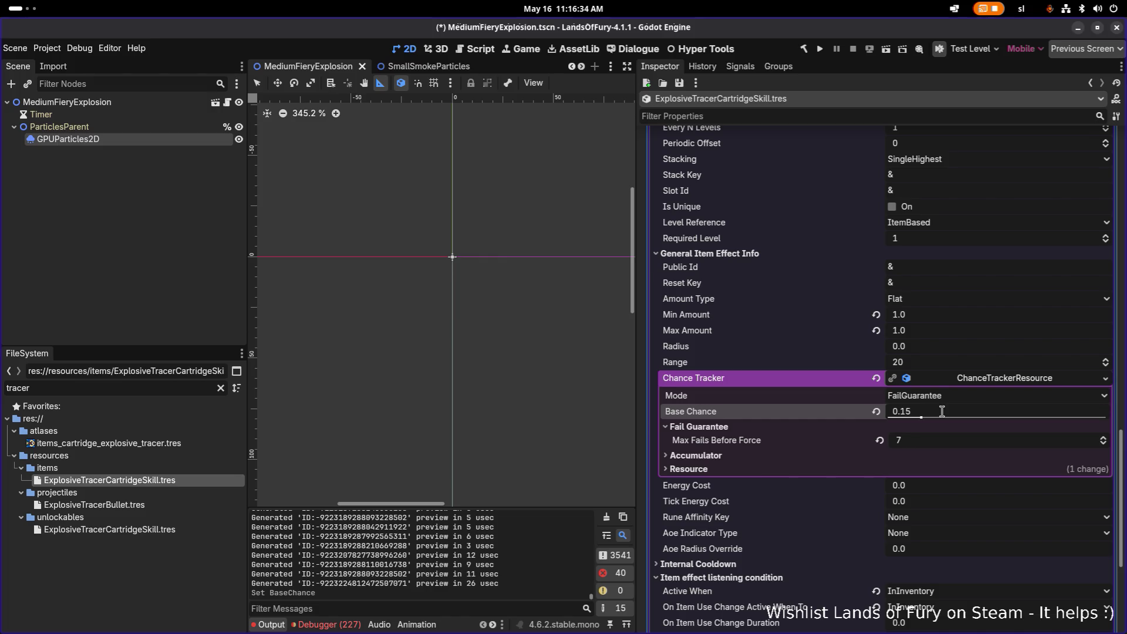
click(938, 442)
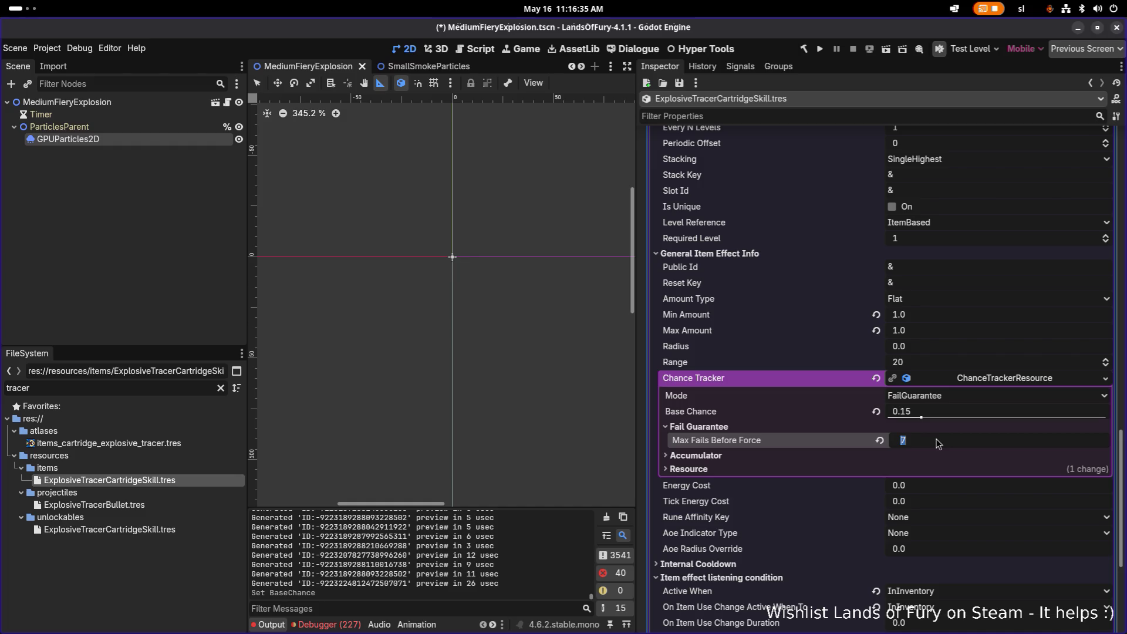
key(Return)
key(ctrl+s)
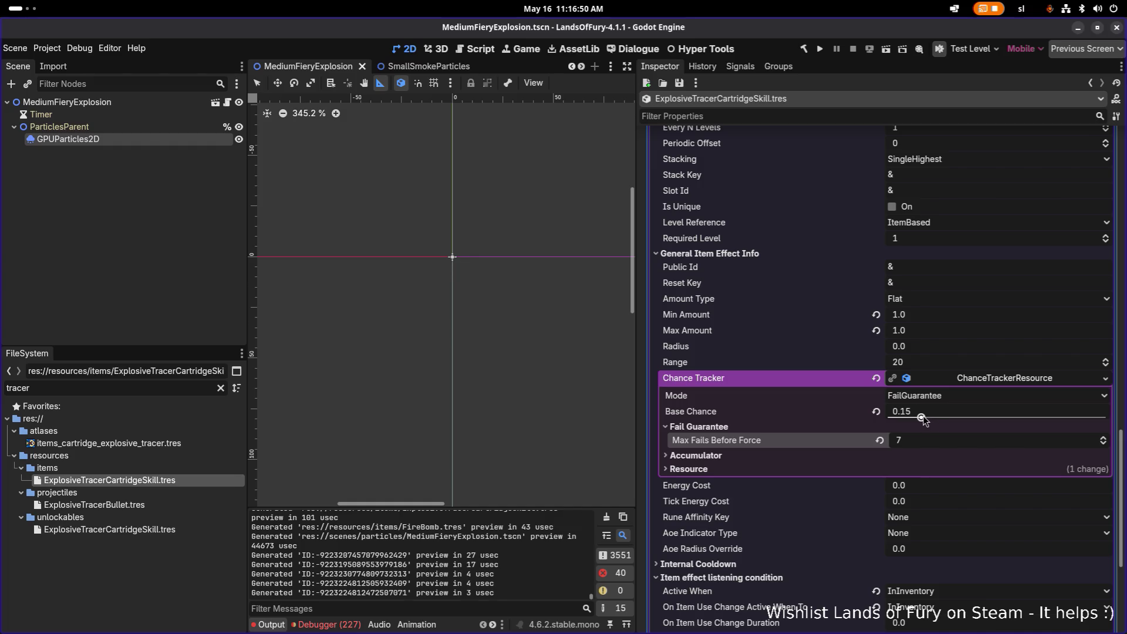
Lower Base Chance to 0.0 and save the resource.
drag(922, 419, 884, 418)
key(ctrl+s)
key(alt+Tab)
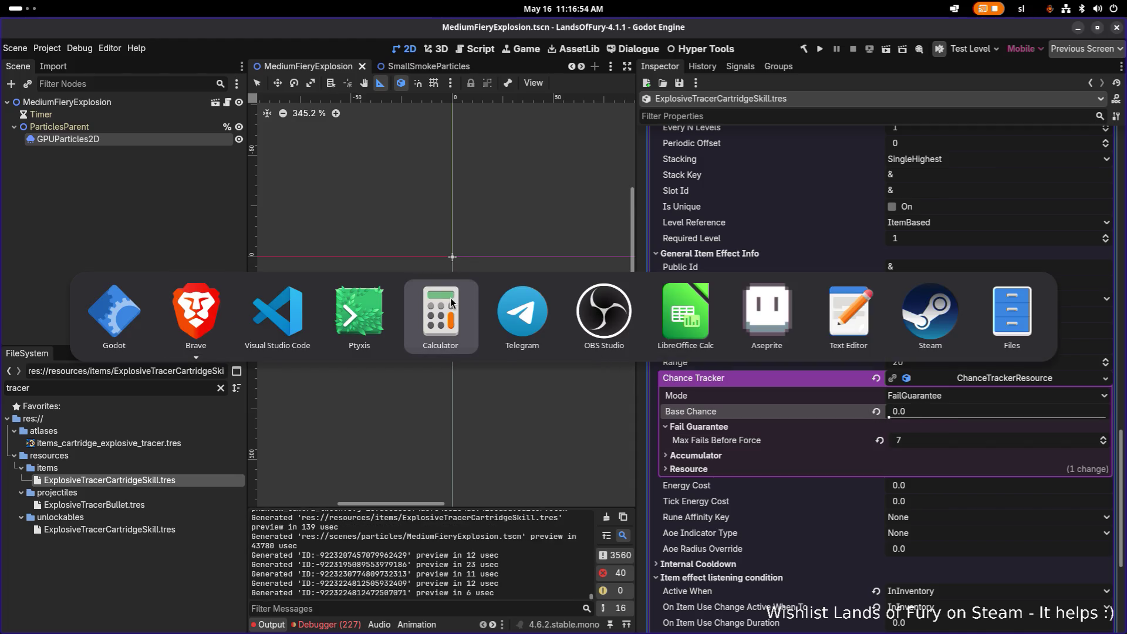
Switch to VS Code and open ChanceTrackerResource.cs via quick open.
click(290, 315)
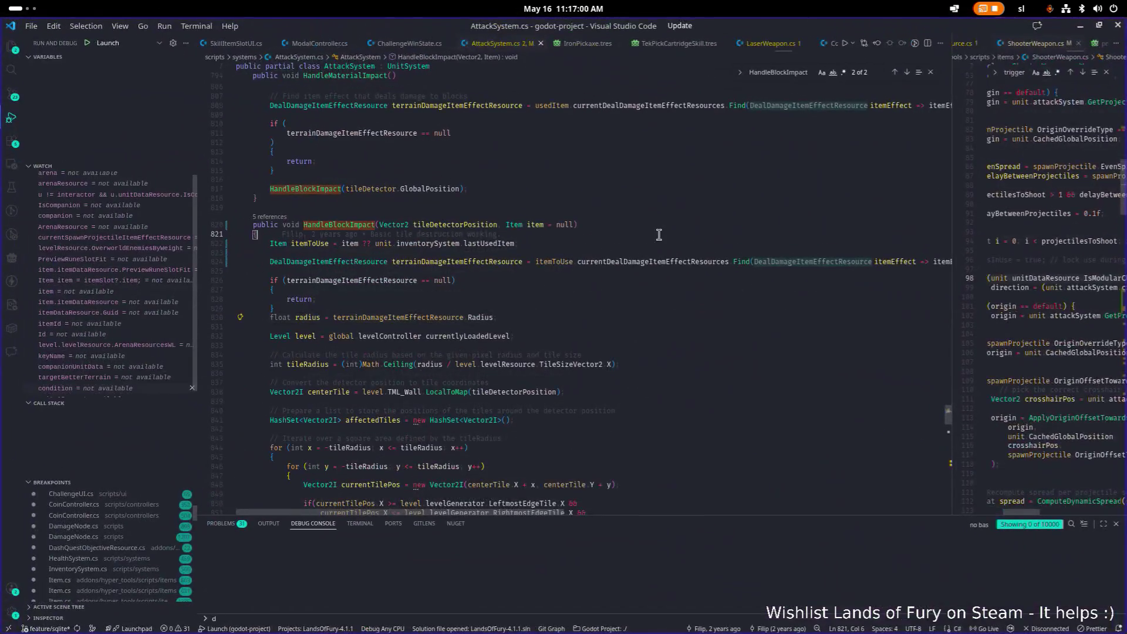
key(ctrl+p)
text(chance)
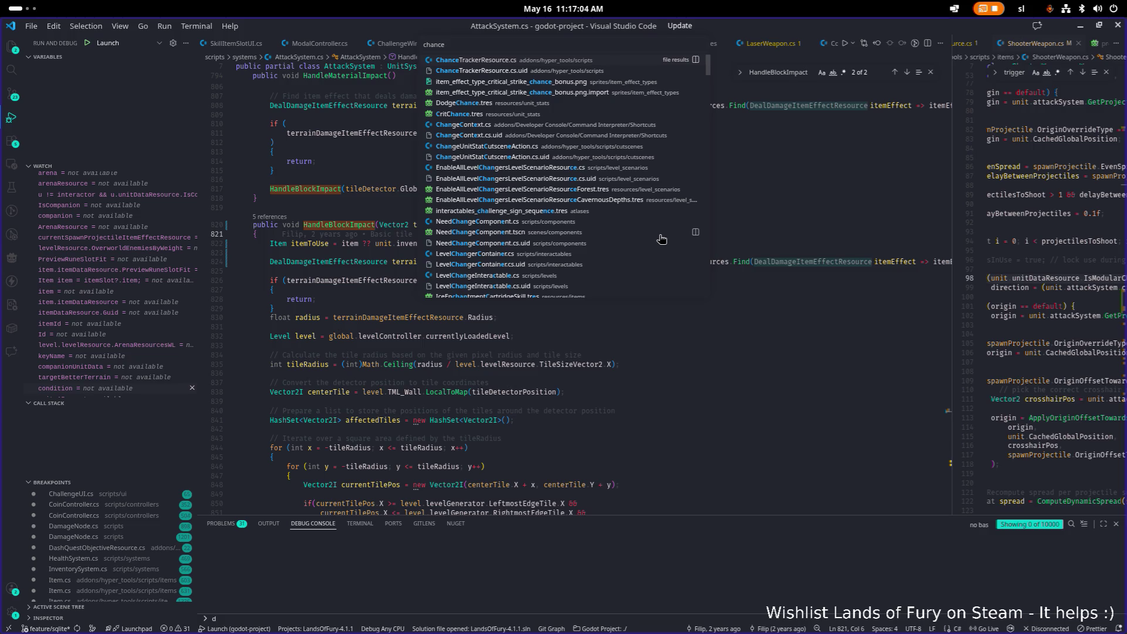
key(Return)
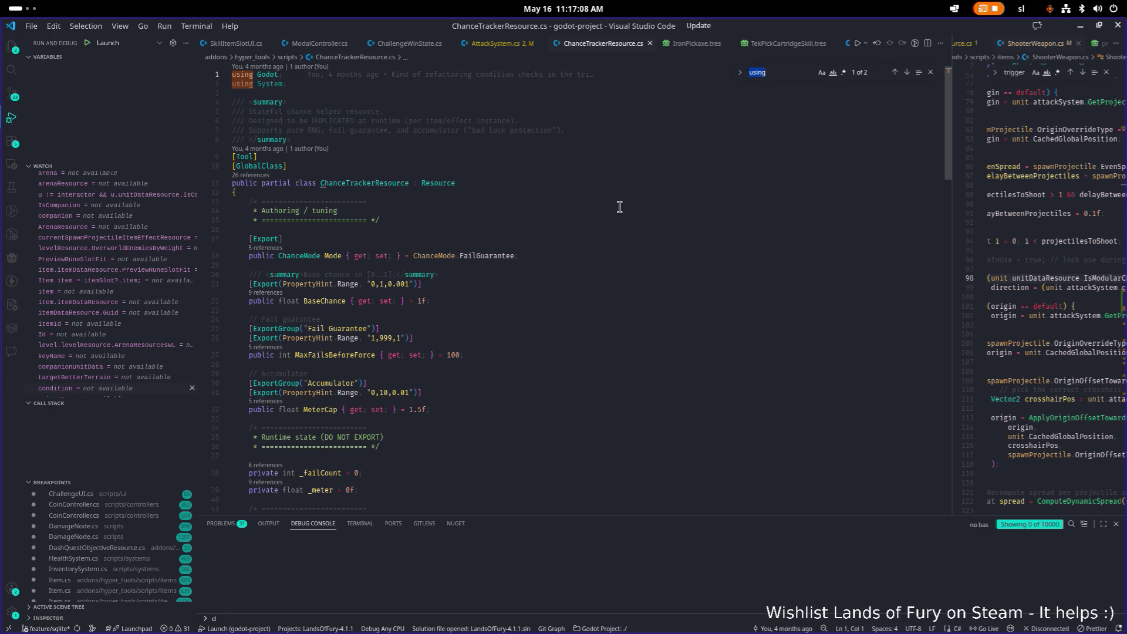
Find where MaxFailsBeforeForce and BaseChance are used in the file.
scroll(622, 209, down, 2)
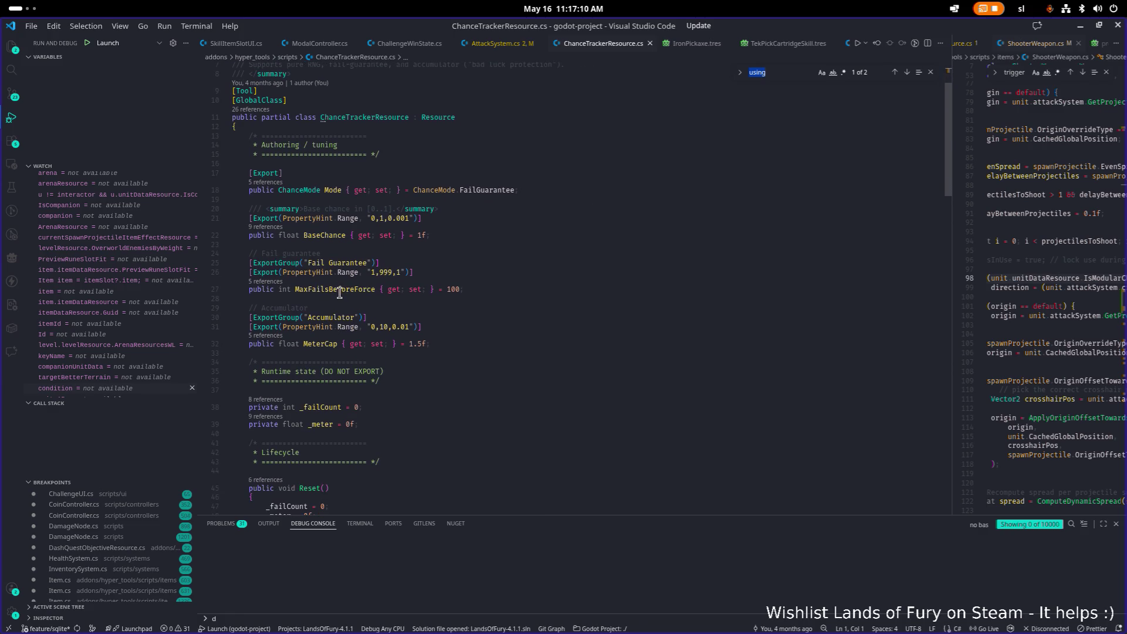
double_click(339, 290)
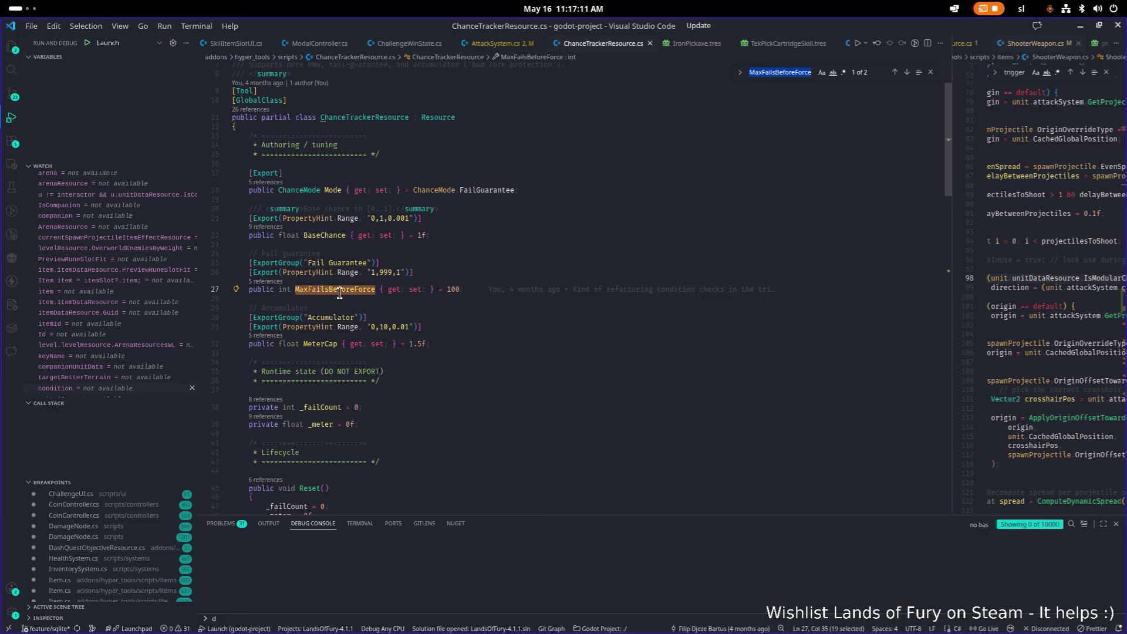
key(Return)
key(Return)
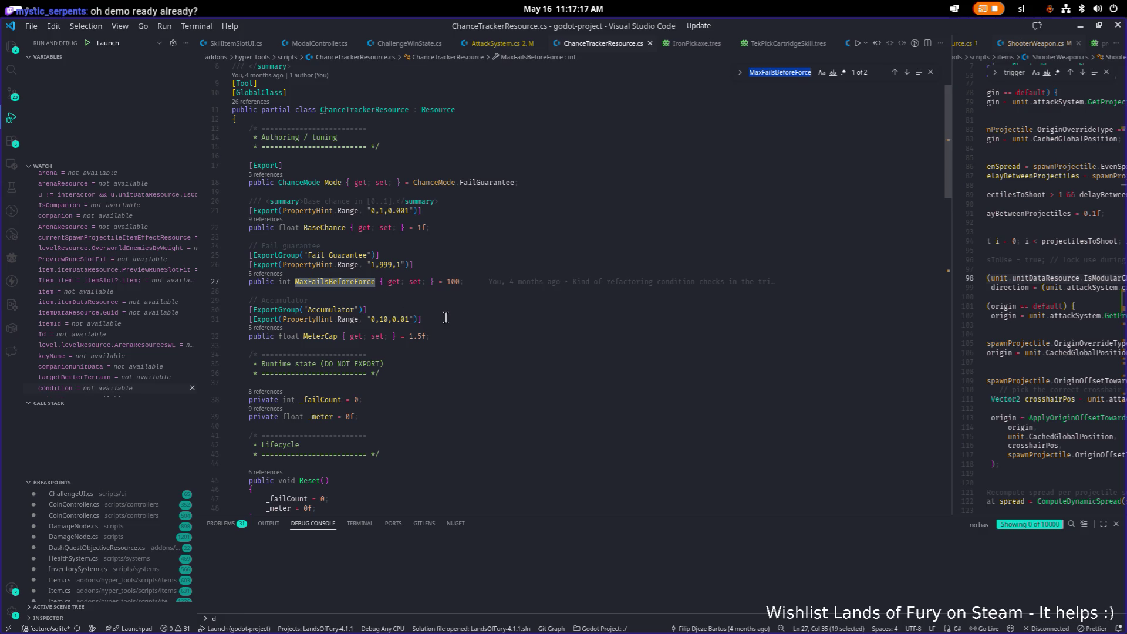
click(353, 211)
double_click(328, 227)
key(ctrl+f)
key(Return)
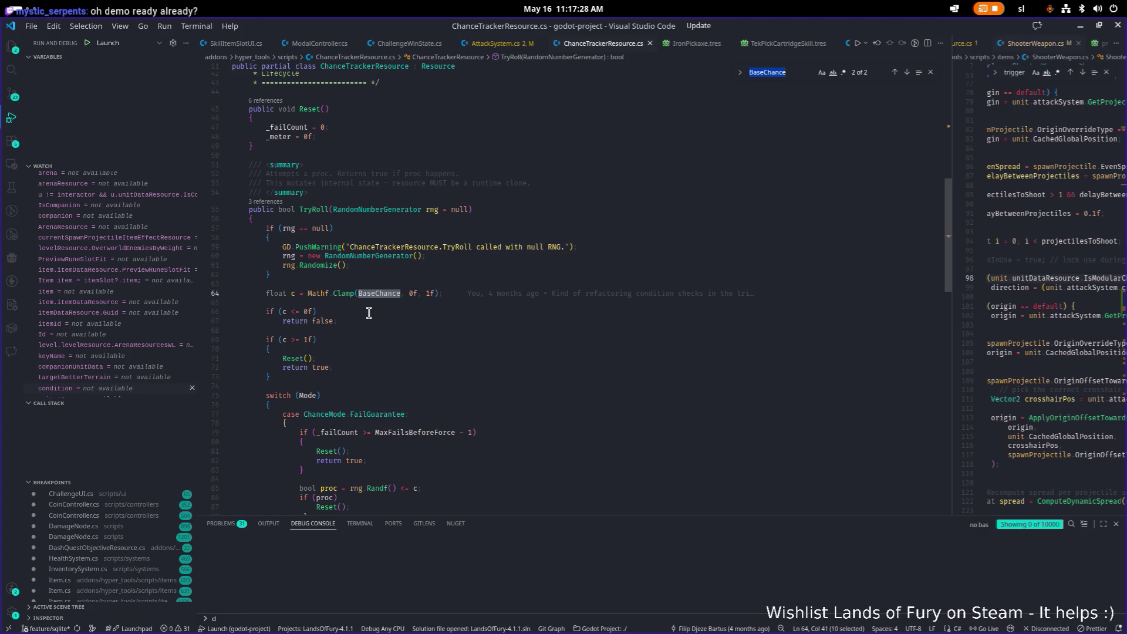
Read TryRoll, highlighting uses of _failCount and the roll chance c, then return to Godot.
scroll(365, 316, down, 1)
scroll(369, 312, down, 5)
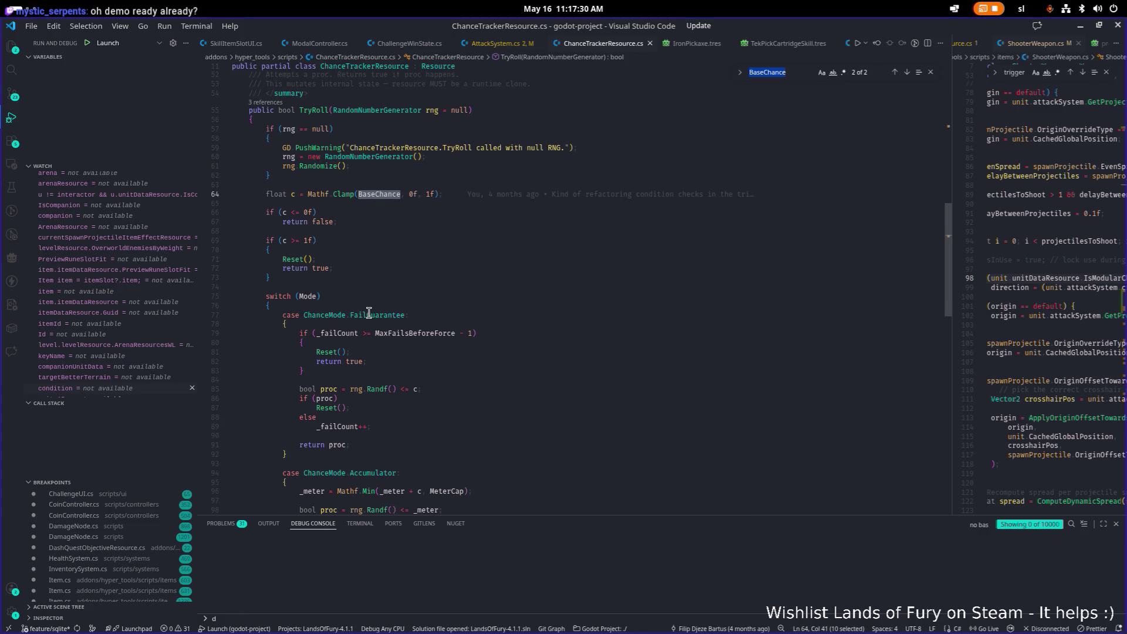
scroll(397, 301, down, 2)
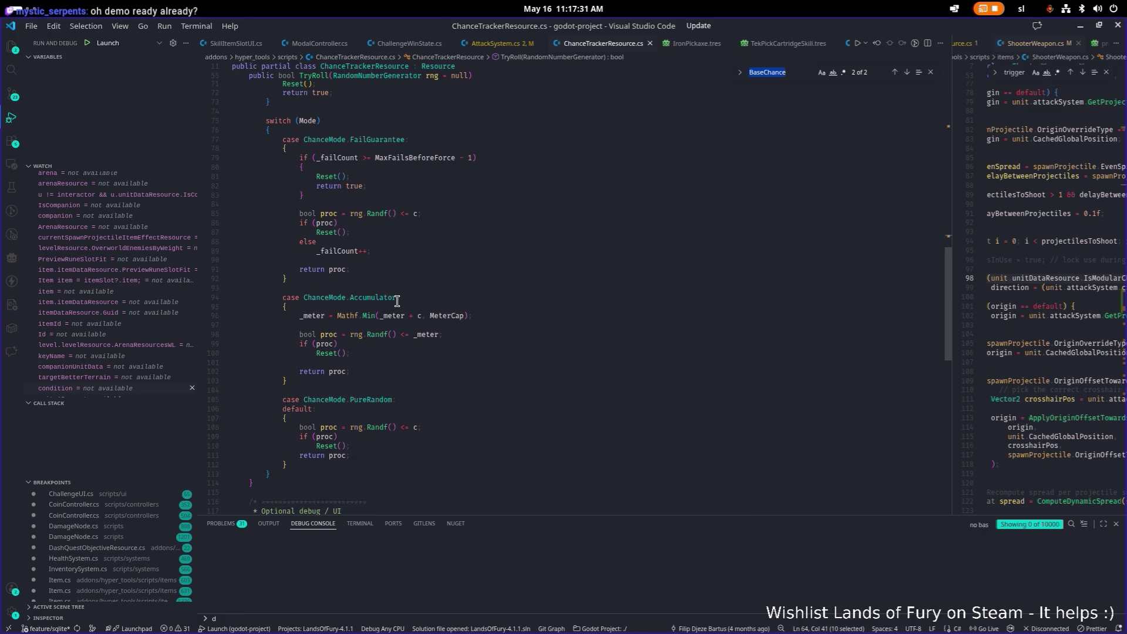
double_click(349, 250)
scroll(481, 235, up, 3)
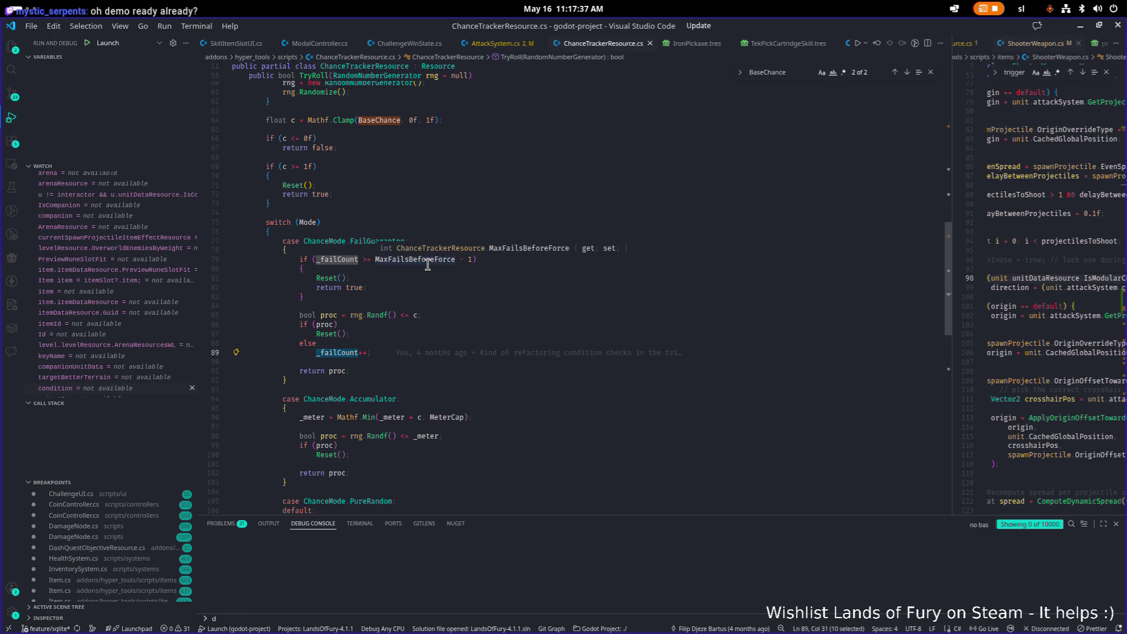
scroll(405, 281, up, 1)
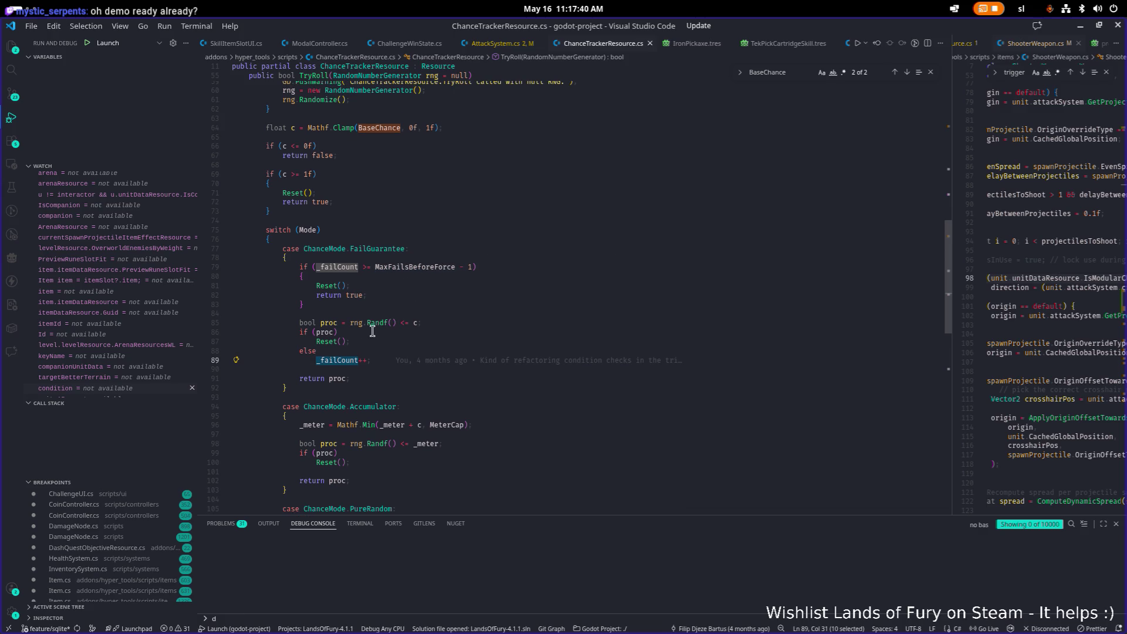
click(414, 323)
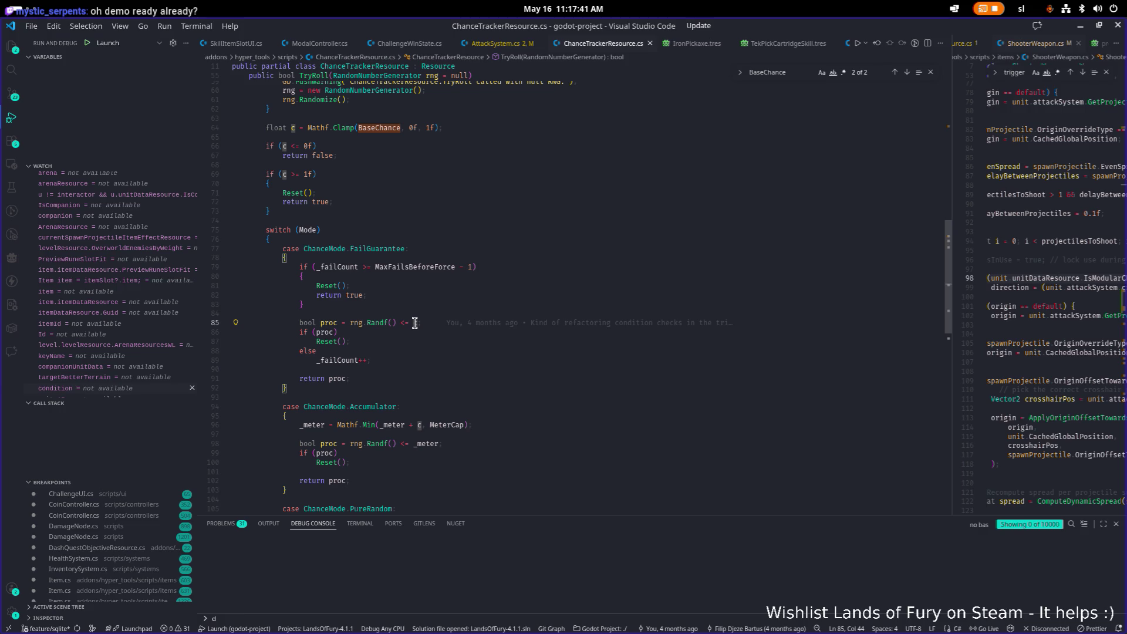
scroll(415, 323, up, 1)
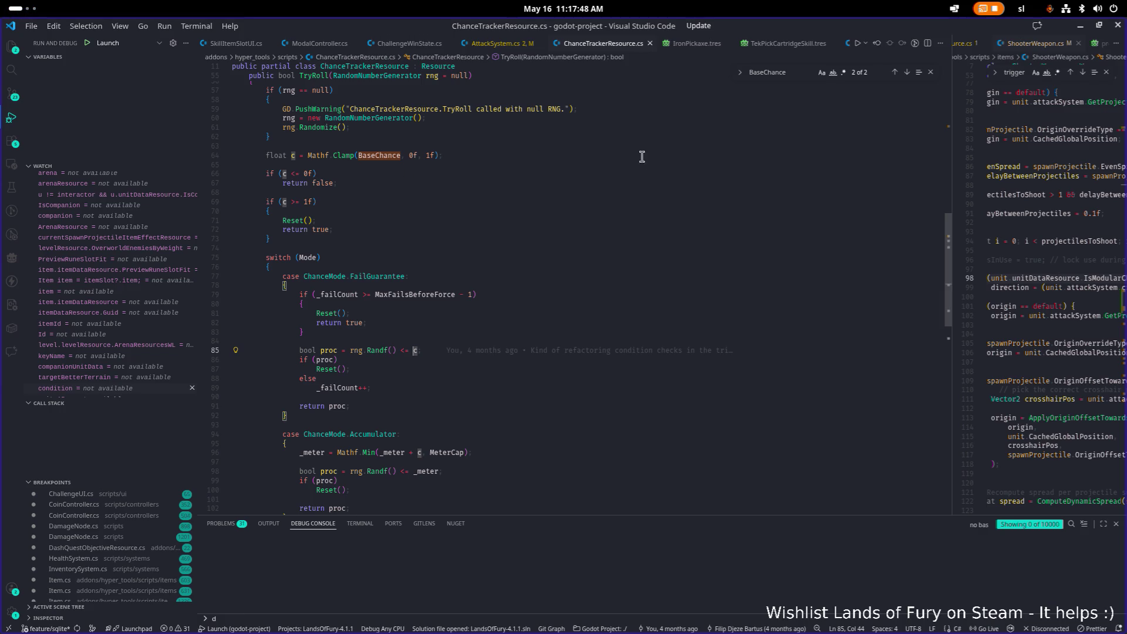
click(1080, 26)
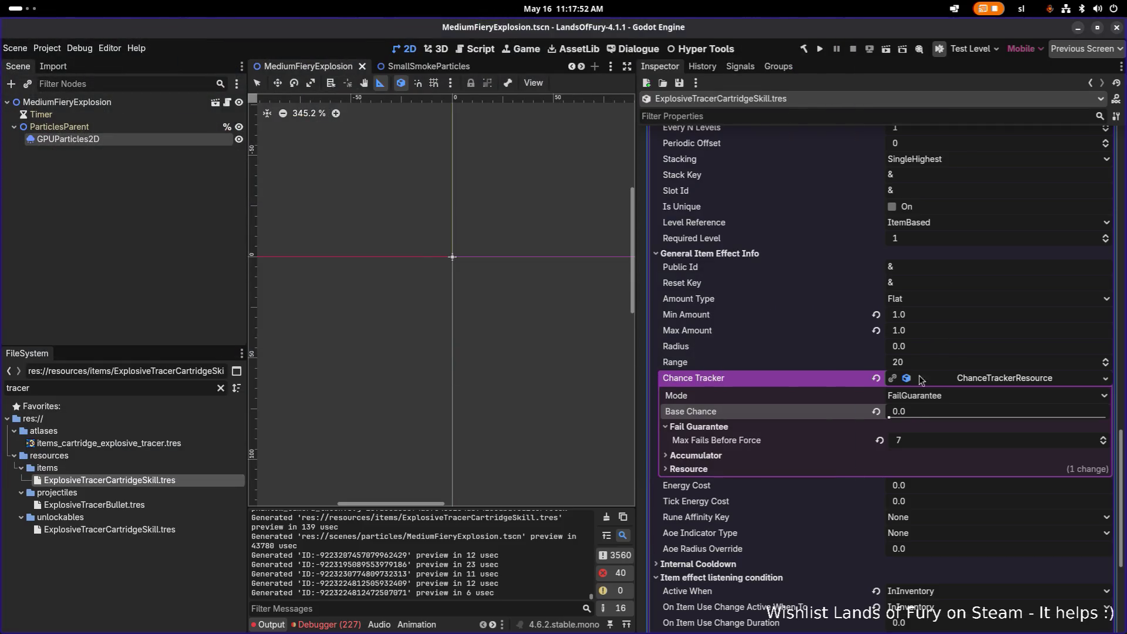
Change Base Chance from 0.0 to 0.15, save, then open ExplosiveTracerBullet.tres.
click(923, 412)
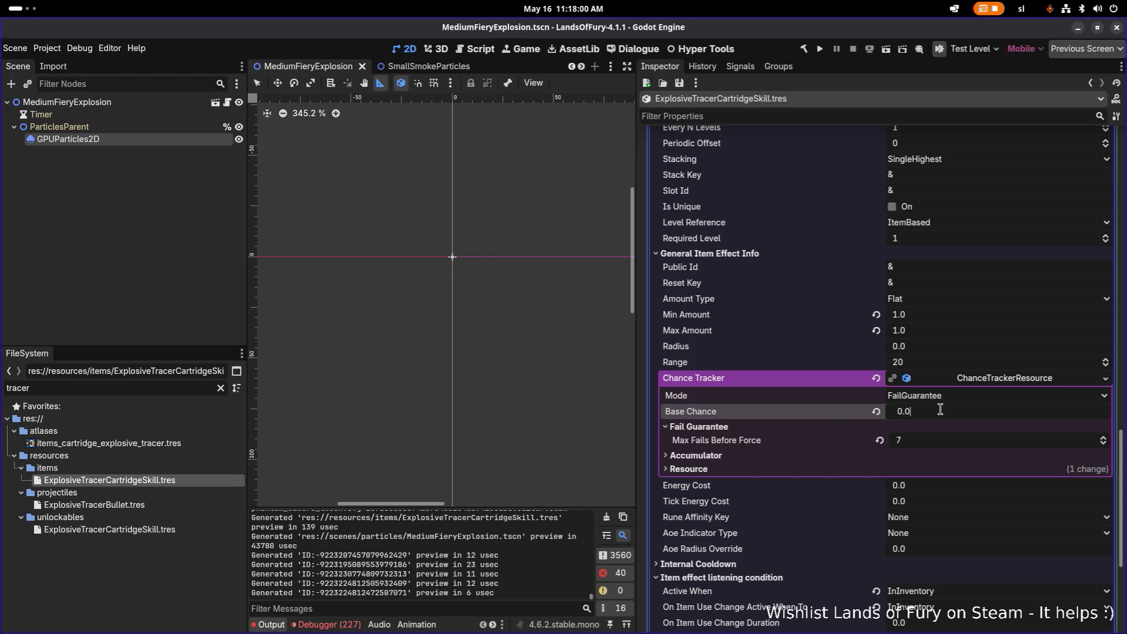
key(BackSpace)
text(15)
key(Return)
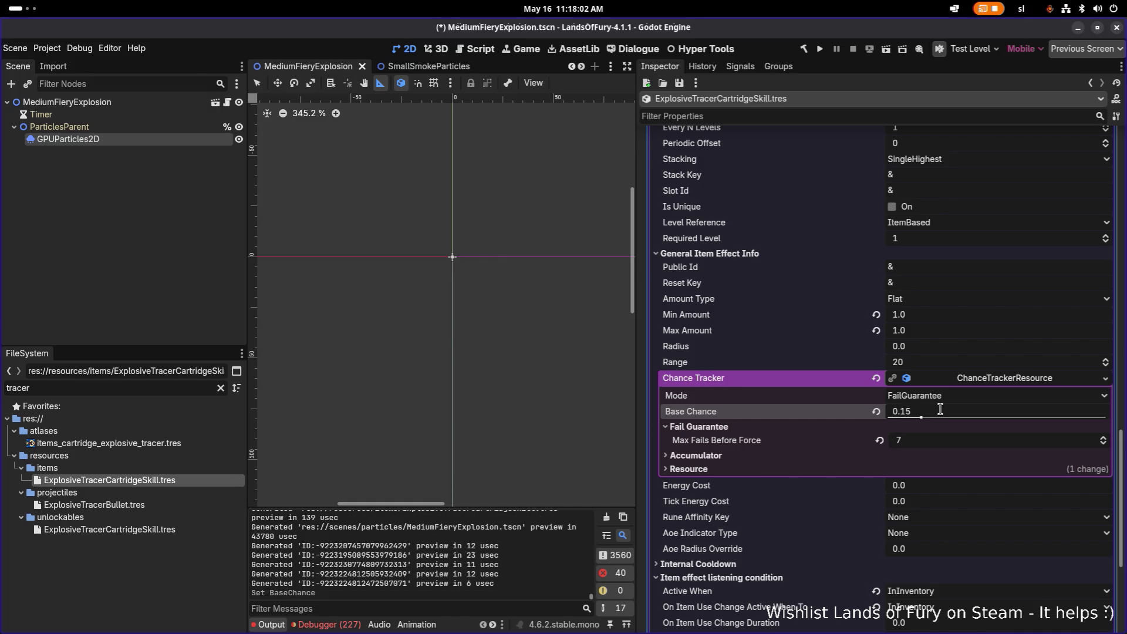
key(ctrl+s)
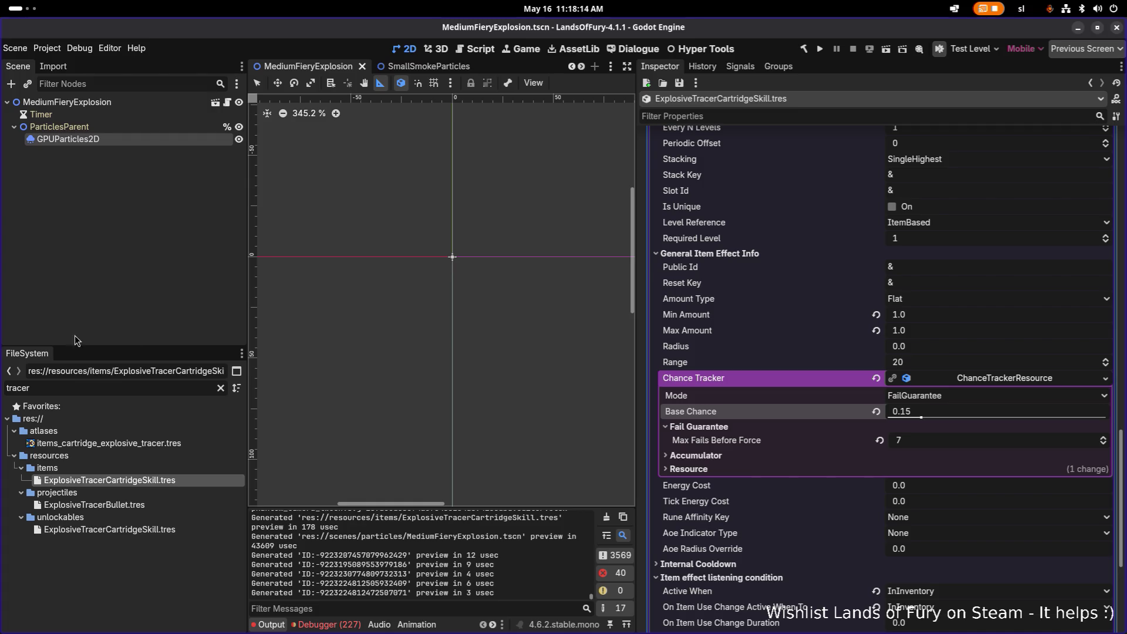
scroll(488, 363, up, 1)
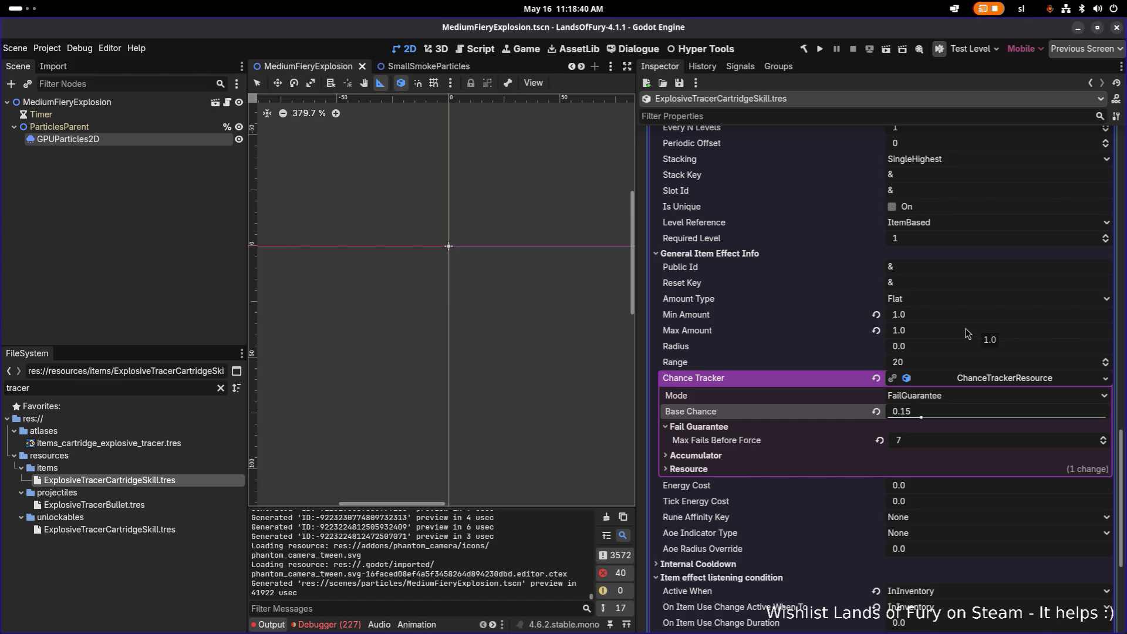
click(147, 506)
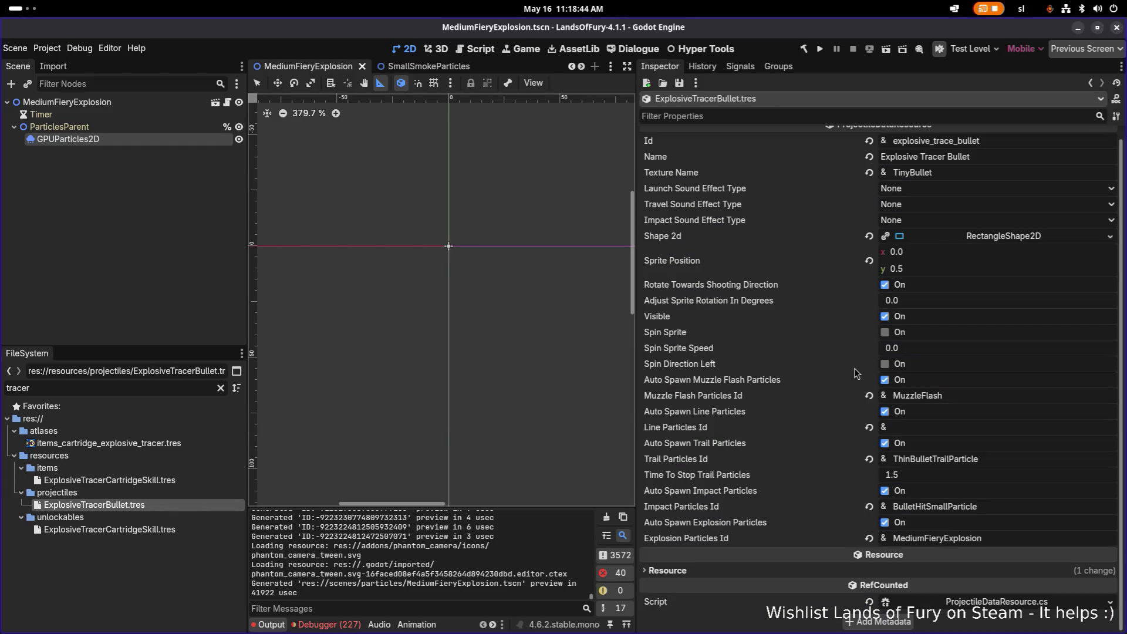
Reopen ExplosiveTracerCartridgeSkill.tres and set the first damage effect's Radius to 2.0, saving.
click(153, 481)
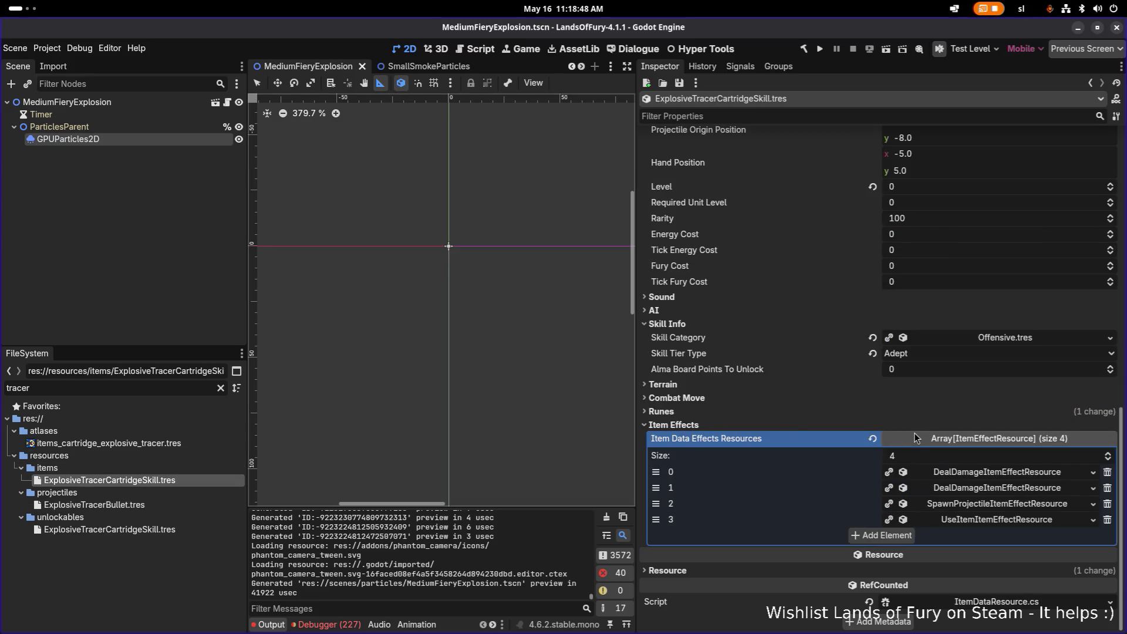
click(988, 473)
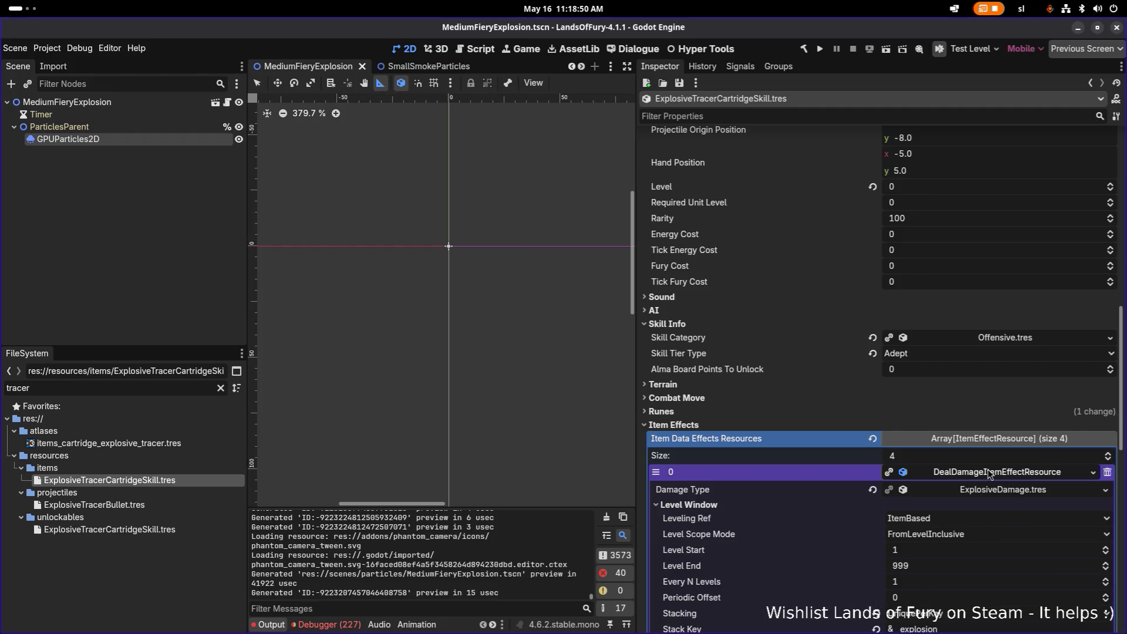
scroll(990, 474, down, 5)
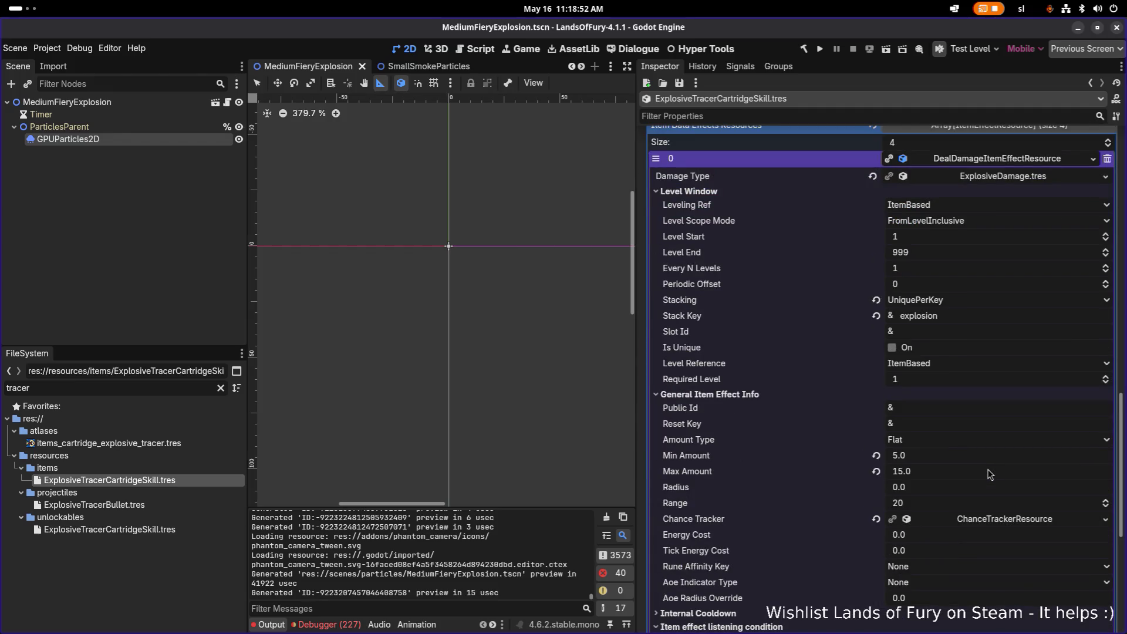
click(945, 491)
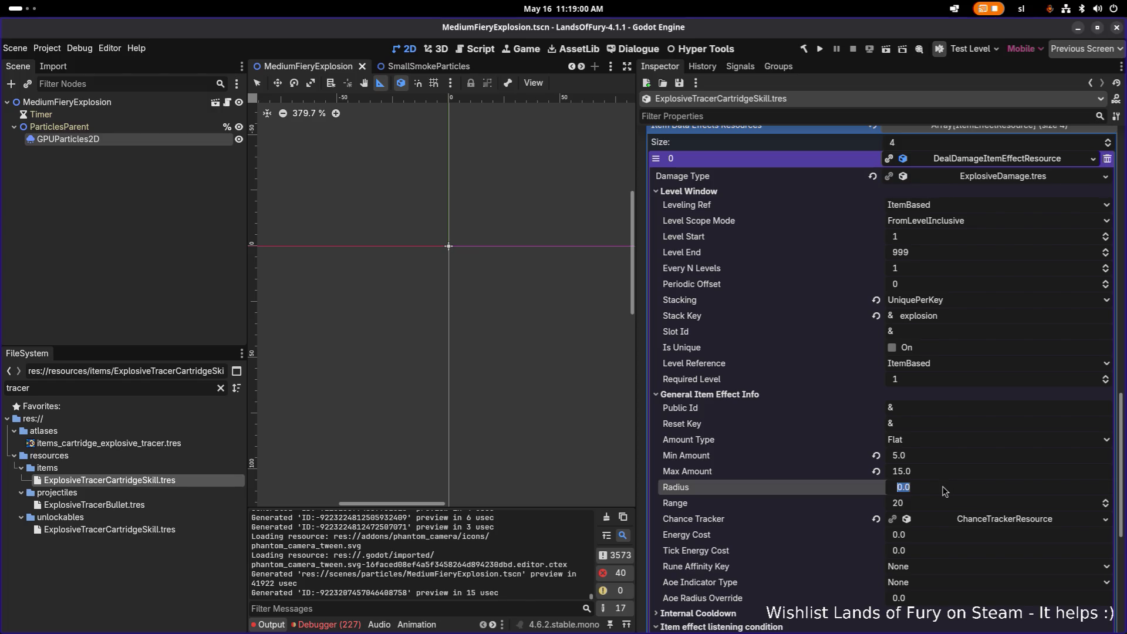
text(2)
key(Return)
key(ctrl+s)
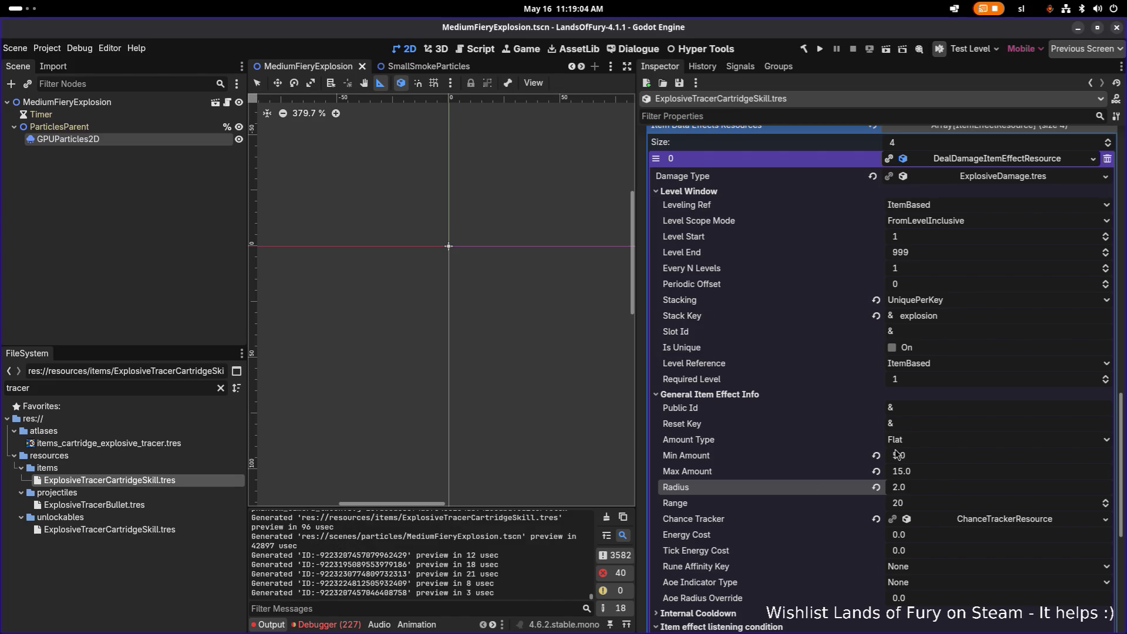
Inspect the second damage effect and save the skill resource.
scroll(963, 492, down, 5)
click(978, 489)
scroll(975, 492, down, 5)
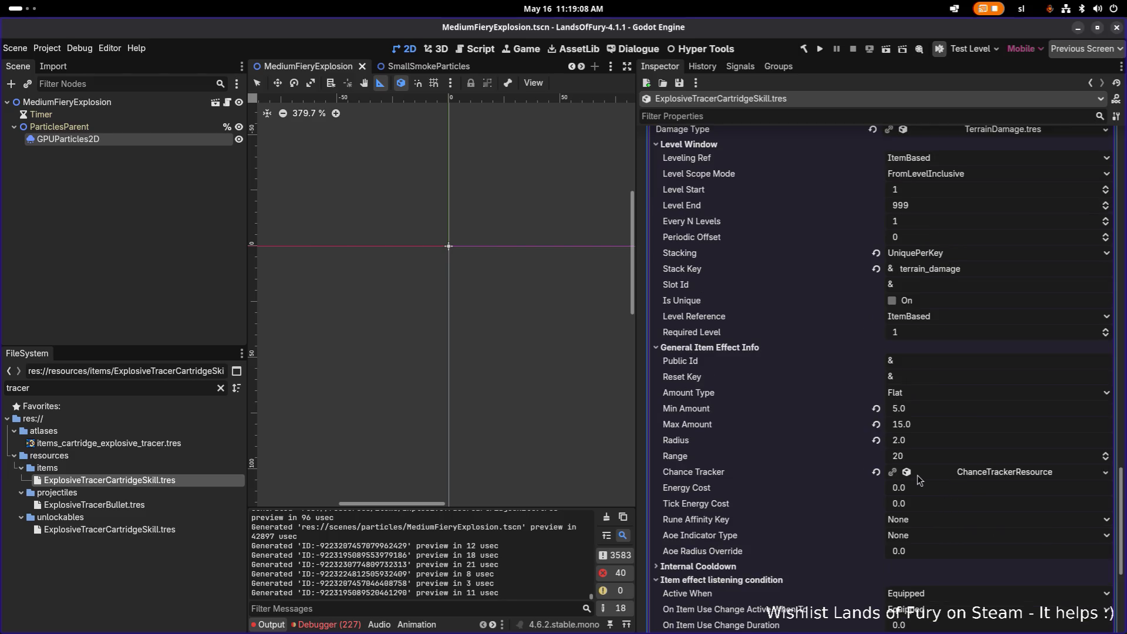
scroll(884, 476, up, 6)
scroll(882, 473, up, 3)
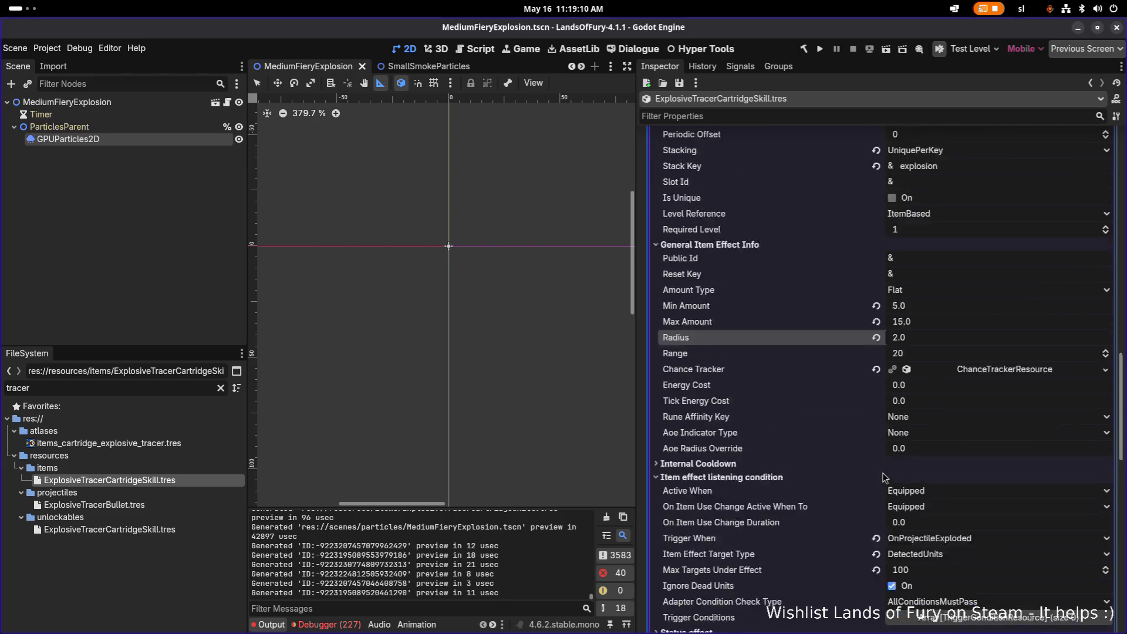
scroll(882, 473, up, 2)
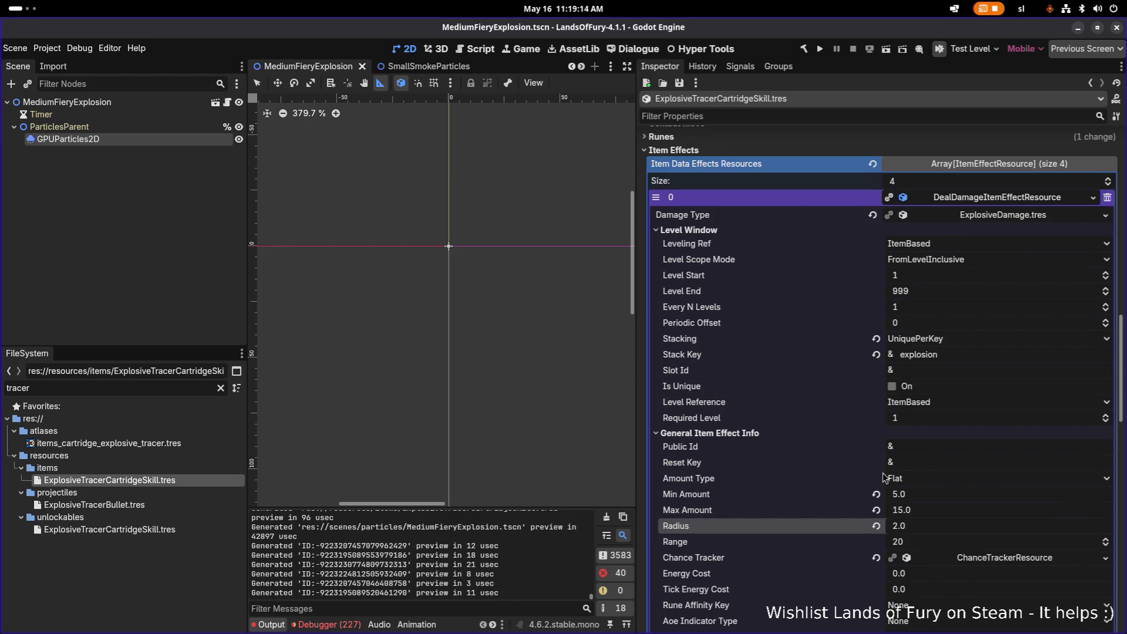
scroll(884, 477, down, 1)
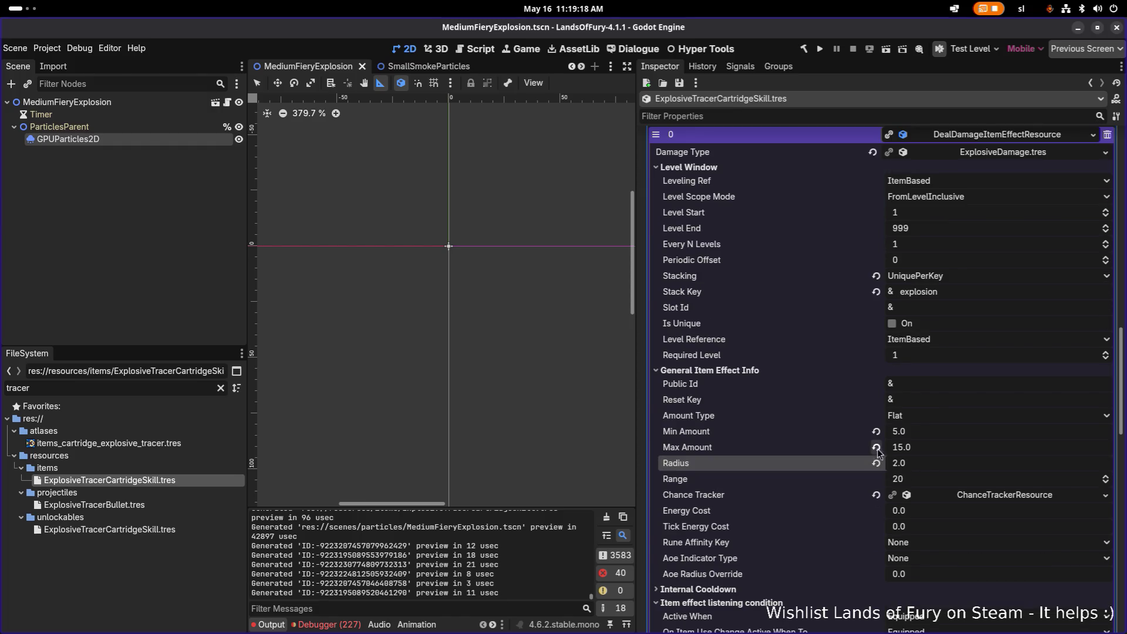
key(ctrl+s)
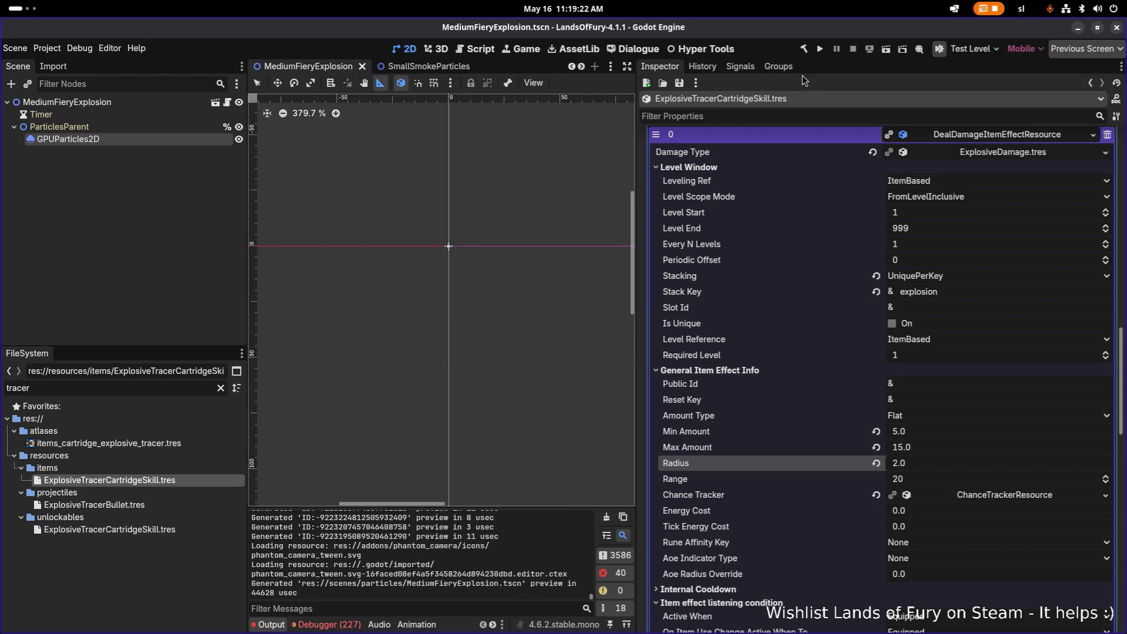
Run the game, load the first saved profile, and walk away from the campfire.
click(821, 48)
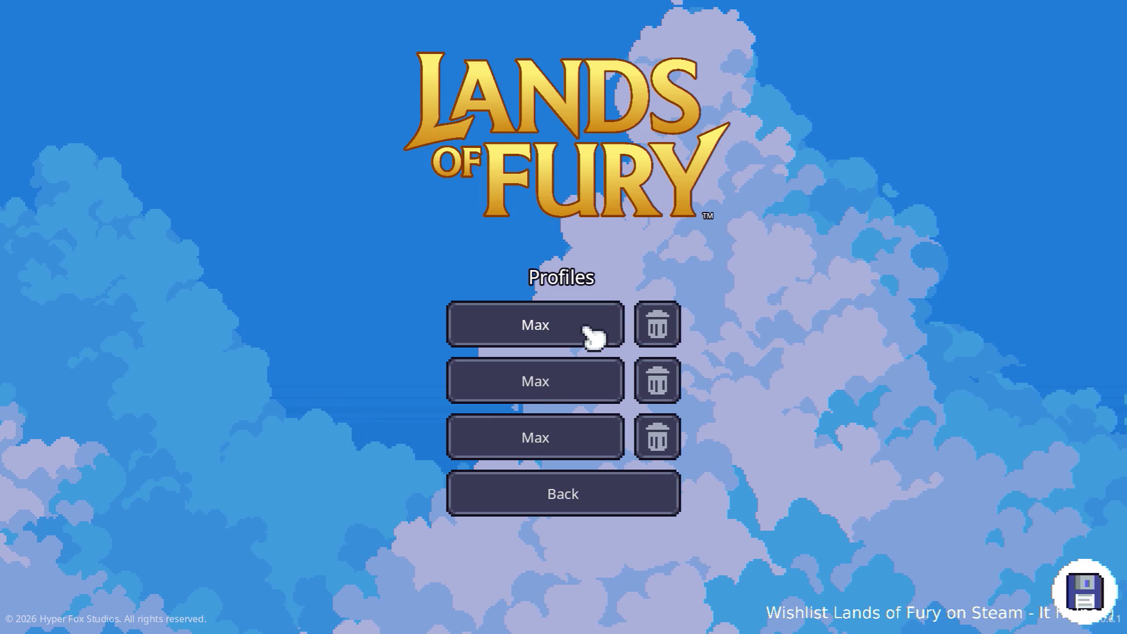
click(588, 331)
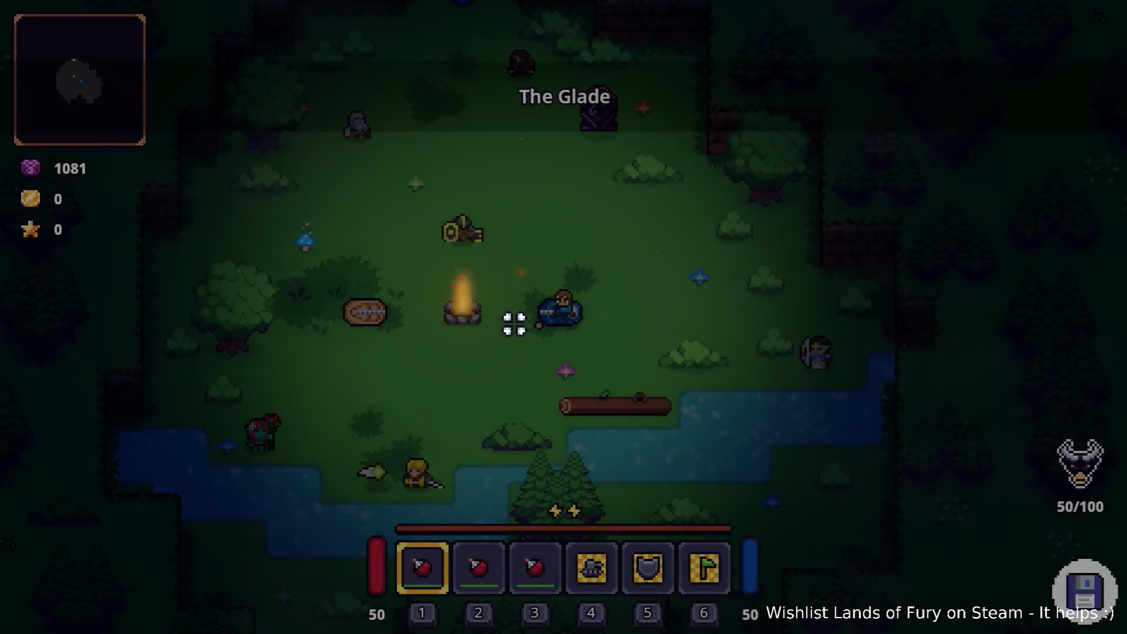
key(w)
key(a)
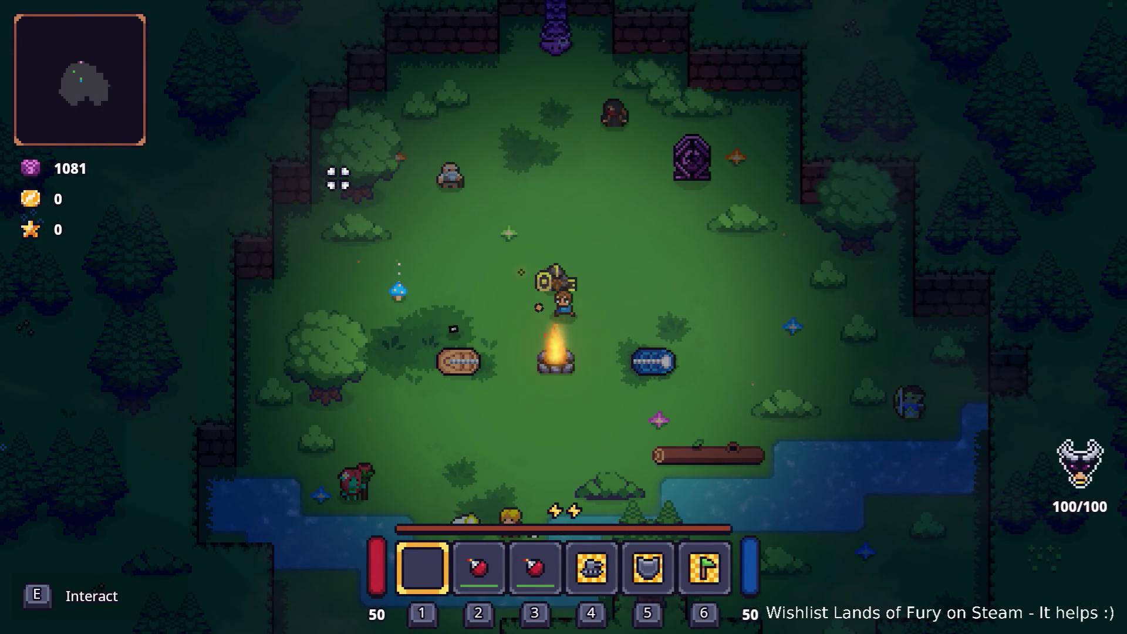
Drink the slot-2 potion, head north, fire at a tree and dash toward Elderglade Forest.
key(2)
click(337, 177)
key(a)
key(a)
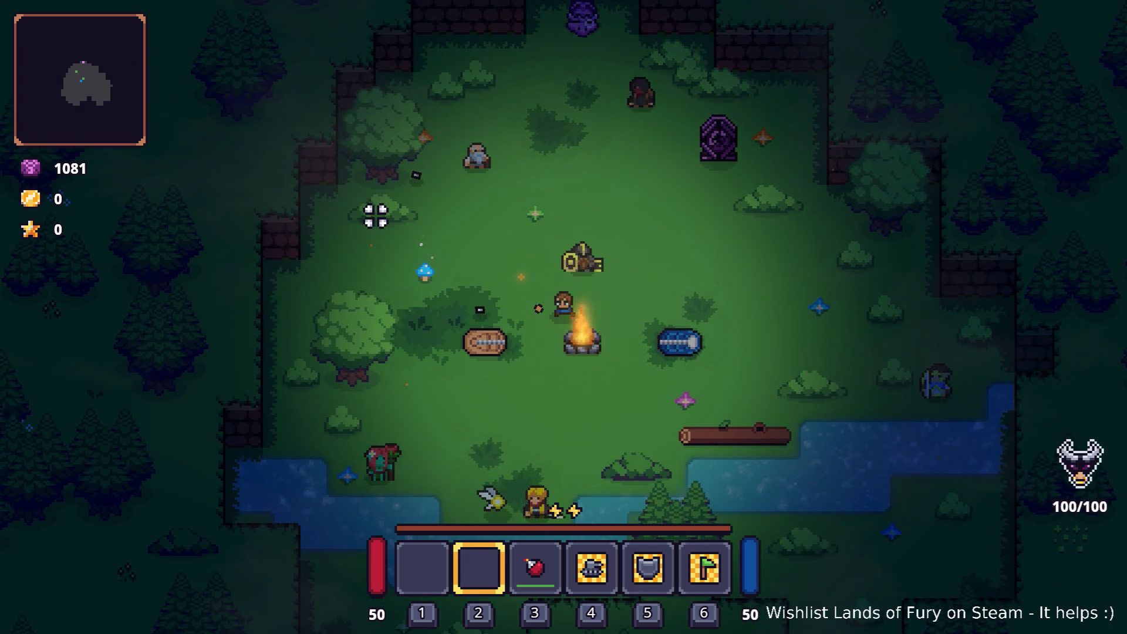
key(w)
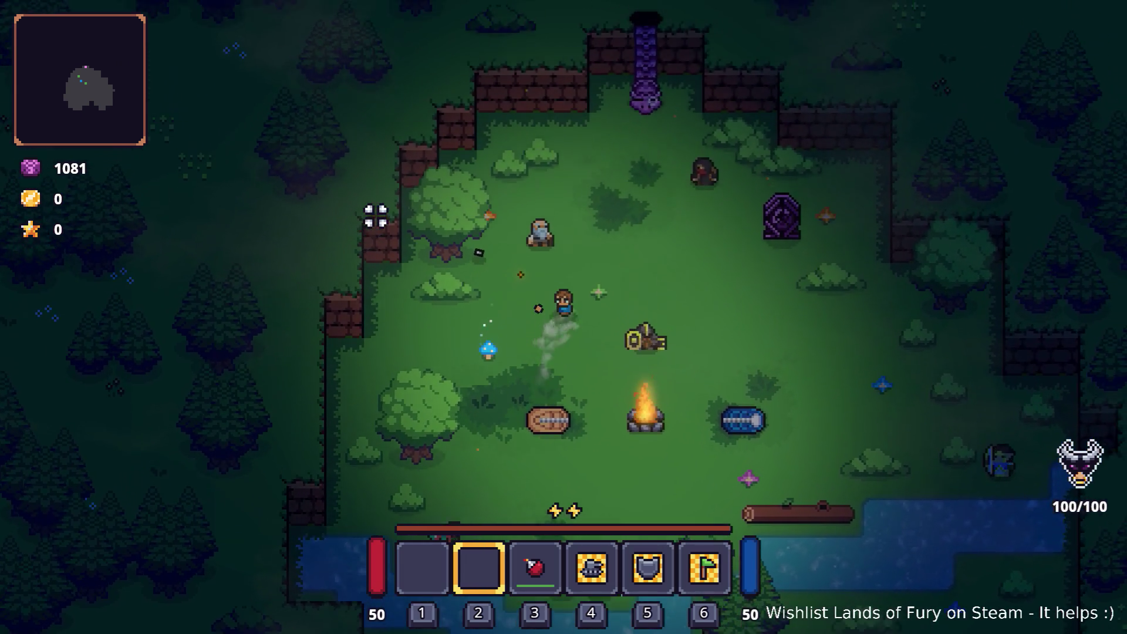
click(382, 220)
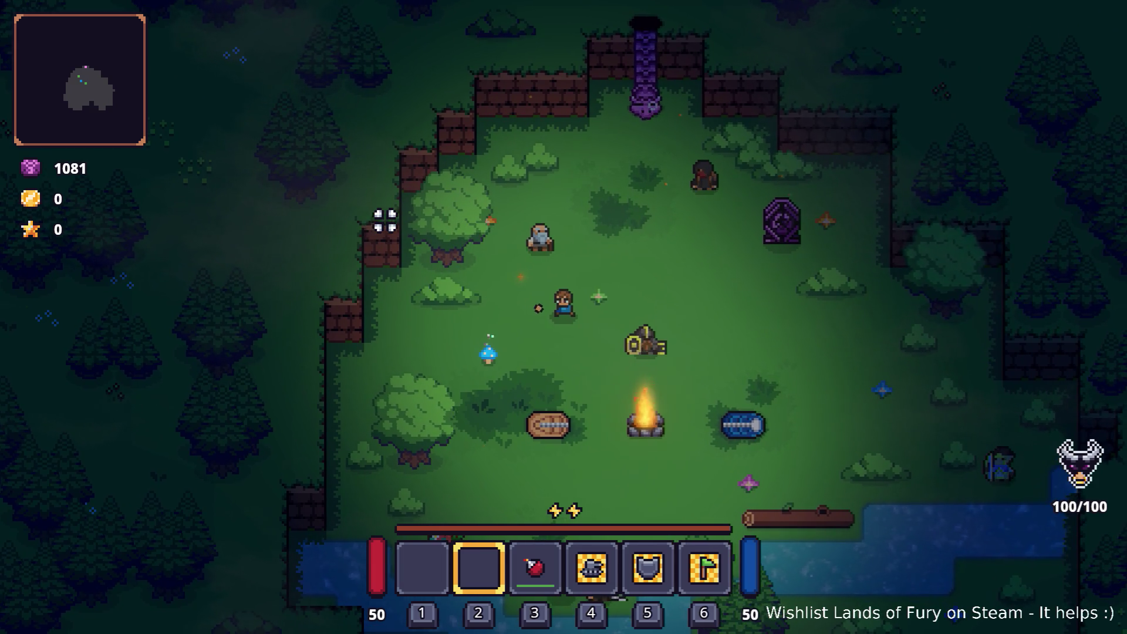
key(w)
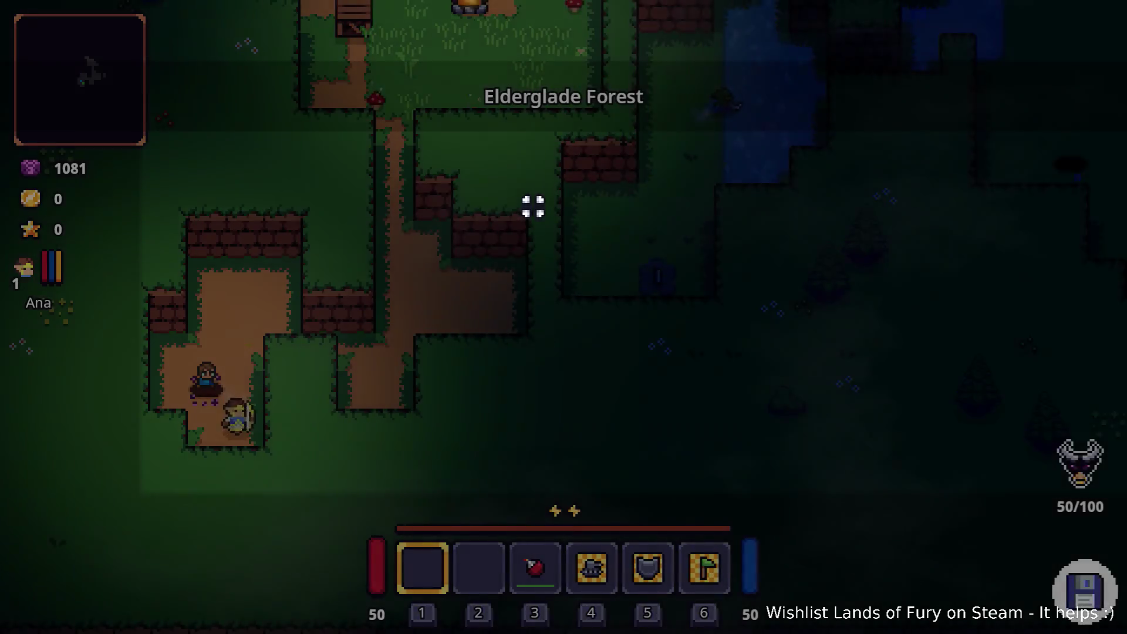
Run Player.AddLevels(10) in the developer console to gain 10 levels.
key(grave)
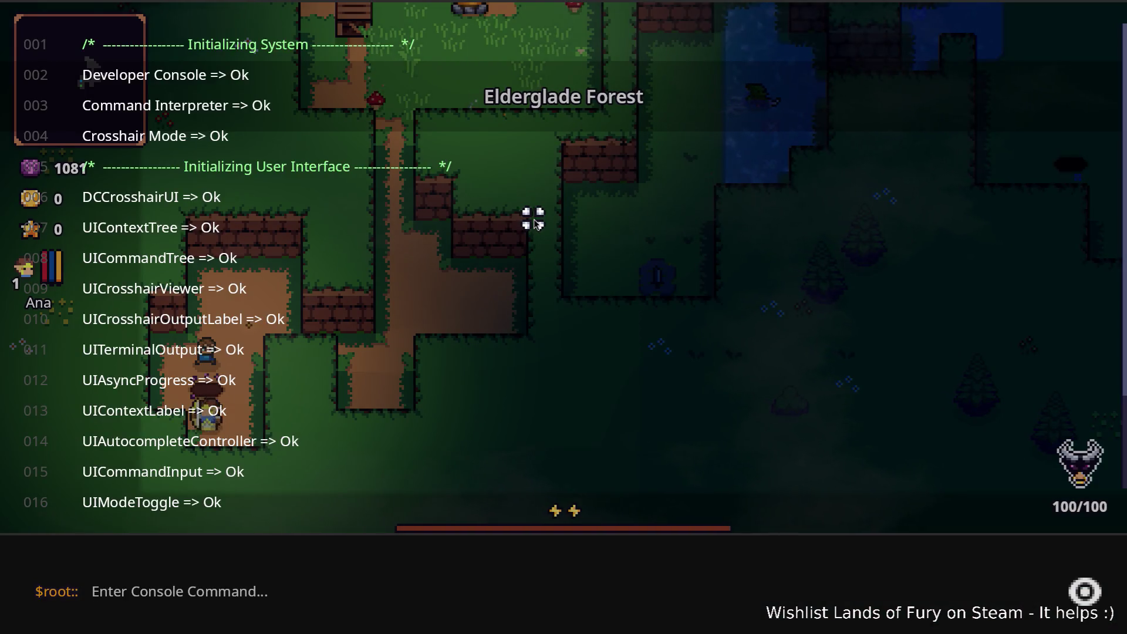
text(Player.AddItem()
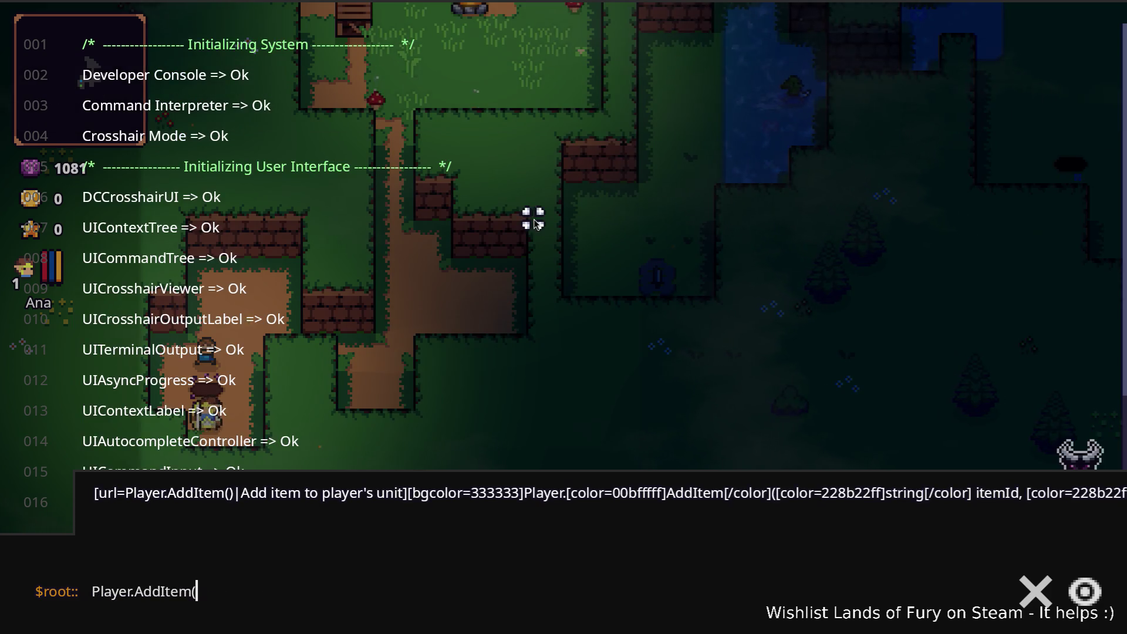
key(BackSpace)
key(BackSpace)
key(BackSpace)
key(BackSpace)
key(BackSpace)
text(Le)
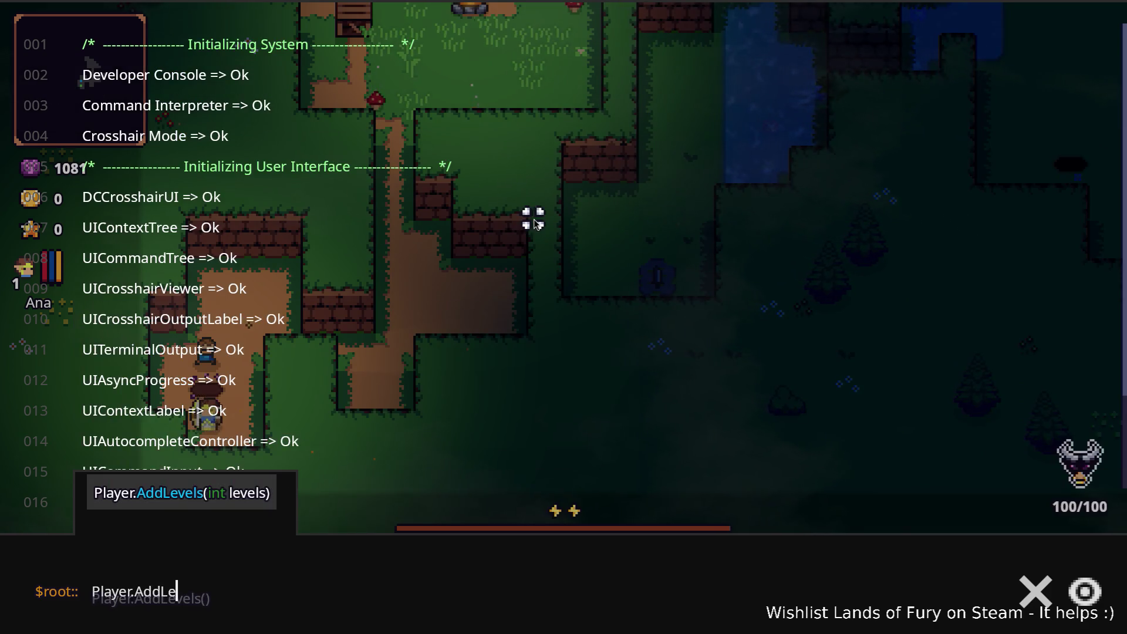
key(Return)
key(grave)
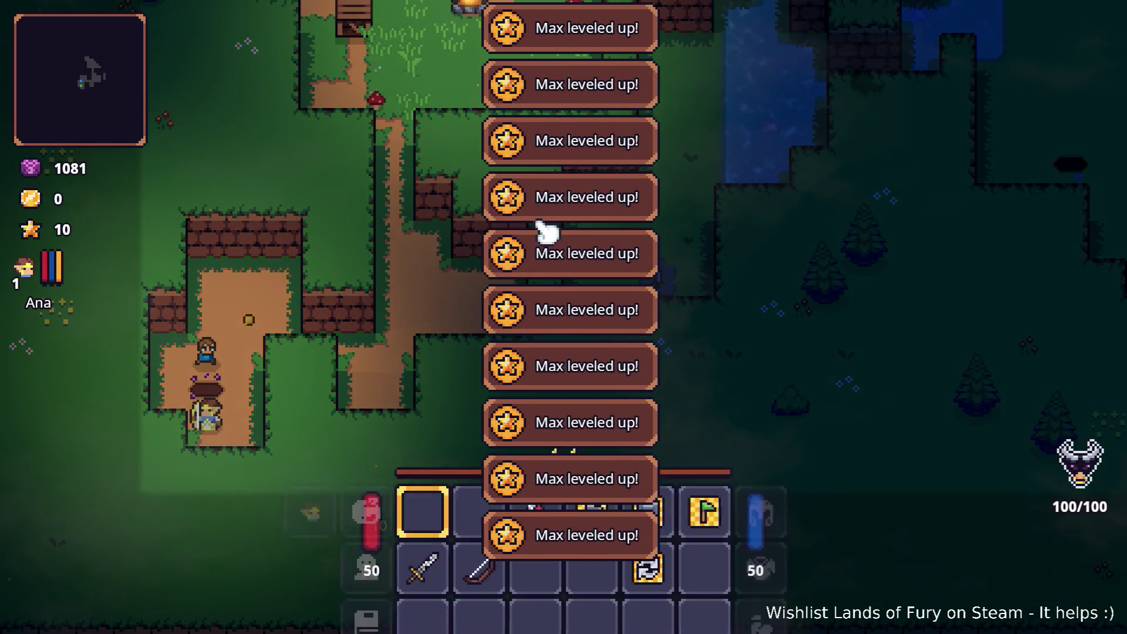
Max out Dash Booster, add points to Bruiser and a second skill, and confirm.
key(i)
click(376, 426)
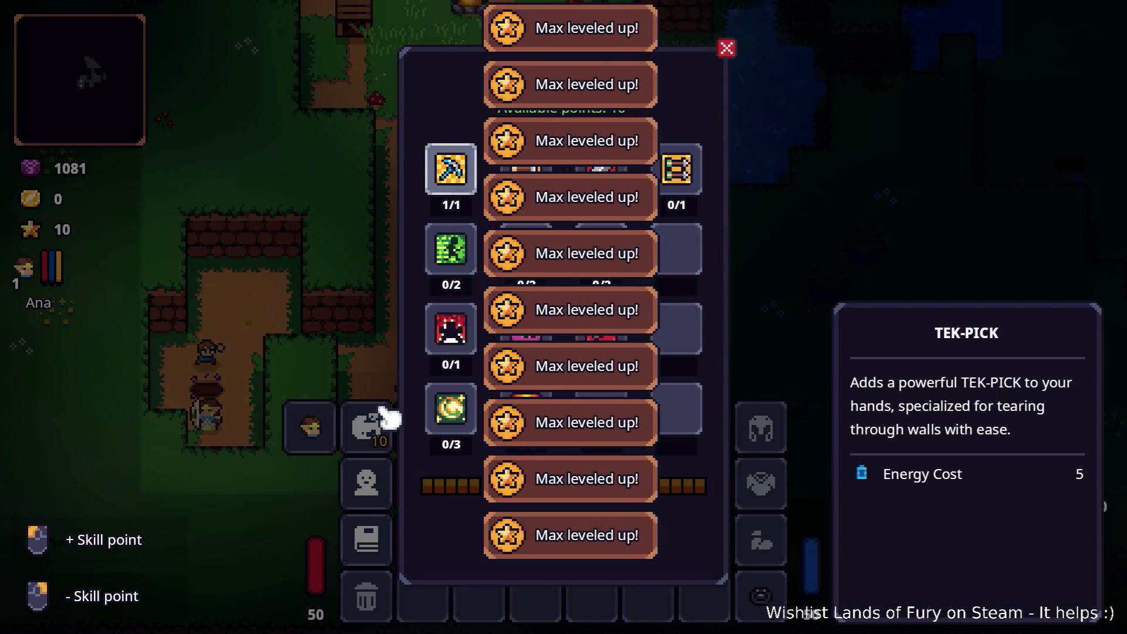
double_click(451, 250)
click(446, 352)
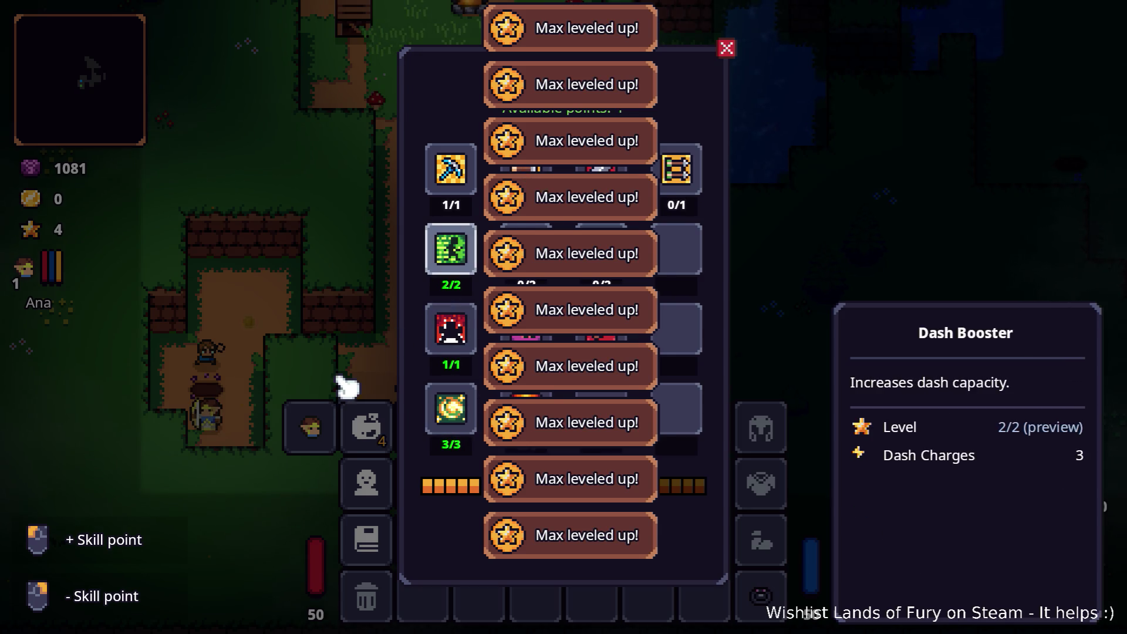
click(516, 176)
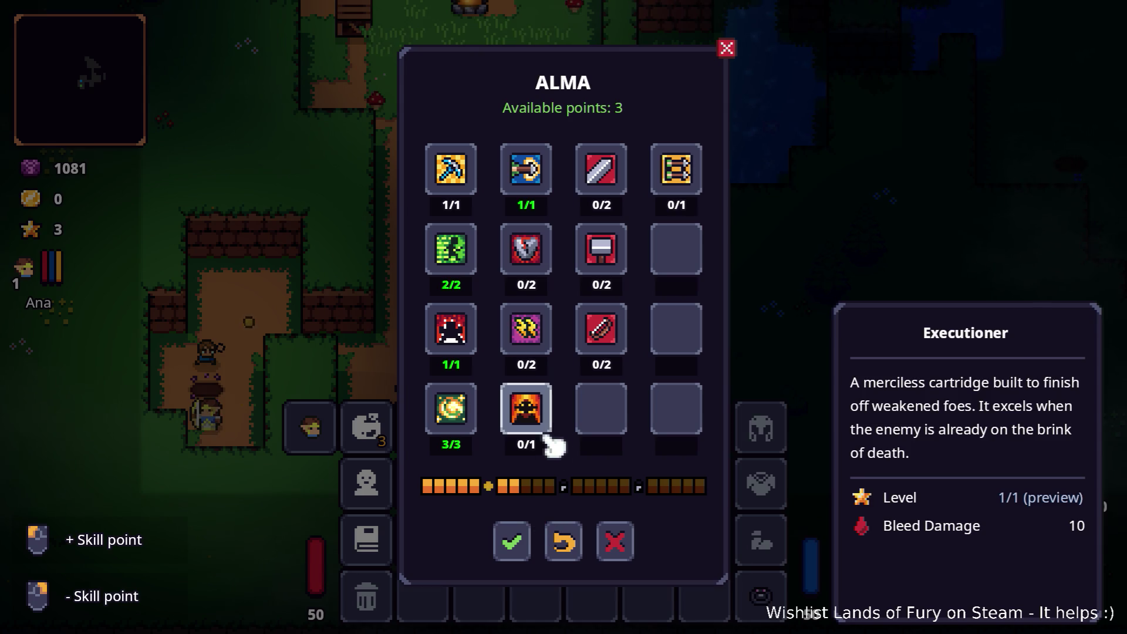
click(511, 540)
key(Escape)
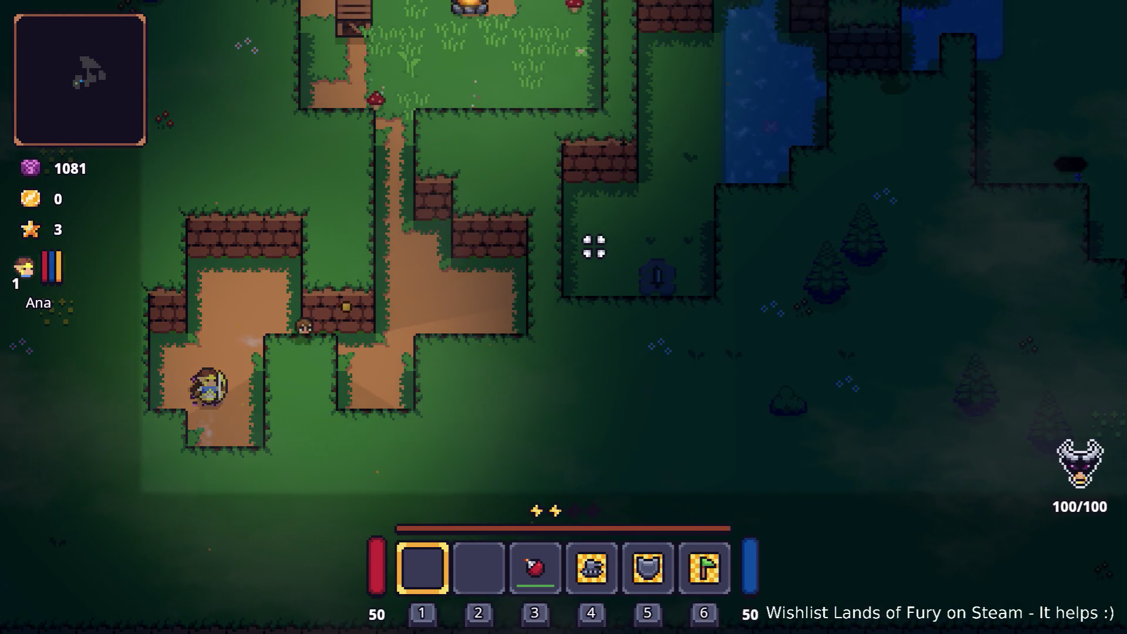
Dash and walk up the path, then assign the Follow Me command skill to the hotbar.
key(3)
key(space)
key(w)
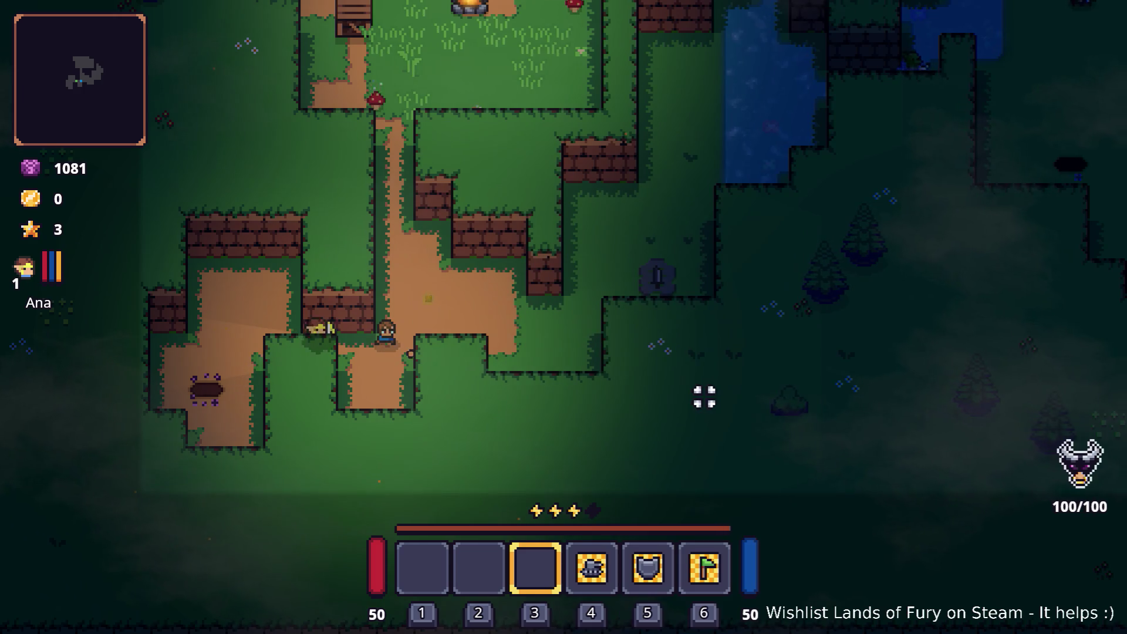
key(i)
click(447, 436)
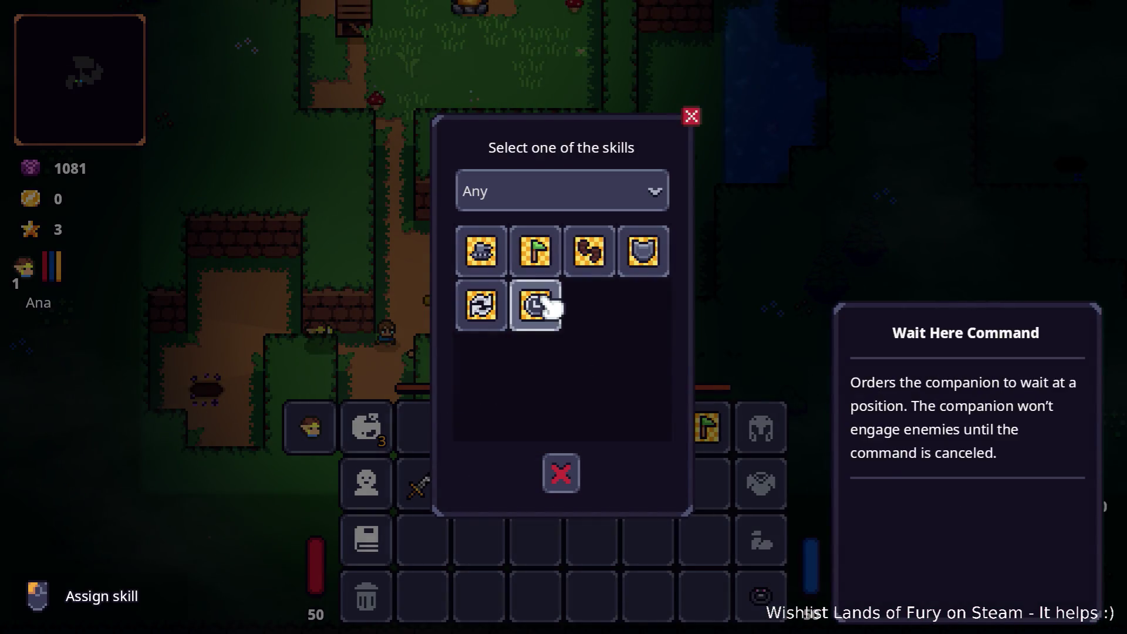
click(590, 252)
click(574, 443)
Move the footsteps skill to the inventory, put the bow in hotbar slot 1, and fire it.
click(506, 448)
click(543, 495)
drag(479, 483, 440, 448)
key(i)
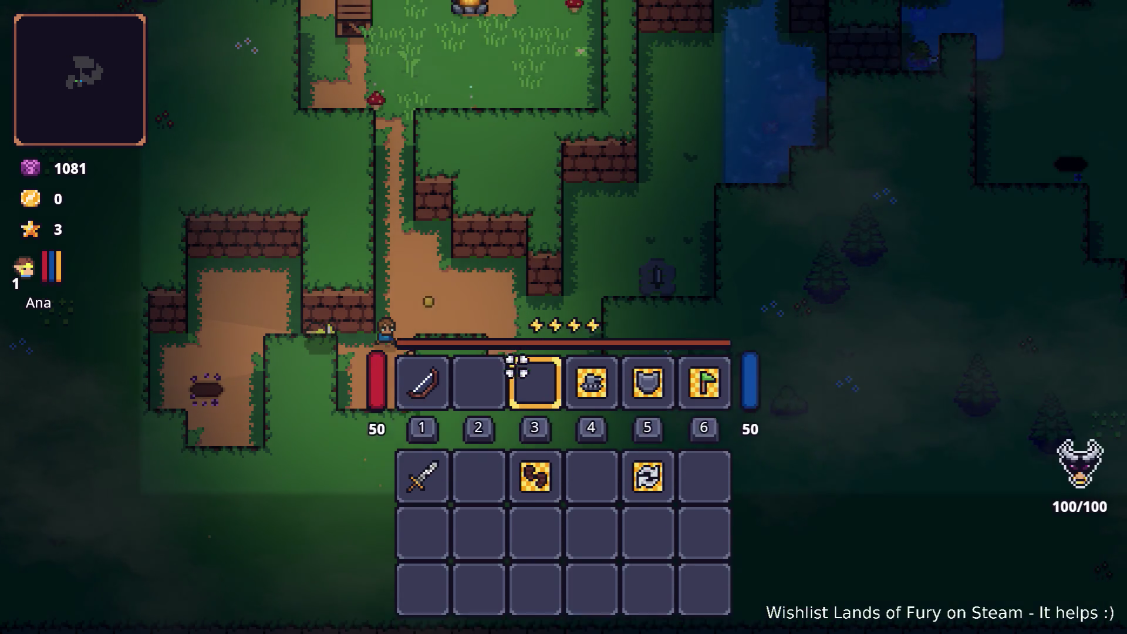
key(1)
click(557, 240)
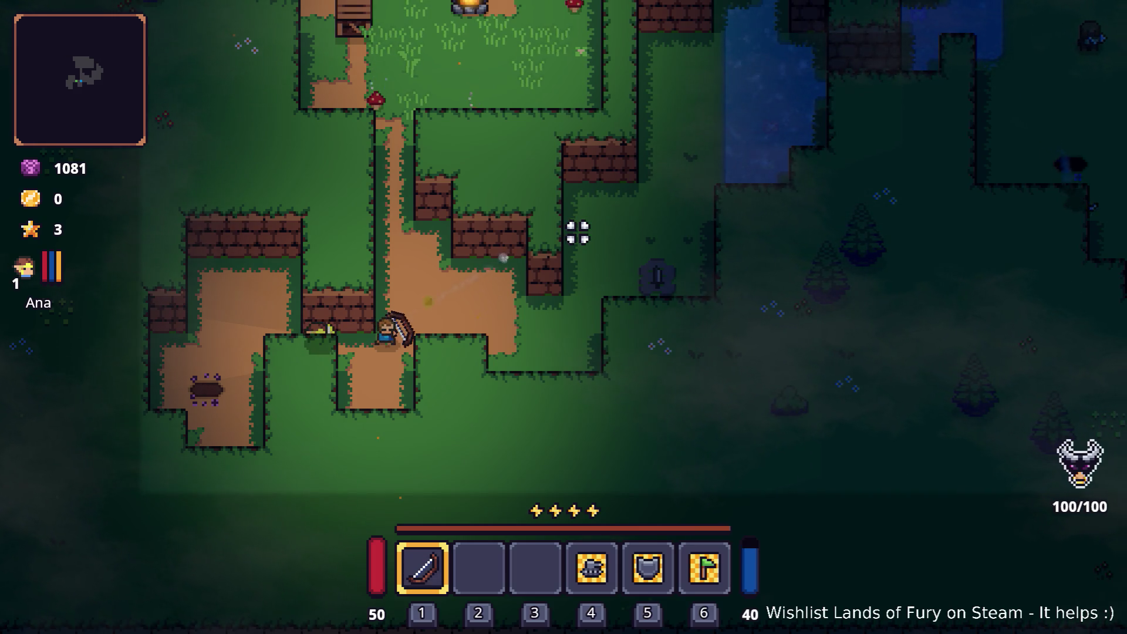
Shoot arrows at the enemy to the right until it falls by the wall, dropping coins.
click(415, 176)
click(515, 188)
click(564, 198)
click(571, 194)
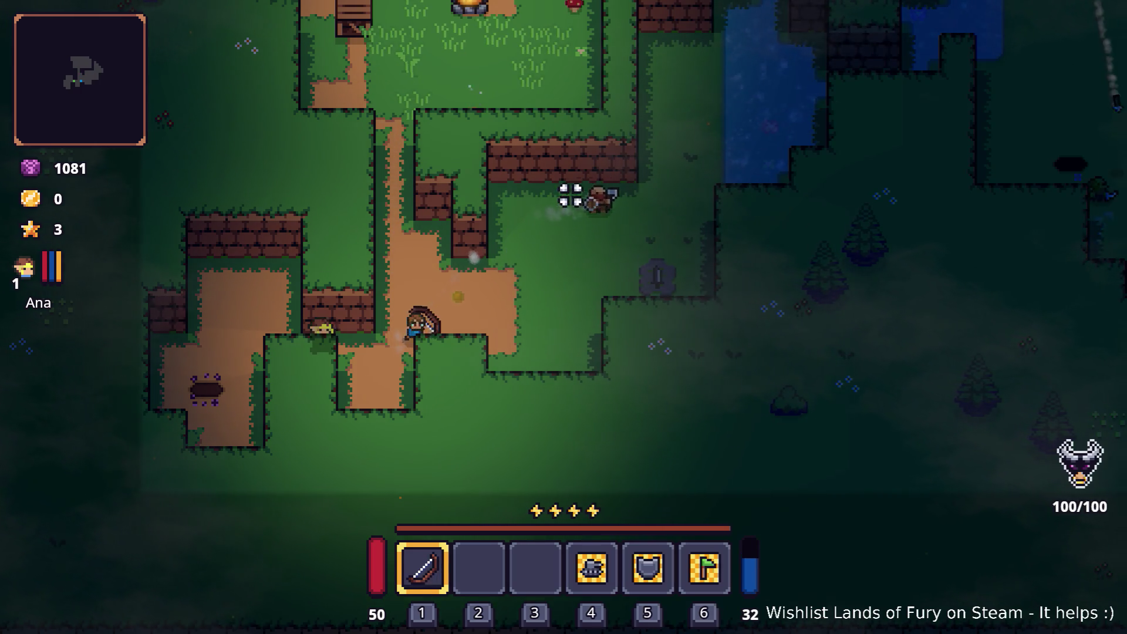
click(593, 187)
click(614, 183)
click(624, 186)
click(627, 186)
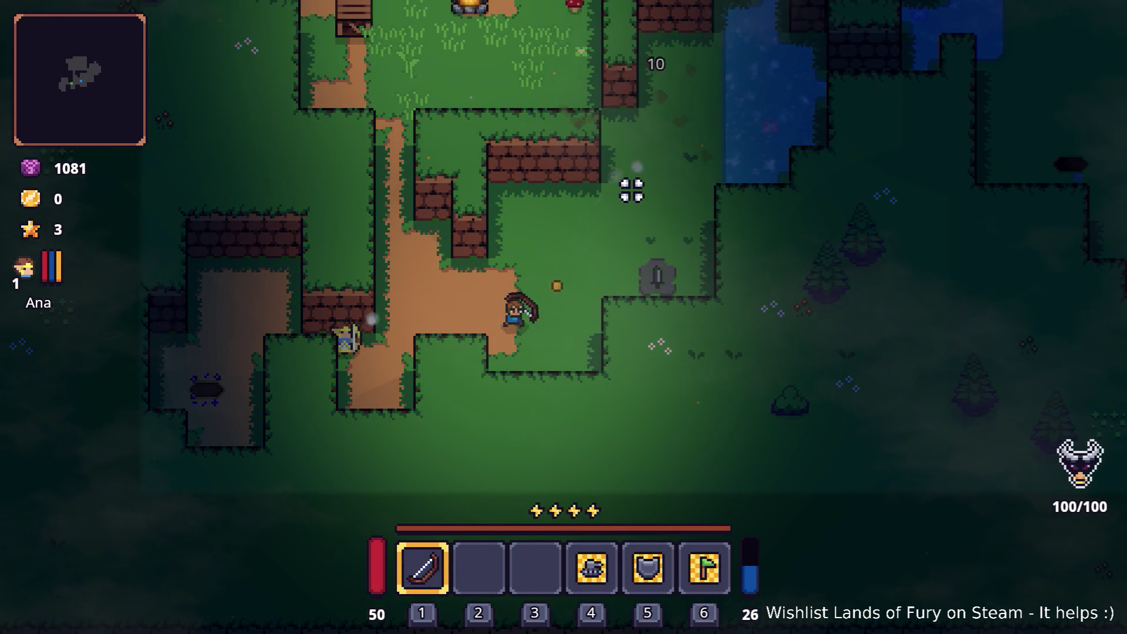
click(634, 188)
click(630, 179)
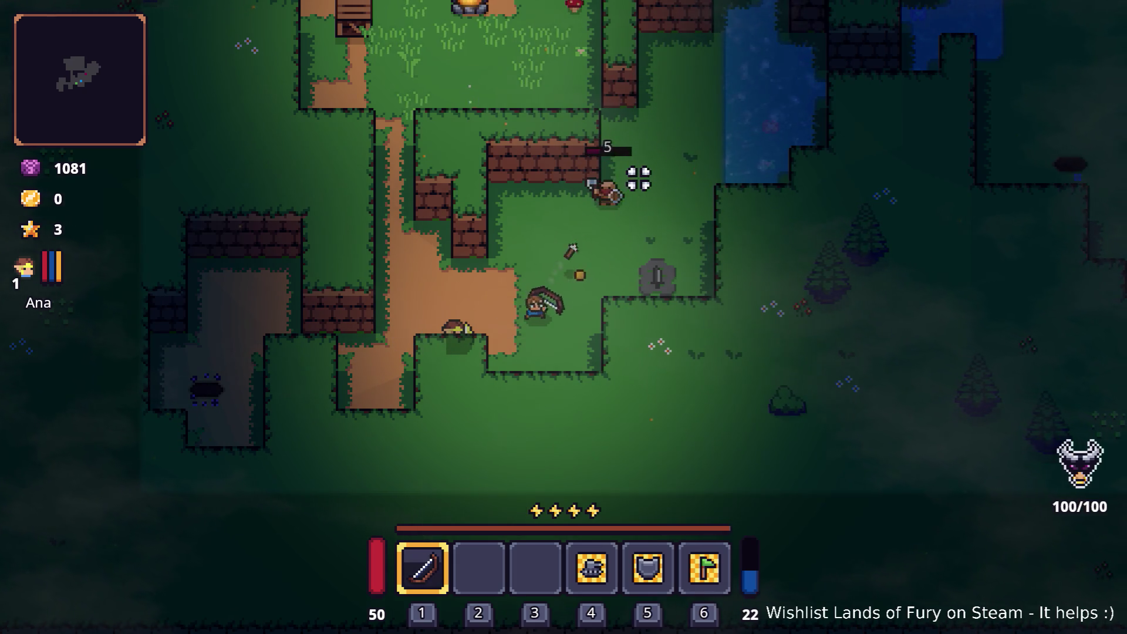
click(637, 179)
click(611, 179)
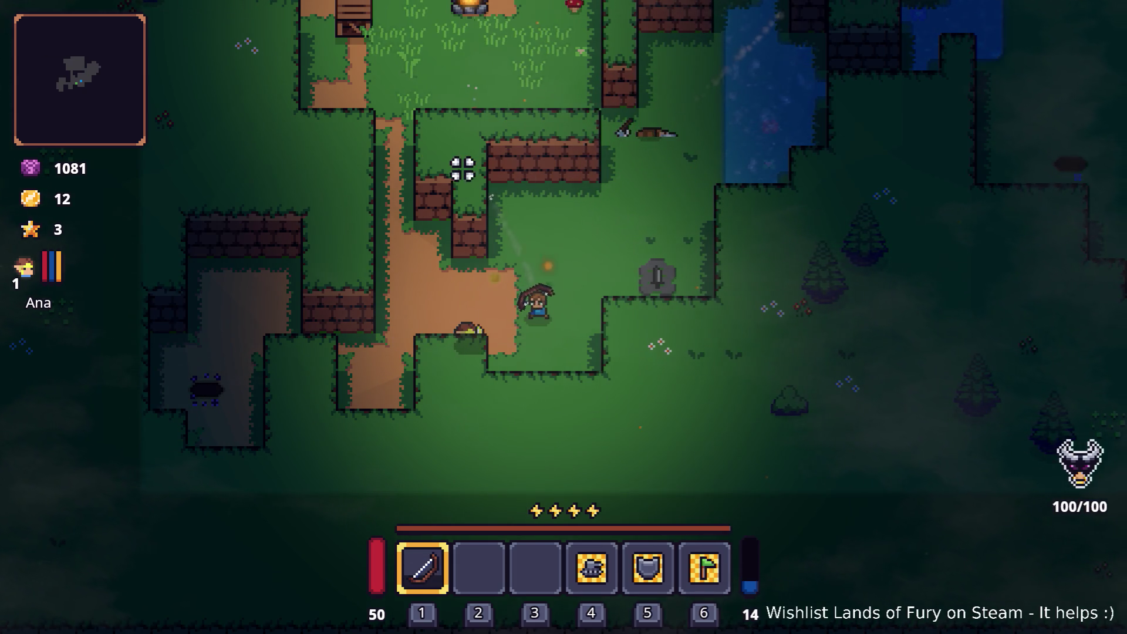
Fire arrows at enemies up the path and defeat the axe-wielding enemy.
click(528, 143)
click(524, 153)
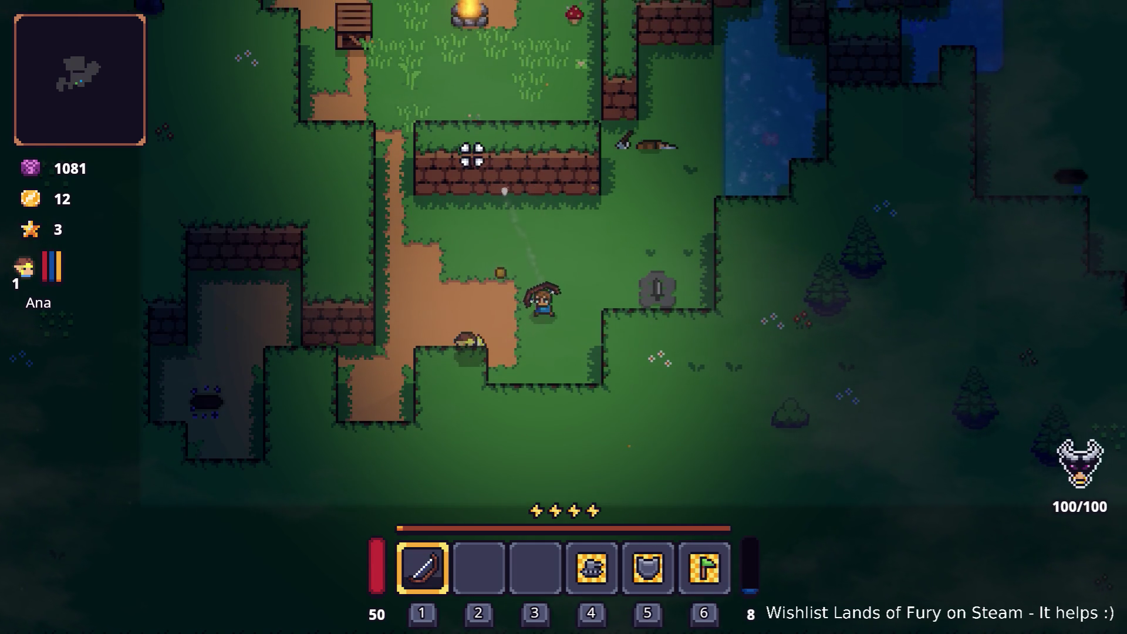
click(471, 154)
click(473, 156)
click(593, 154)
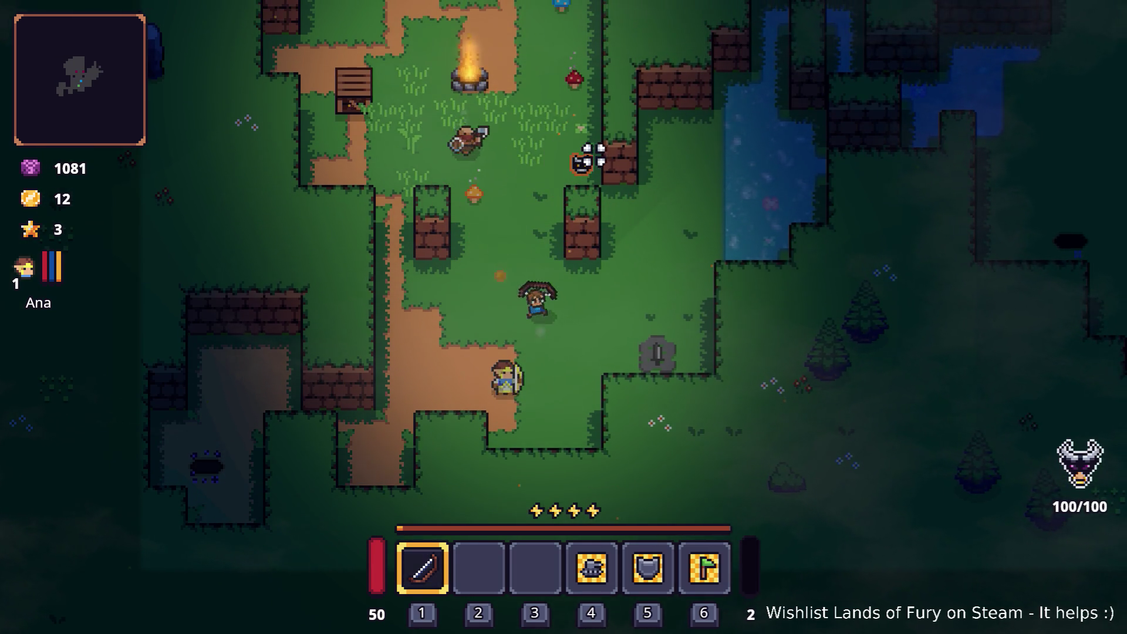
click(435, 173)
click(417, 199)
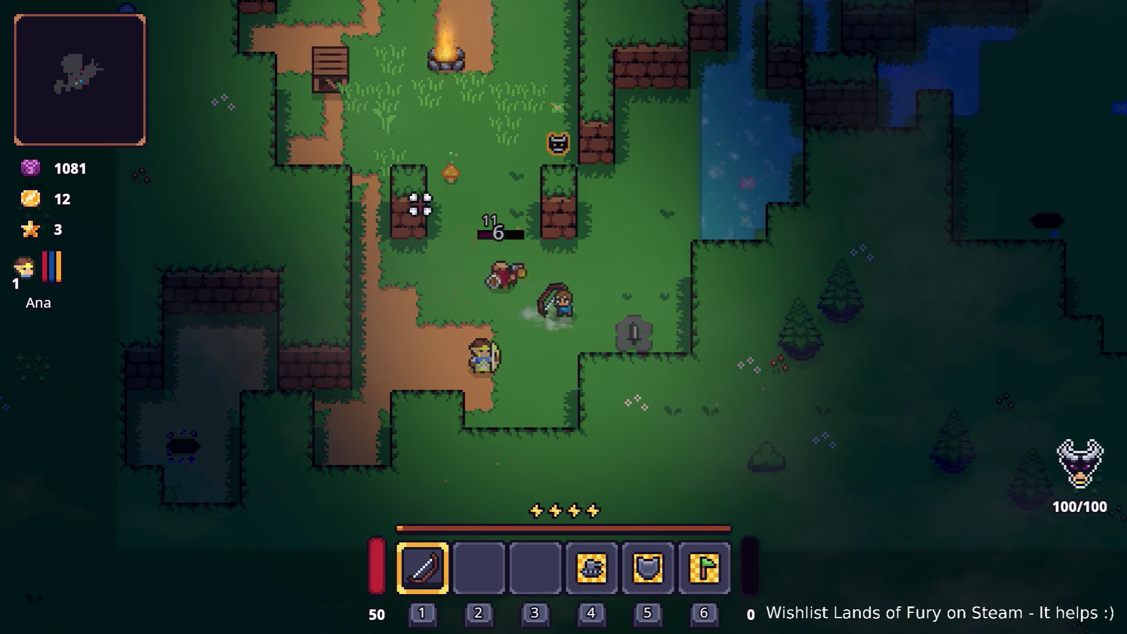
click(360, 259)
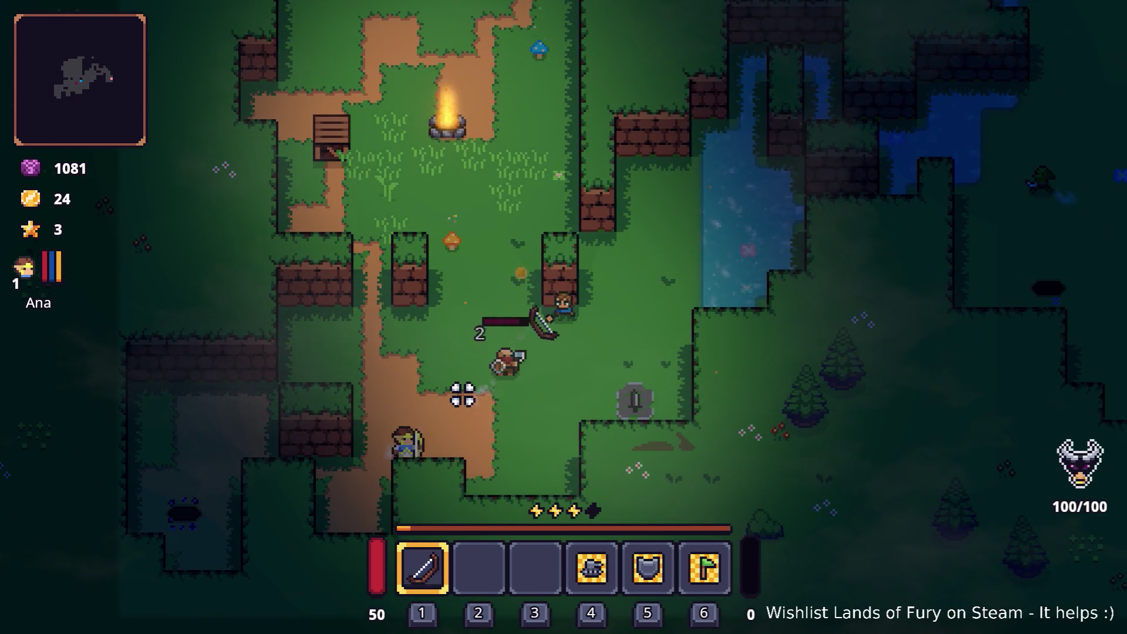
click(478, 271)
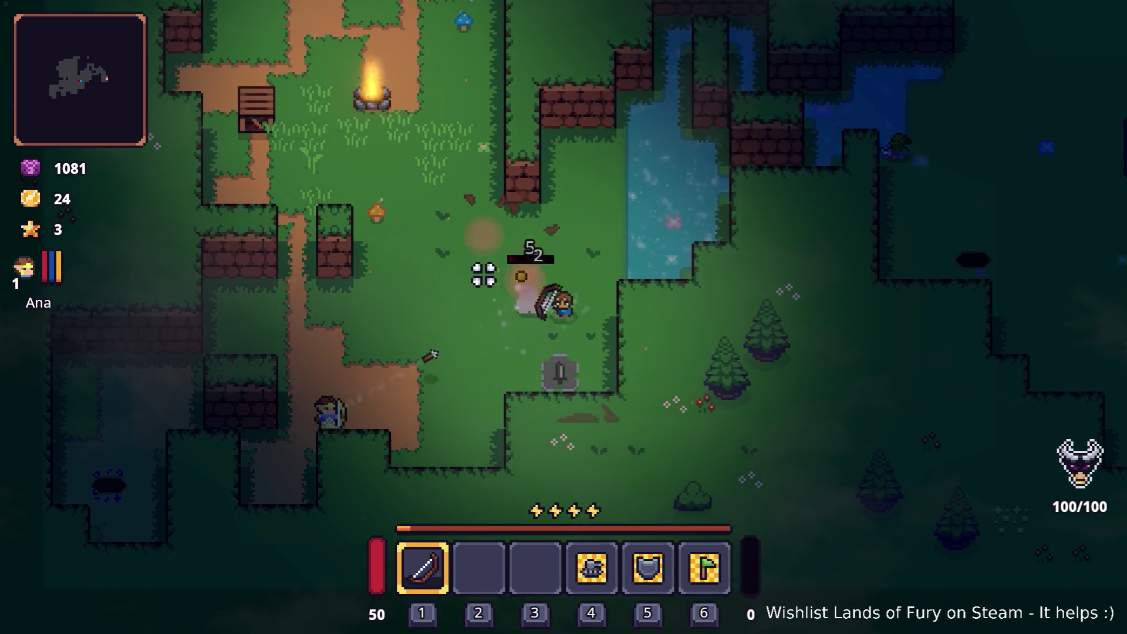
Move around the campfire firing more arrows, raising the coins to 24.
key(space)
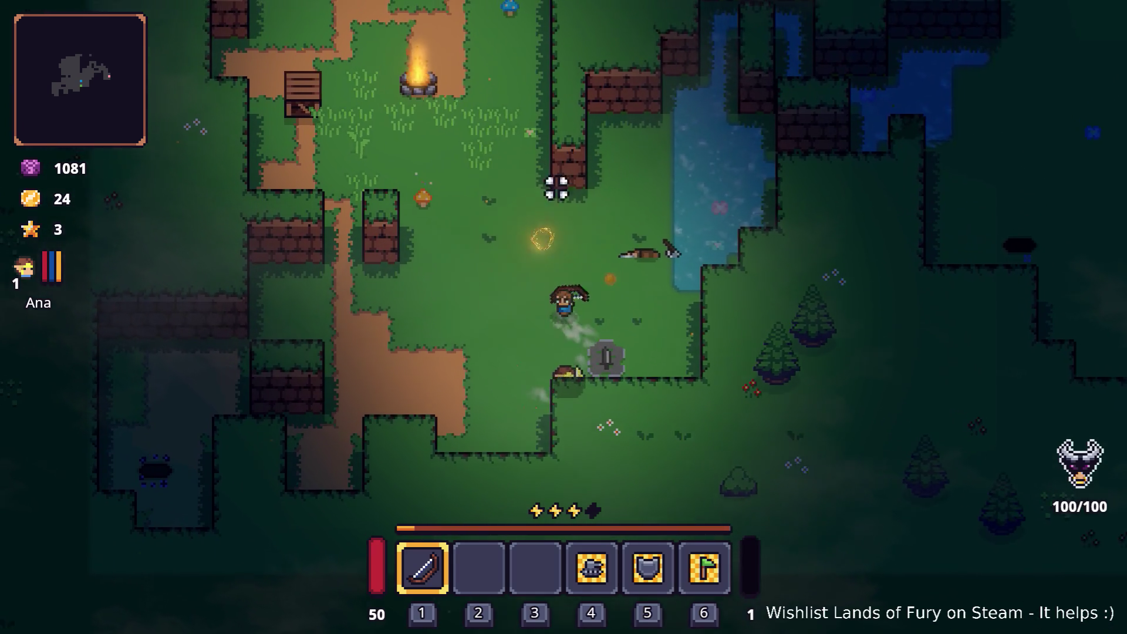
click(585, 145)
key(a)
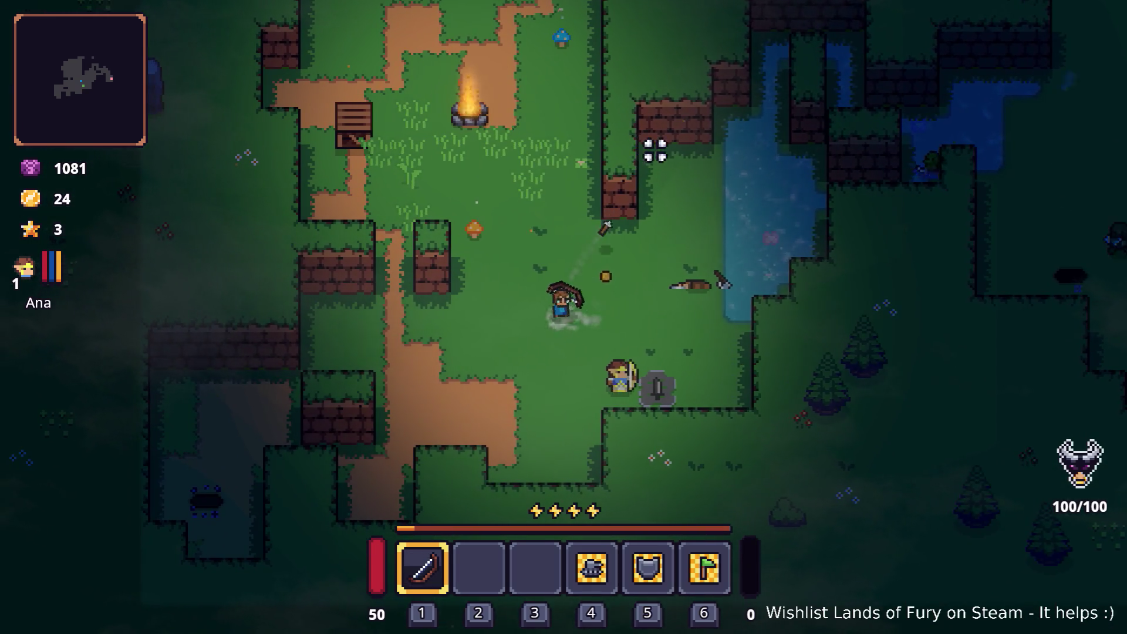
click(675, 157)
key(w)
click(683, 192)
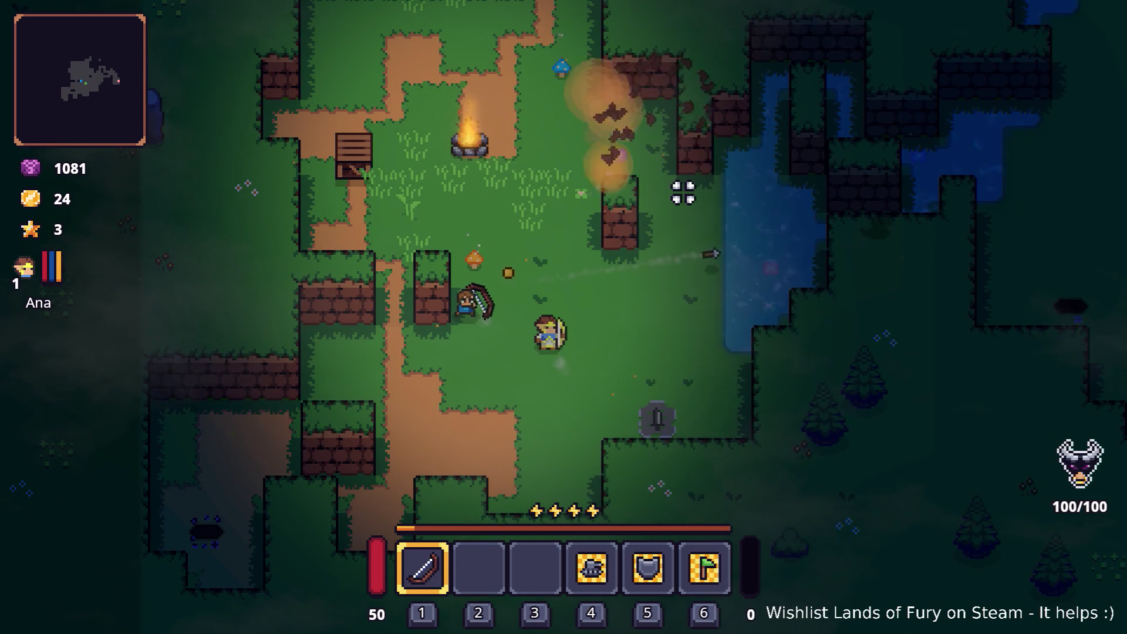
click(683, 192)
key(grave)
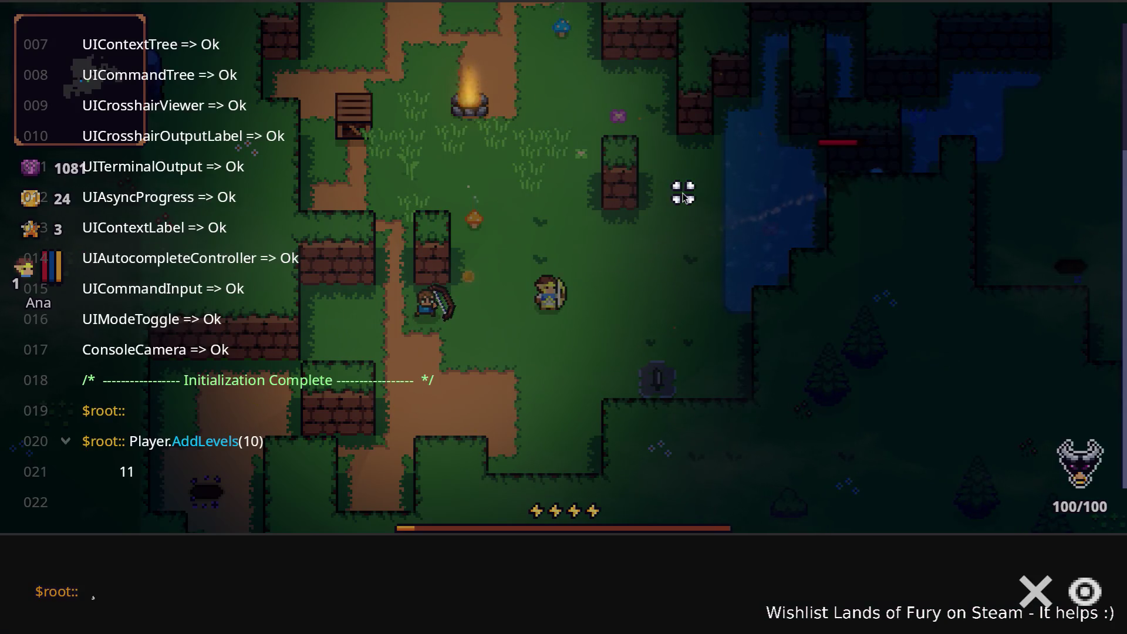
Run Player.AddItem(elven_bow,1) and Player.AddItem(barrage_ring,1) in the console.
text(player.AddItem(elven_bow)
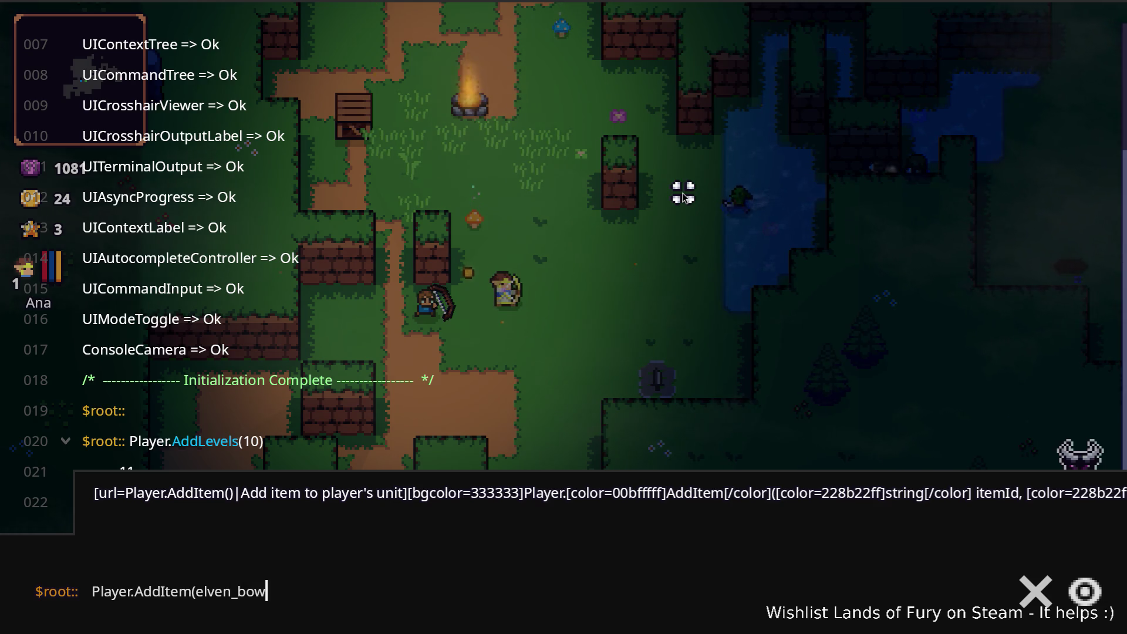
text(,1)
key(Return)
key(Up)
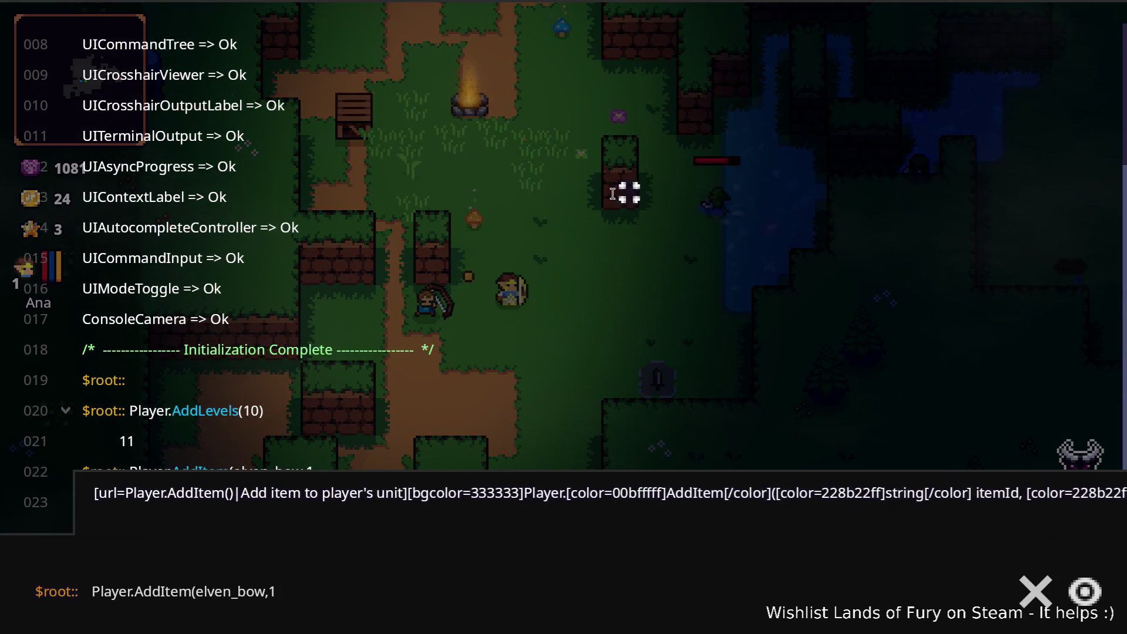
double_click(238, 591)
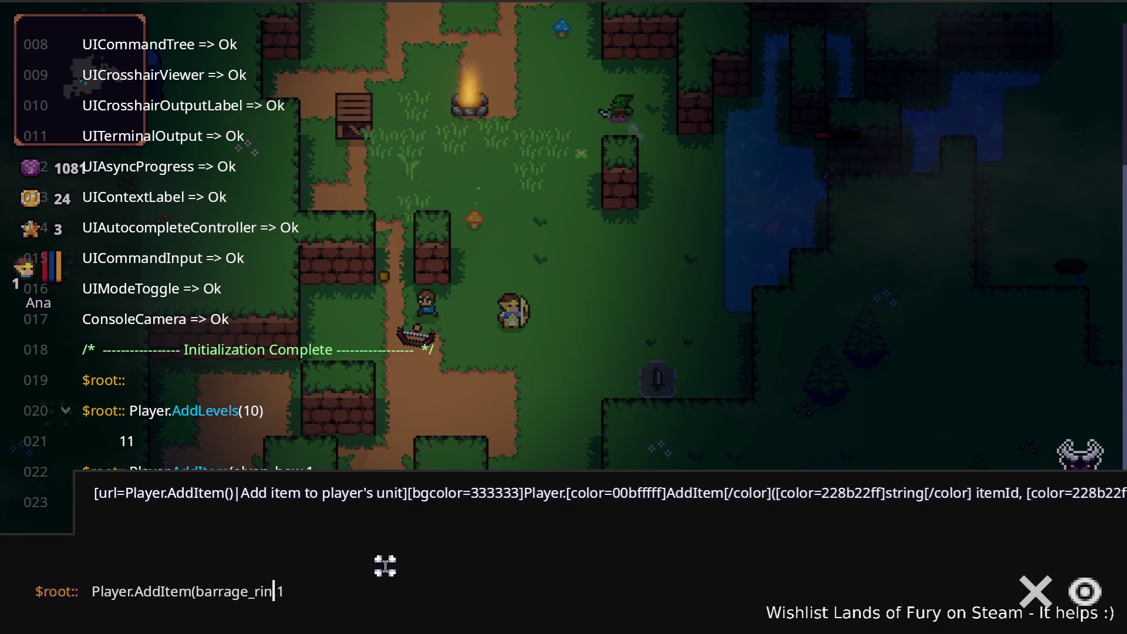
key(Return)
key(grave)
Equip the Barrage Ring in the ring slot and put the Elven Bow in hotbar slot 1.
key(i)
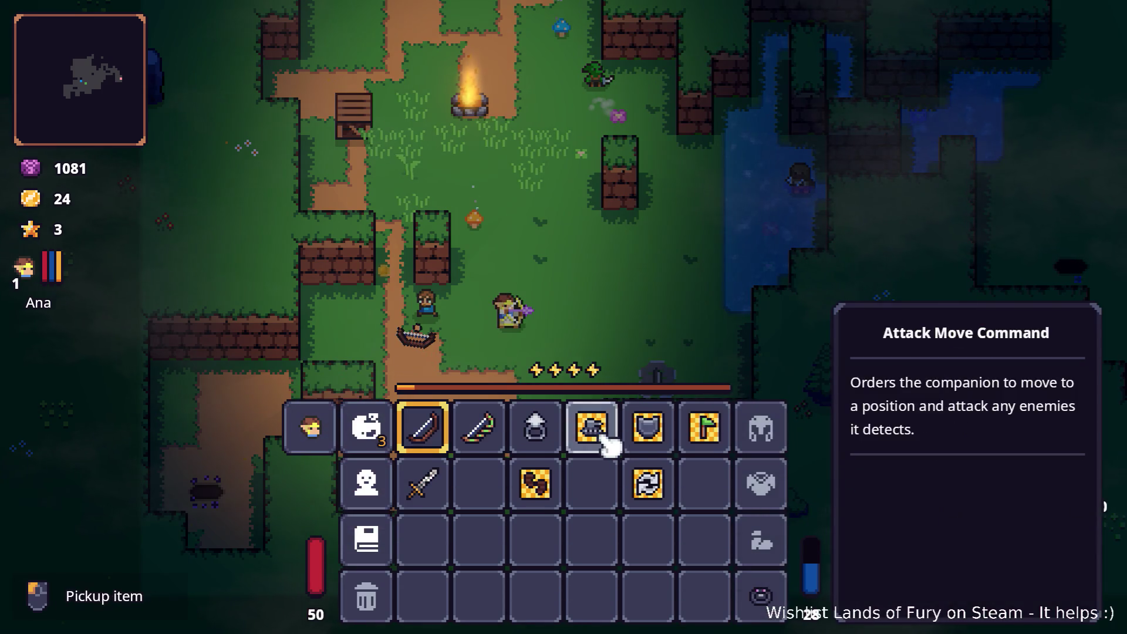
drag(552, 438, 759, 595)
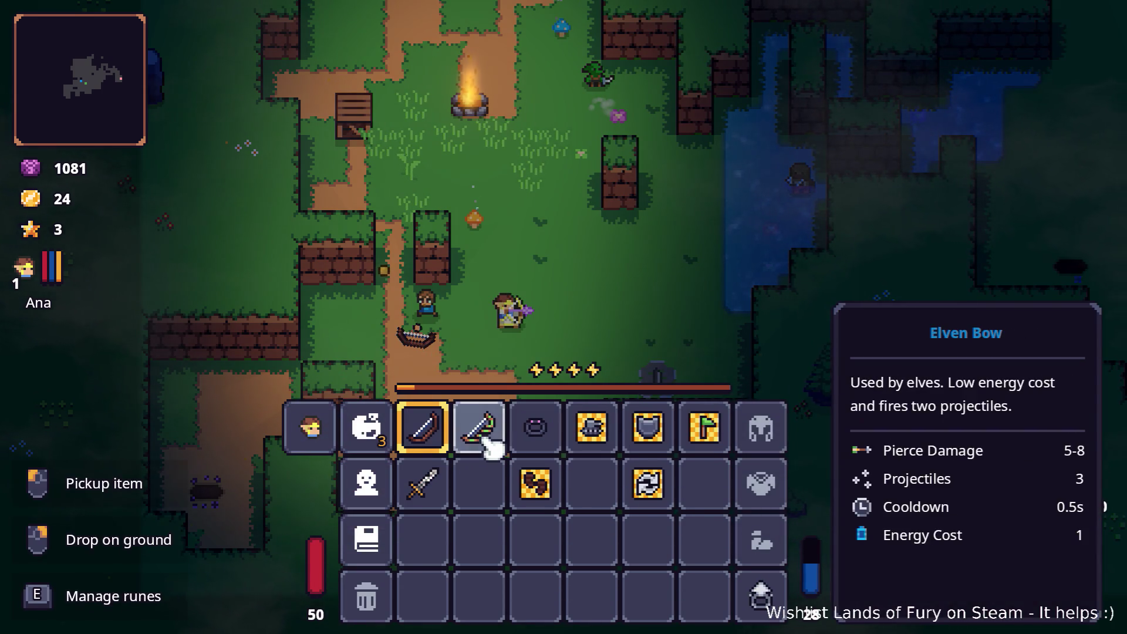
drag(487, 446, 416, 441)
key(i)
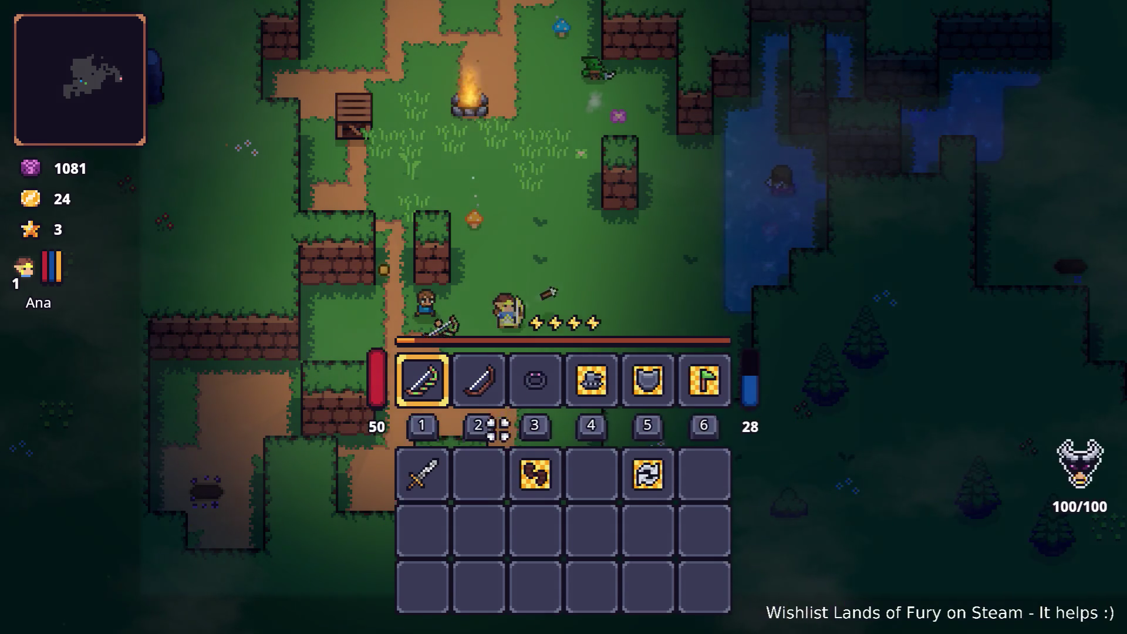
Walk up and shoot the enemies in the water, using a potion to restore mana.
key(d)
key(w)
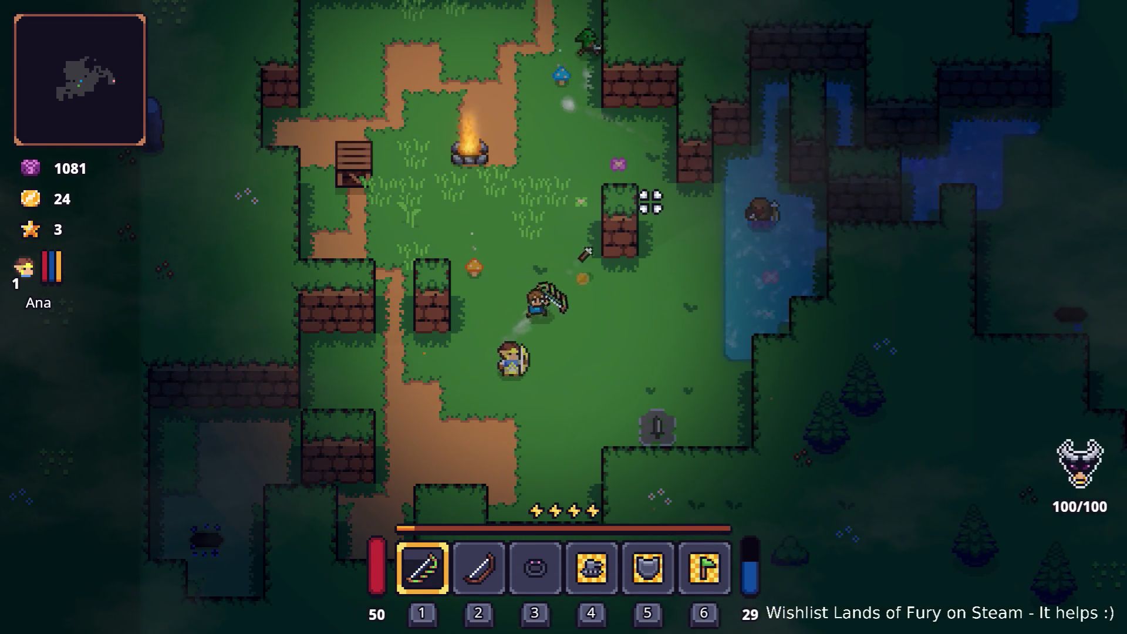
click(683, 202)
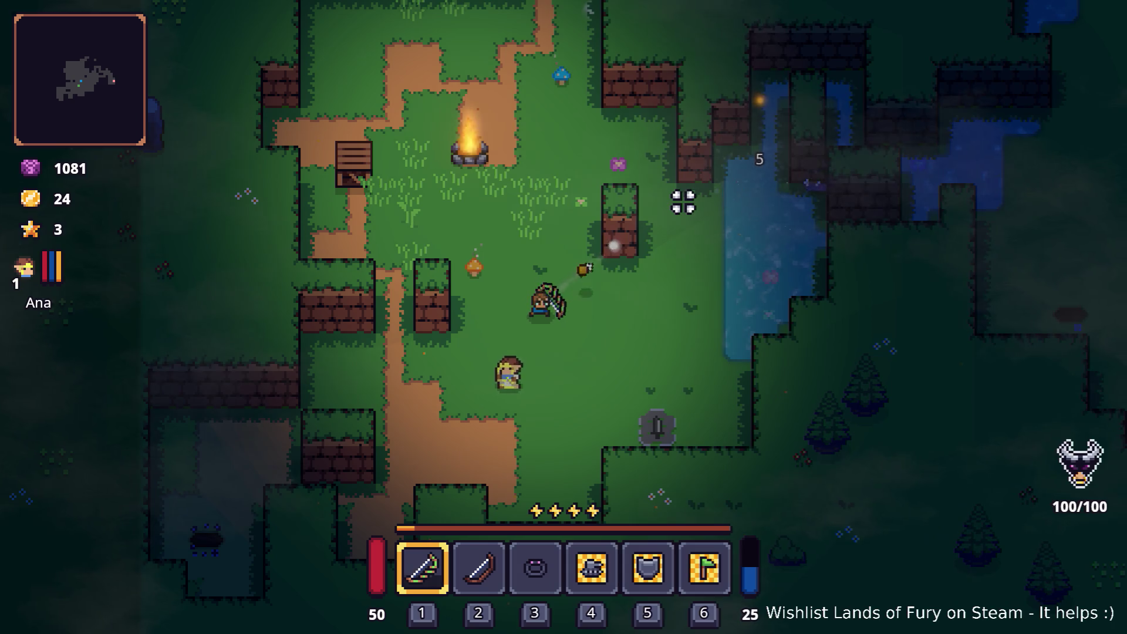
click(683, 199)
key(w)
click(676, 177)
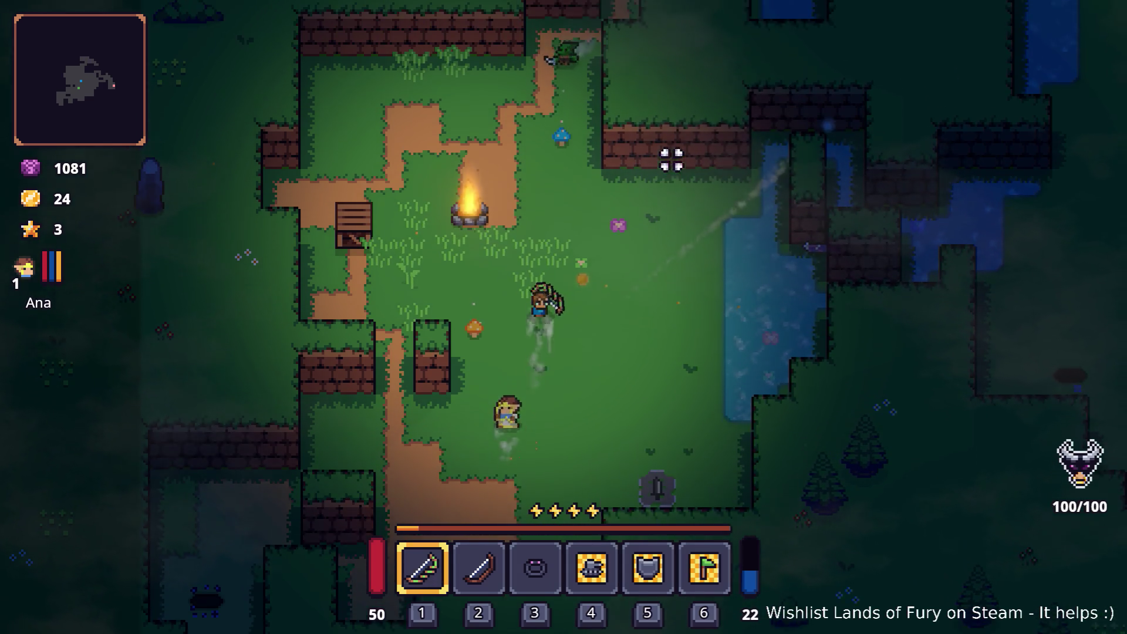
click(564, 138)
key(q)
click(541, 129)
click(705, 146)
key(d)
click(722, 159)
key(w)
Fire volleys up-right until gold reaches 36, then recall the barrage ring console command.
click(699, 146)
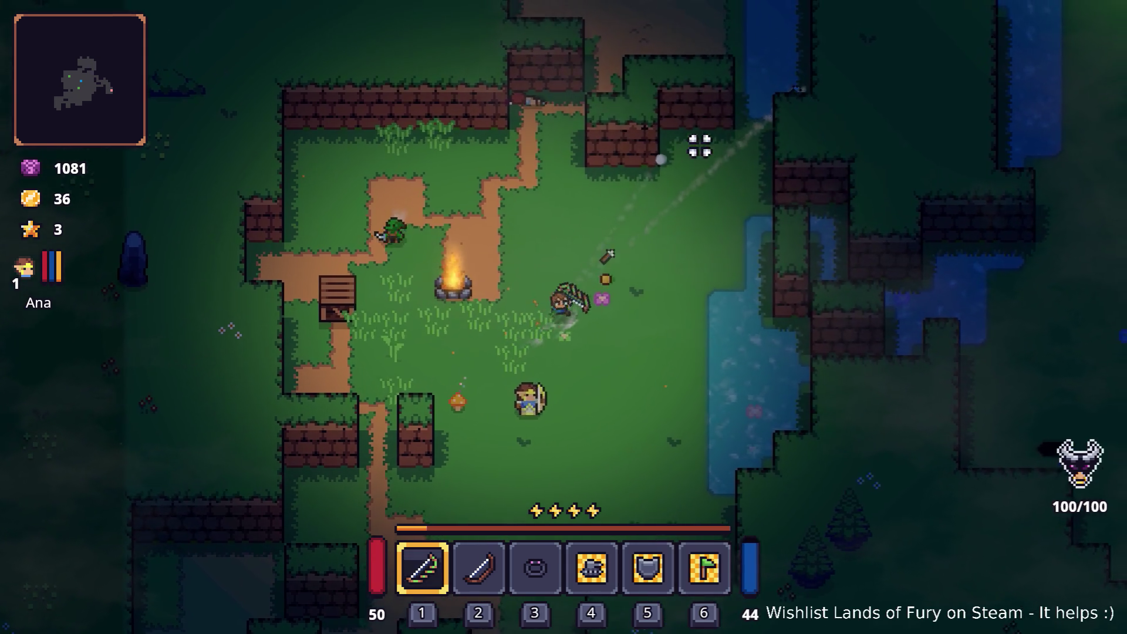
key(w)
key(d)
click(632, 151)
click(640, 184)
click(782, 270)
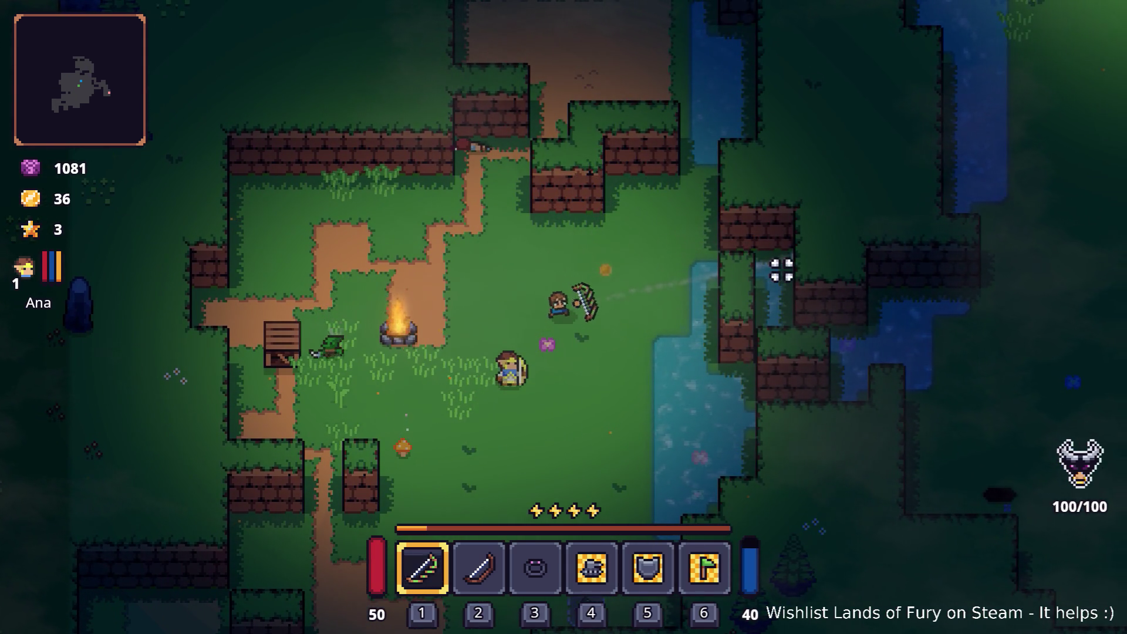
key(w)
key(d)
click(781, 267)
click(778, 270)
click(766, 267)
click(759, 268)
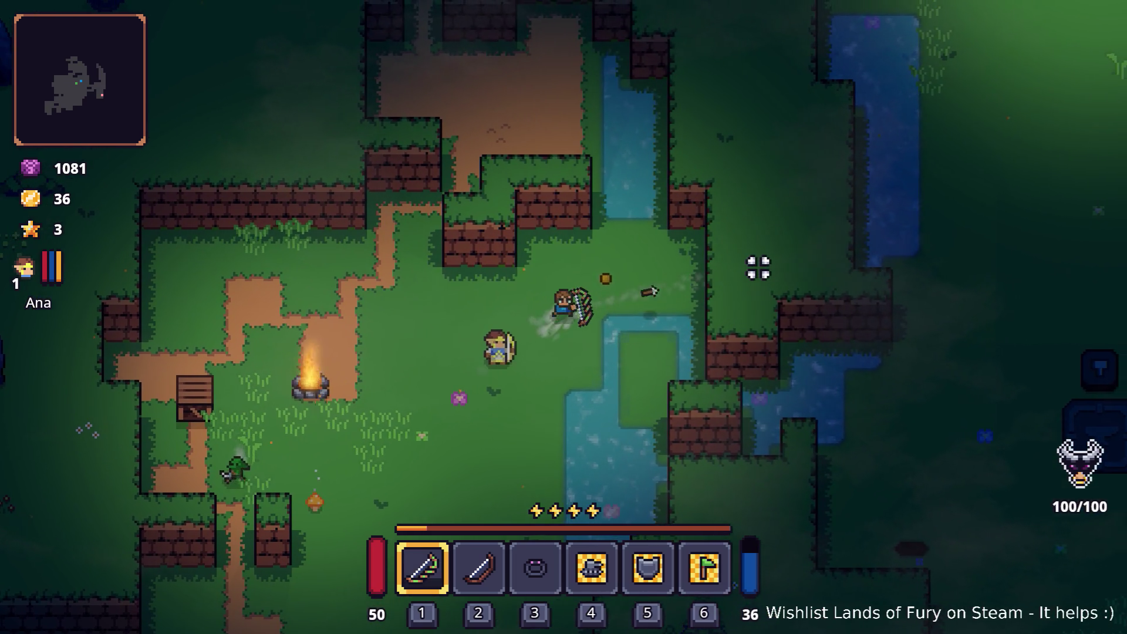
key(grave)
key(Up)
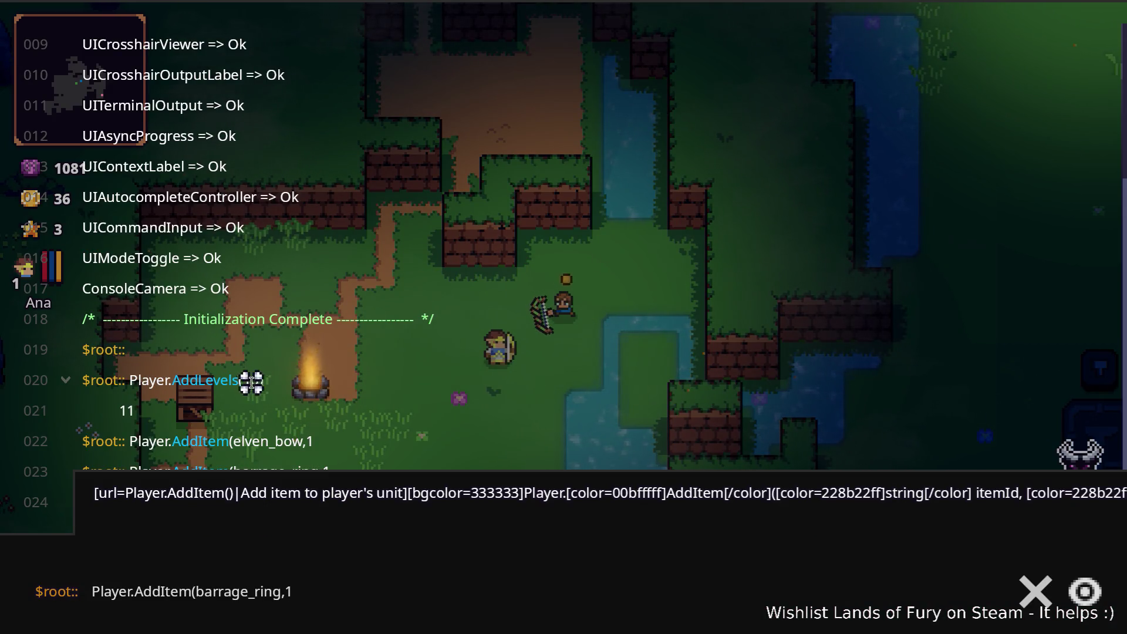
Copy Player.AddLevels(10) from the console log and rerun it, reaching level 20 with 12 skill points.
drag(265, 381, 167, 383)
key(ctrl+c)
key(ctrl+a)
key(ctrl+v)
key(Return)
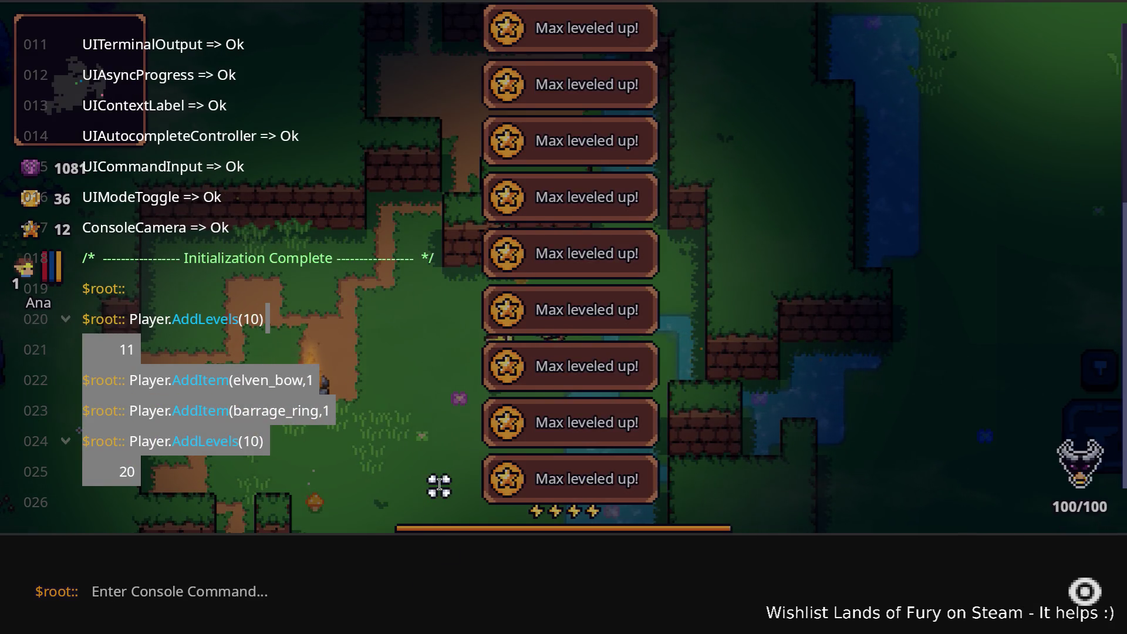
key(grave)
key(2)
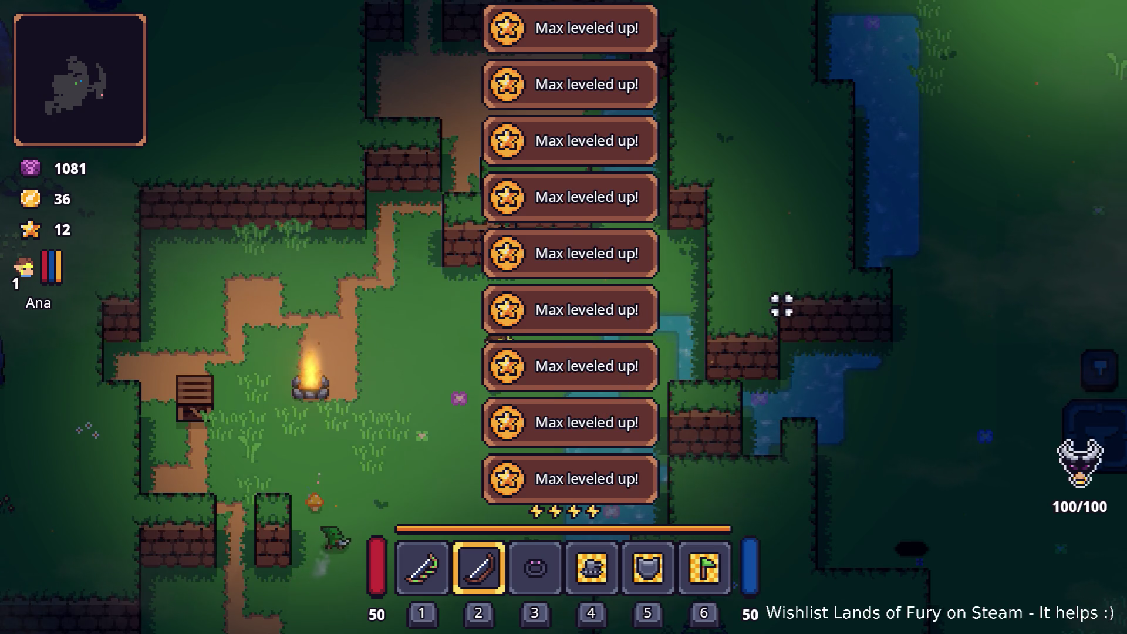
Spend all 12 skill points on Sword, Hammer and Bow Devotion, Electric Enchantment, fire and Another One.
key(i)
key(k)
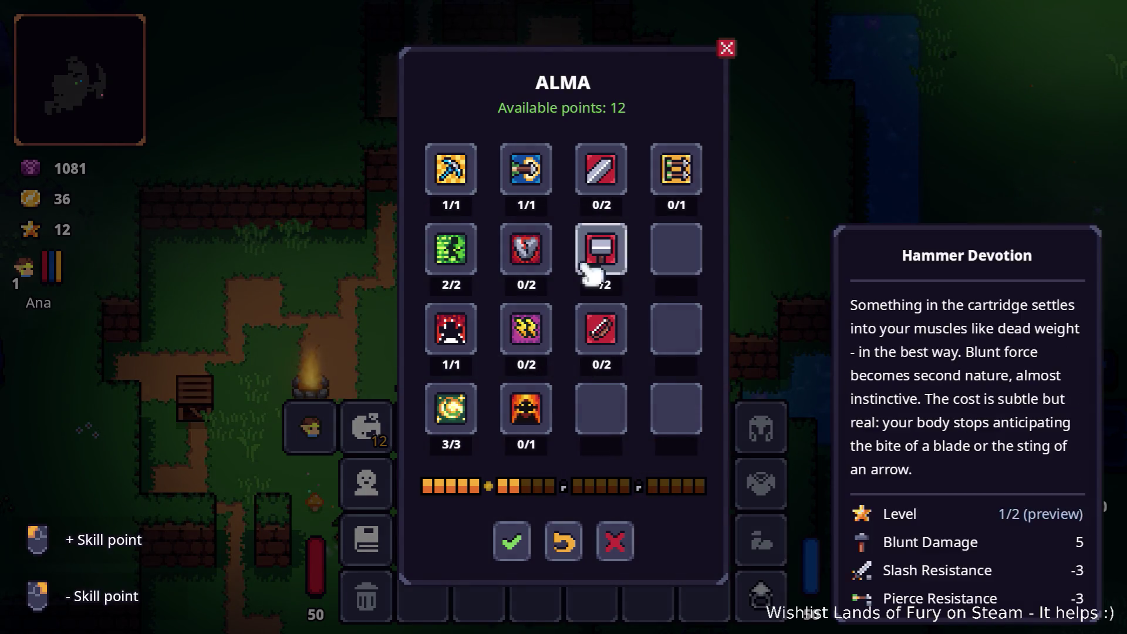
click(527, 411)
click(543, 344)
click(605, 182)
click(605, 182)
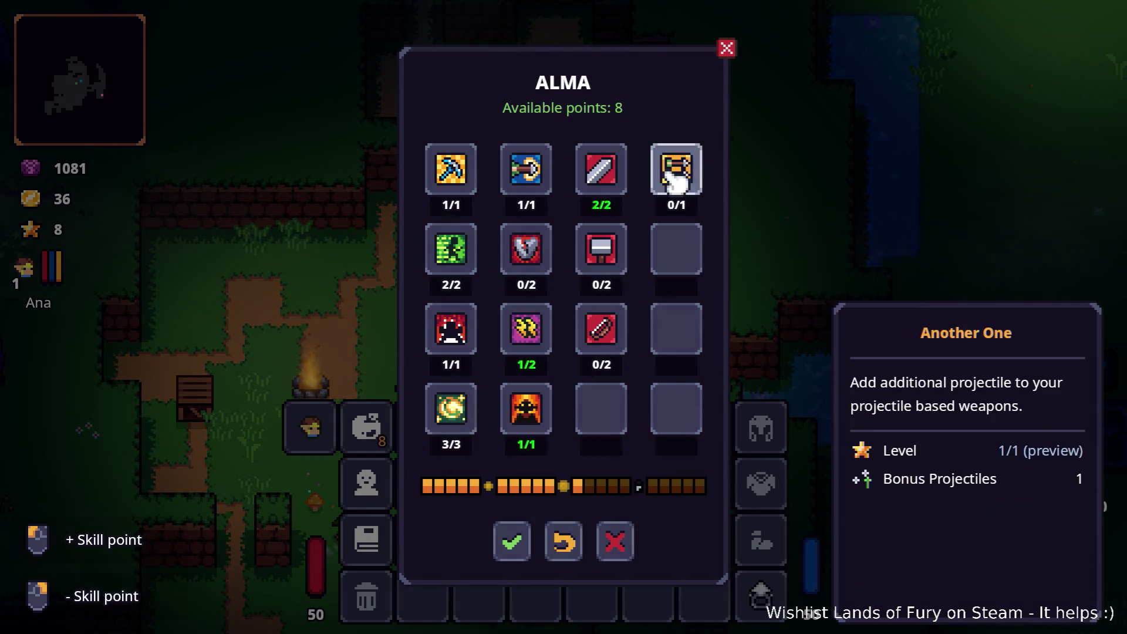
click(602, 250)
click(602, 326)
click(610, 249)
click(681, 173)
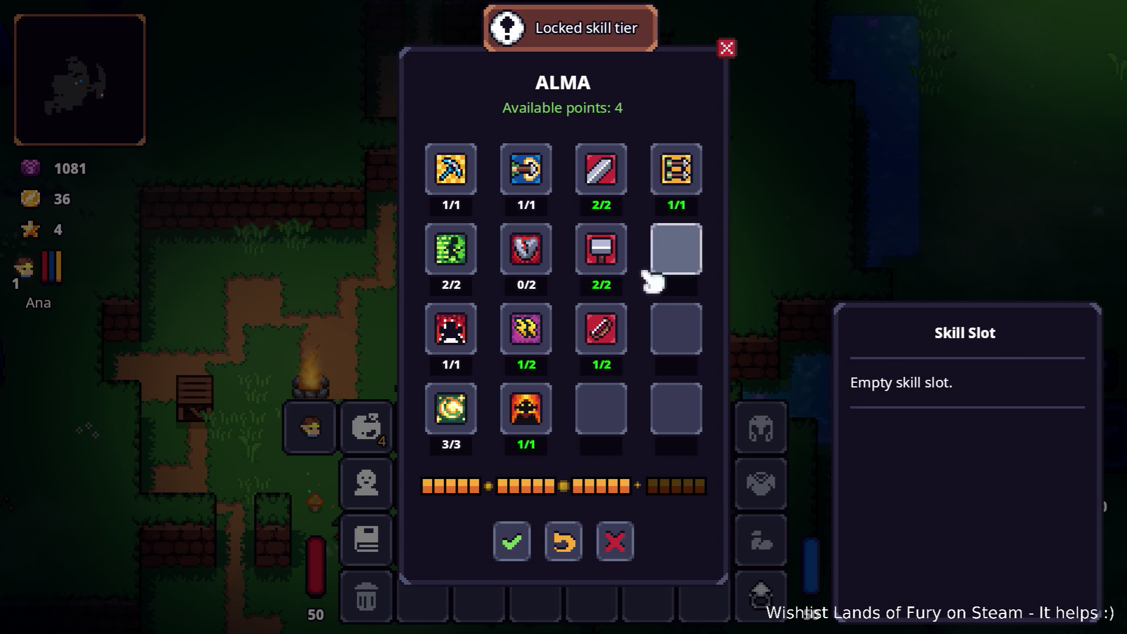
click(604, 338)
click(531, 344)
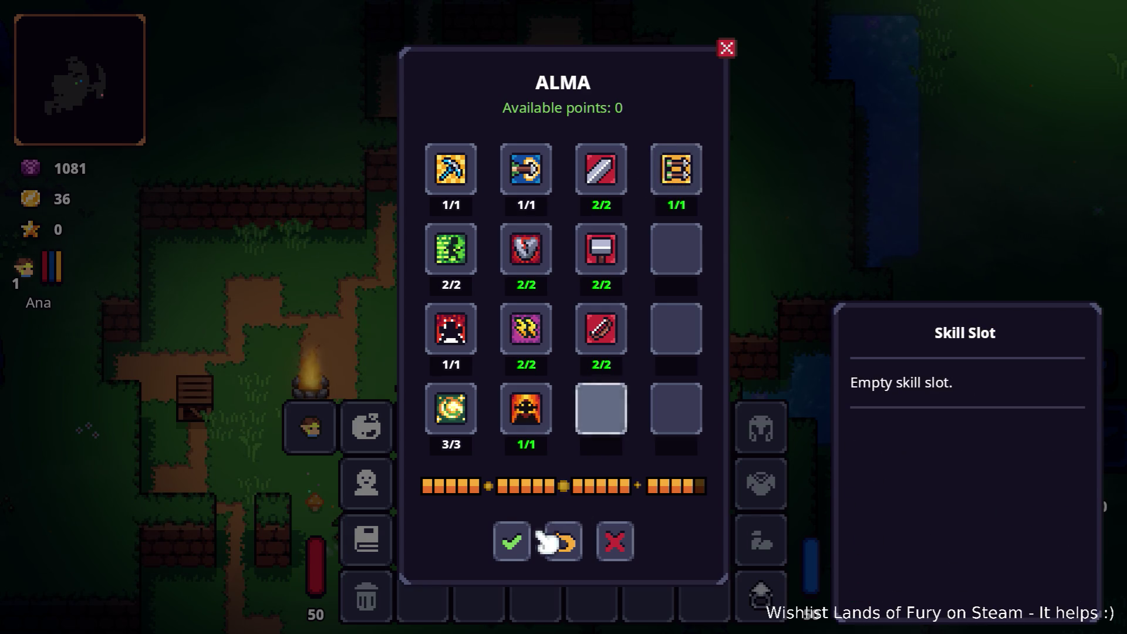
click(512, 541)
key(i)
Switch to the elven bow and shoot the nearby enemy while moving down-right, then north.
key(1)
click(778, 239)
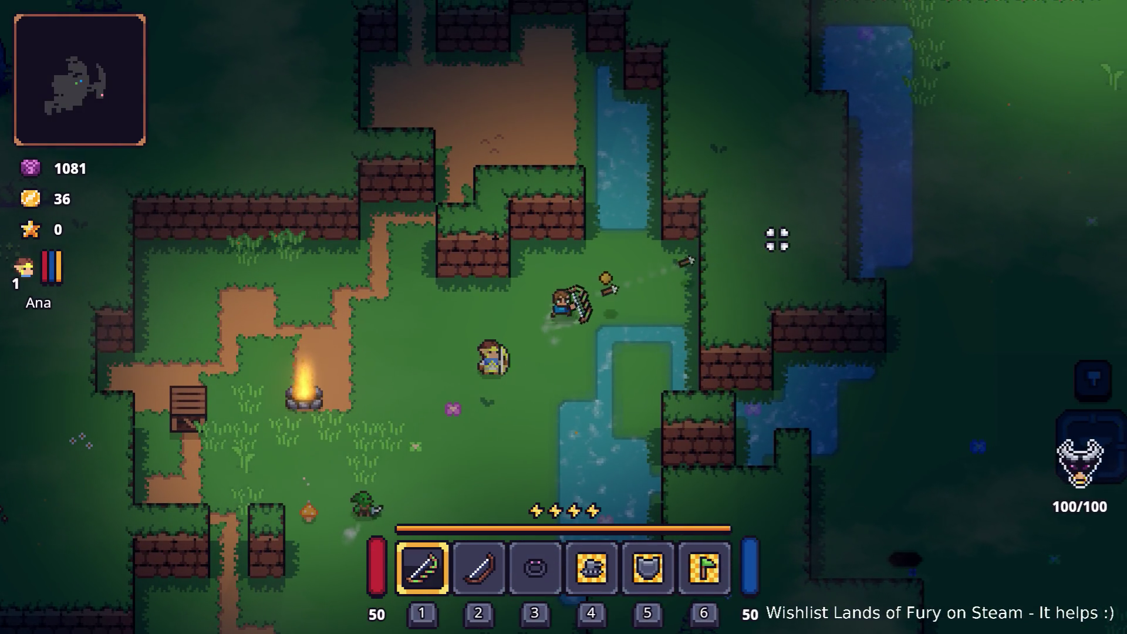
click(784, 244)
key(s)
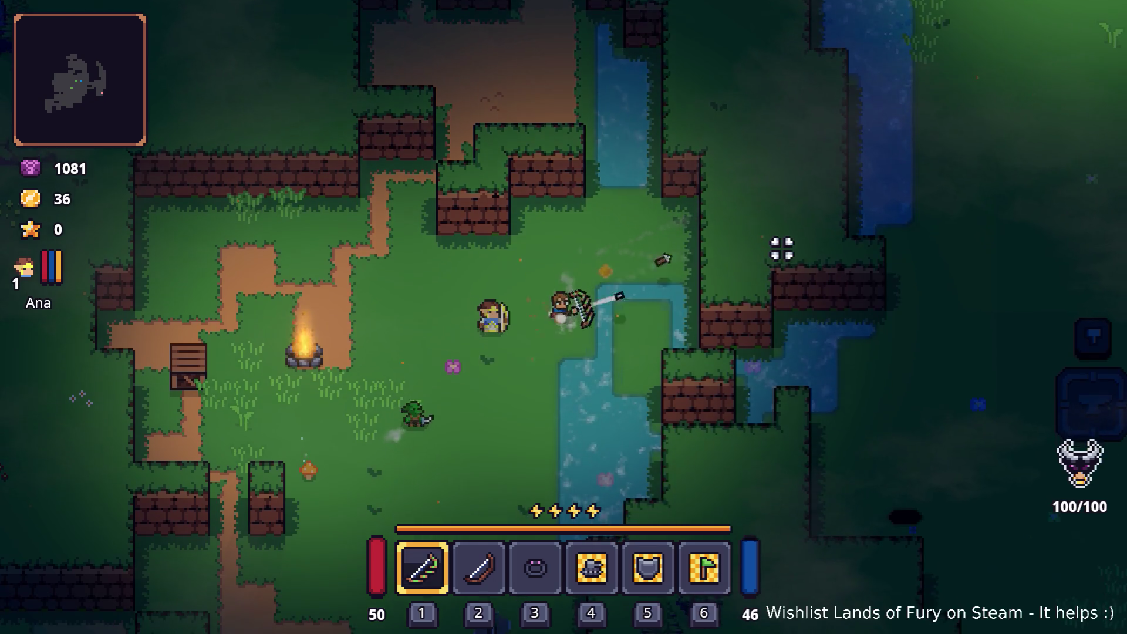
click(800, 254)
key(d)
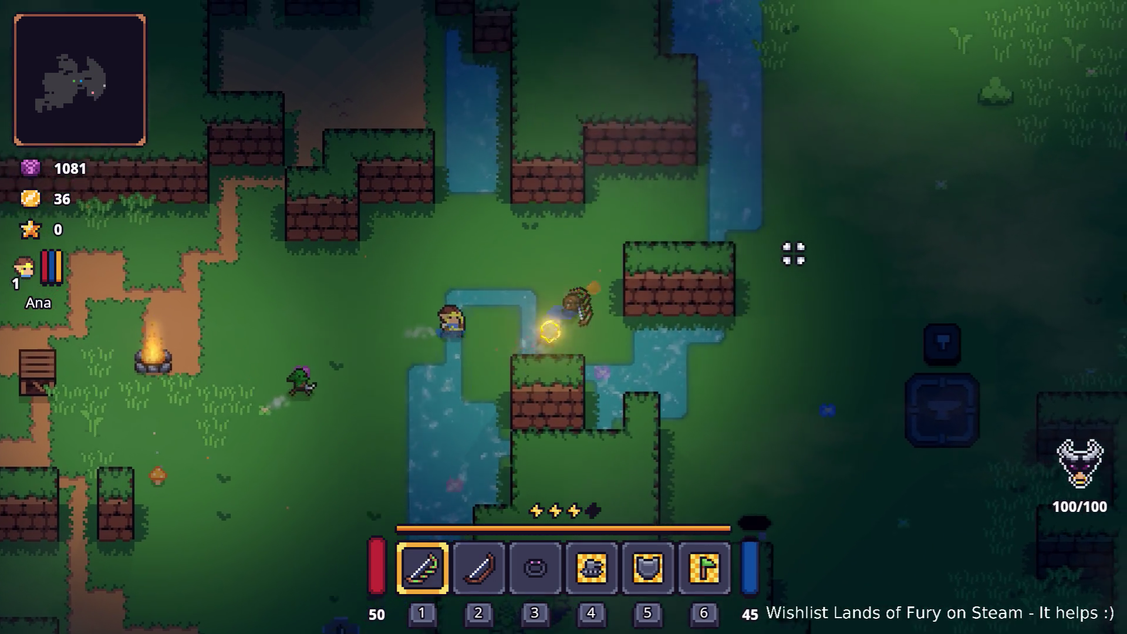
key(d)
click(795, 354)
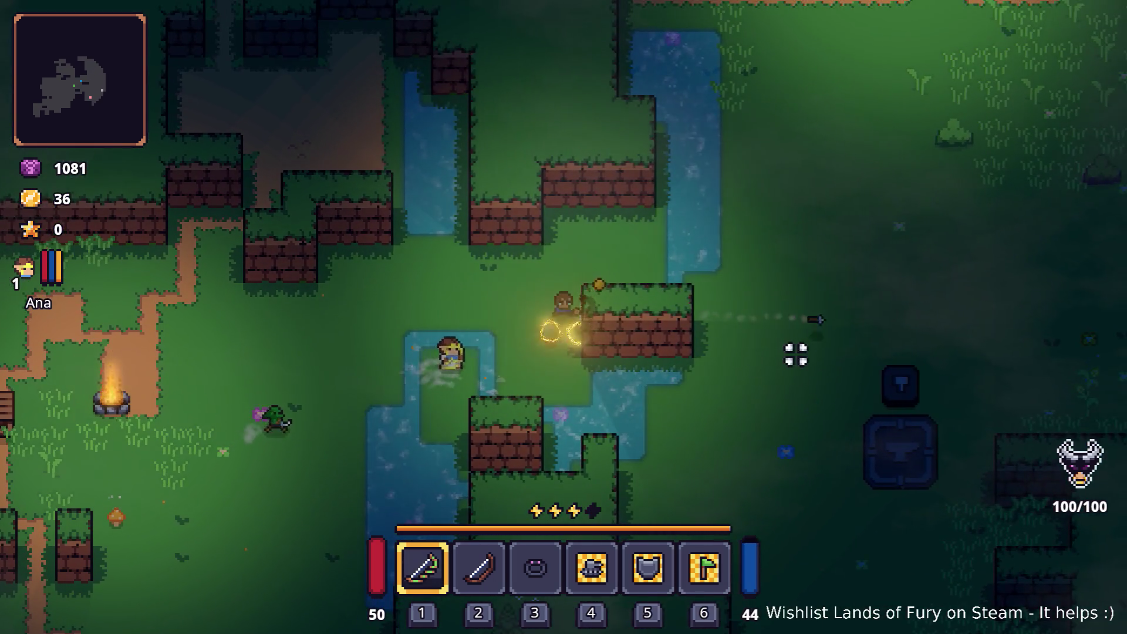
click(800, 370)
key(w)
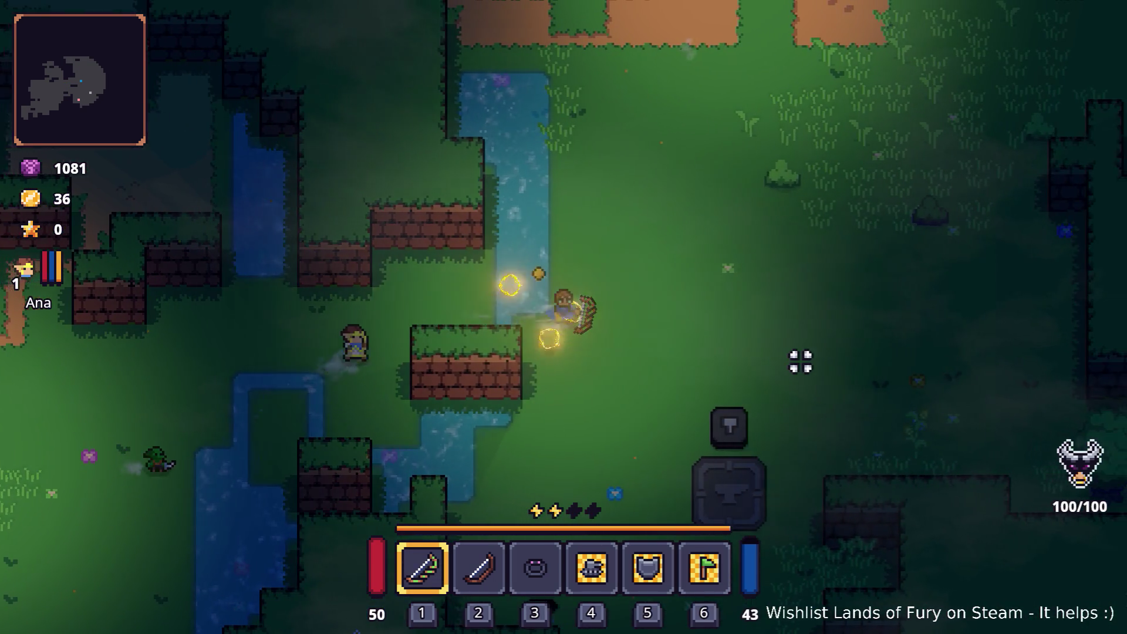
key(w)
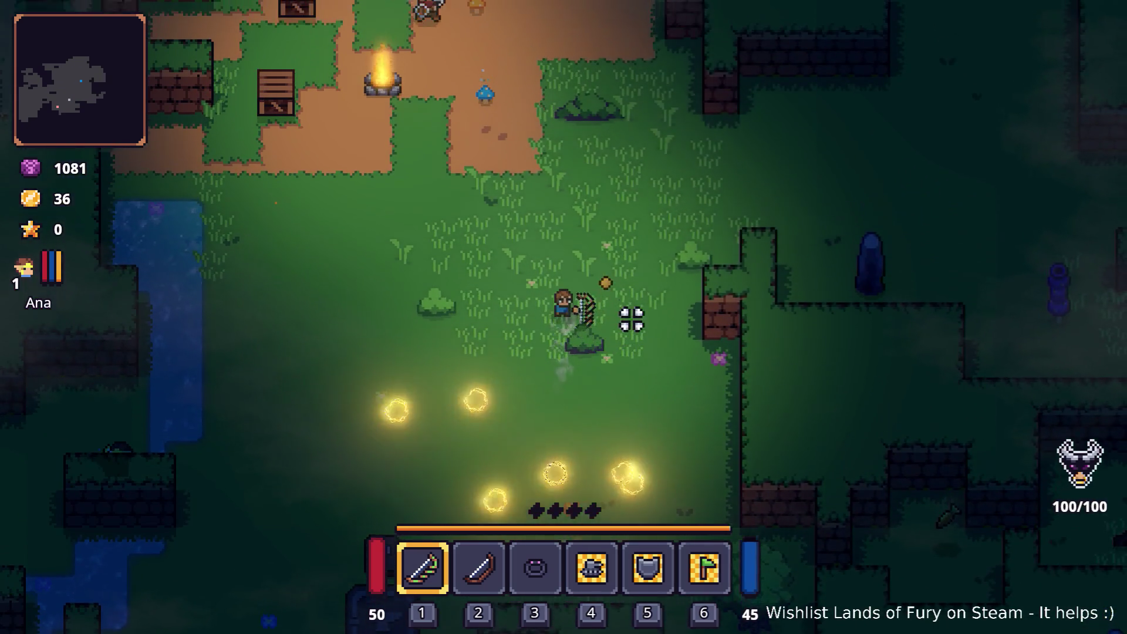
key(w)
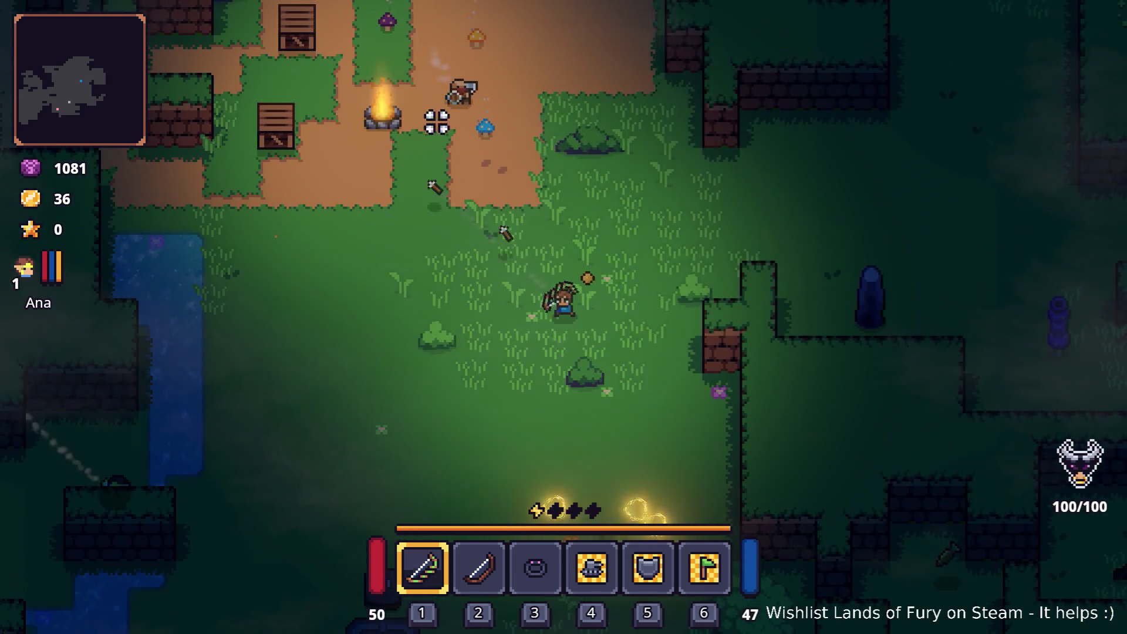
Fire arrows in all directions while walking south, east and north-east, dashing right.
click(442, 87)
click(594, 447)
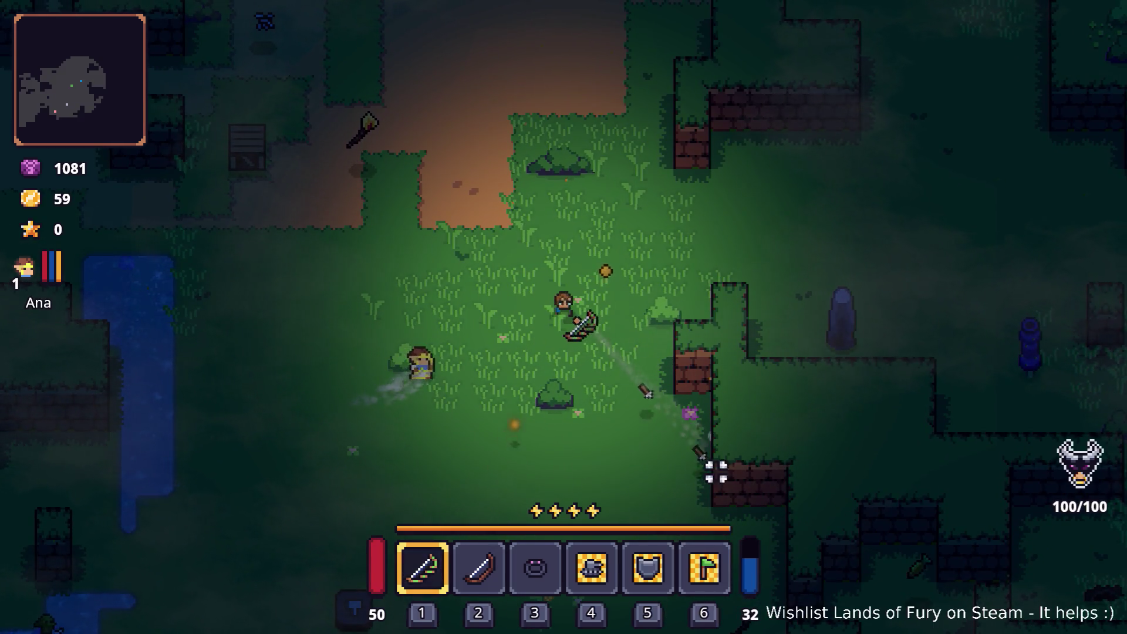
key(s)
click(711, 472)
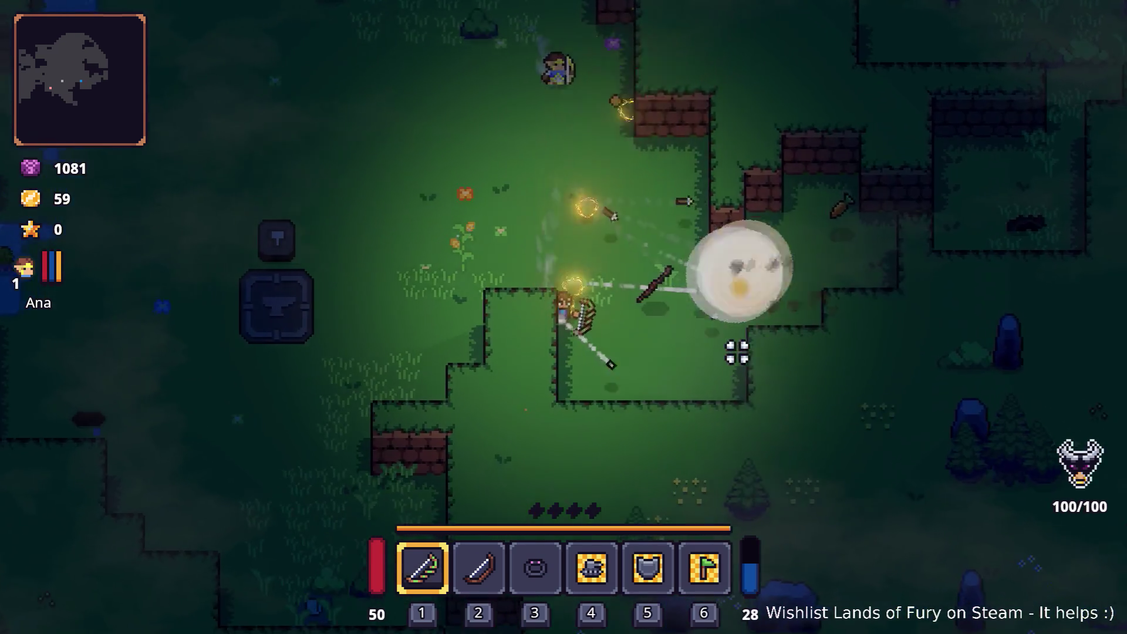
key(d)
click(746, 218)
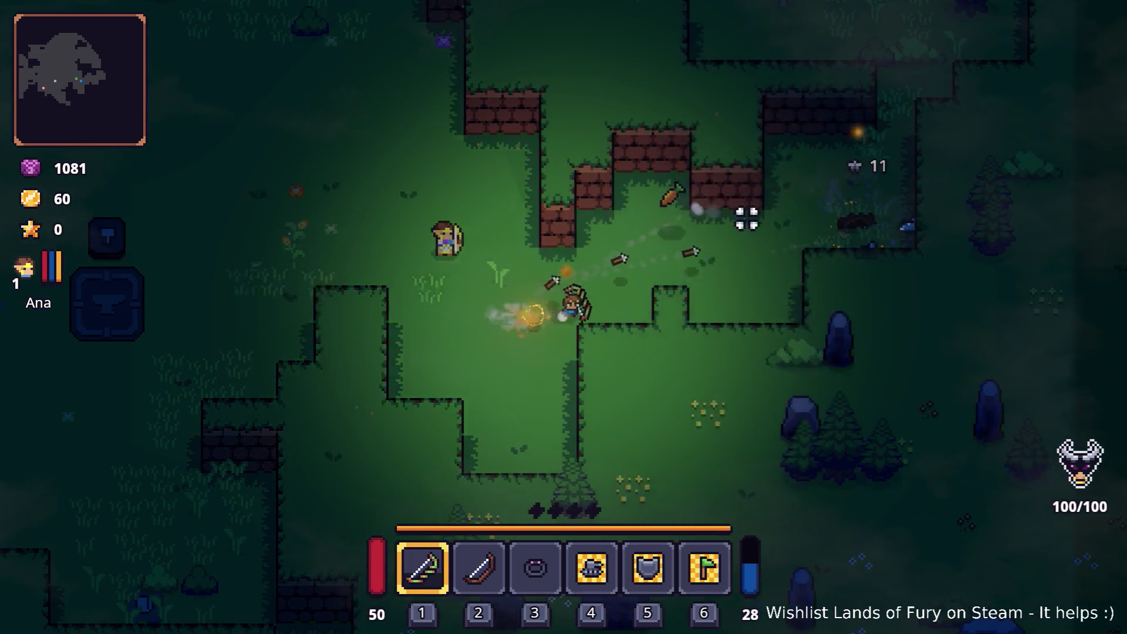
key(w)
click(709, 229)
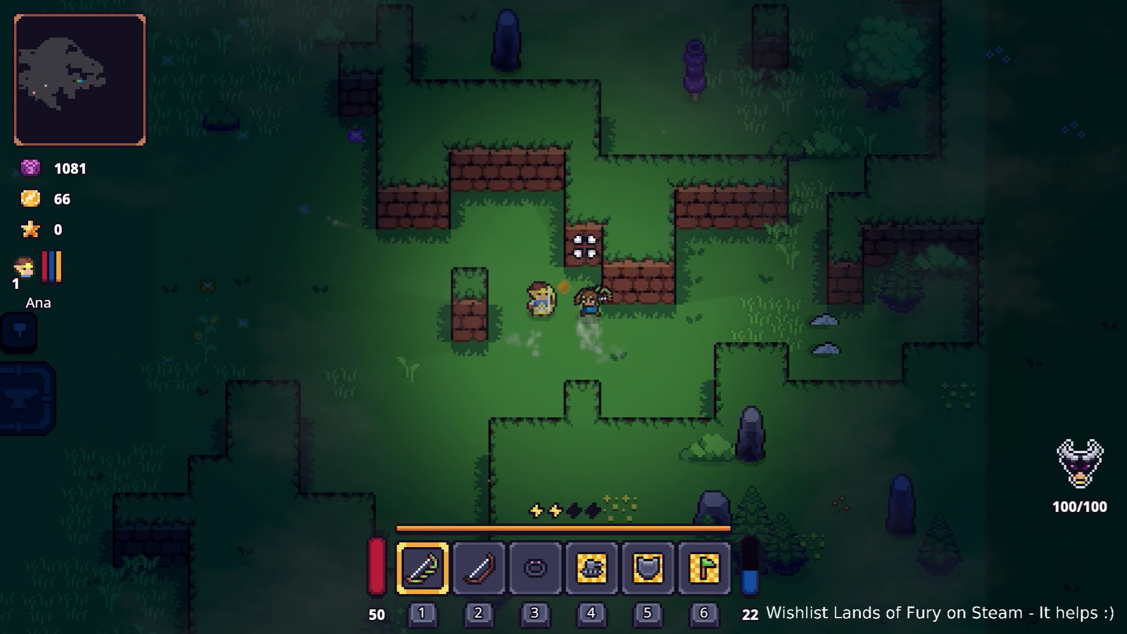
key(space)
key(w)
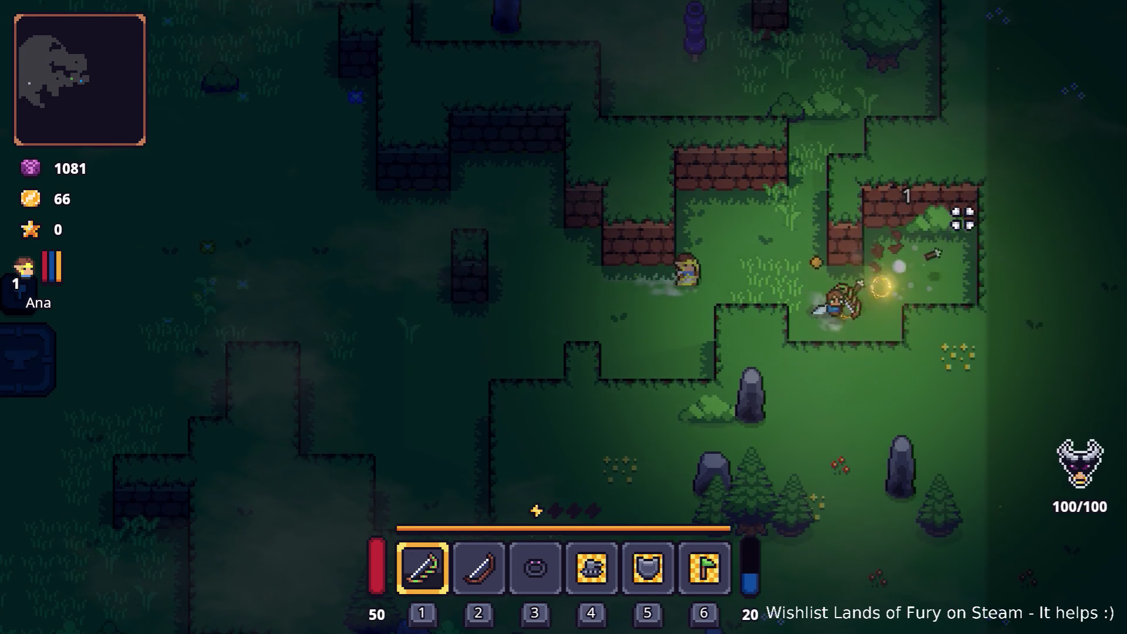
click(825, 212)
click(818, 214)
click(784, 214)
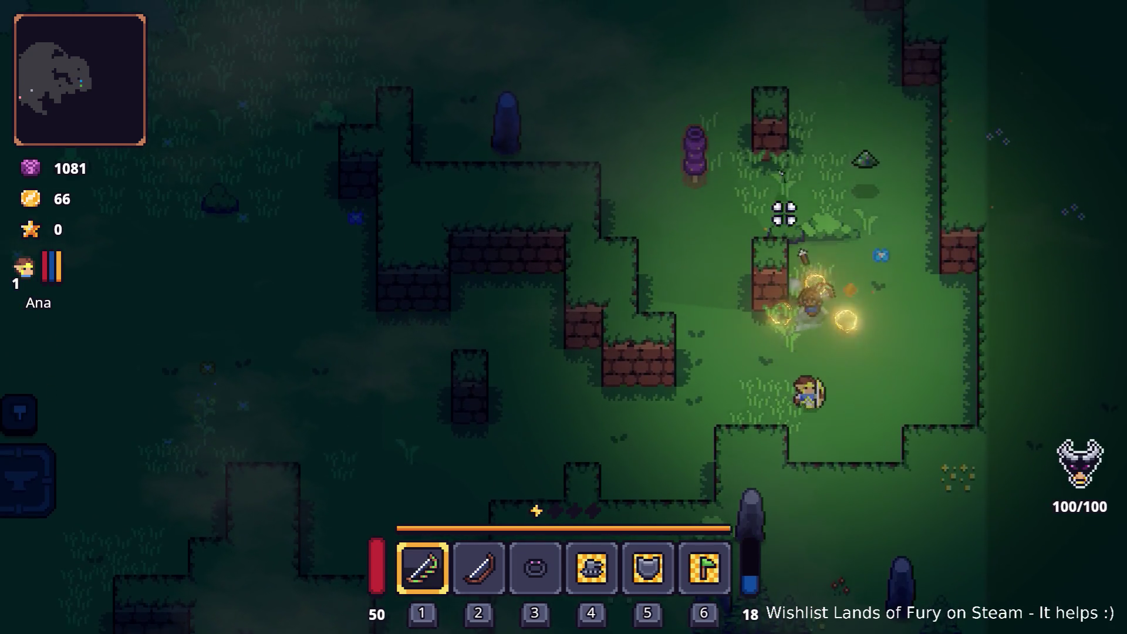
key(w)
Loose bursts of arrows at enemies to the left while advancing north-west.
click(596, 284)
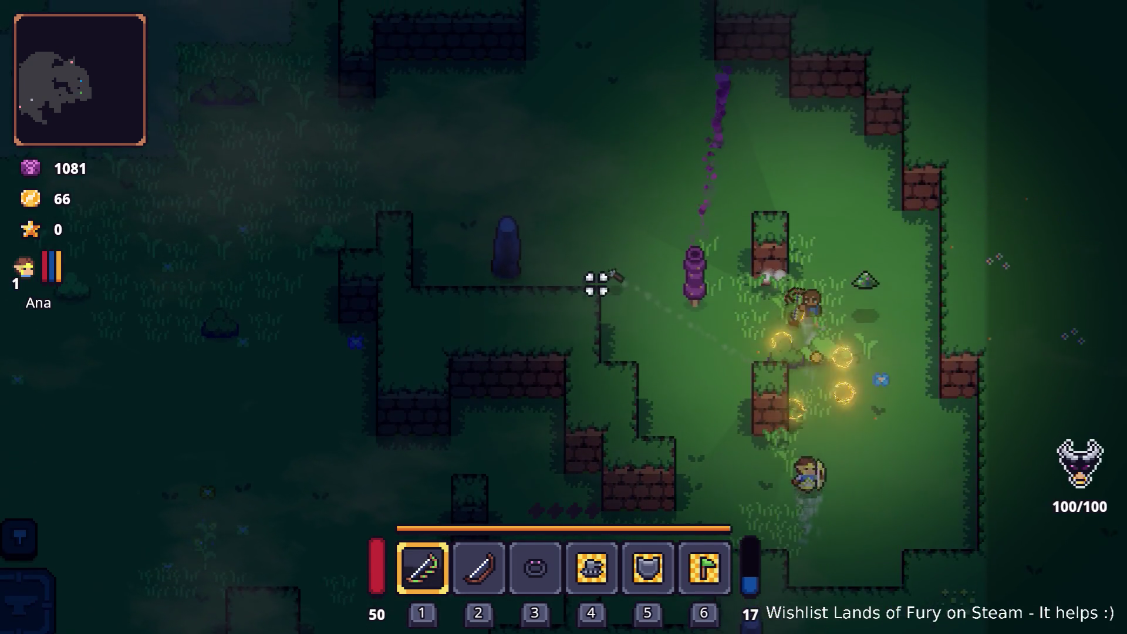
key(w)
click(561, 270)
click(487, 273)
click(506, 232)
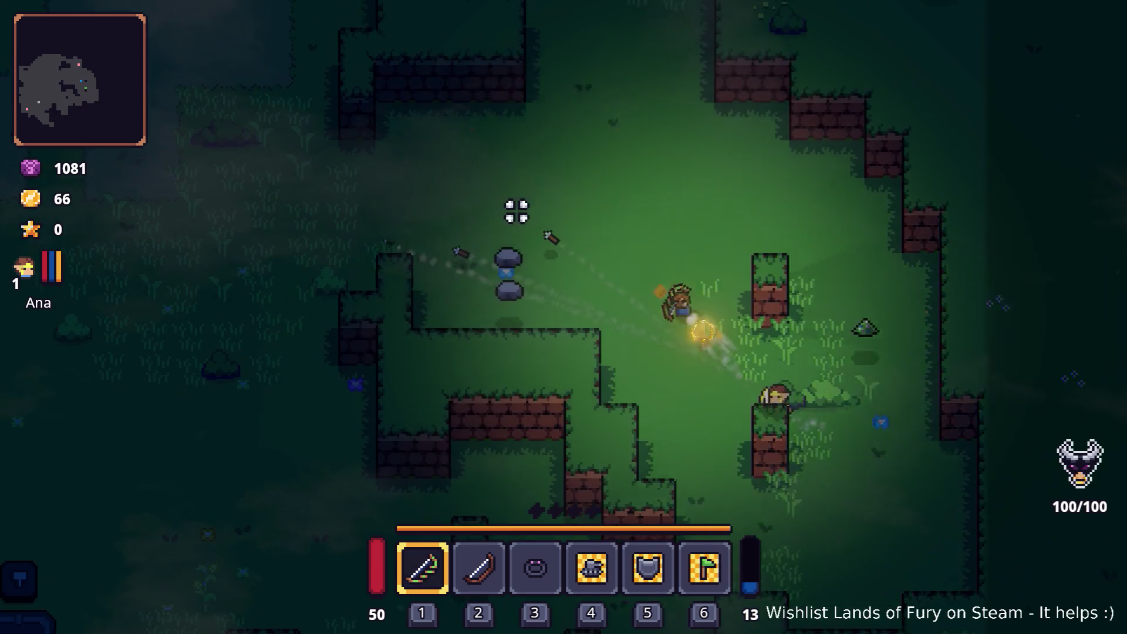
click(458, 247)
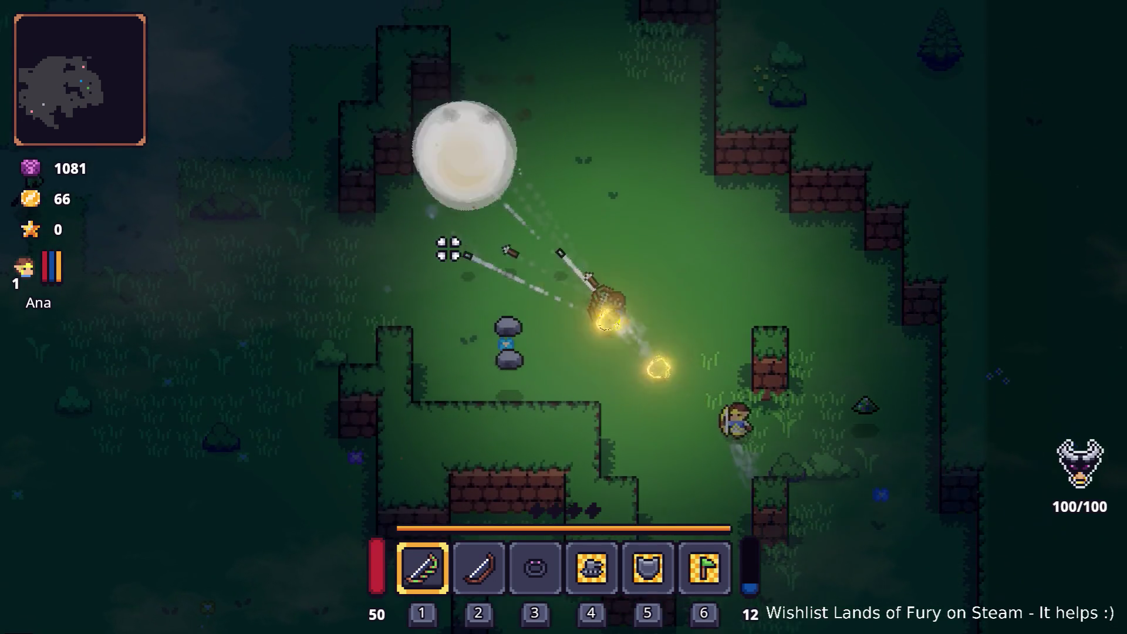
key(w)
key(a)
click(405, 317)
key(w)
key(a)
click(407, 215)
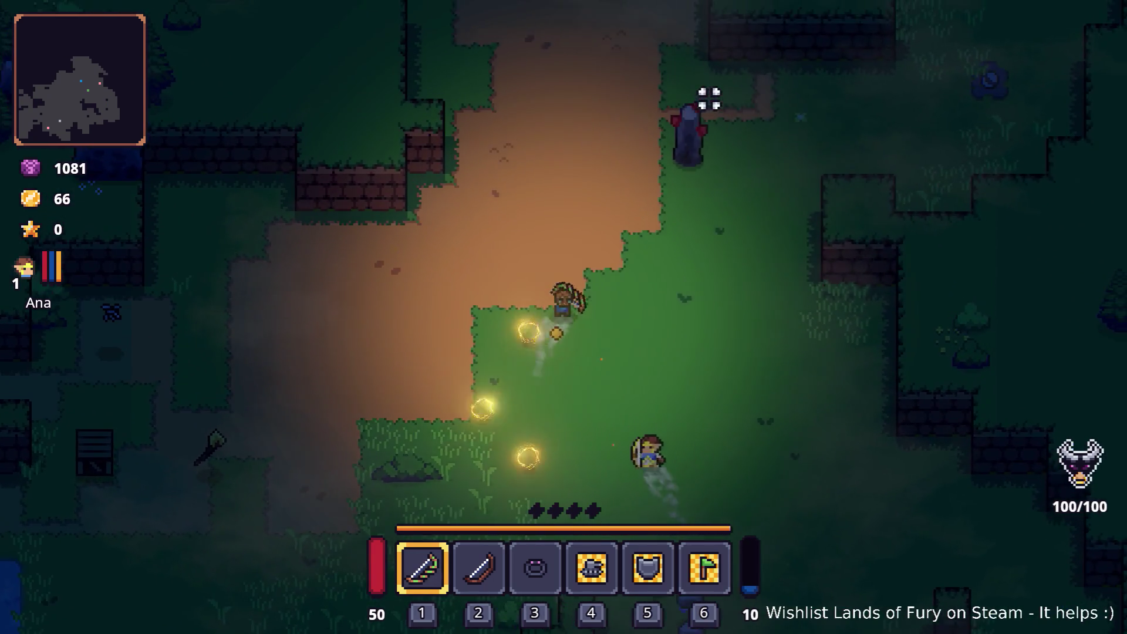
Shoot the totem and remaining enemies until the last arrow is spent.
click(711, 98)
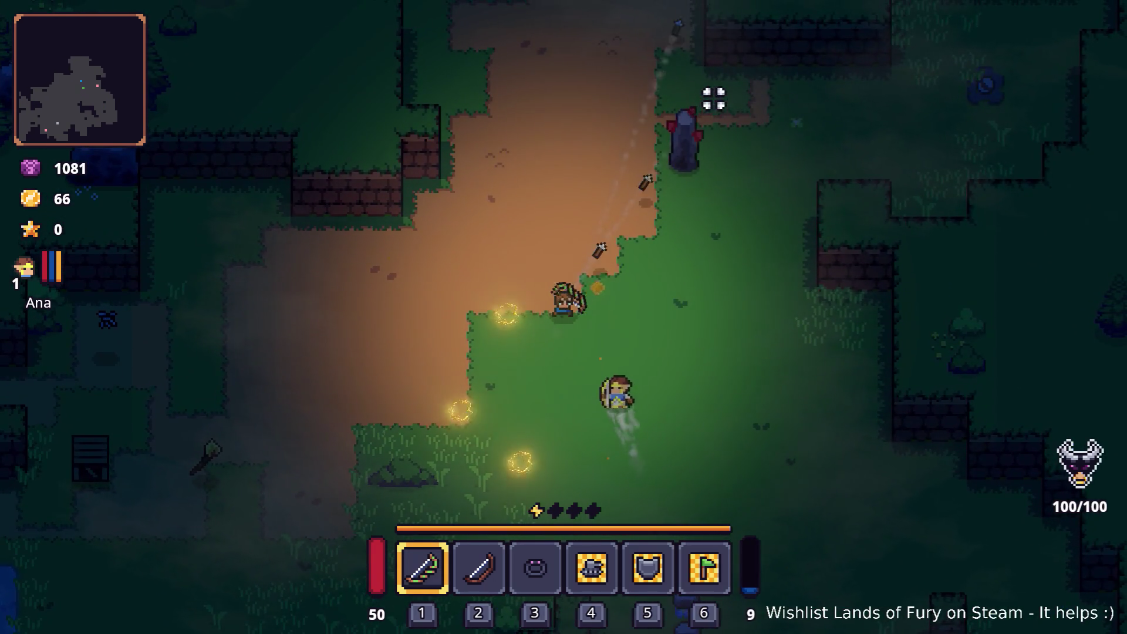
key(w)
click(717, 96)
click(294, 254)
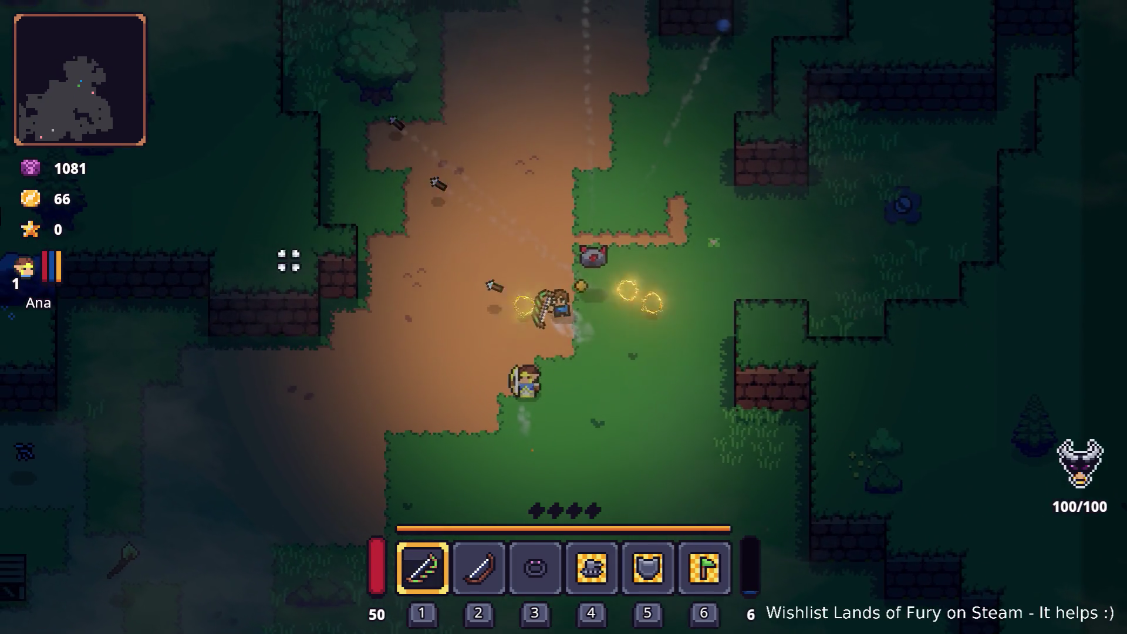
click(282, 263)
key(w)
key(a)
click(282, 260)
click(277, 259)
click(337, 194)
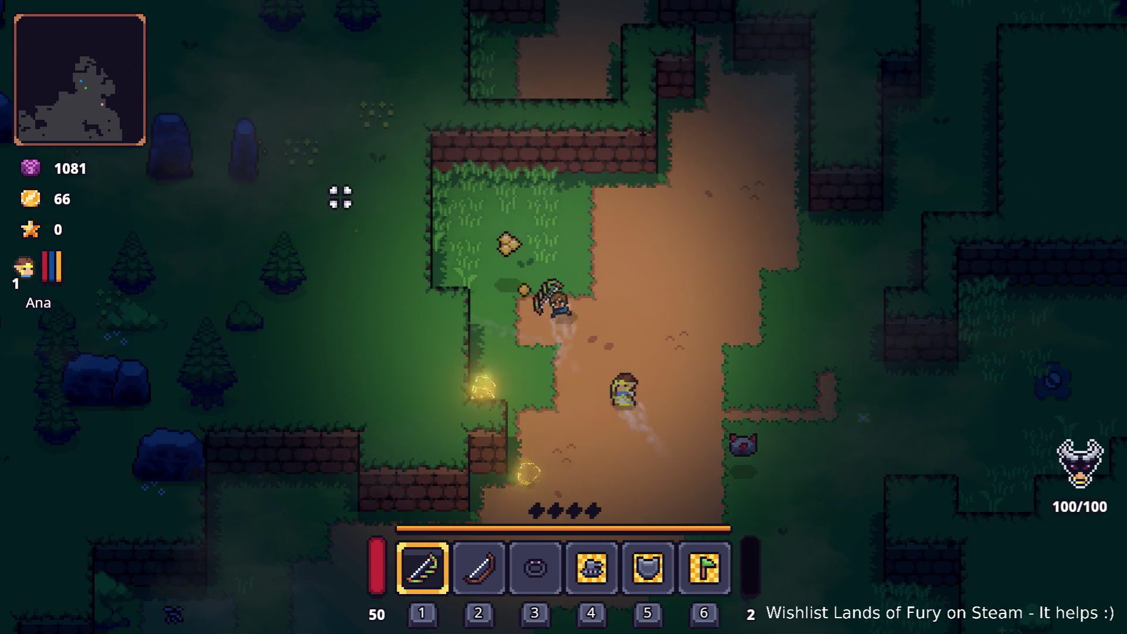
click(341, 197)
key(w)
click(607, 131)
Walk east and north with the quiver empty, then open the developer console.
key(d)
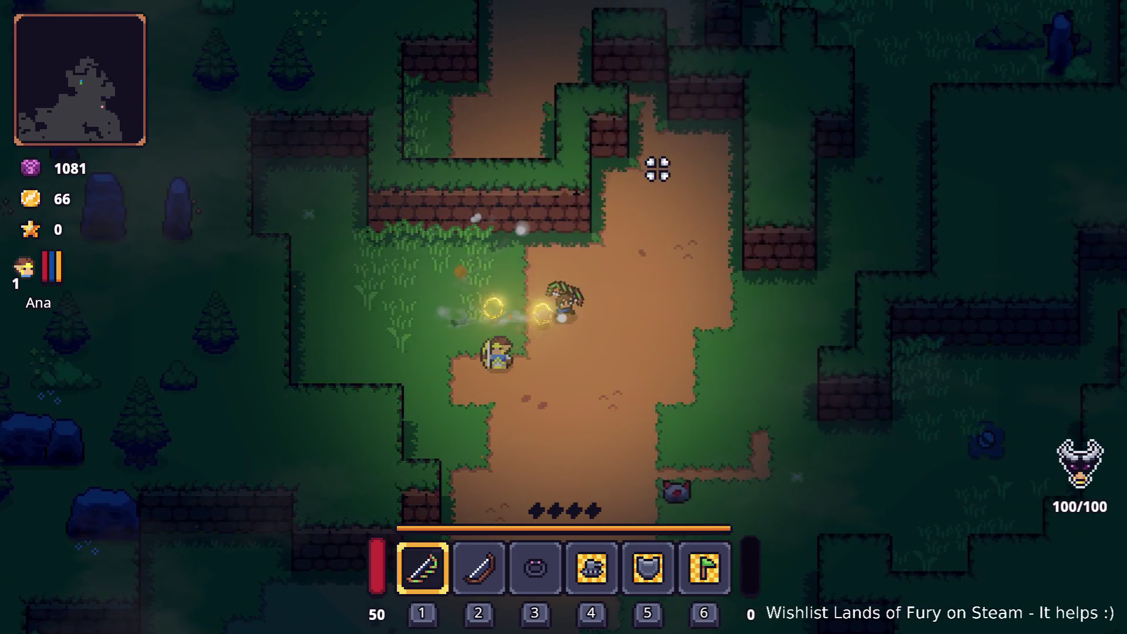
key(d)
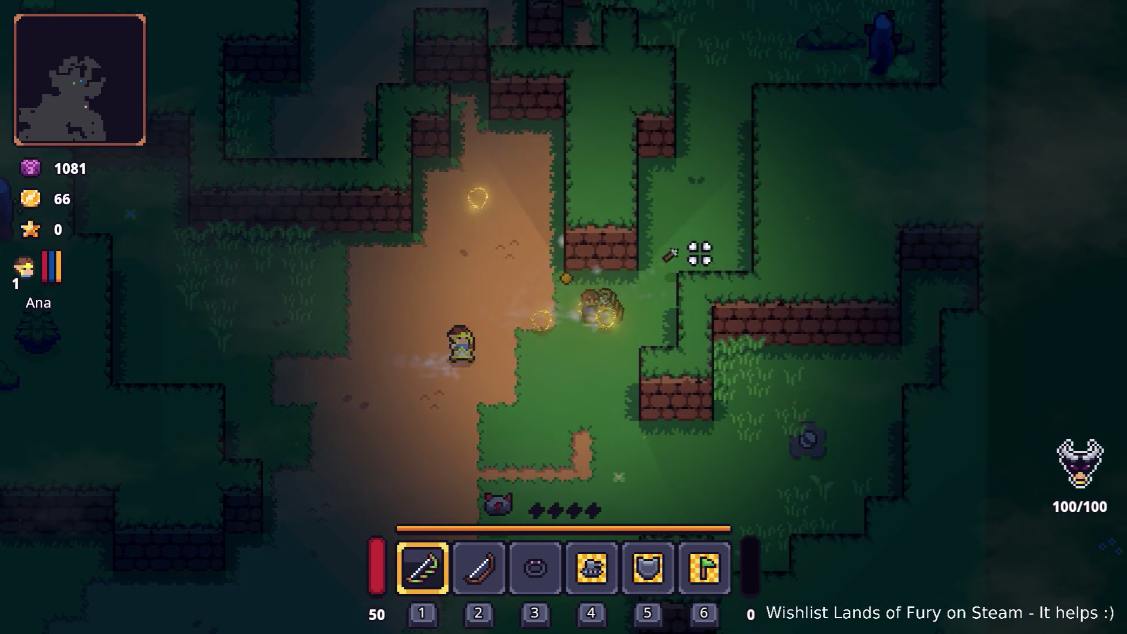
key(w)
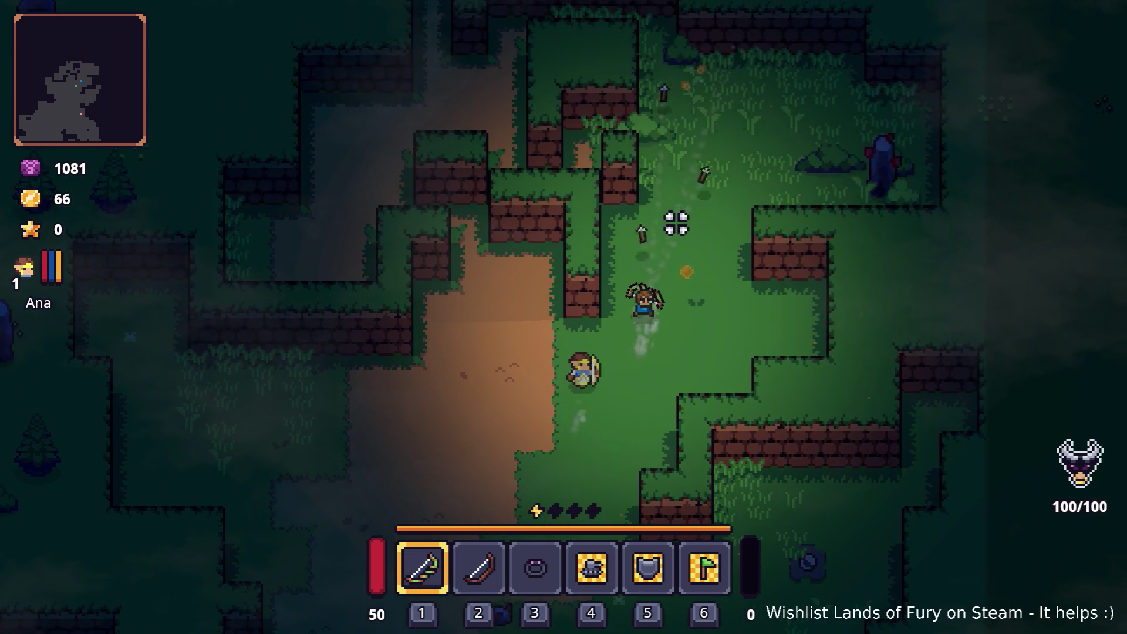
key(grave)
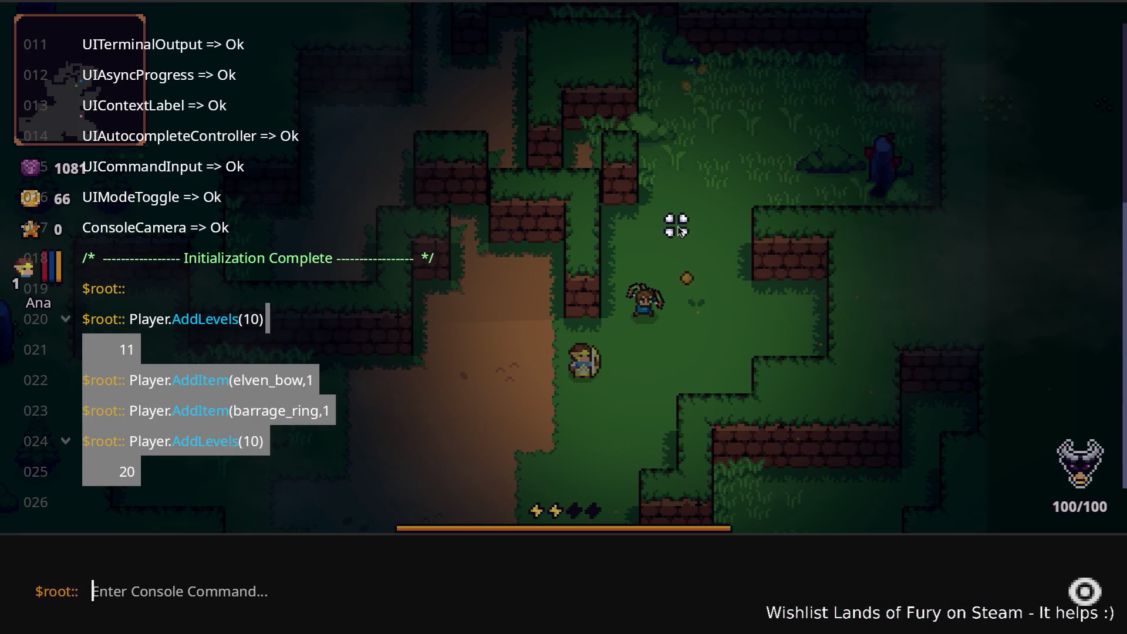
Run Player.AddItem(yellow_cape,1) in the console and check the inventory for the item.
text(Player.AddItem(yellow_cap)
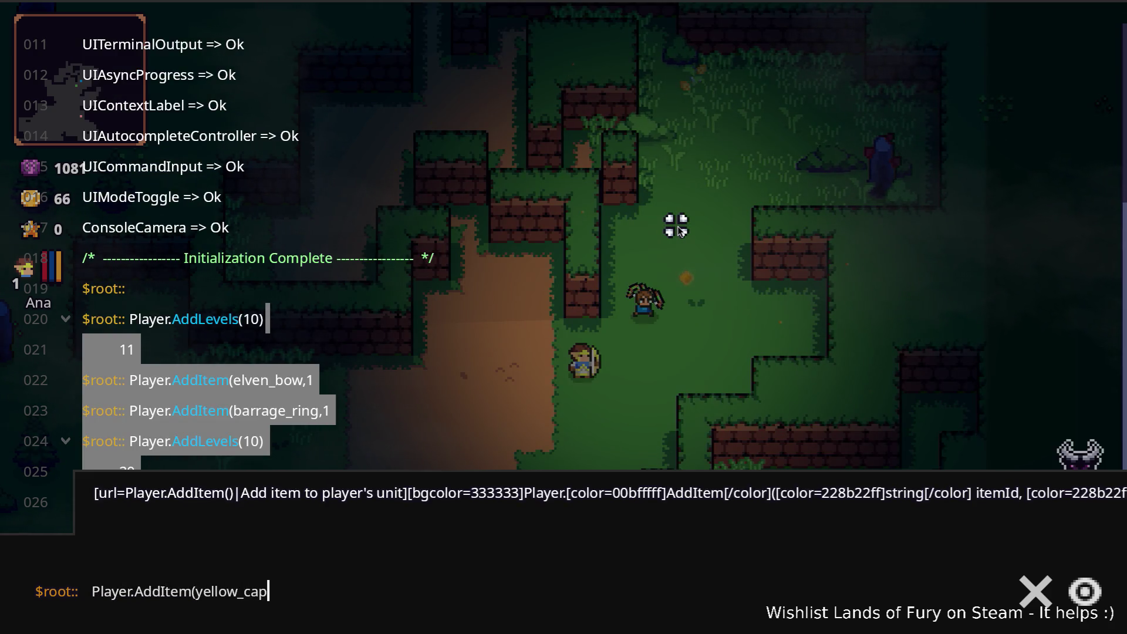
text(e,)
key(Return)
text(1)
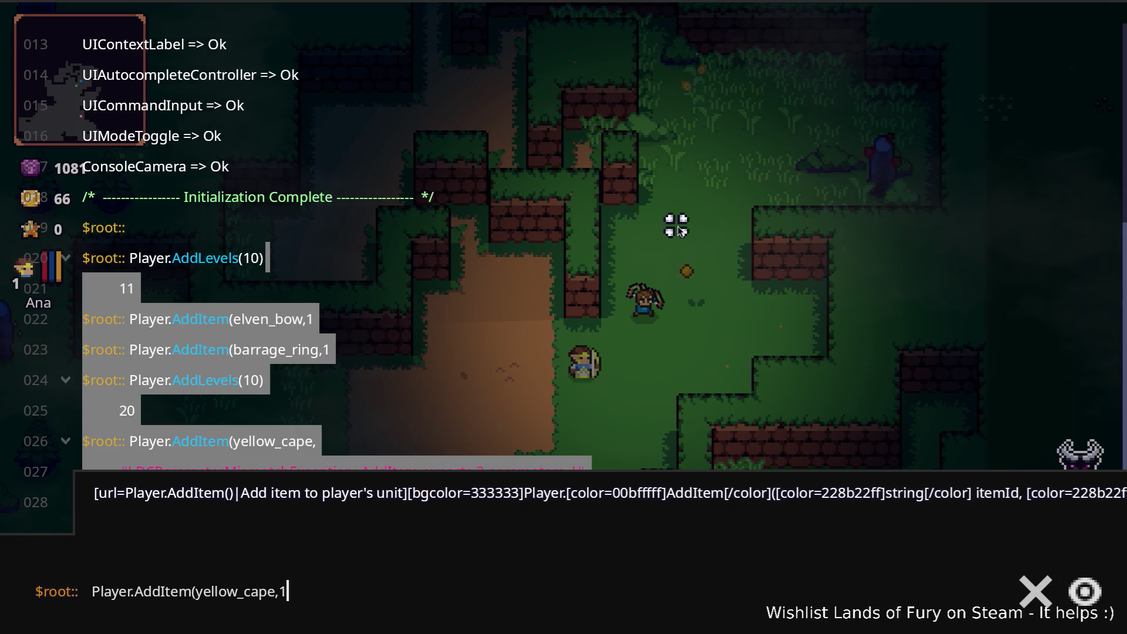
key(Return)
key(grave)
key(i)
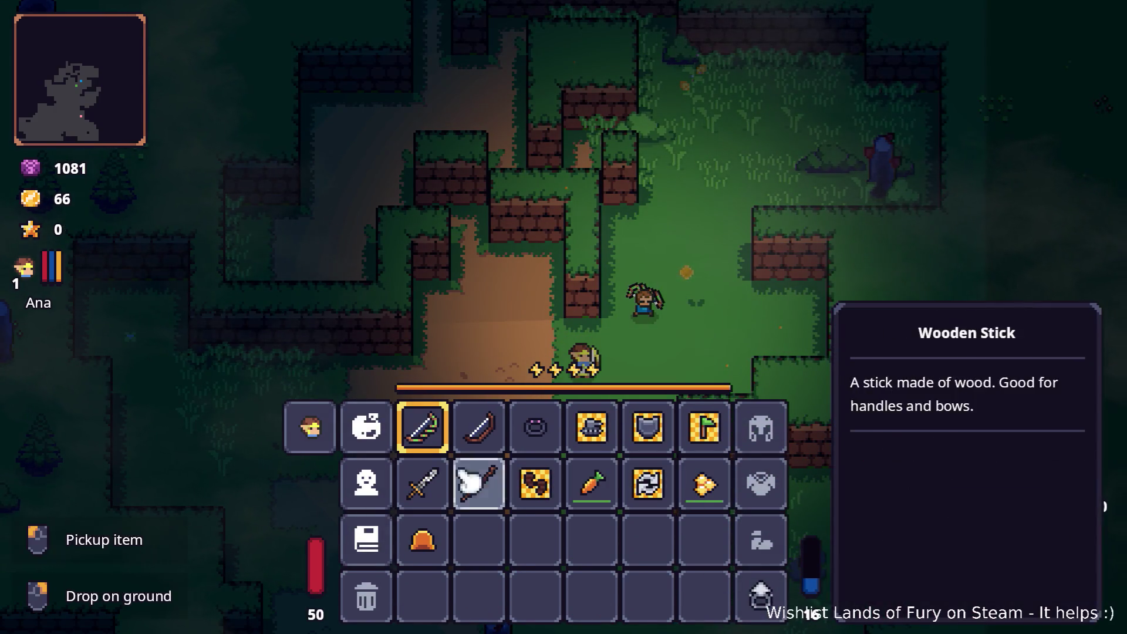
key(i)
key(i)
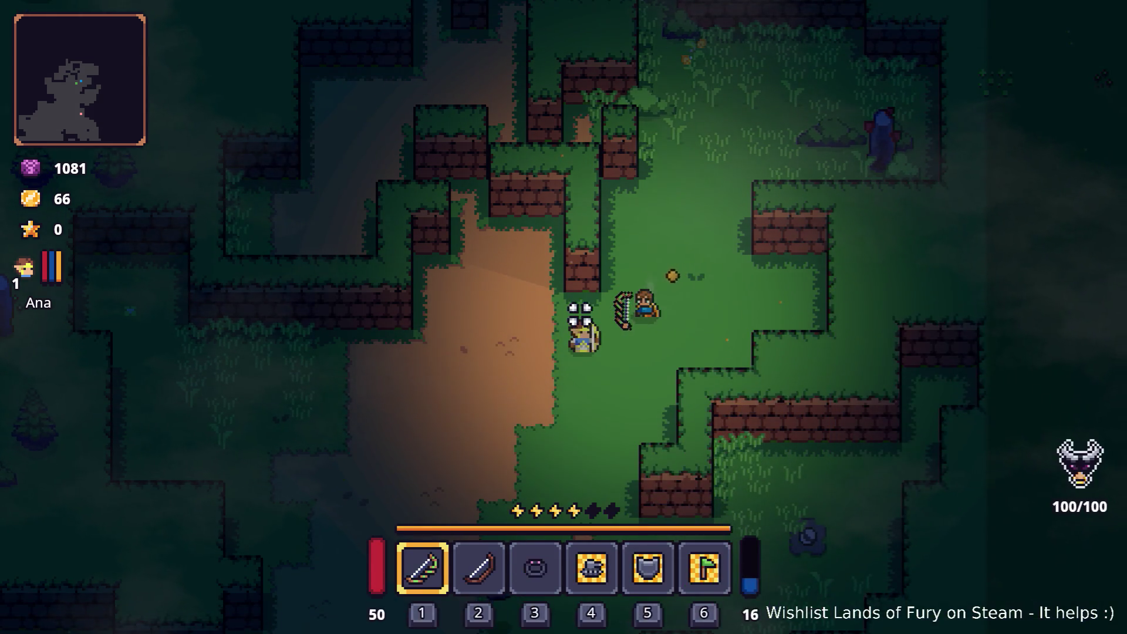
Rerun the edited AddItem command for the Yellow Bandana and equip it in the head slot.
key(grave)
key(Up)
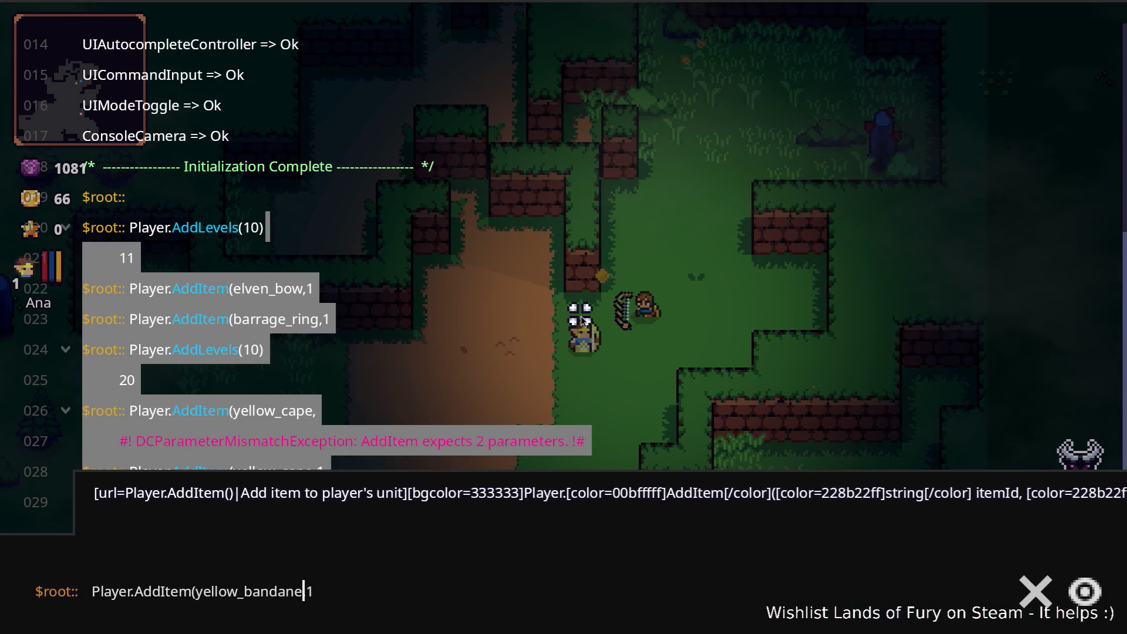
key(BackSpace)
text(a)
key(Return)
key(grave)
key(i)
click(423, 543)
click(758, 428)
Walk and dash south, east and north through the forest clearings, shooting an arrow down-left.
key(i)
key(s)
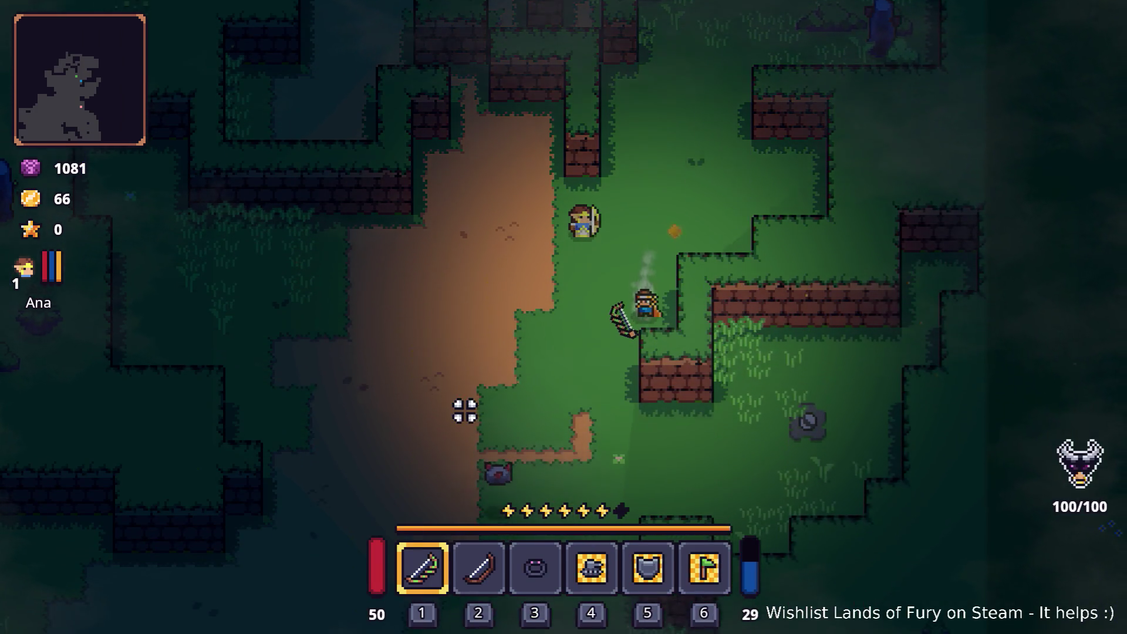
key(a)
key(s)
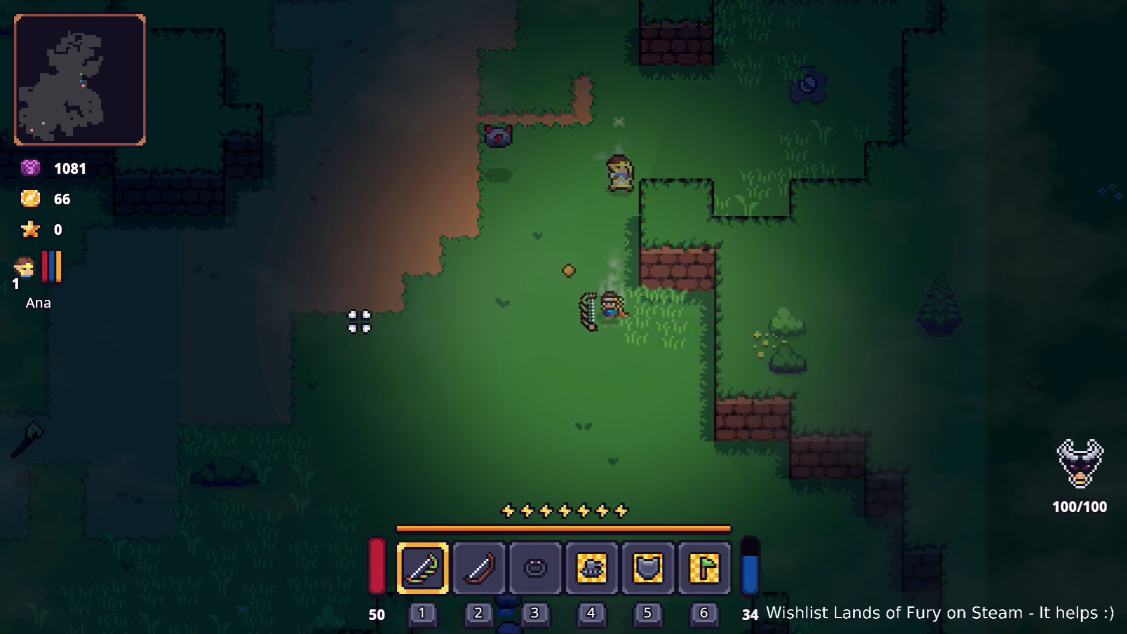
key(s)
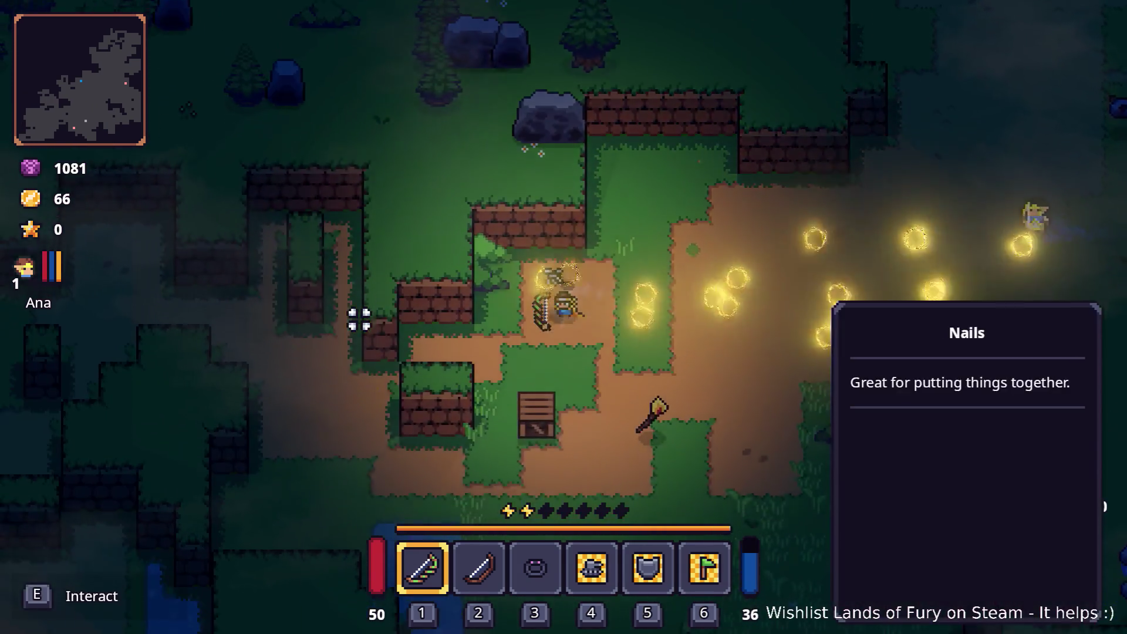
key(d)
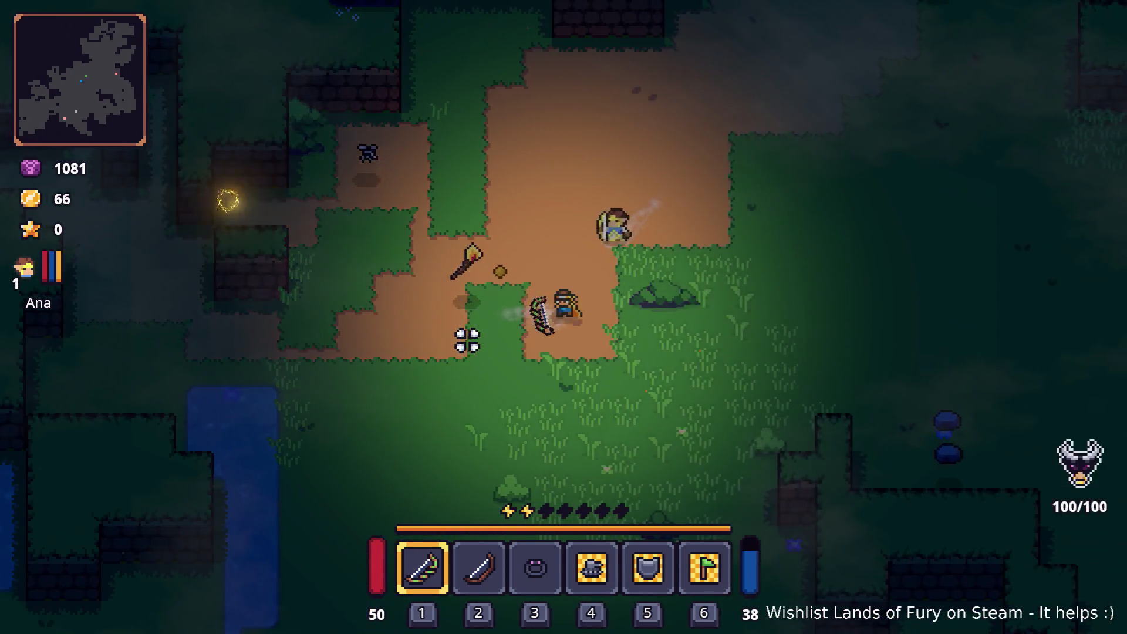
key(d)
key(s)
key(w)
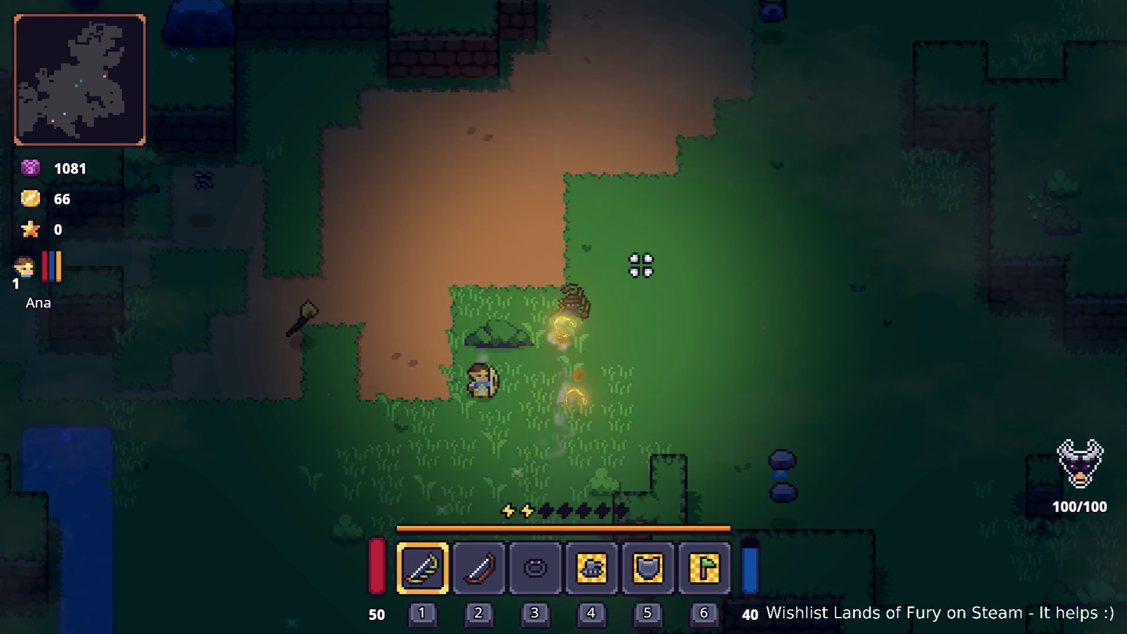
key(d)
key(w)
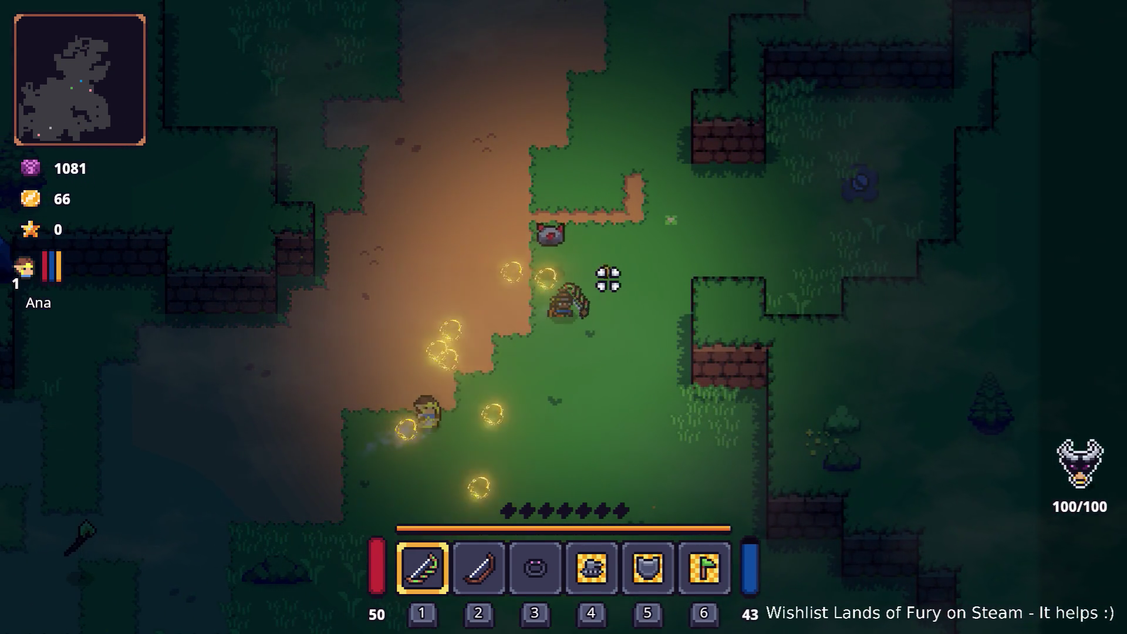
key(w)
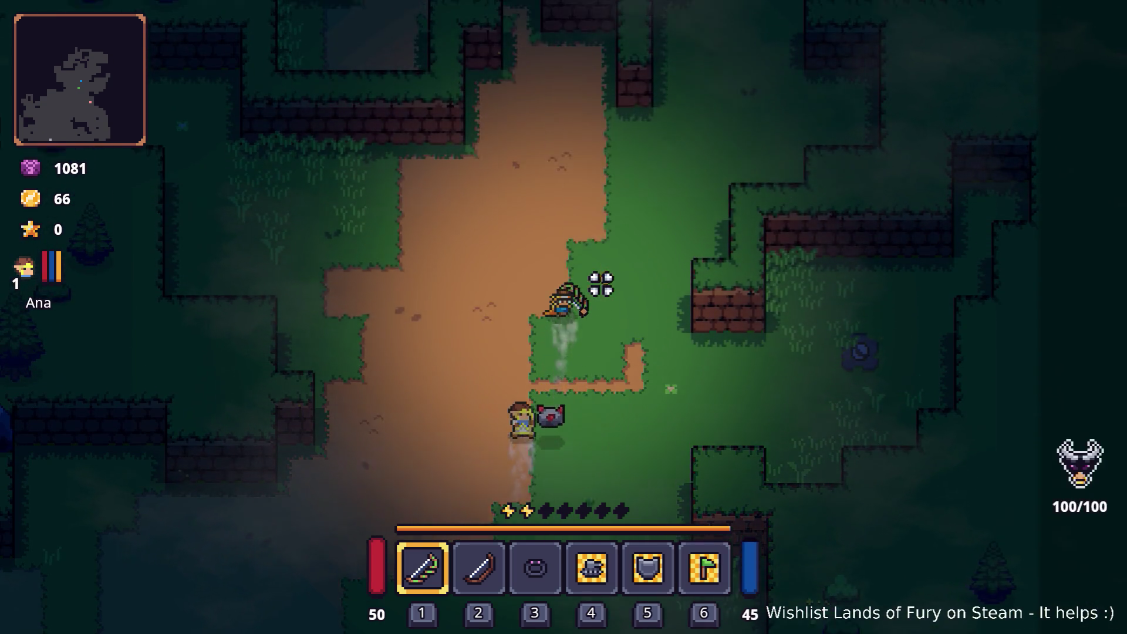
key(w)
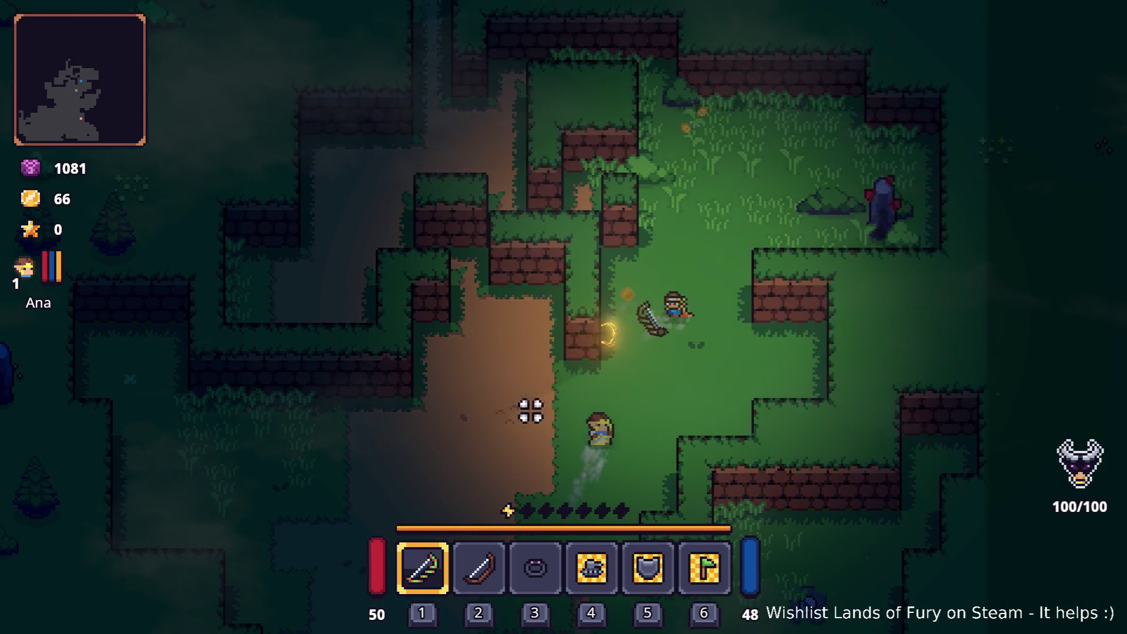
click(519, 456)
Cast orbs up the path, collect the Burning Stick, and enter Lesser Didra Cavern at the anvil.
key(w)
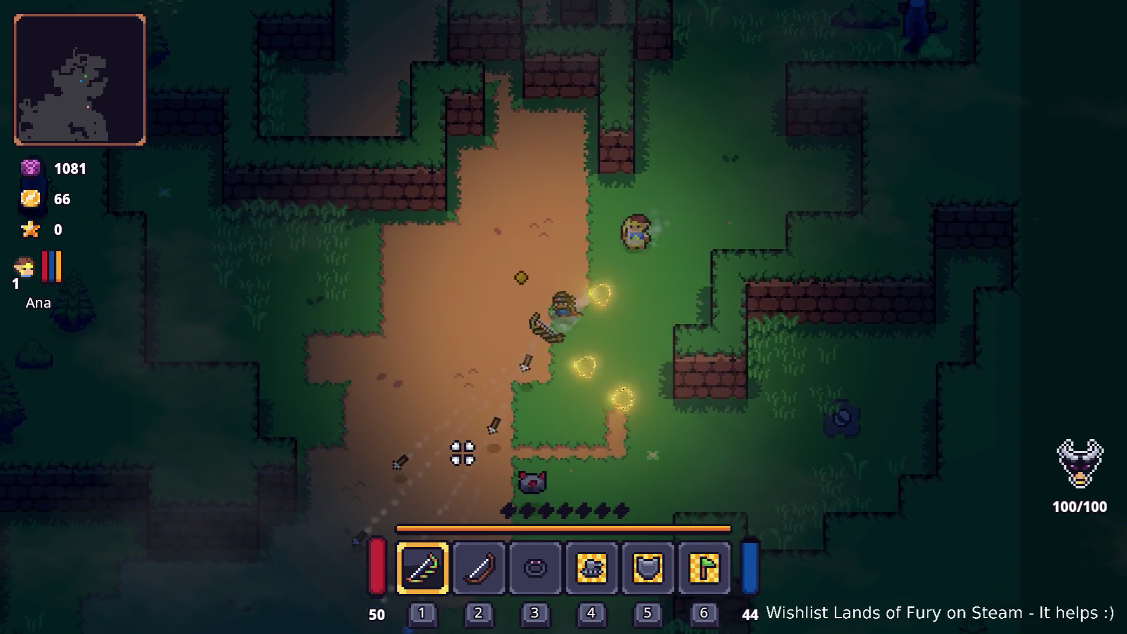
key(w)
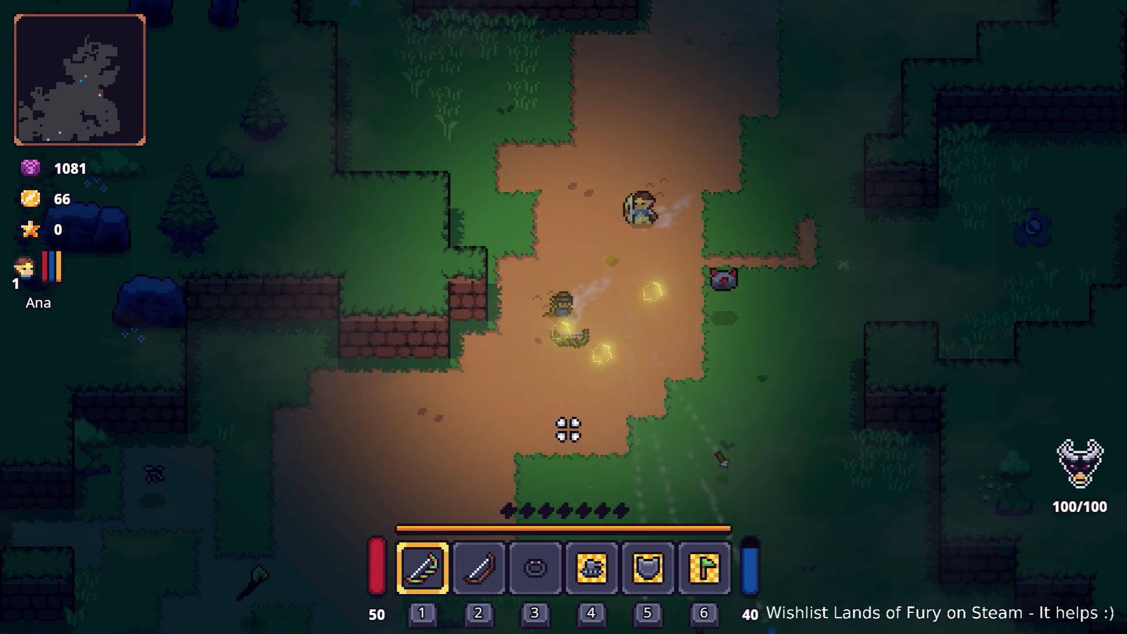
key(s)
key(a)
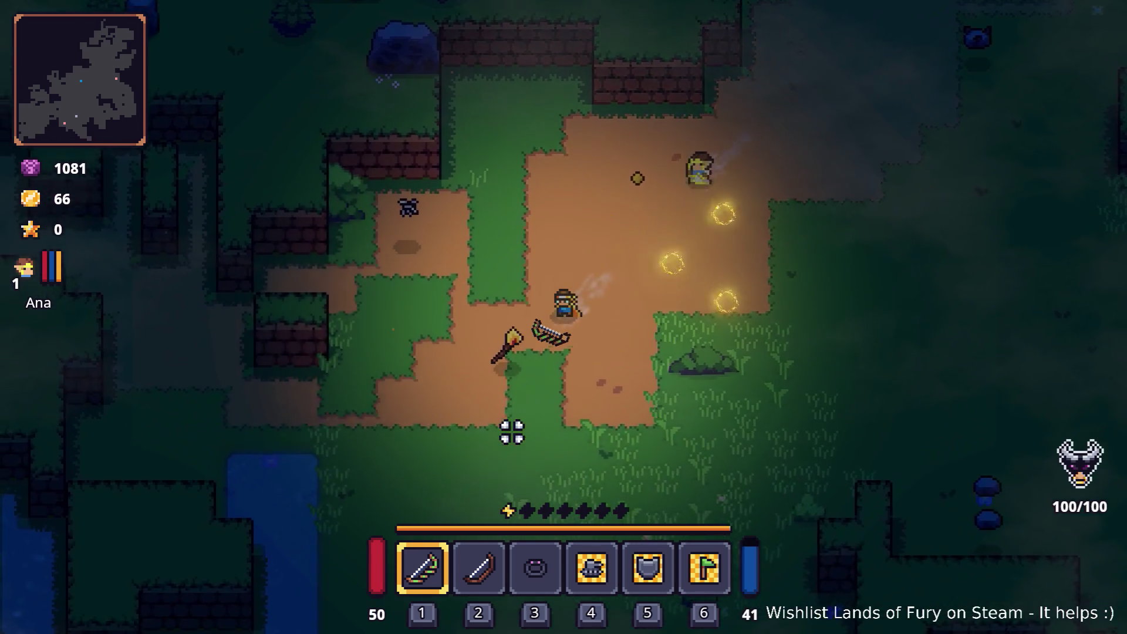
key(s)
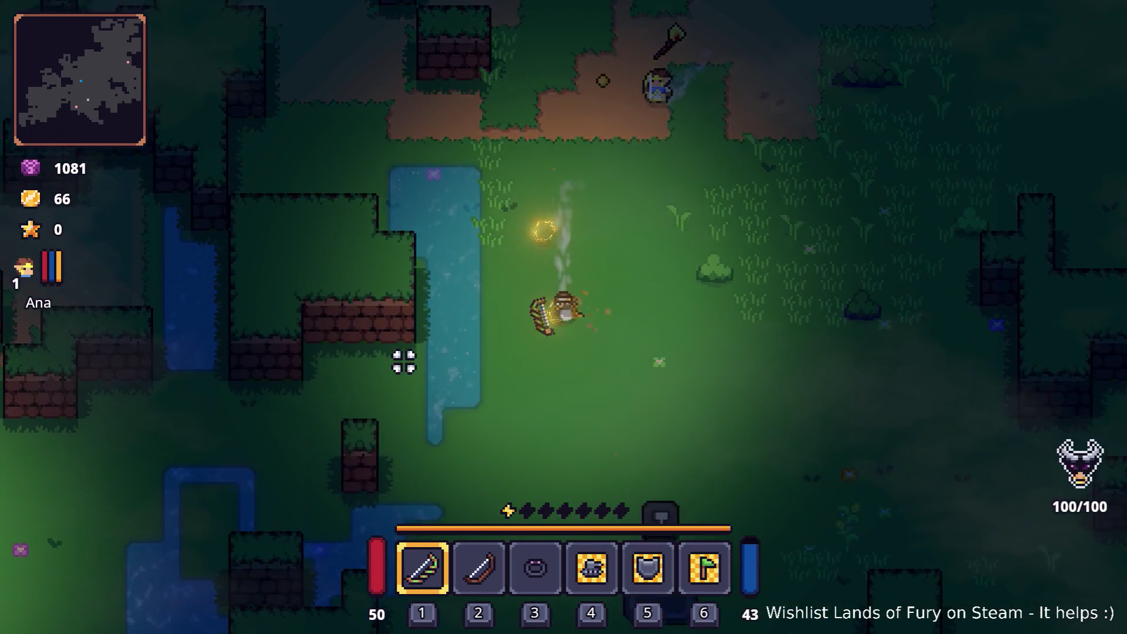
key(s)
key(a)
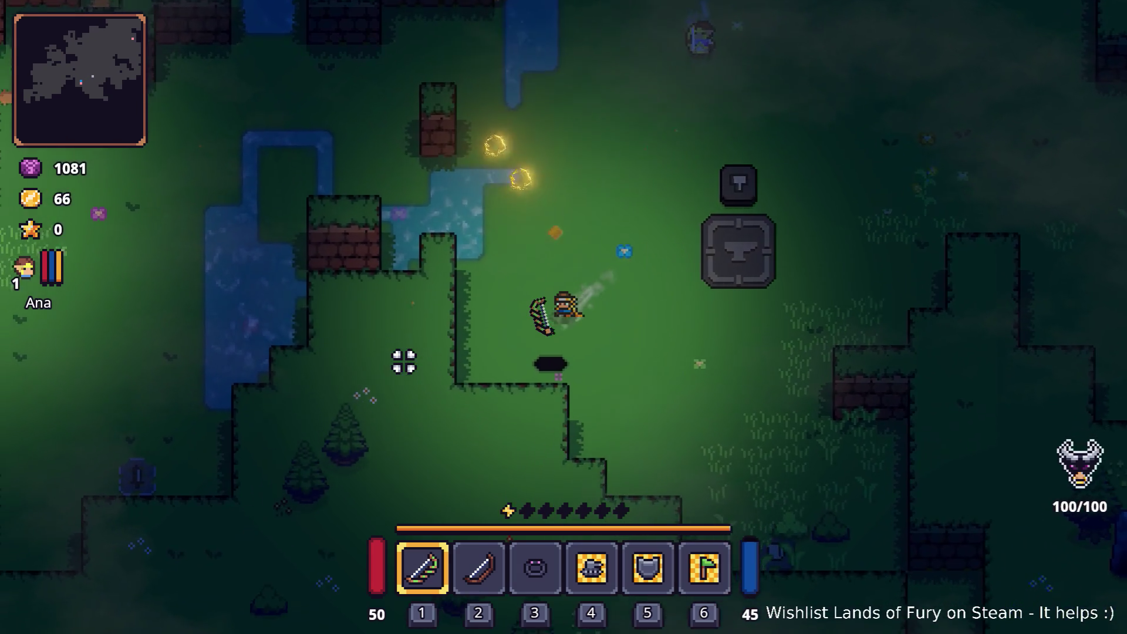
key(e)
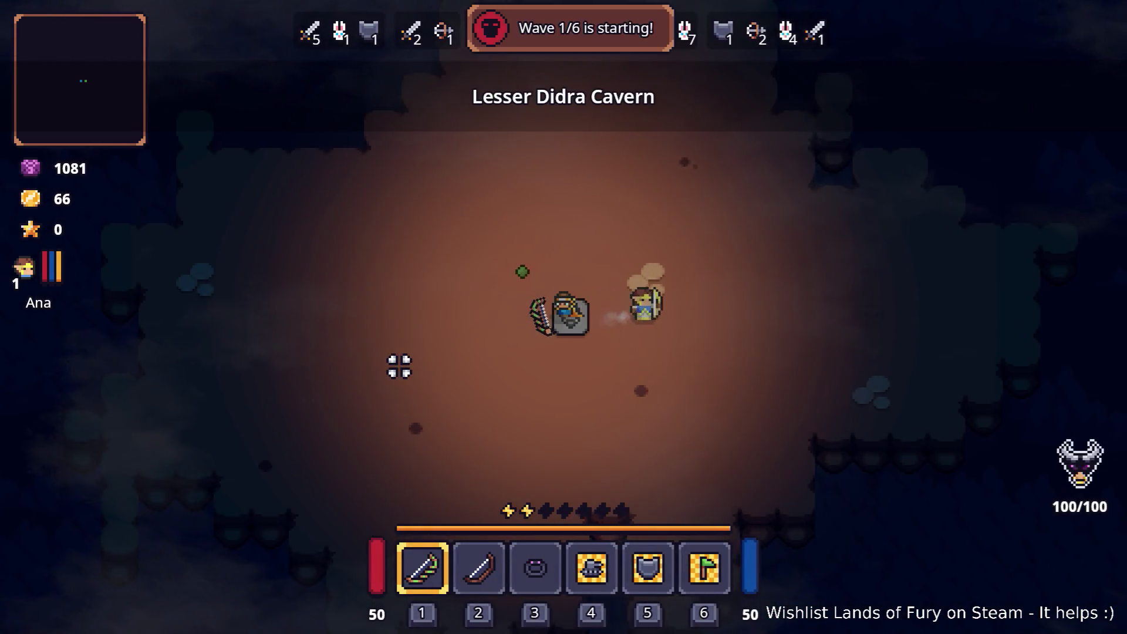
Switch to slot 2 and shoot arrows at enemies on both sides of the arena.
key(a)
key(2)
key(a)
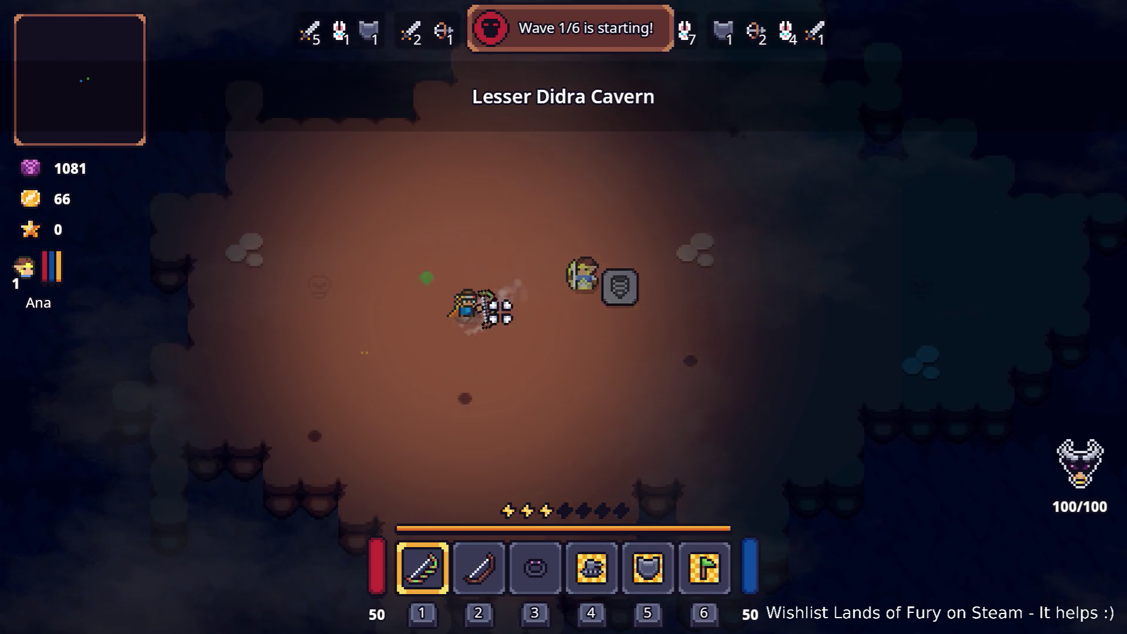
key(d)
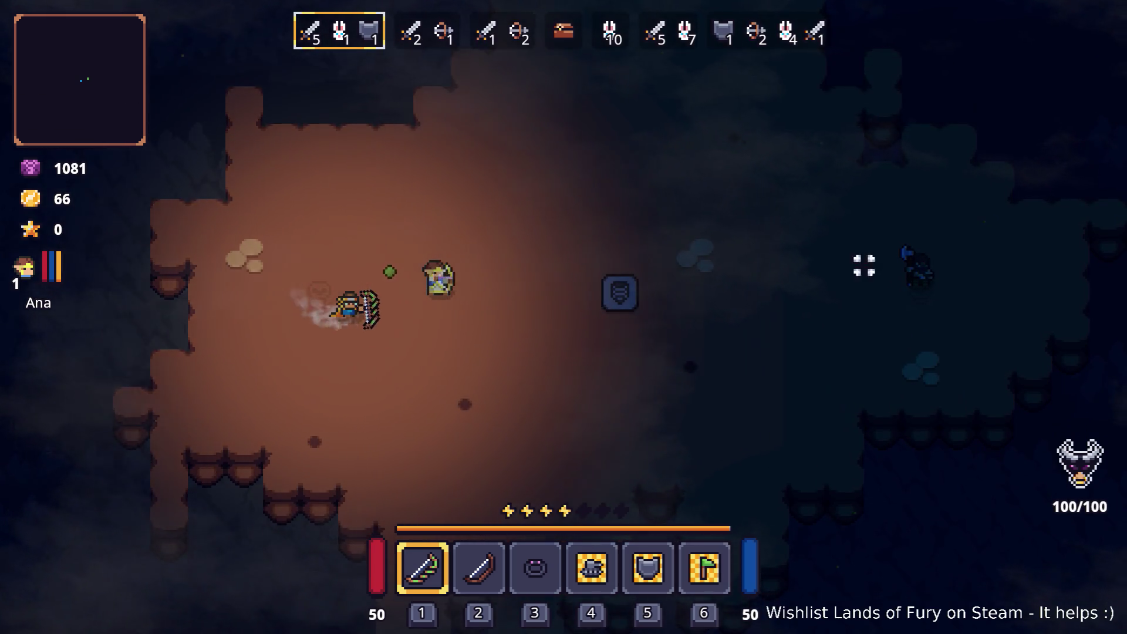
click(969, 279)
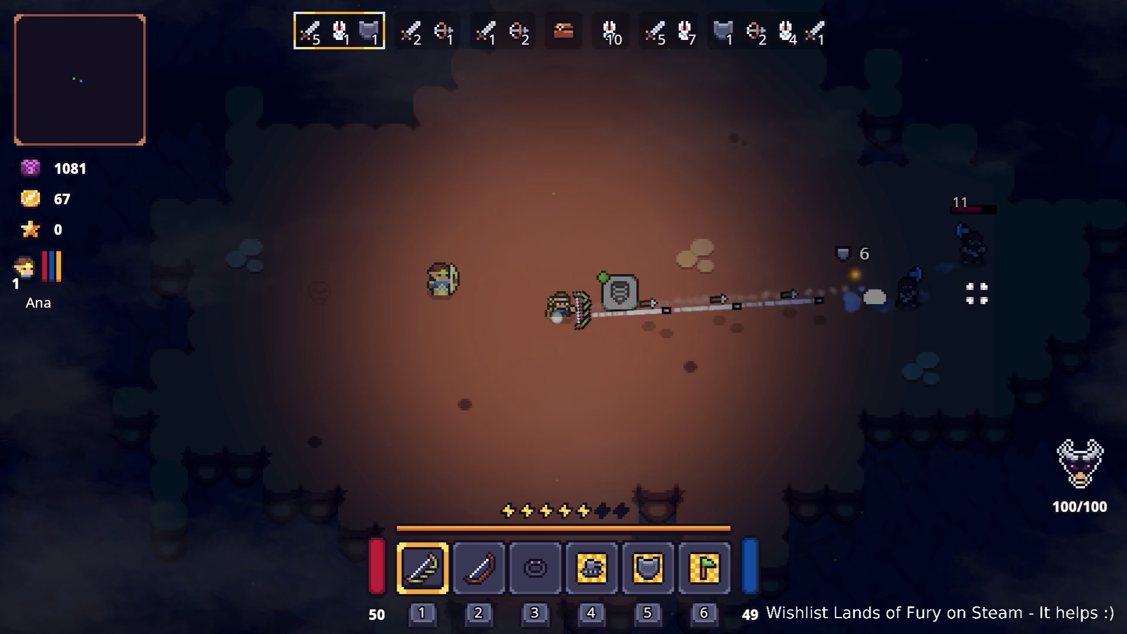
click(976, 290)
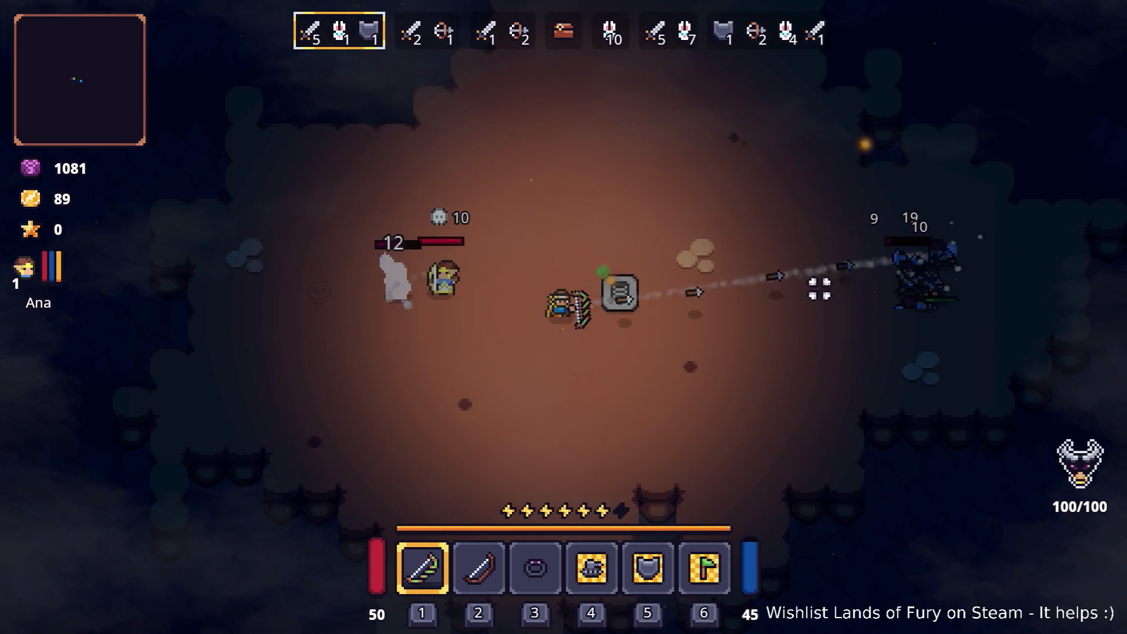
click(387, 283)
click(918, 320)
click(887, 301)
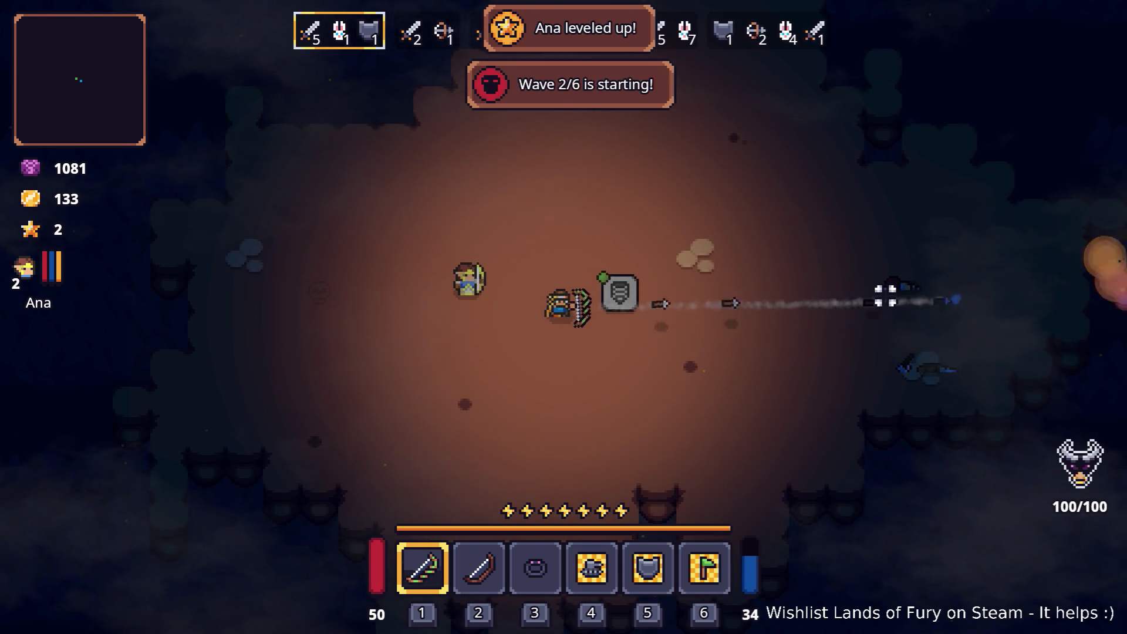
click(852, 290)
click(728, 285)
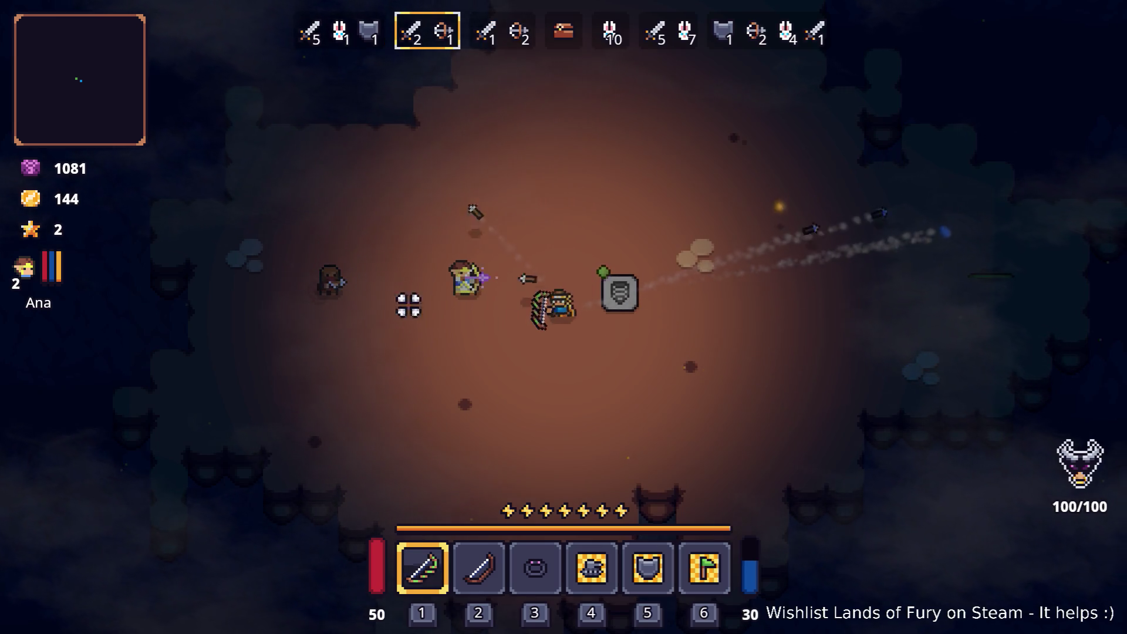
click(964, 325)
click(526, 322)
click(801, 314)
Fire arrow volleys and charged shots until the wave's last enemy falls.
click(559, 370)
click(421, 272)
click(609, 307)
click(794, 360)
click(833, 350)
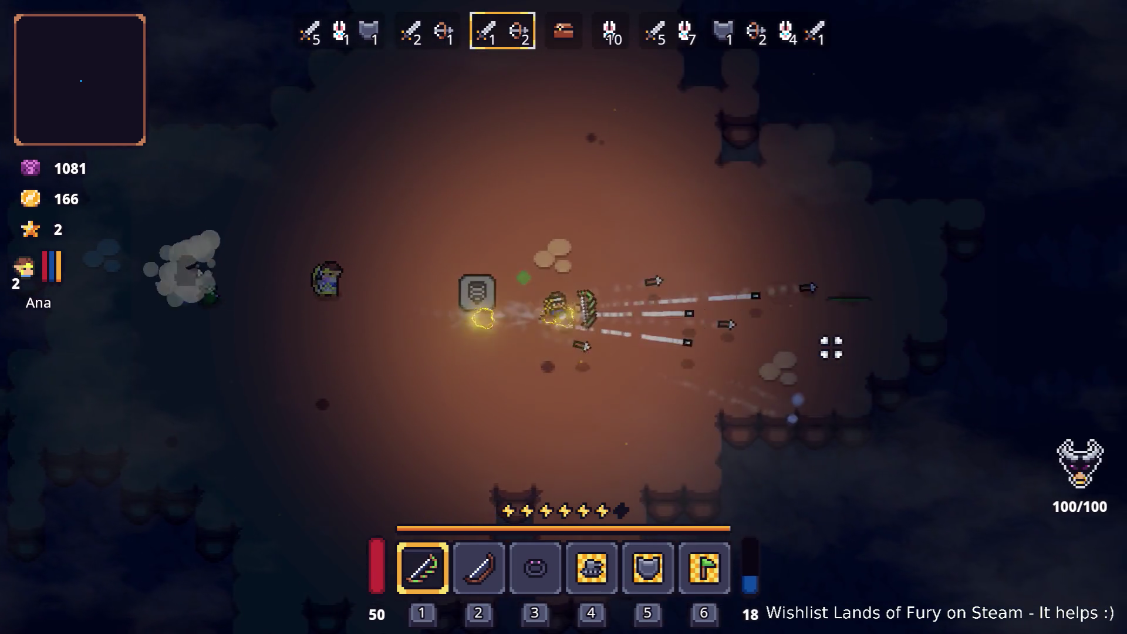
click(763, 337)
click(440, 297)
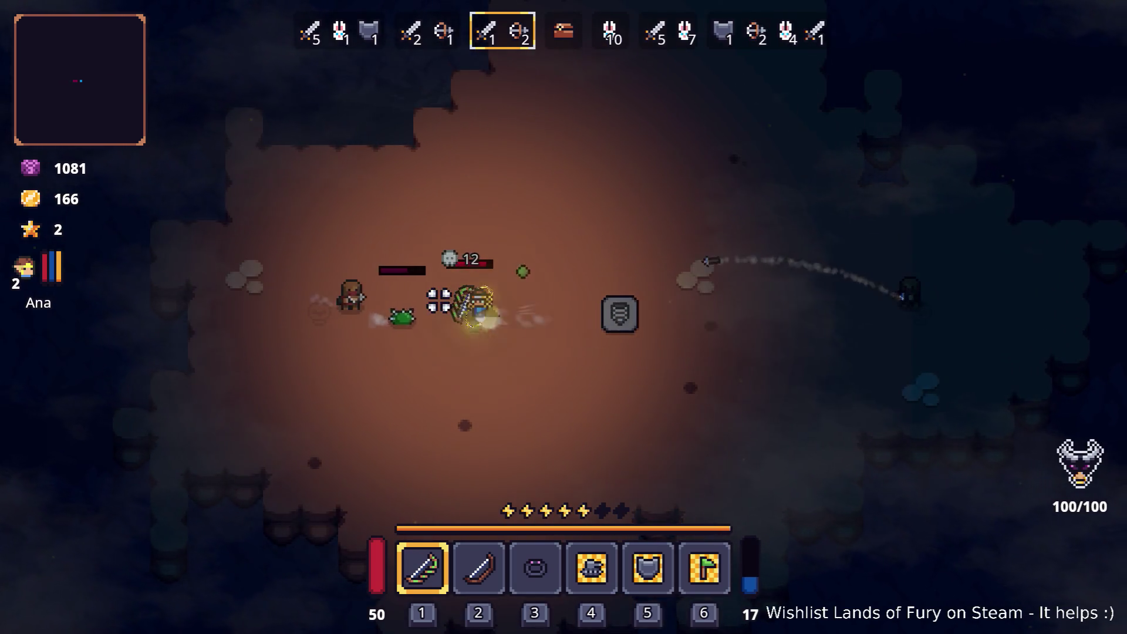
click(438, 297)
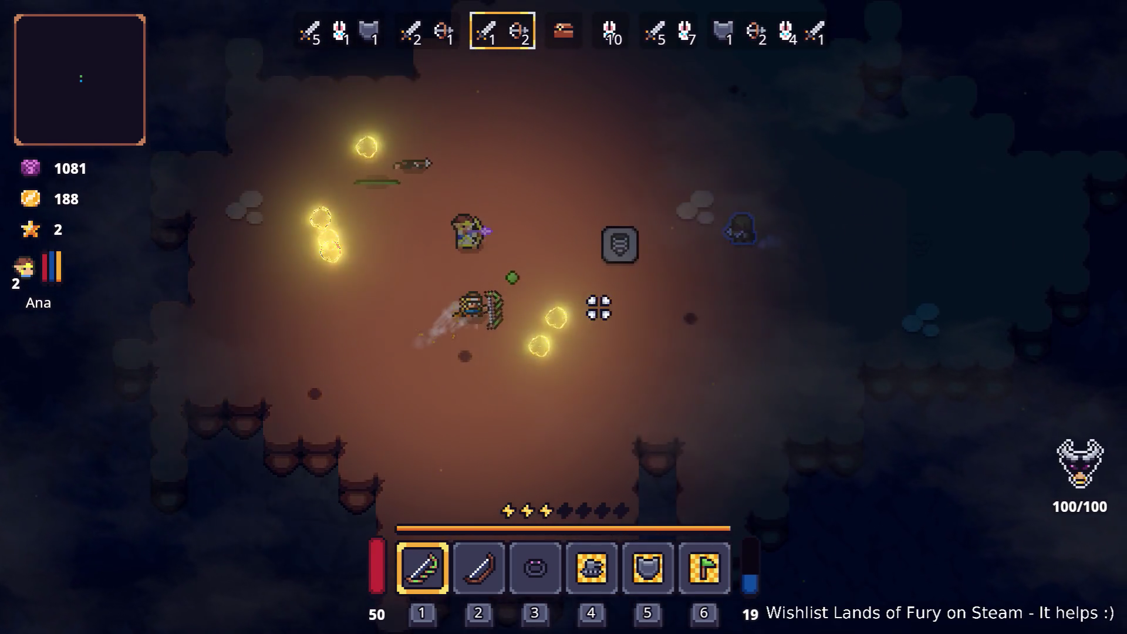
click(702, 277)
Collect the dropped loot, then open Snap's shop and close it without trading.
key(s)
key(a)
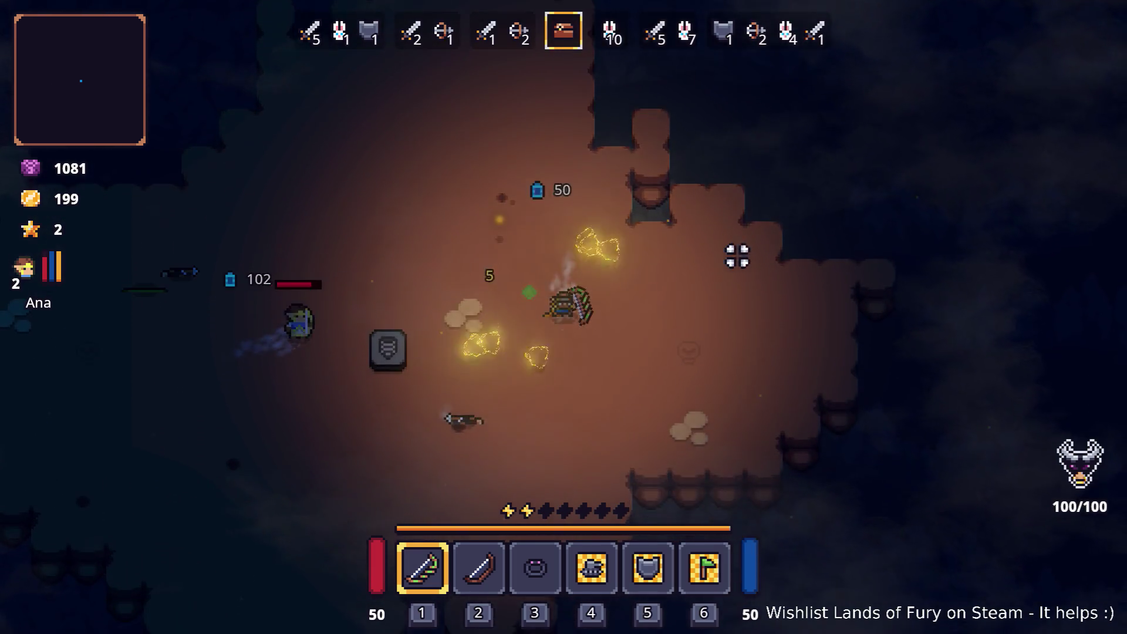
key(w)
key(a)
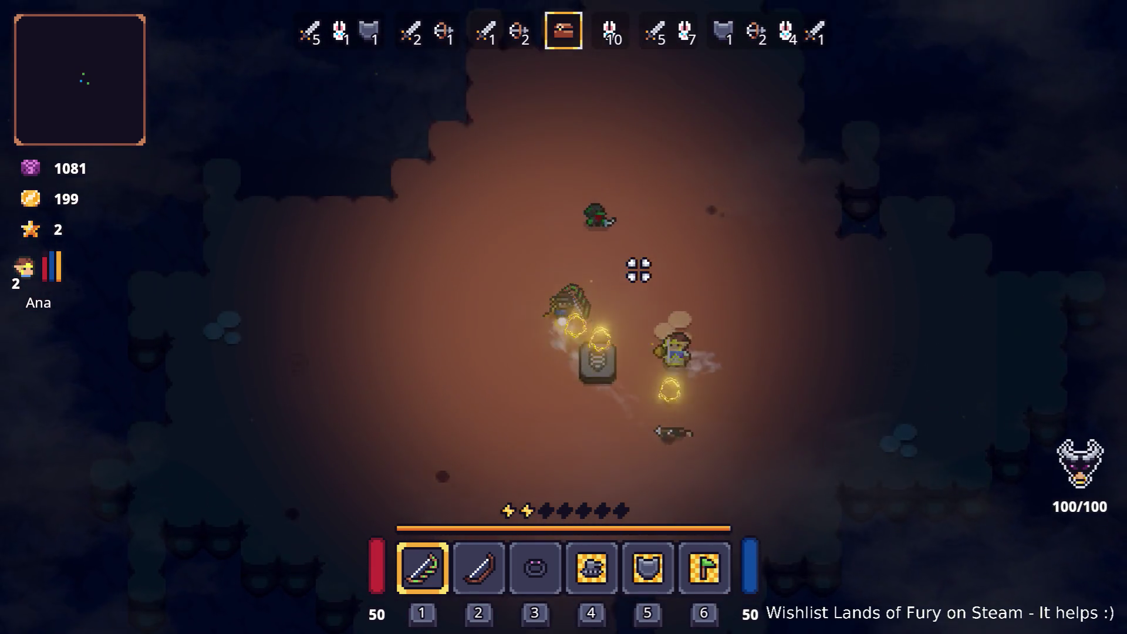
key(e)
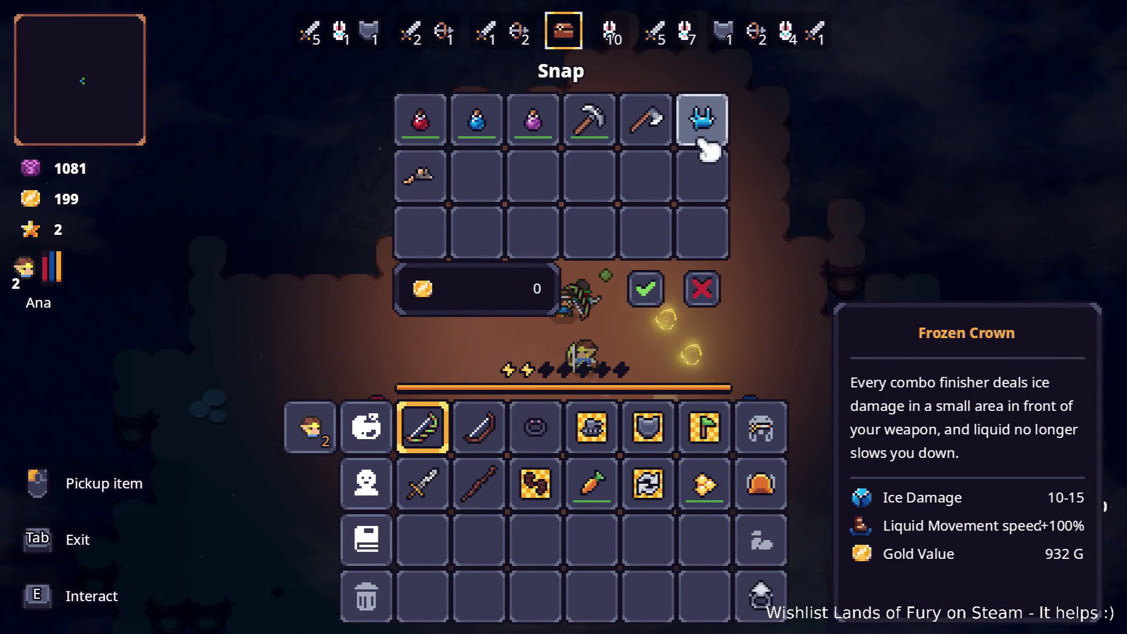
click(702, 284)
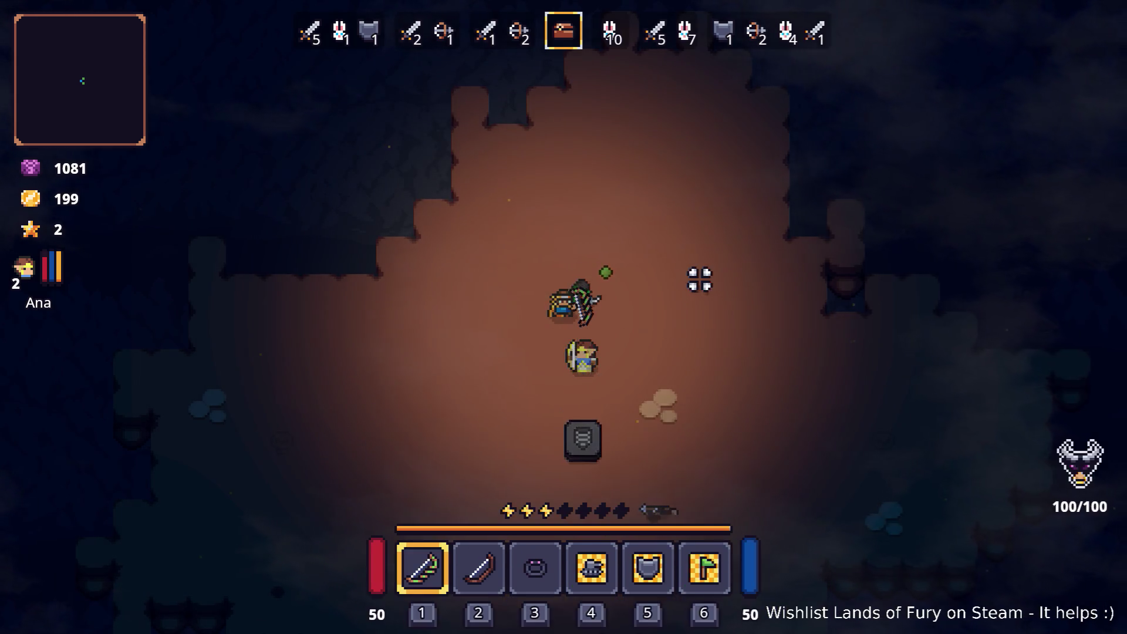
Step onto the pedestal to start the next cavern wave and begin moving around the arena.
key(s)
key(e)
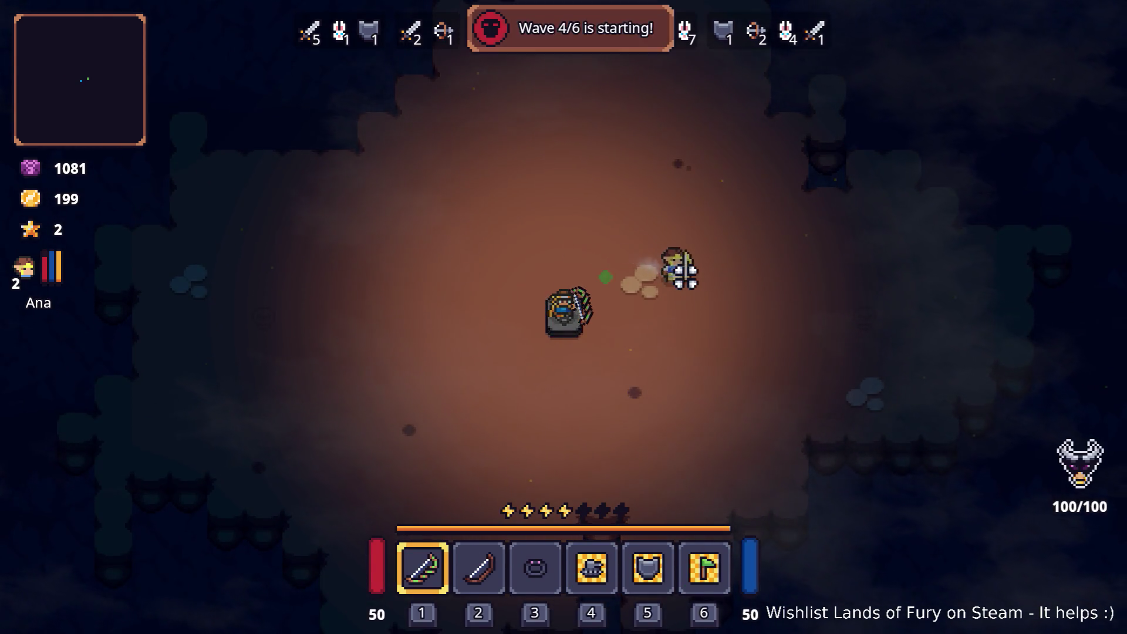
key(d)
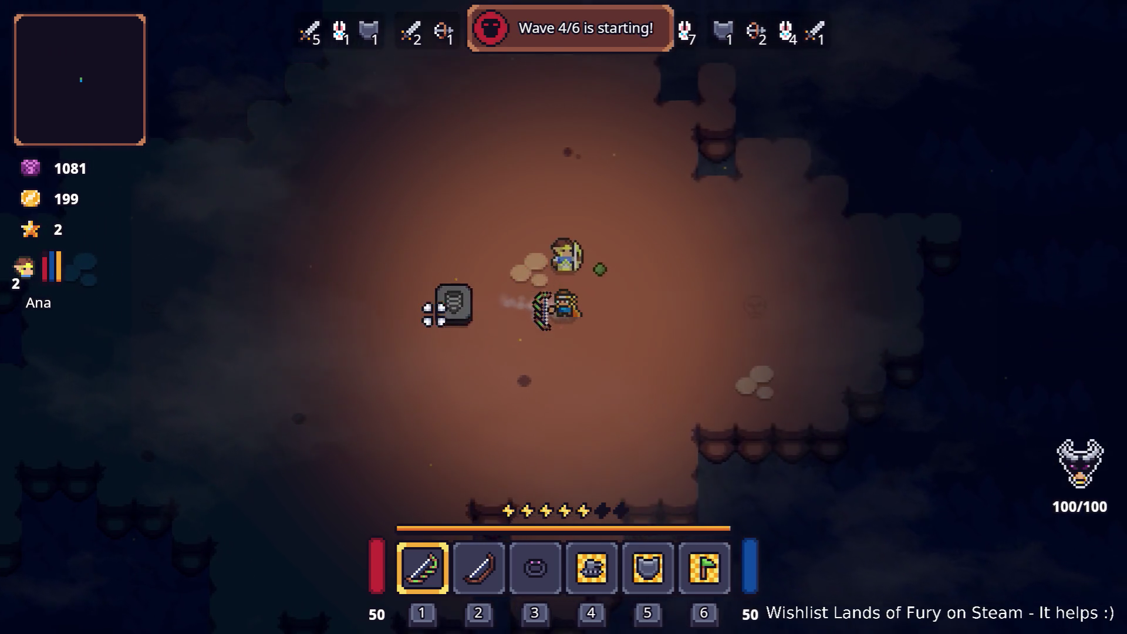
key(s)
key(a)
key(a)
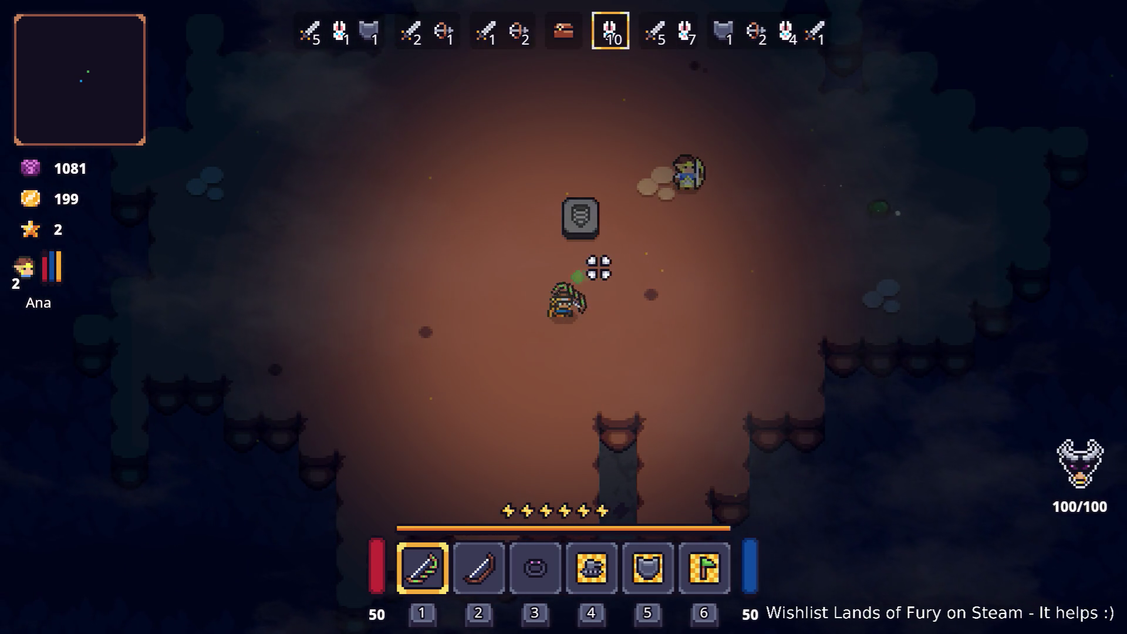
Strafe left and right across the arena firing at enemies, then dash left away from them.
key(d)
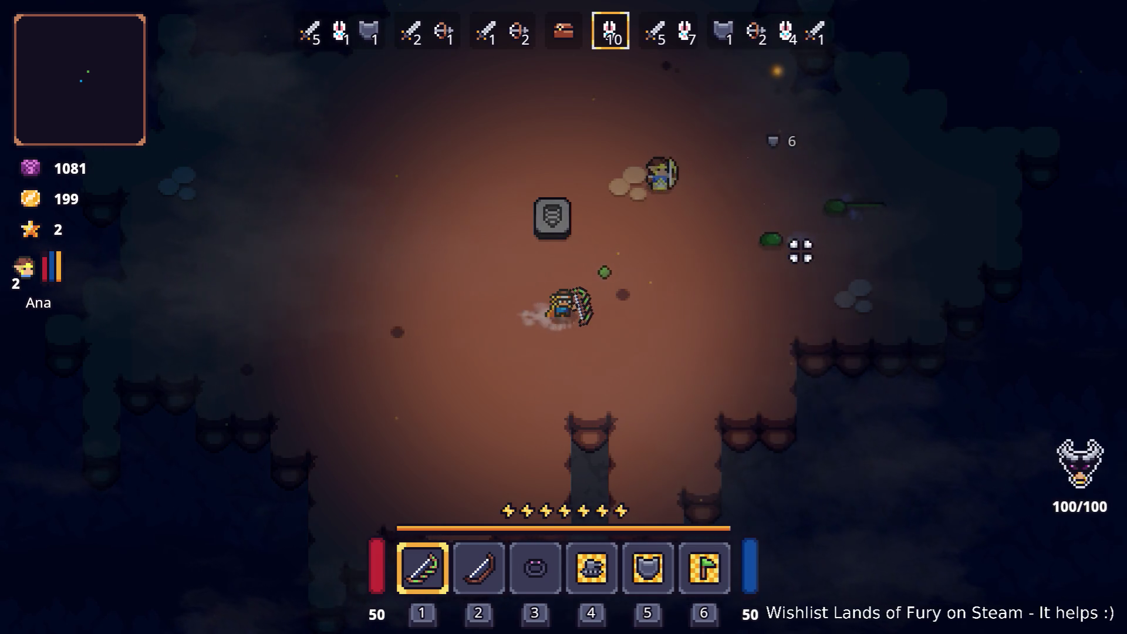
key(w)
key(a)
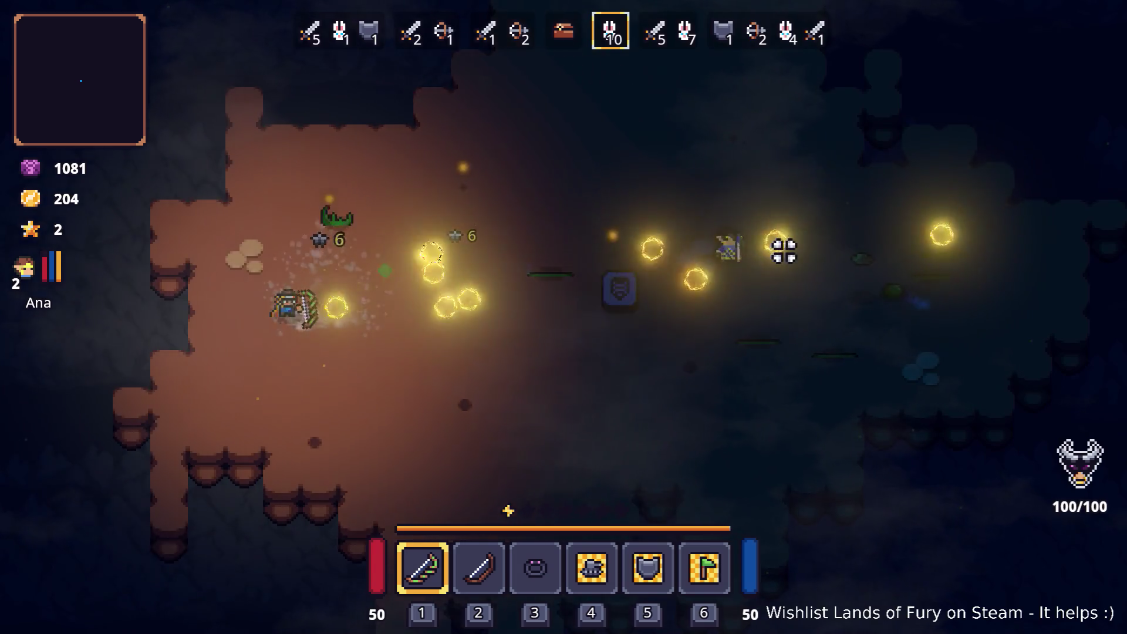
key(d)
key(d)
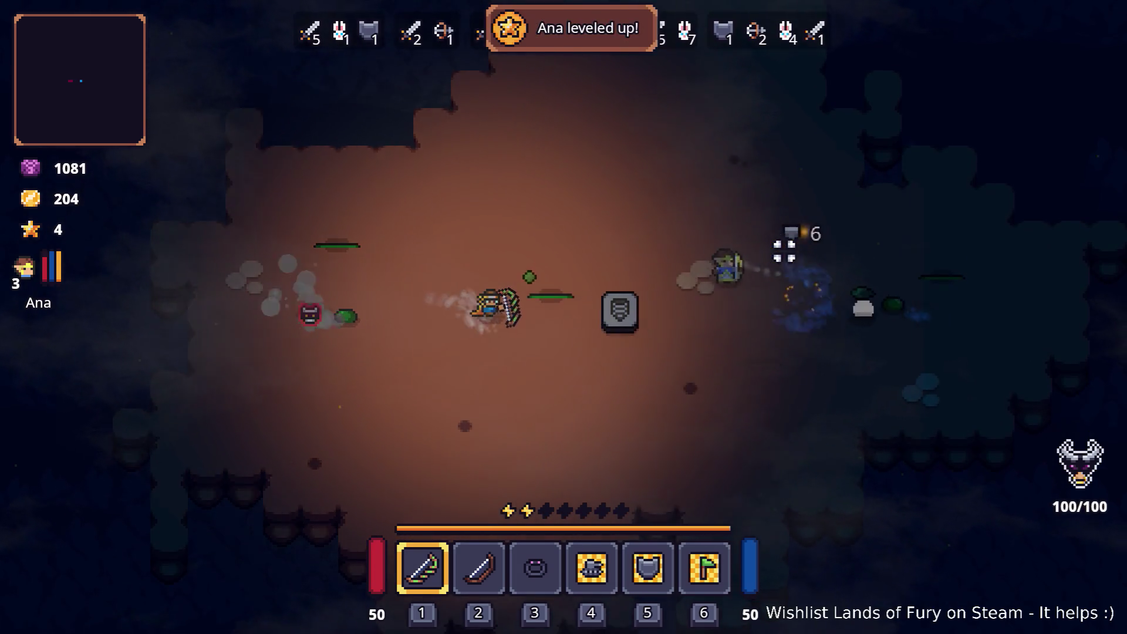
key(a)
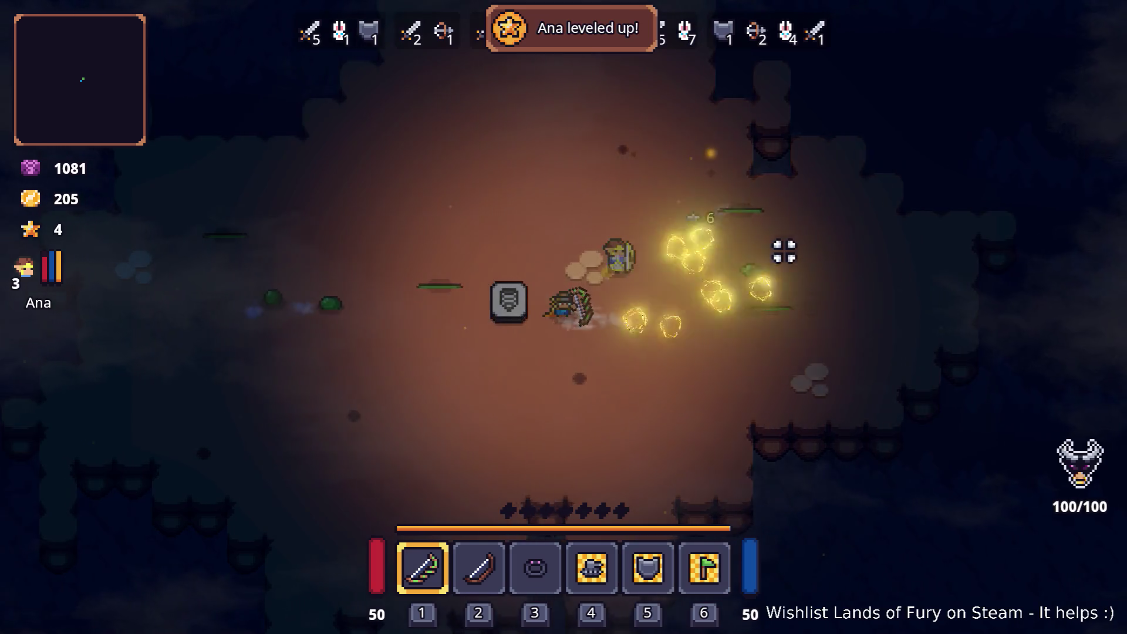
key(w)
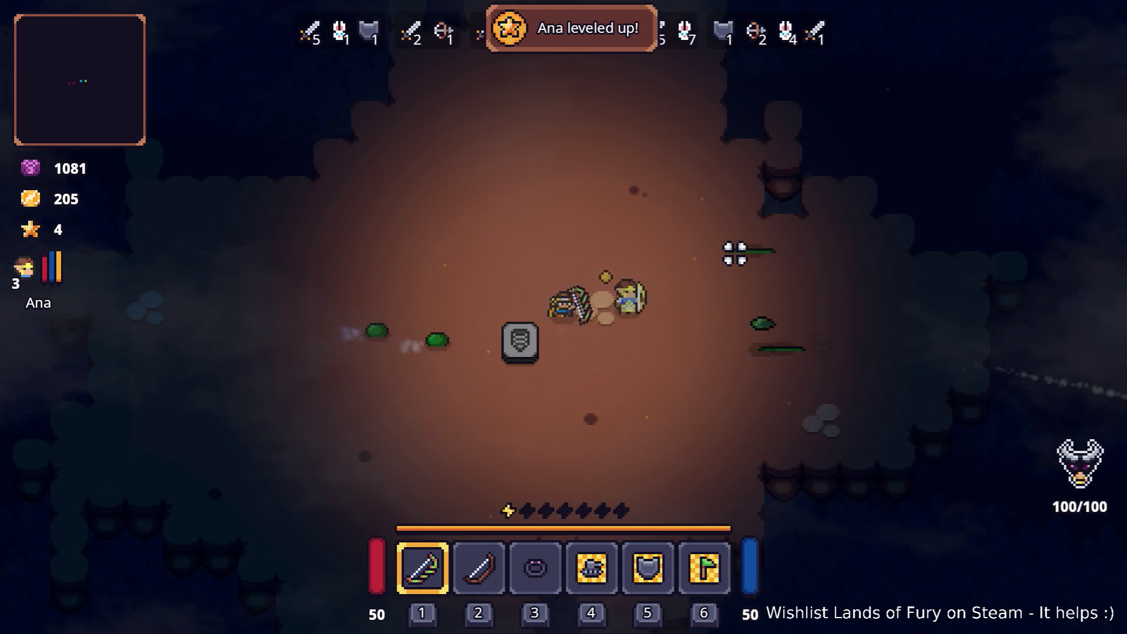
key(a)
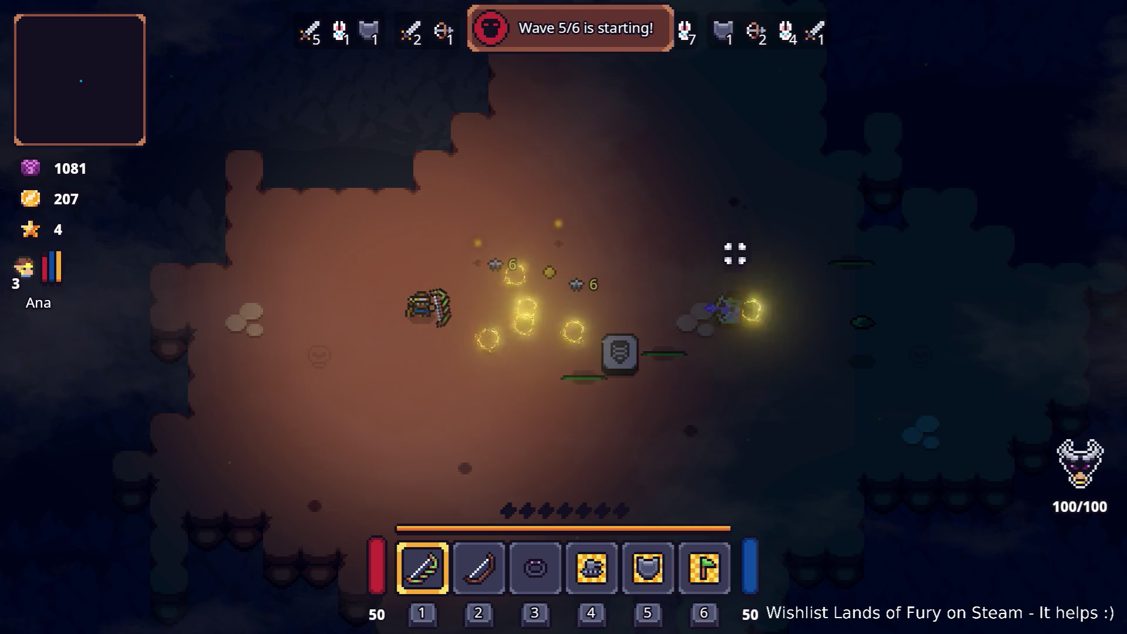
key(a)
key(space)
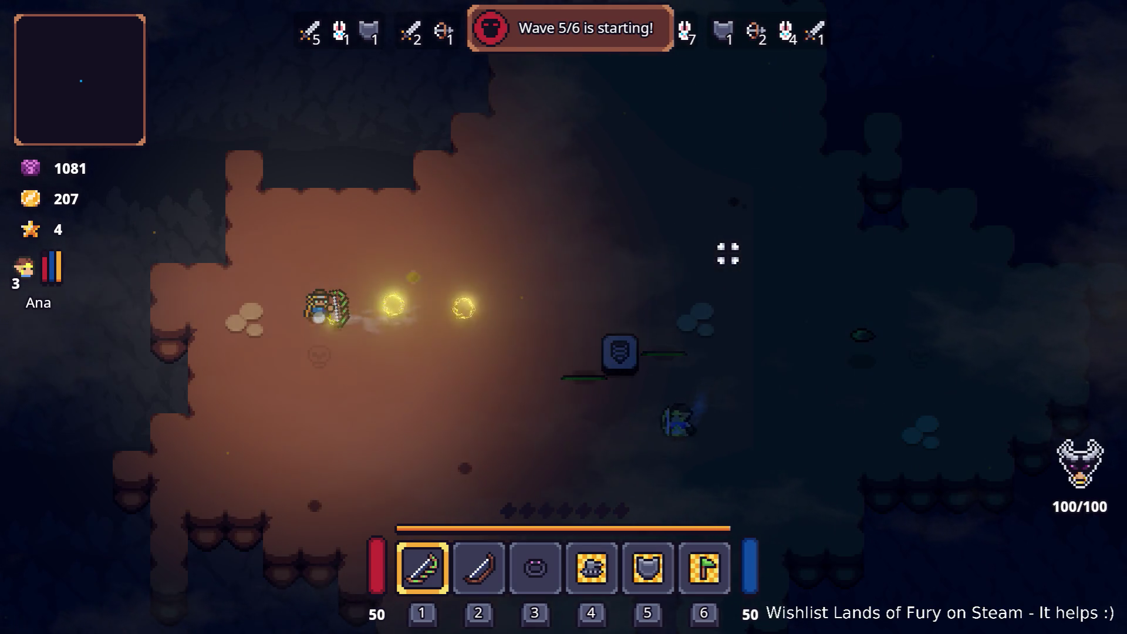
Dash right across the cavern, dodge attackers and collect the dropped item and shield drop.
key(d)
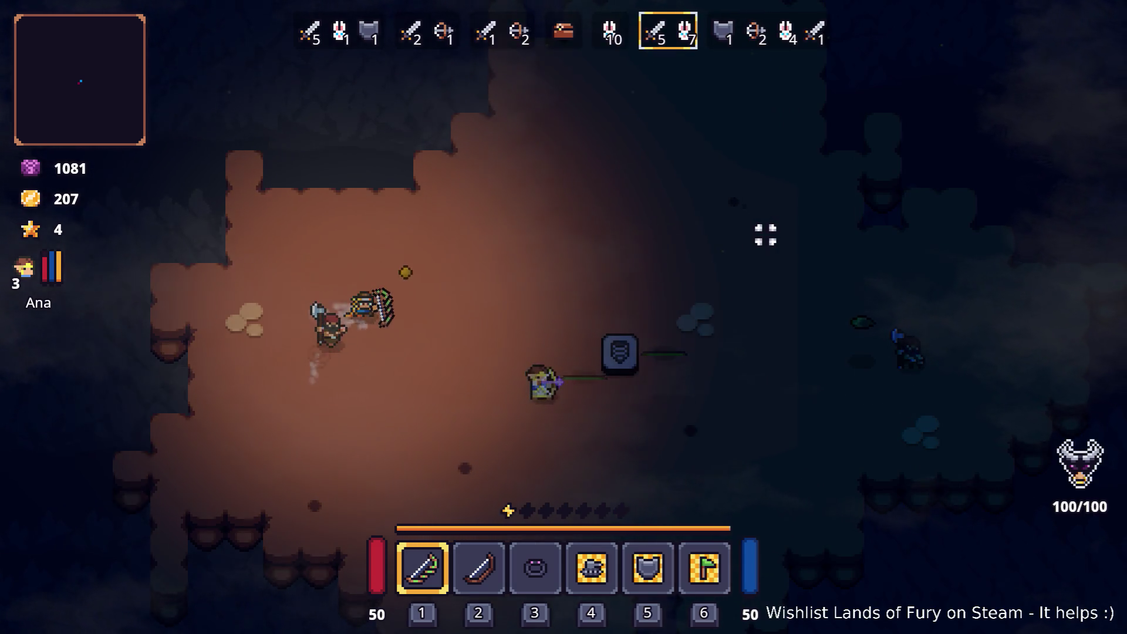
key(s)
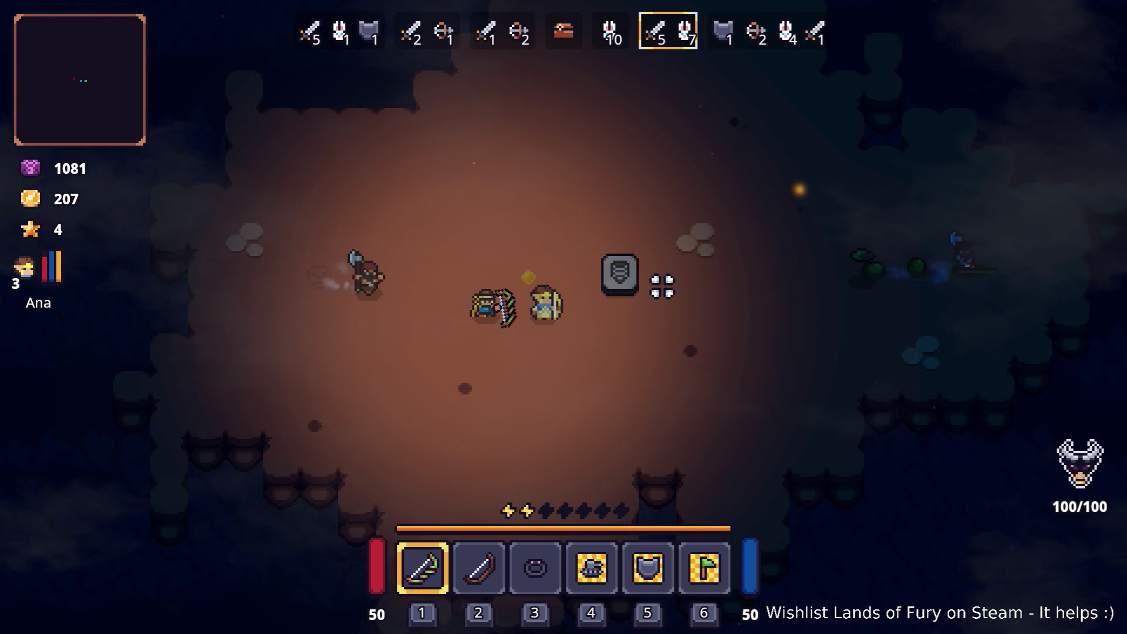
key(d)
key(space)
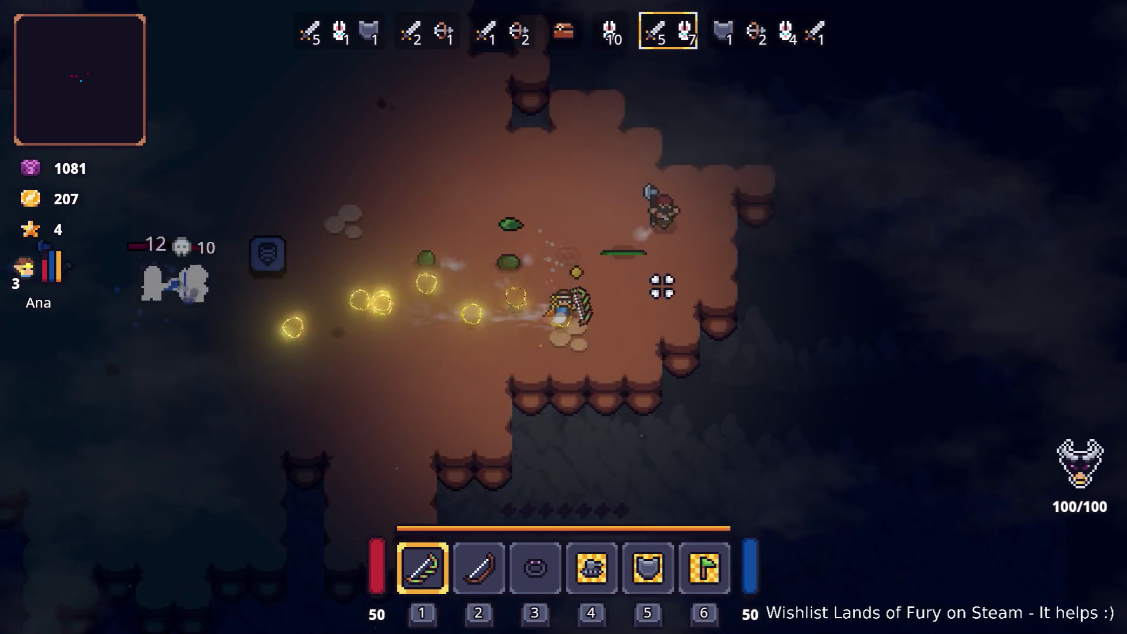
key(a)
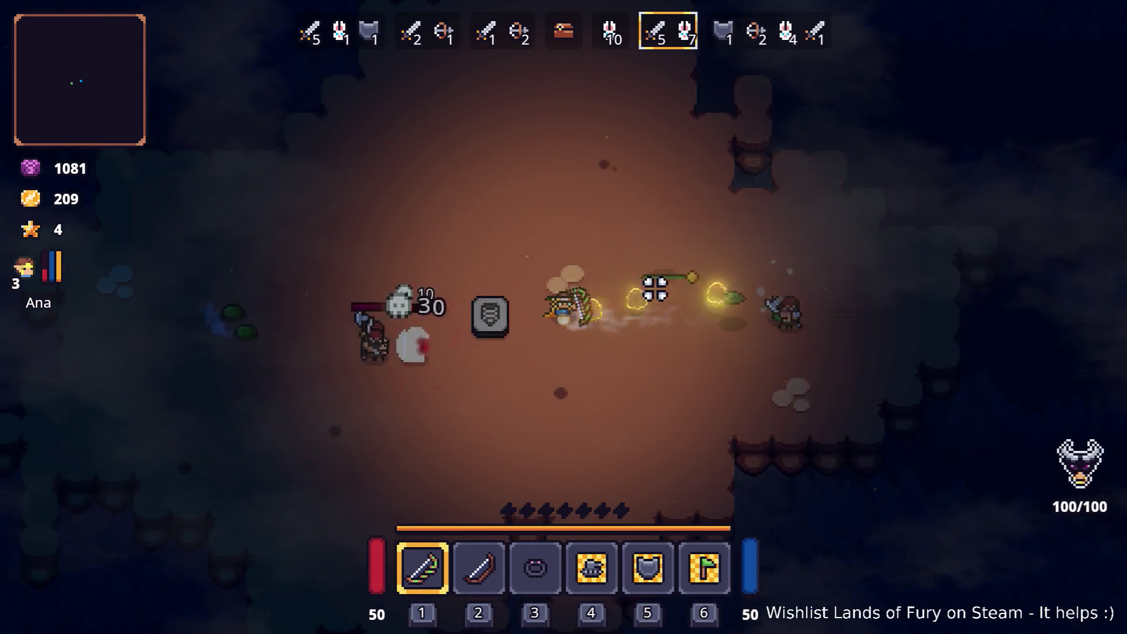
key(a)
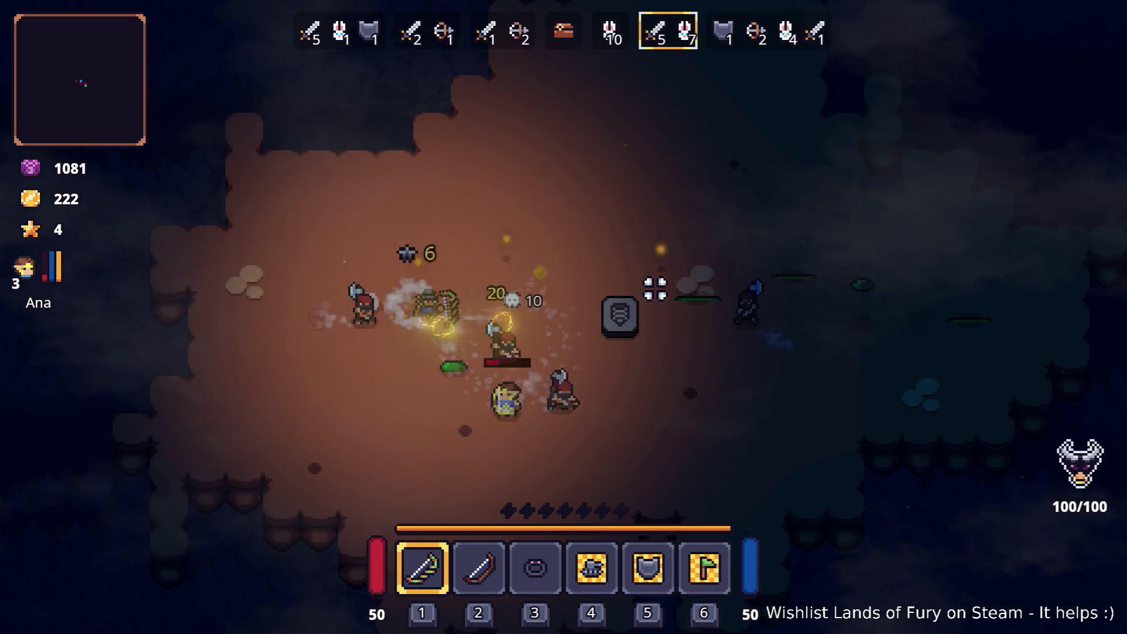
key(s)
key(s)
key(w)
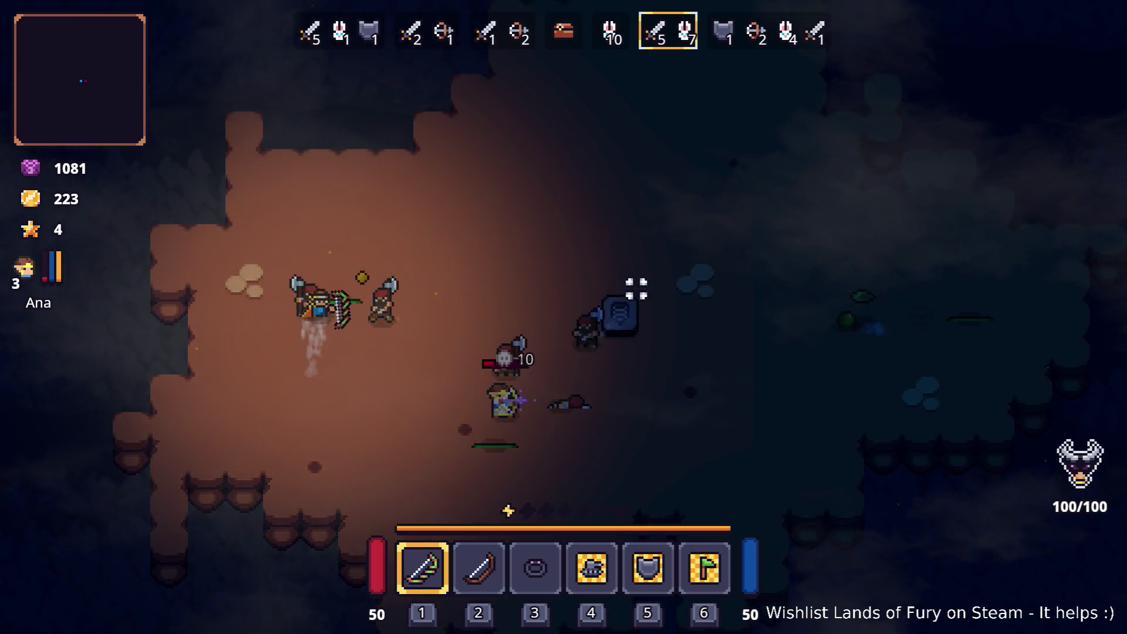
key(d)
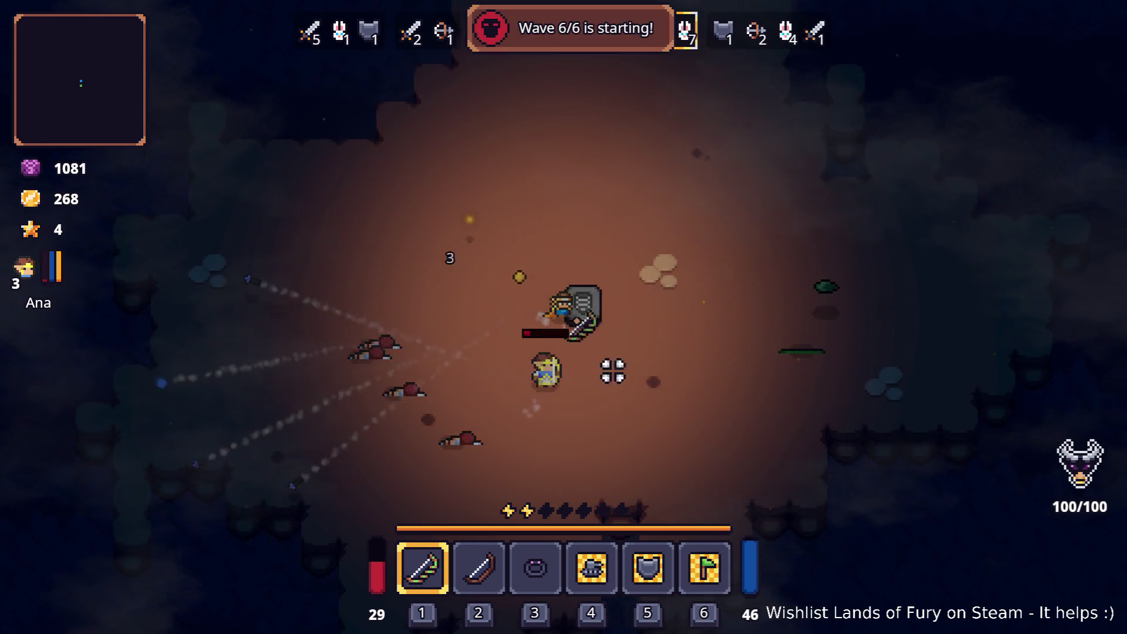
Finish off wave 6 while running across the cavern collecting gold up to 314.
key(d)
key(d)
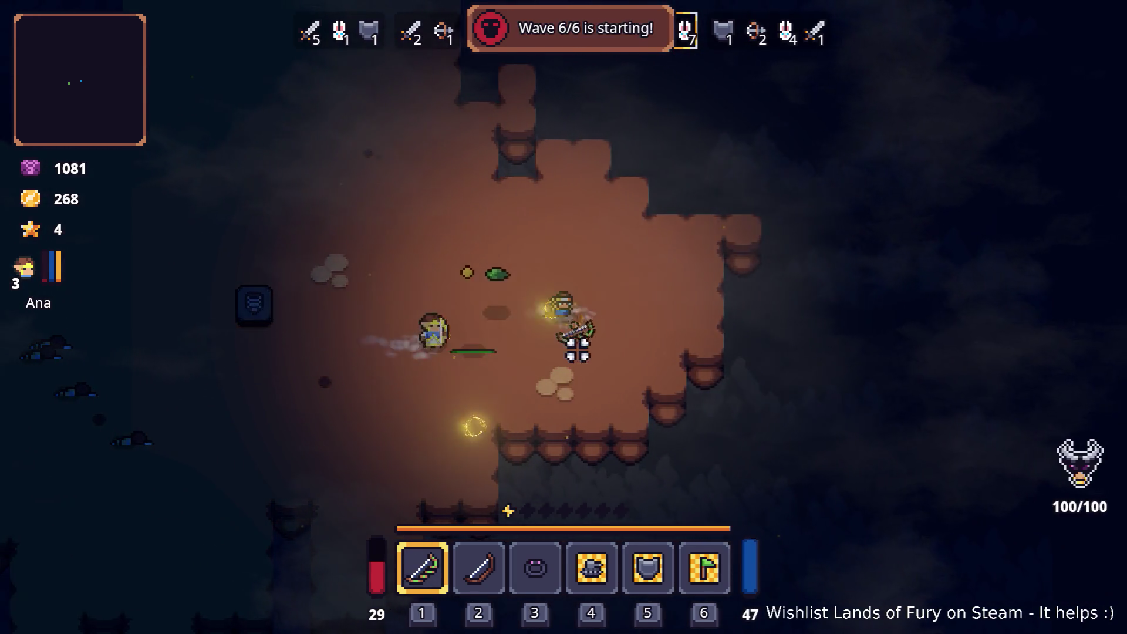
key(a)
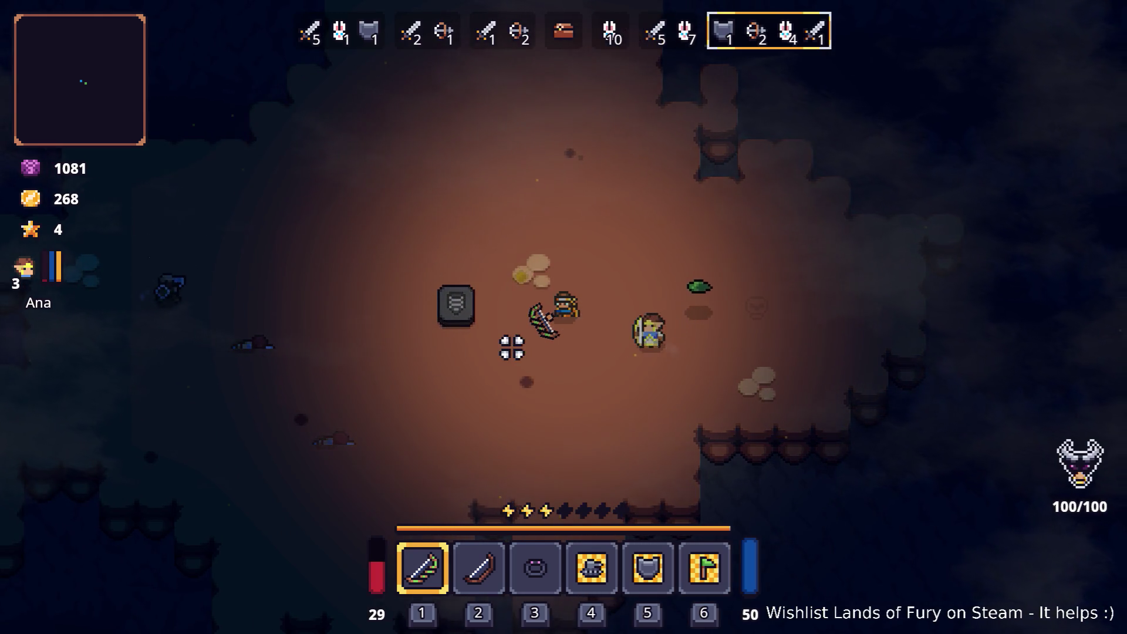
key(a)
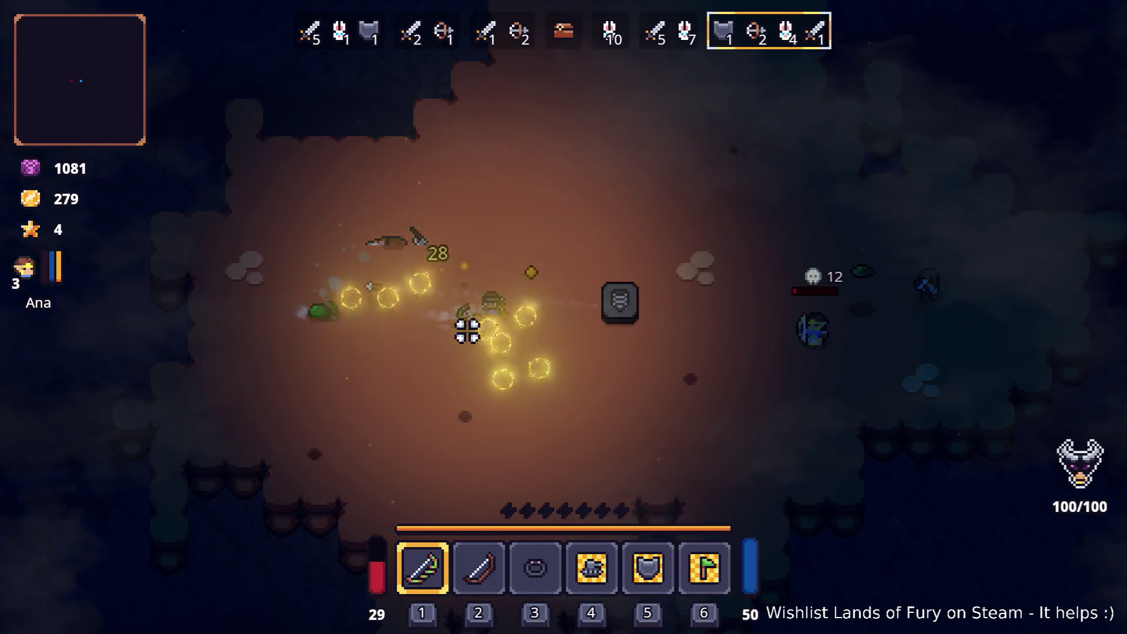
key(d)
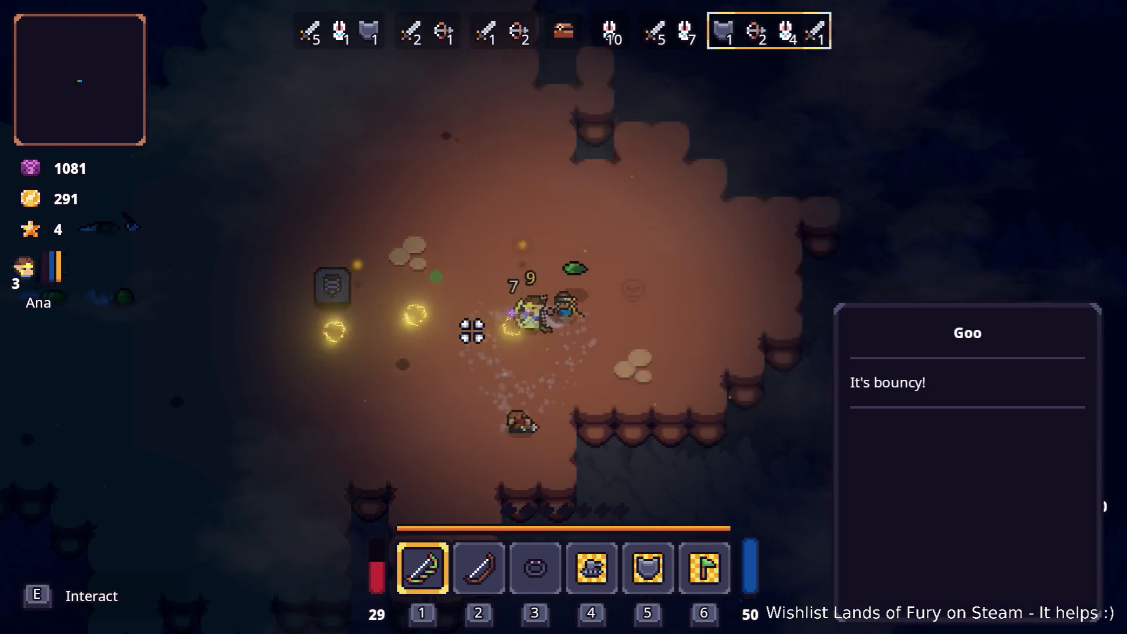
key(a)
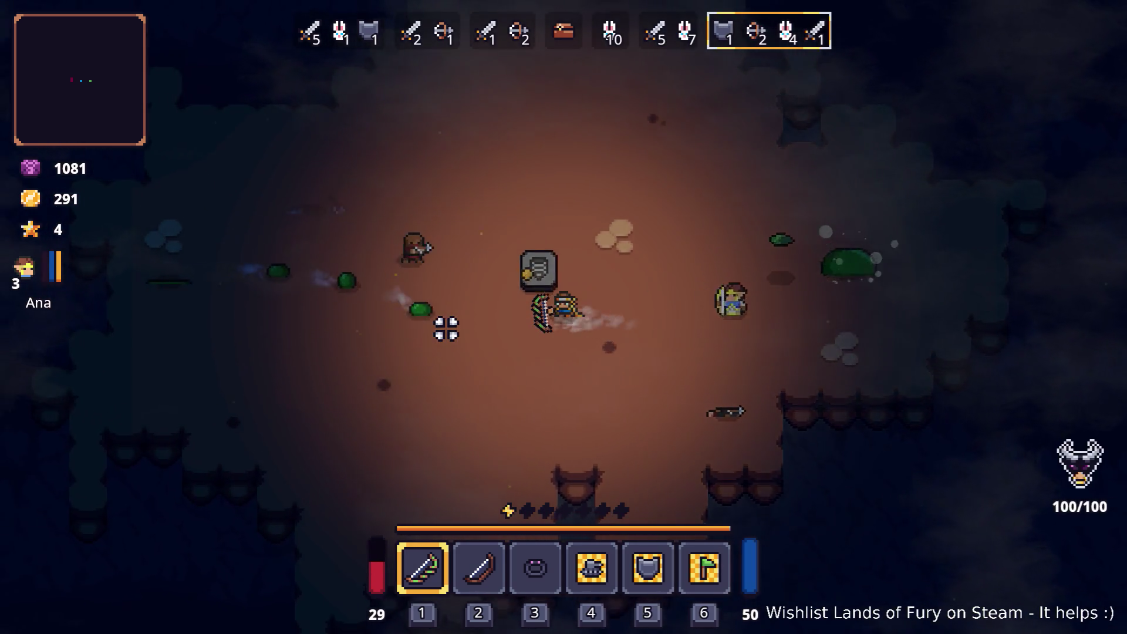
key(a)
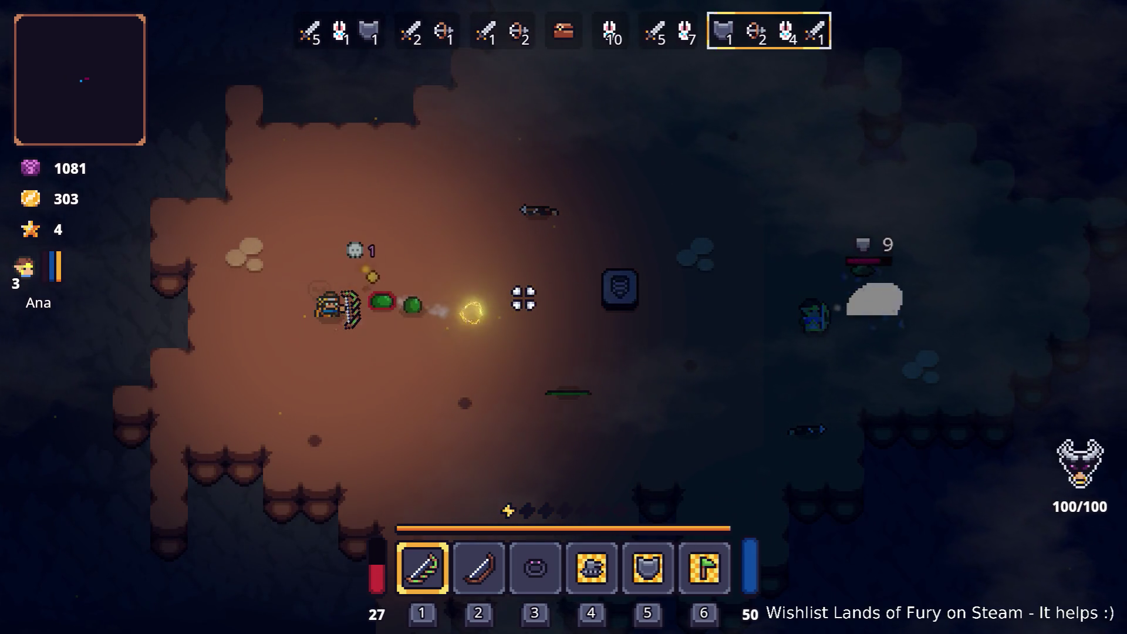
key(d)
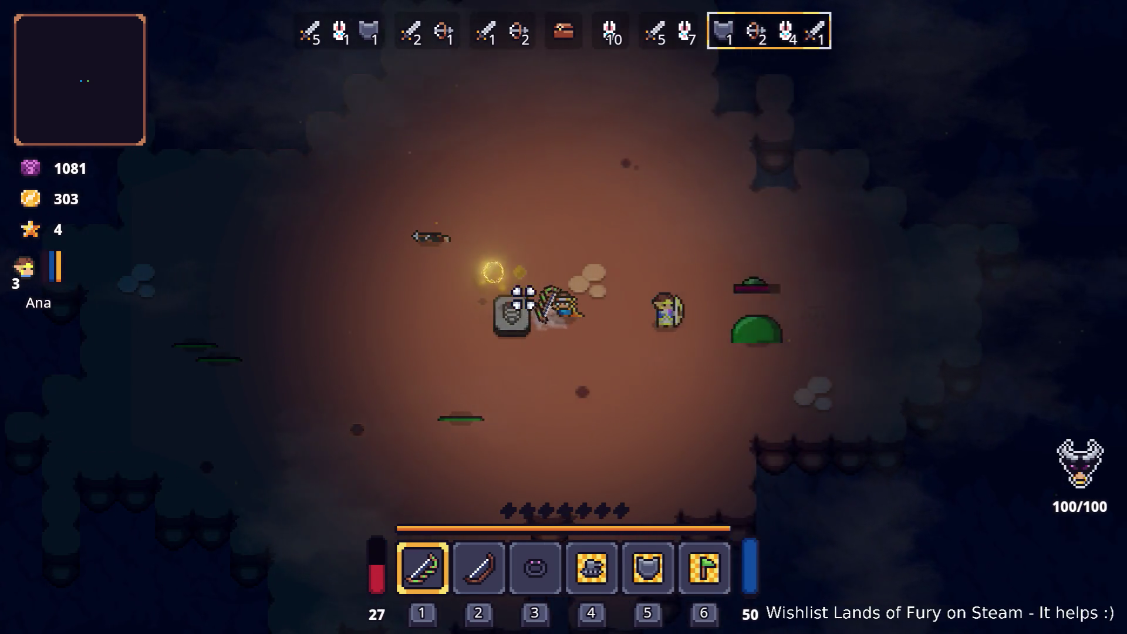
key(d)
key(s)
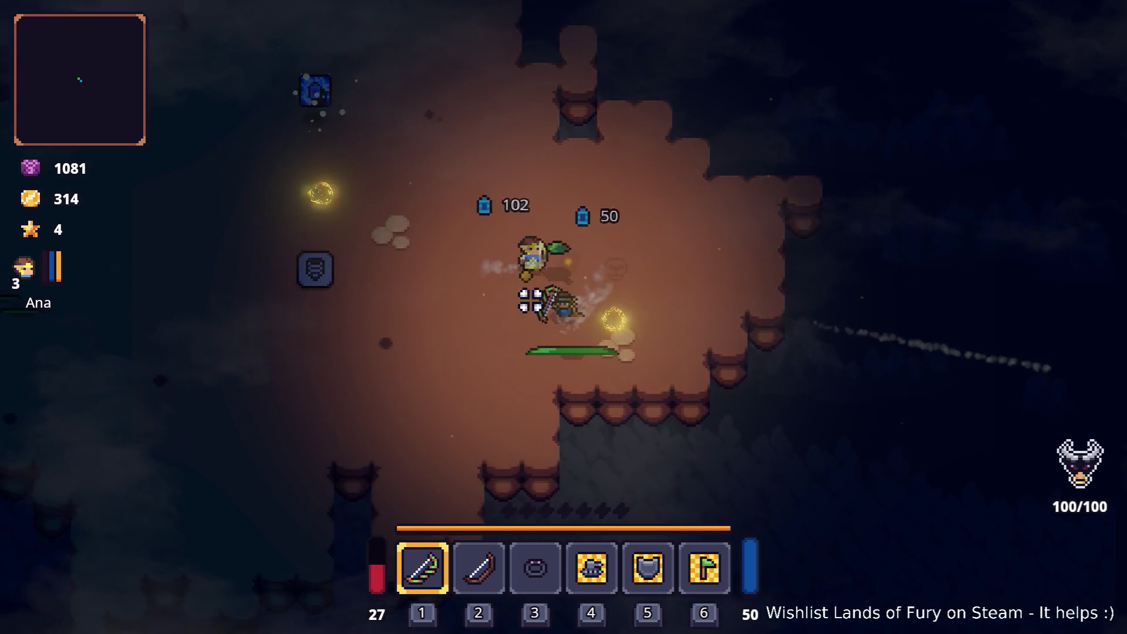
key(a)
key(w)
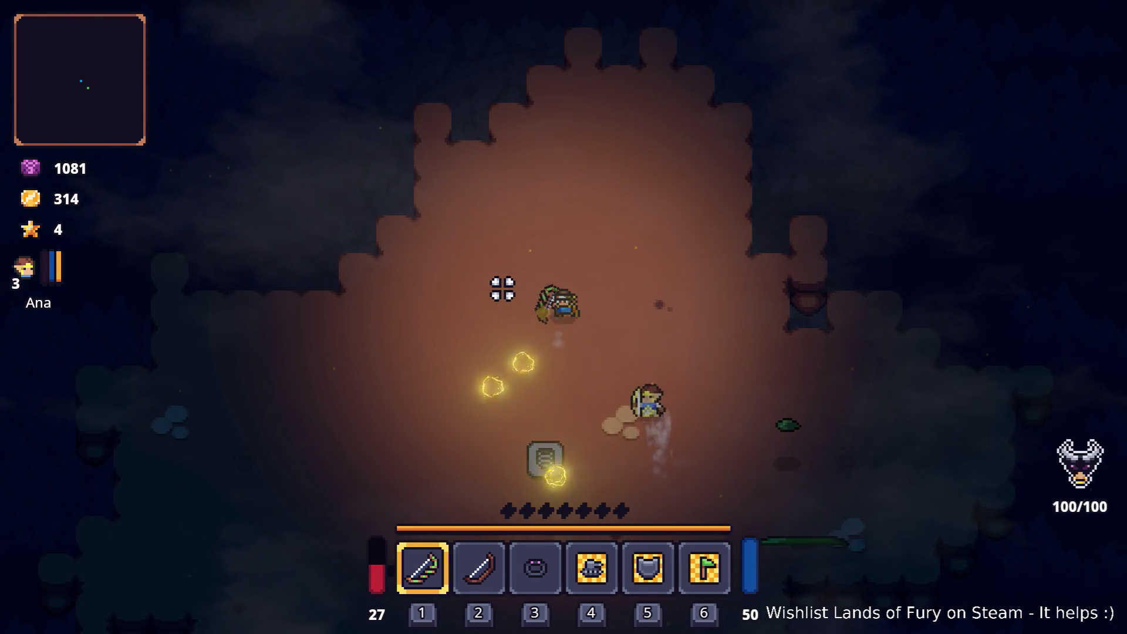
Put the Energy Blast Rune into the green bow's equipped rune slot in the inventory.
key(i)
right_click(443, 432)
click(492, 327)
click(483, 247)
right_click(492, 327)
click(535, 327)
click(485, 245)
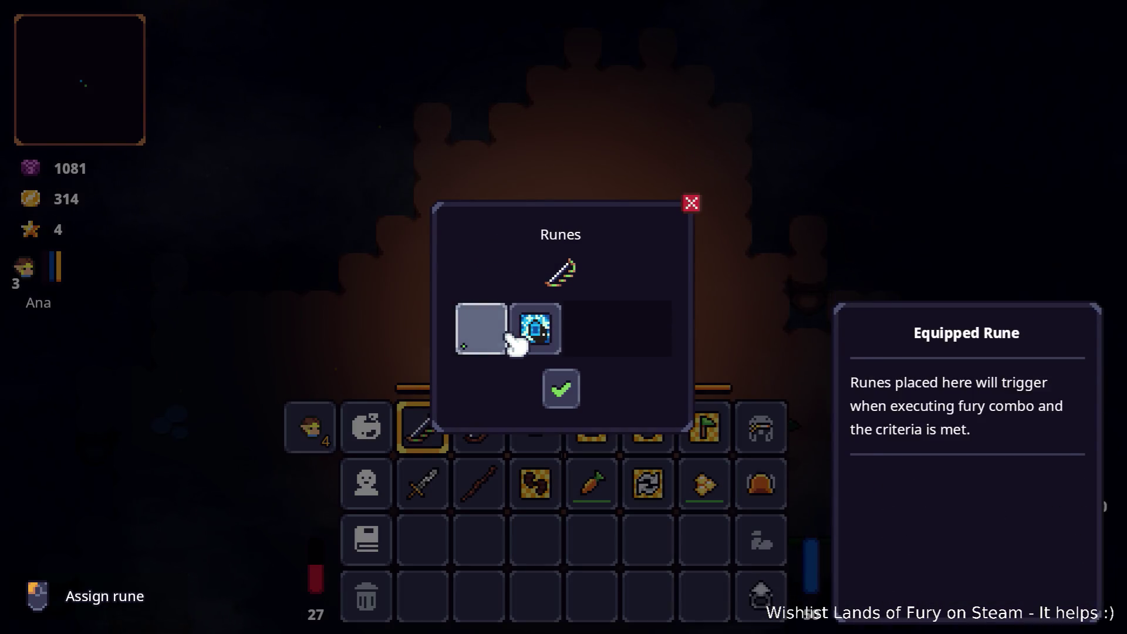
key(Escape)
Exit the cavern into Elderglade Forest and walk up-right into the dirt clearing.
key(i)
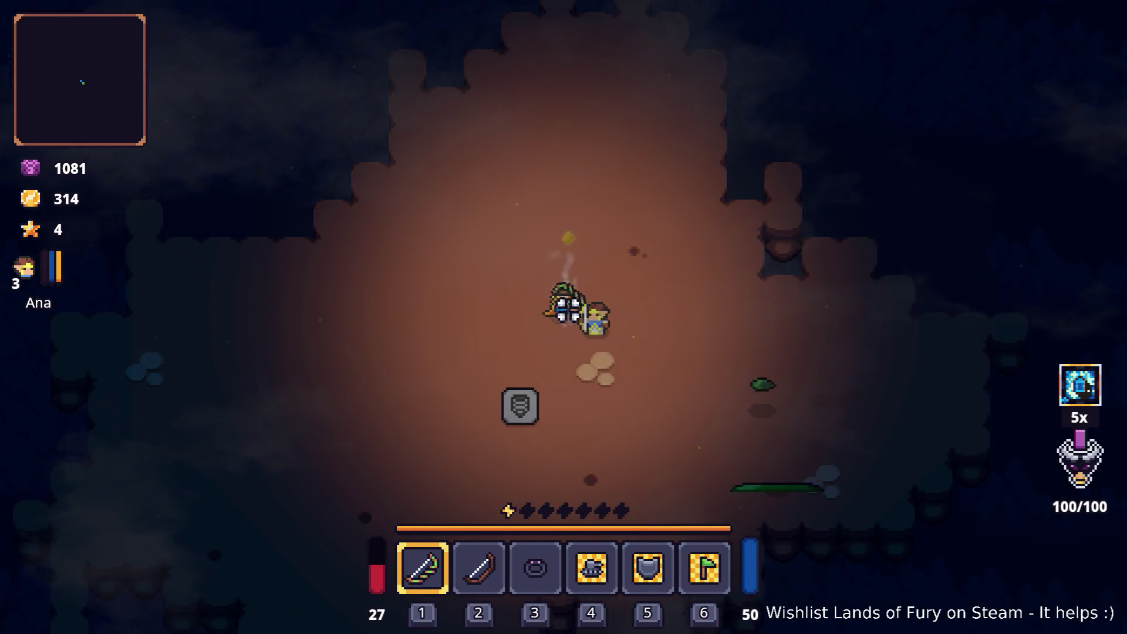
key(s)
key(e)
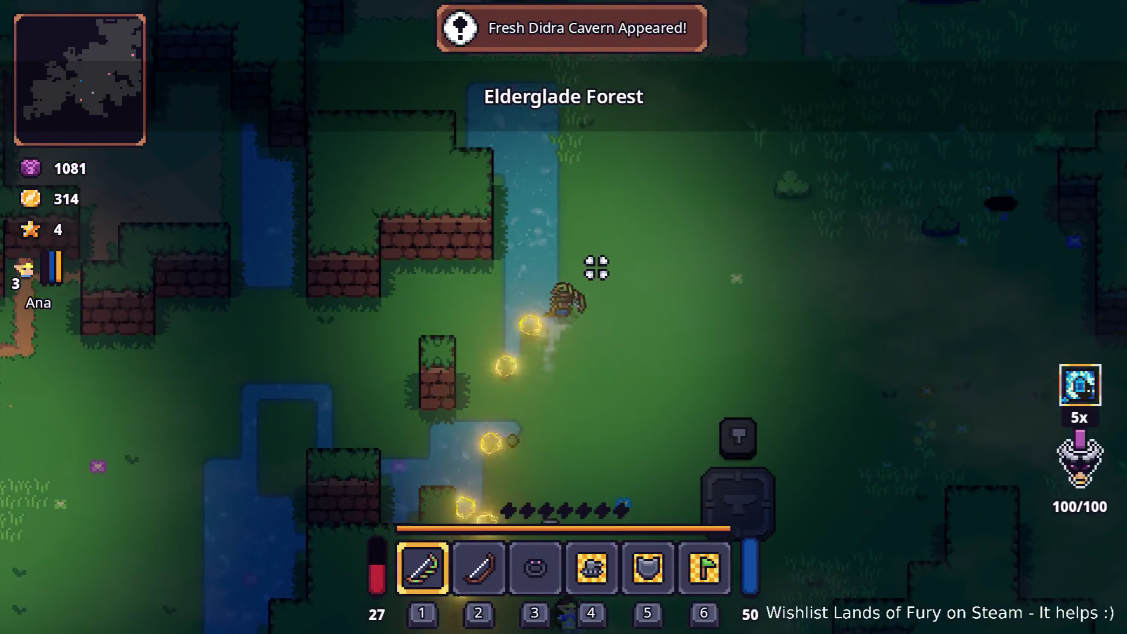
key(w+d)
key(w)
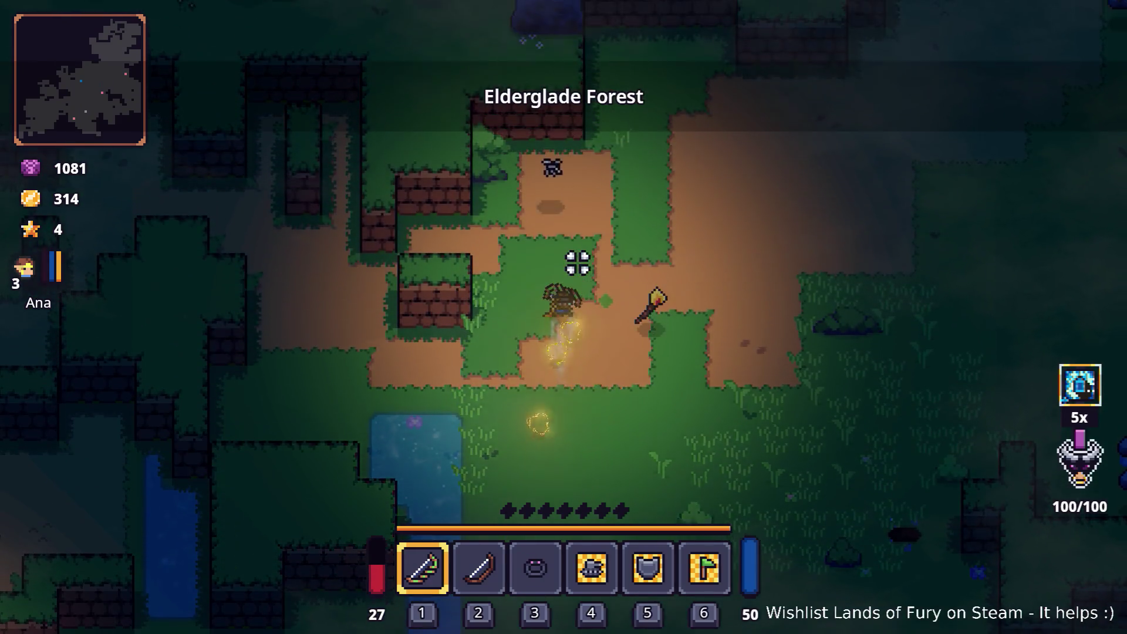
key(w+d)
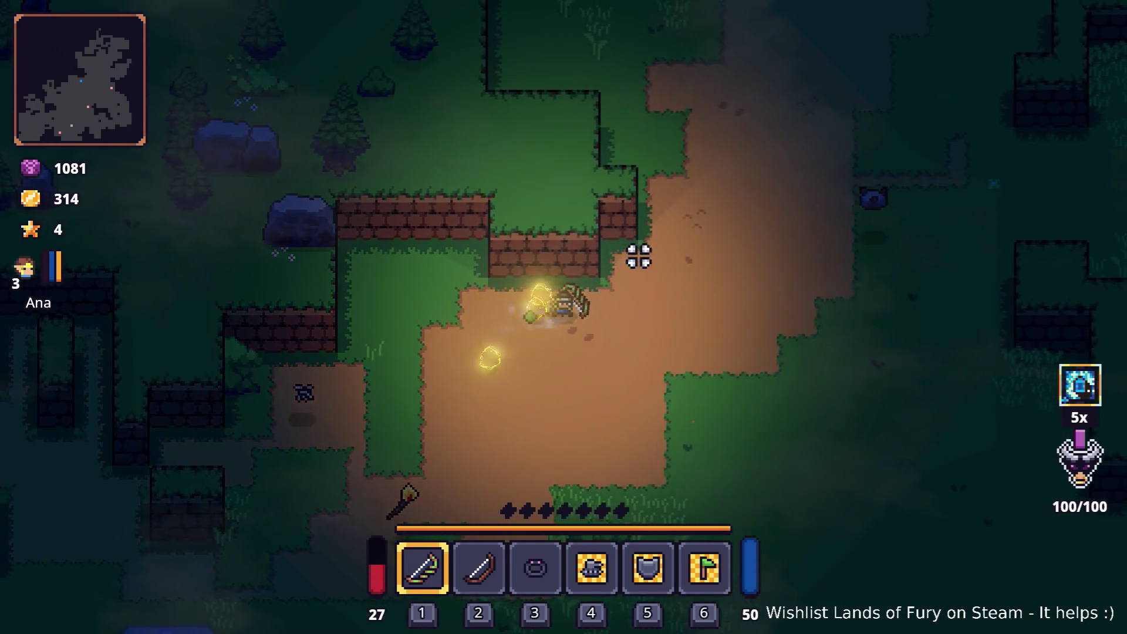
Fire a volley of energy-blast arrows ahead while advancing up-right along the path.
click(483, 247)
click(486, 237)
key(w+d)
click(483, 239)
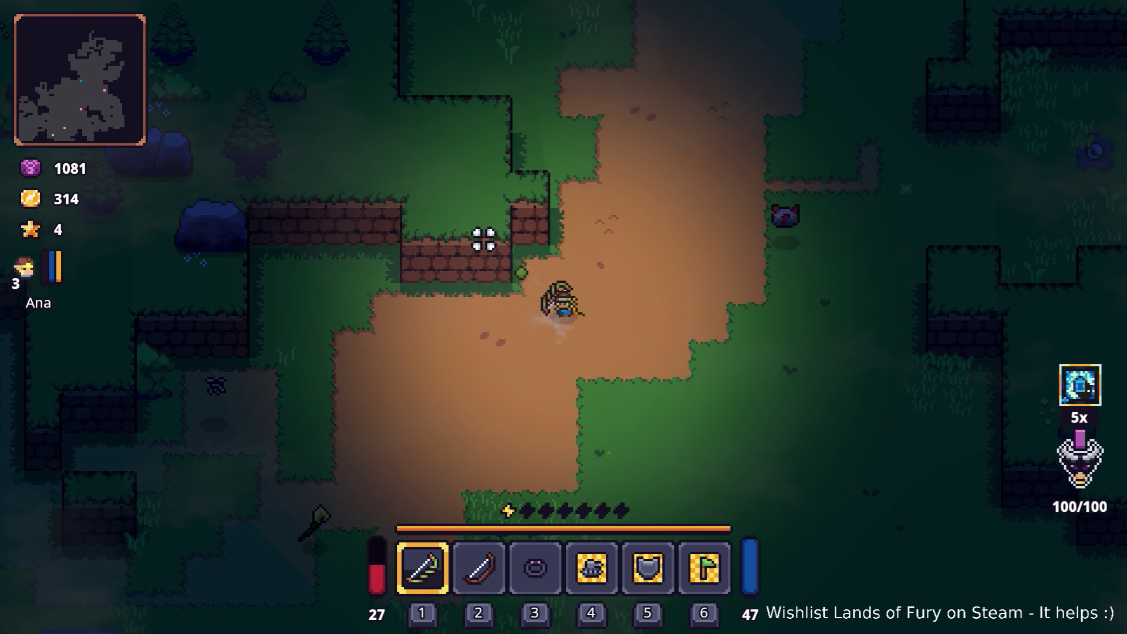
click(479, 239)
click(435, 287)
click(399, 314)
Dash up-left and keep shooting arrows to the left while walking through the forest.
key(w+a)
key(space)
click(394, 319)
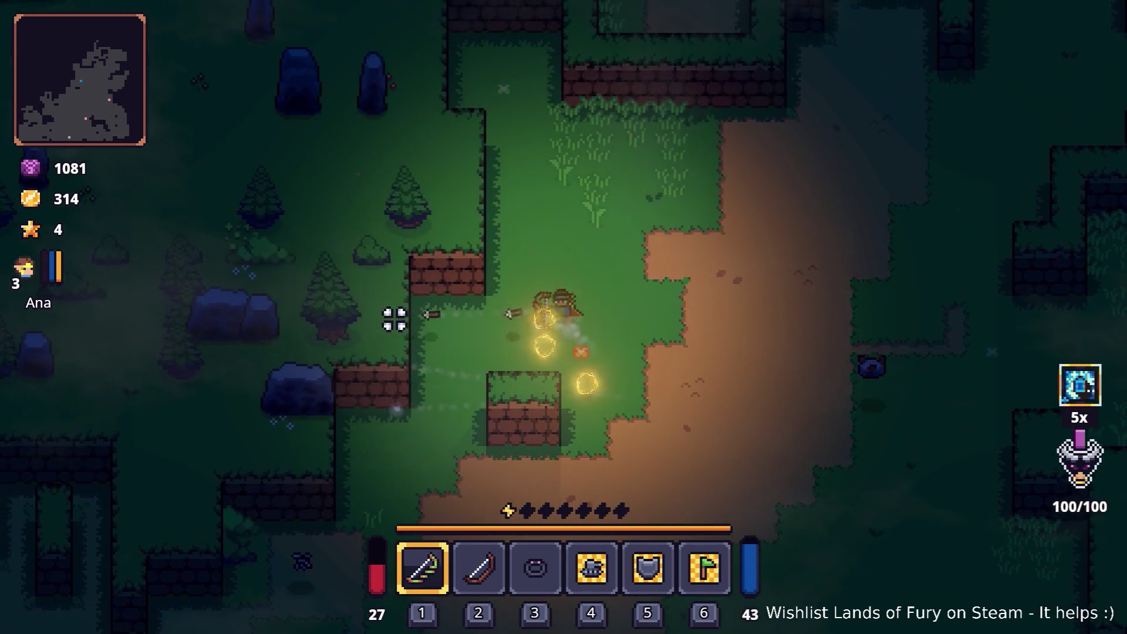
key(a)
click(422, 258)
click(438, 249)
click(458, 244)
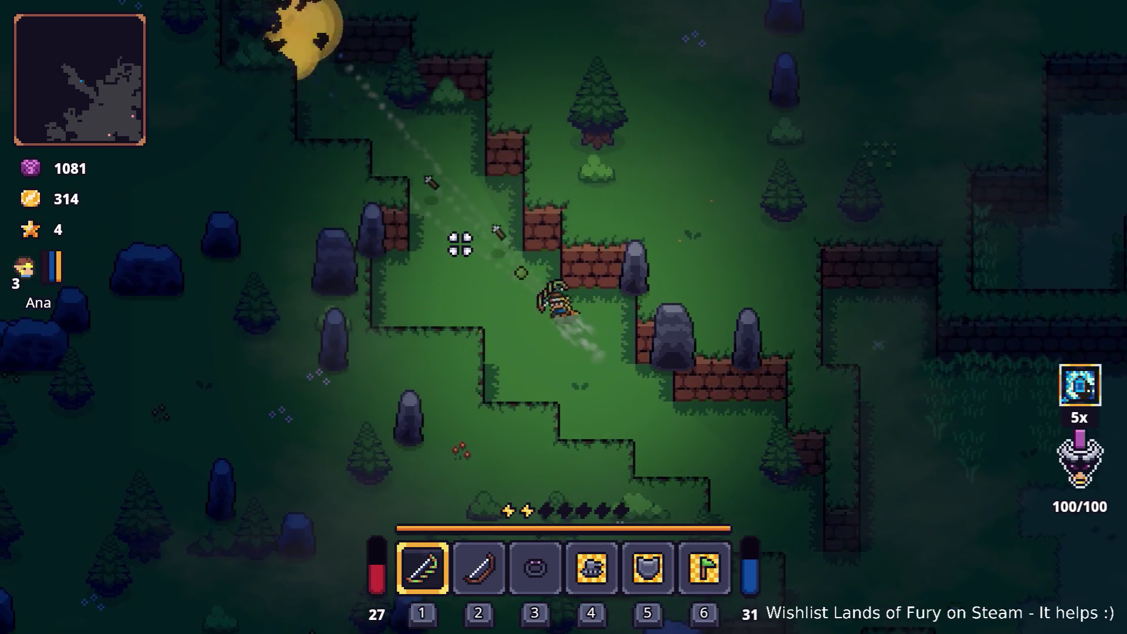
Dash up-left again, shooting repeated arrows at the enemies there.
key(w+a)
key(space)
click(456, 247)
key(space)
click(456, 247)
click(456, 247)
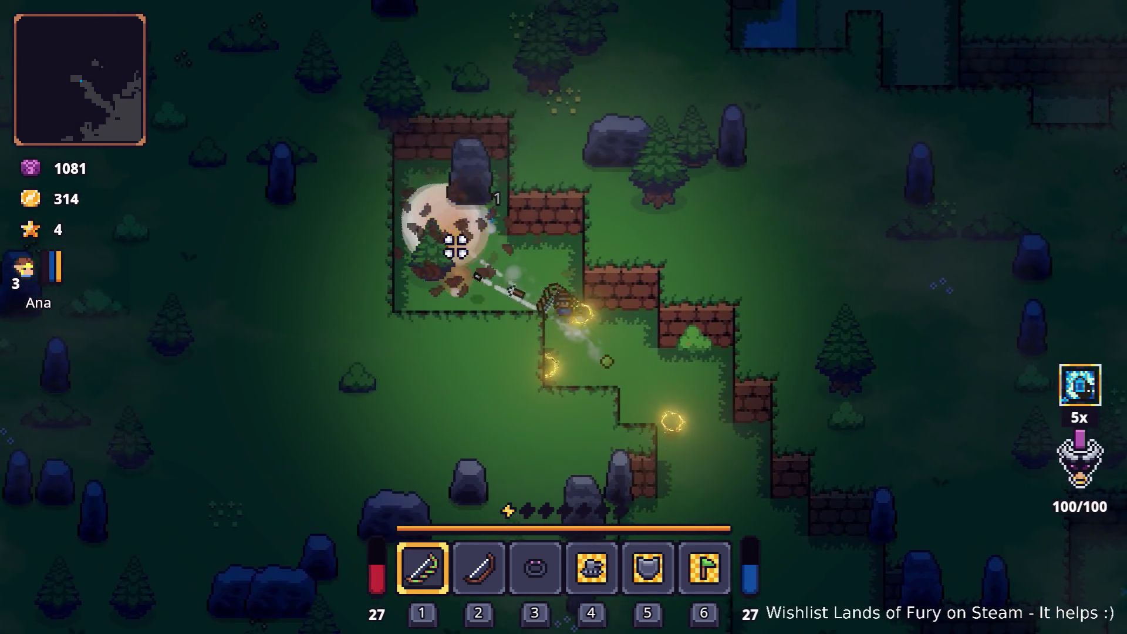
key(w+a)
click(672, 233)
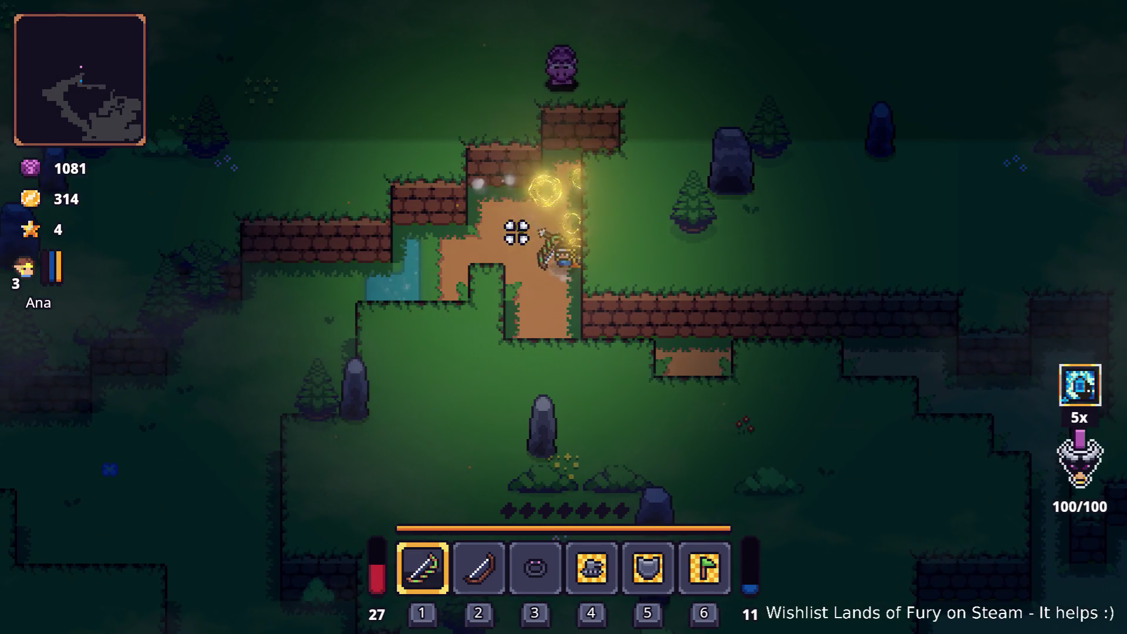
Follow the dirt path right and down, then dash down-left through the forest.
key(d)
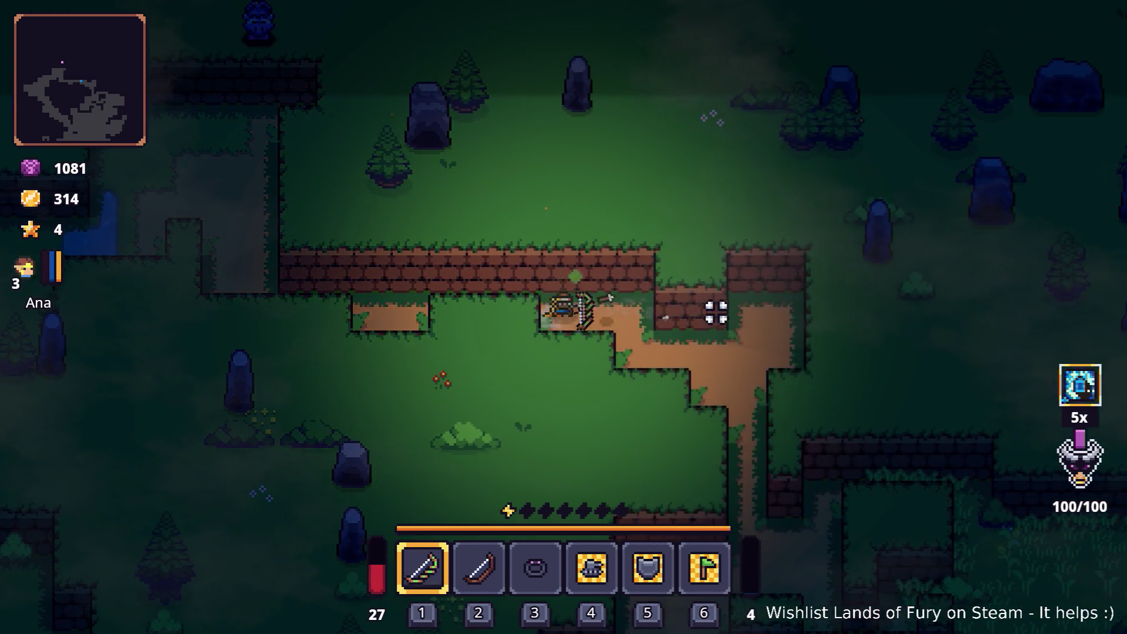
key(s)
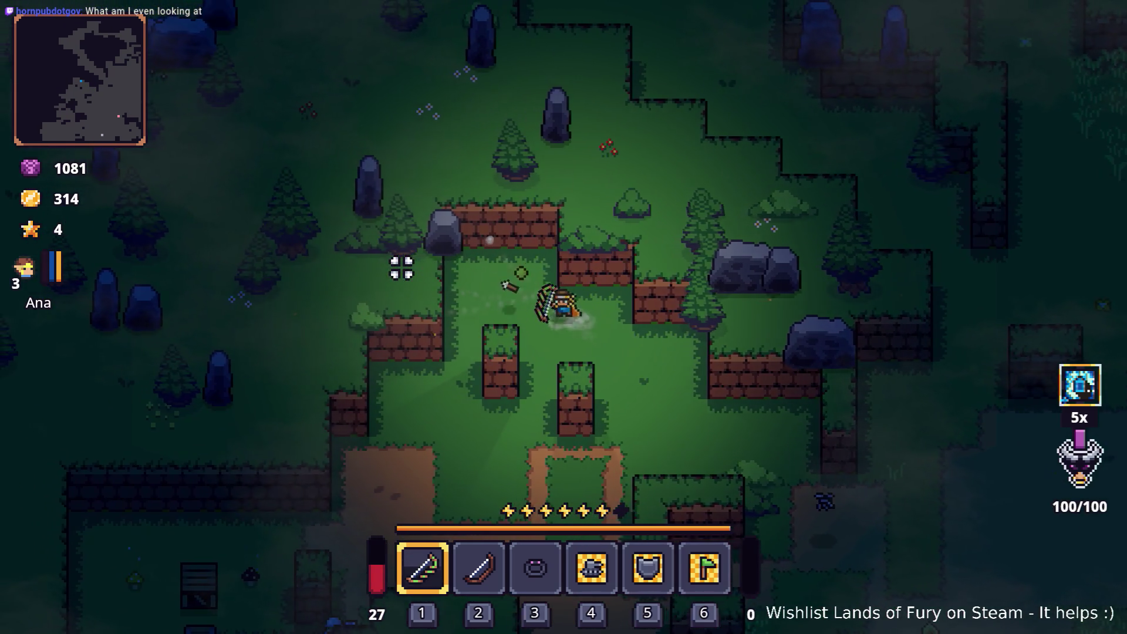
key(a)
key(s)
key(space)
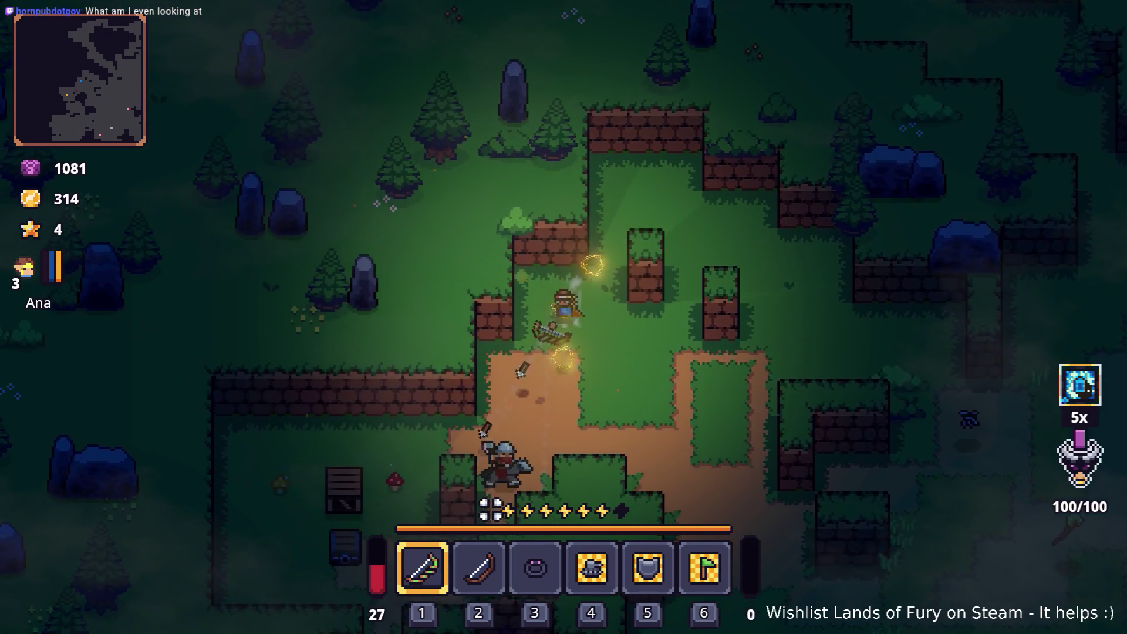
Move down-left onto the chest, then head back up to the brick wall.
key(a)
key(s)
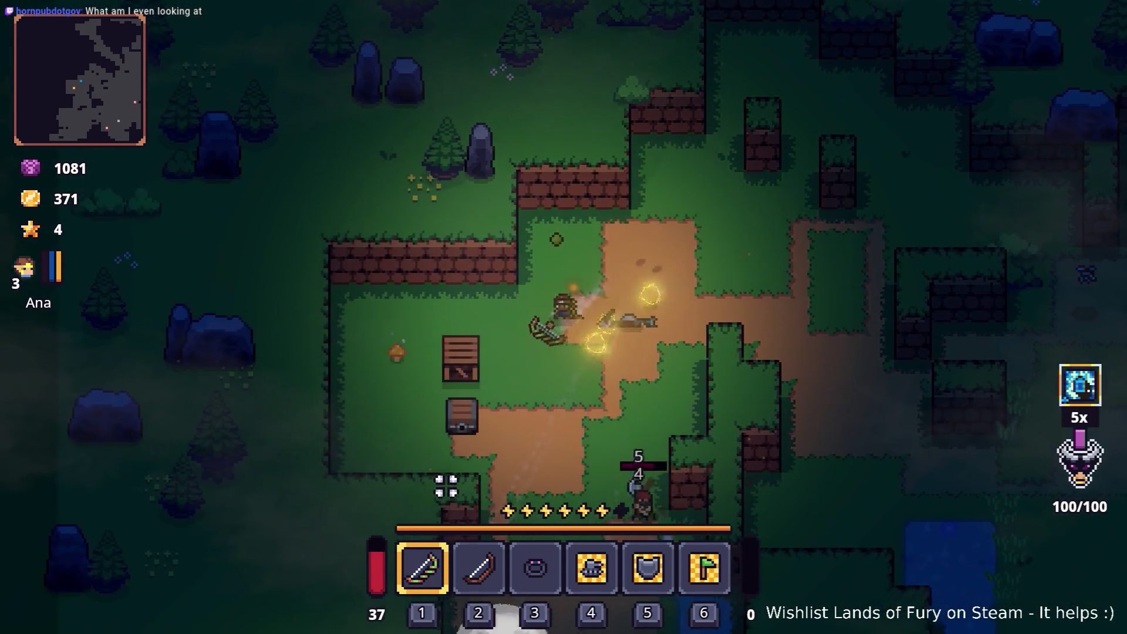
key(a)
key(s)
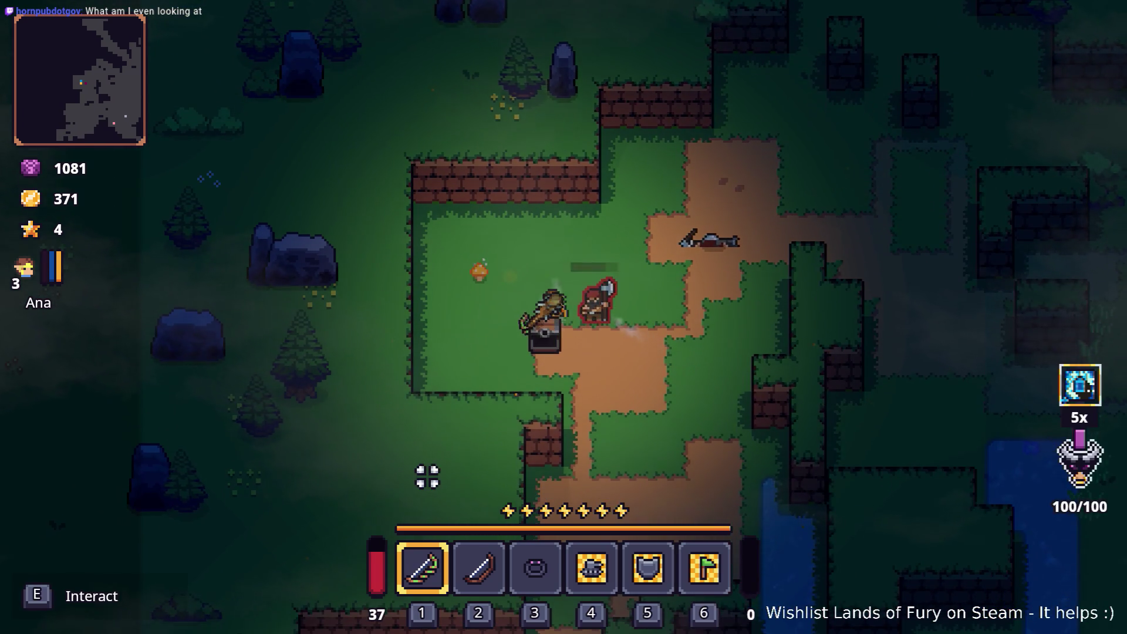
key(w)
key(space)
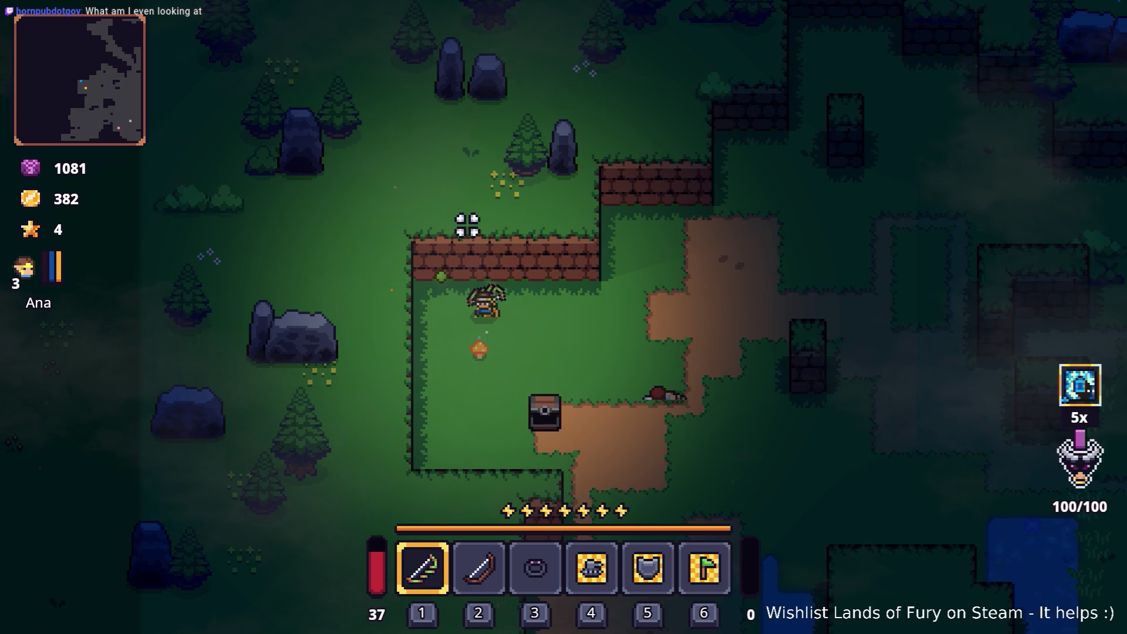
Push north-east through the forest, dashing and shooting arrows at the standing stones ahead.
key(w)
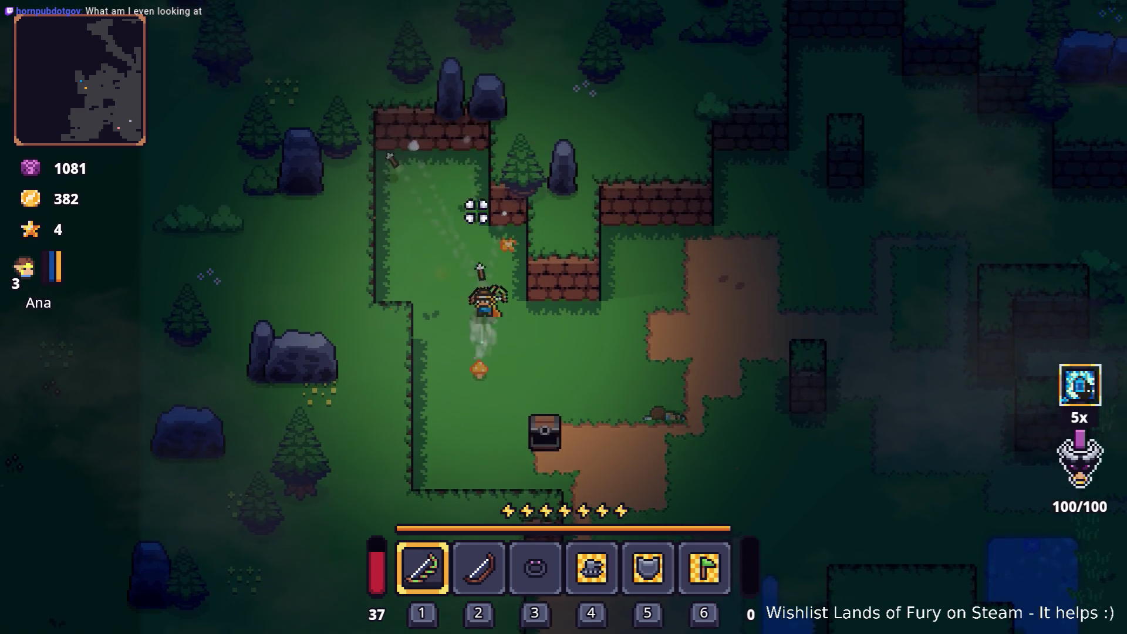
click(488, 194)
key(w)
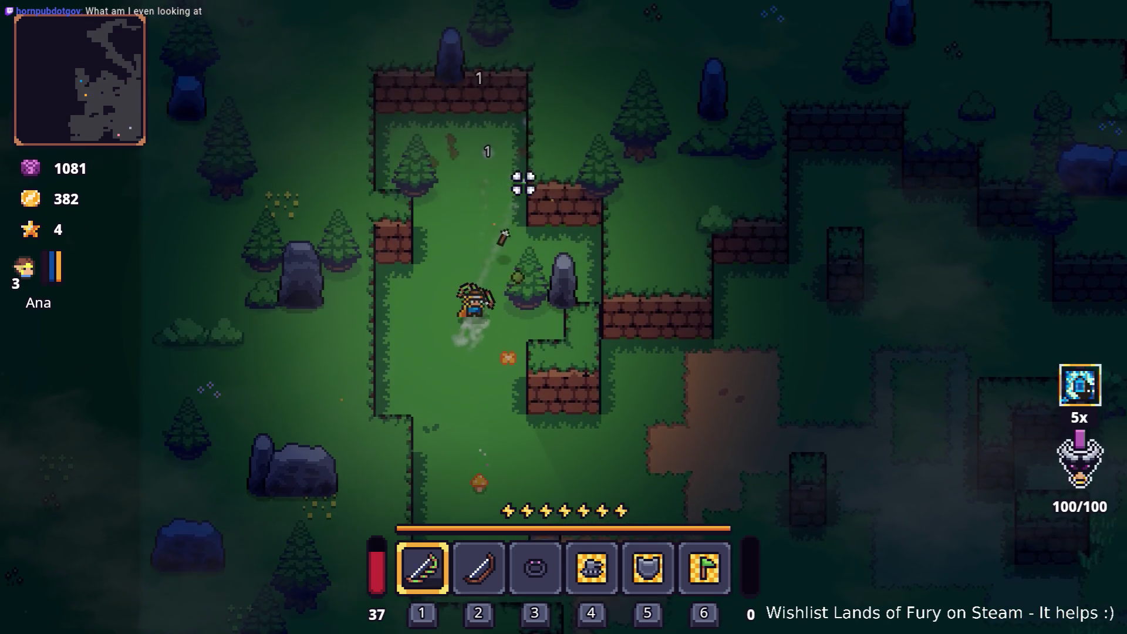
key(space)
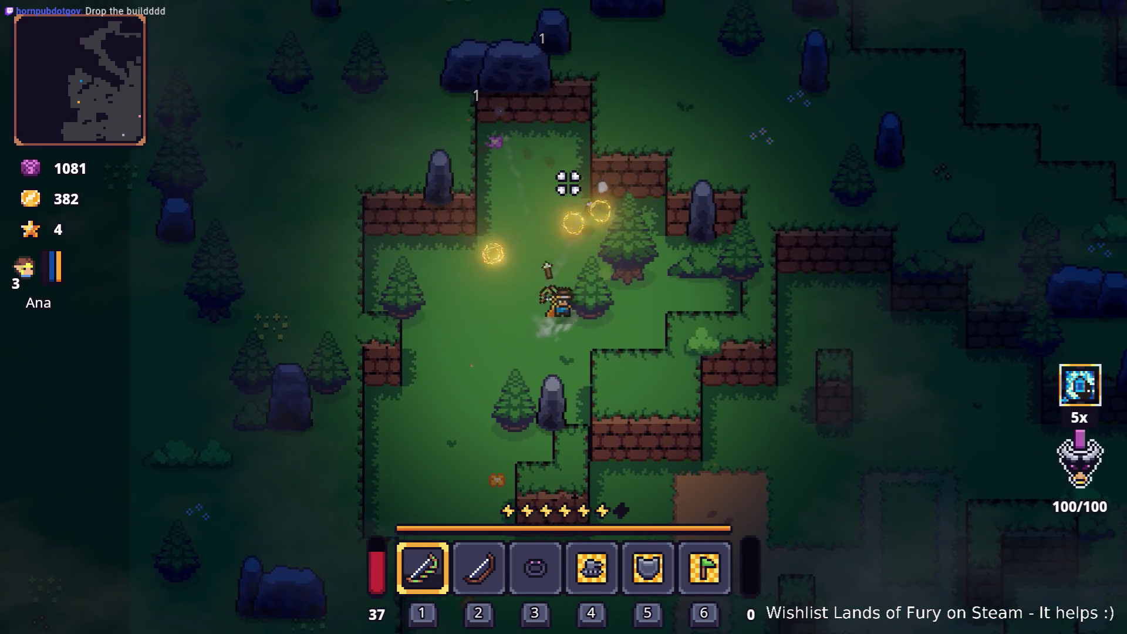
key(w)
key(d)
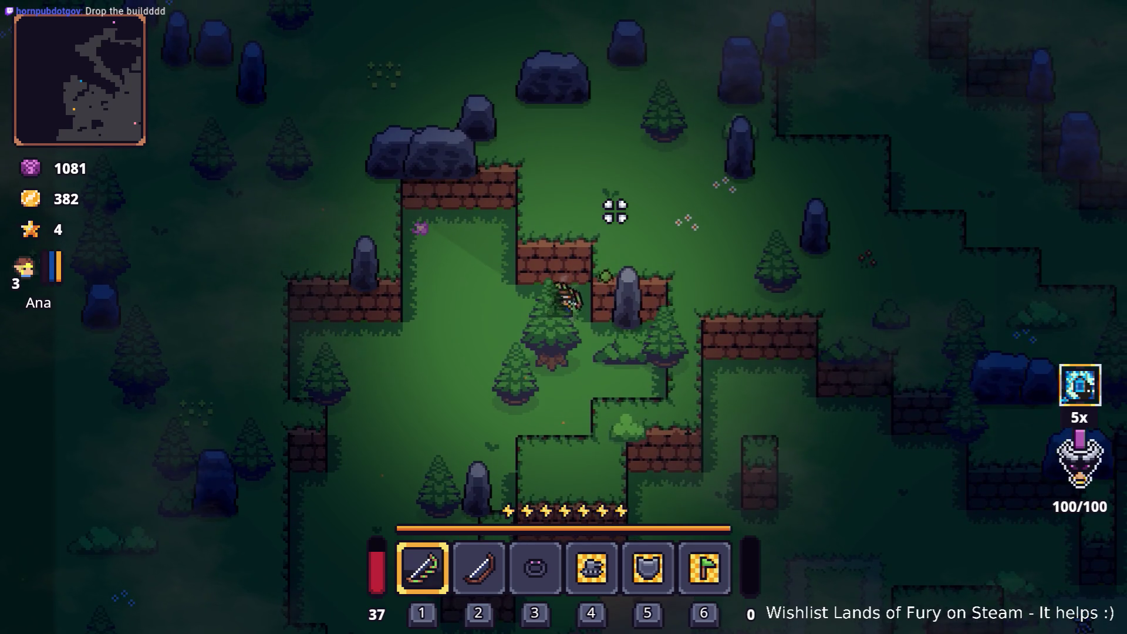
click(616, 211)
key(w)
key(d)
key(space)
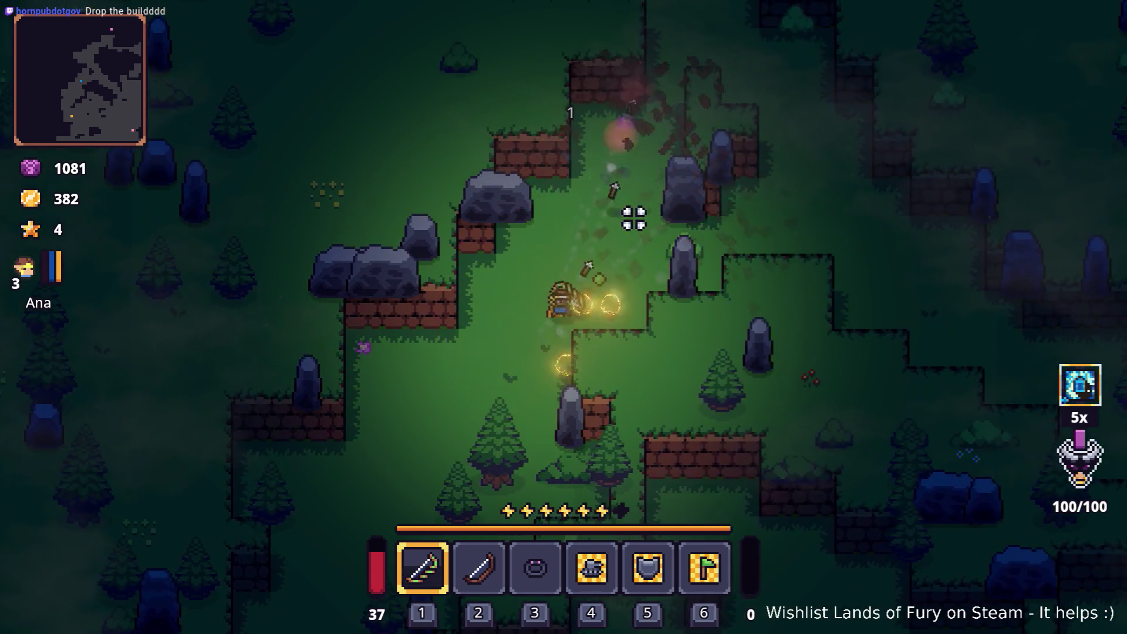
key(w)
key(d)
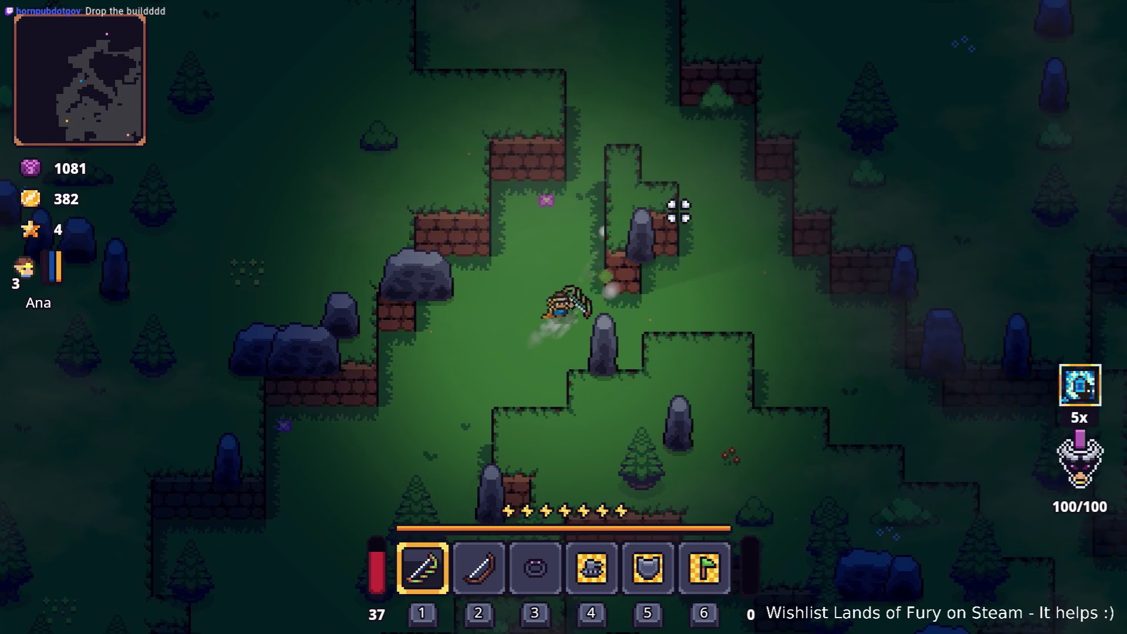
Dash through the clearing firing at the northern rocks and the standing stone on the right.
key(w)
key(d)
key(space)
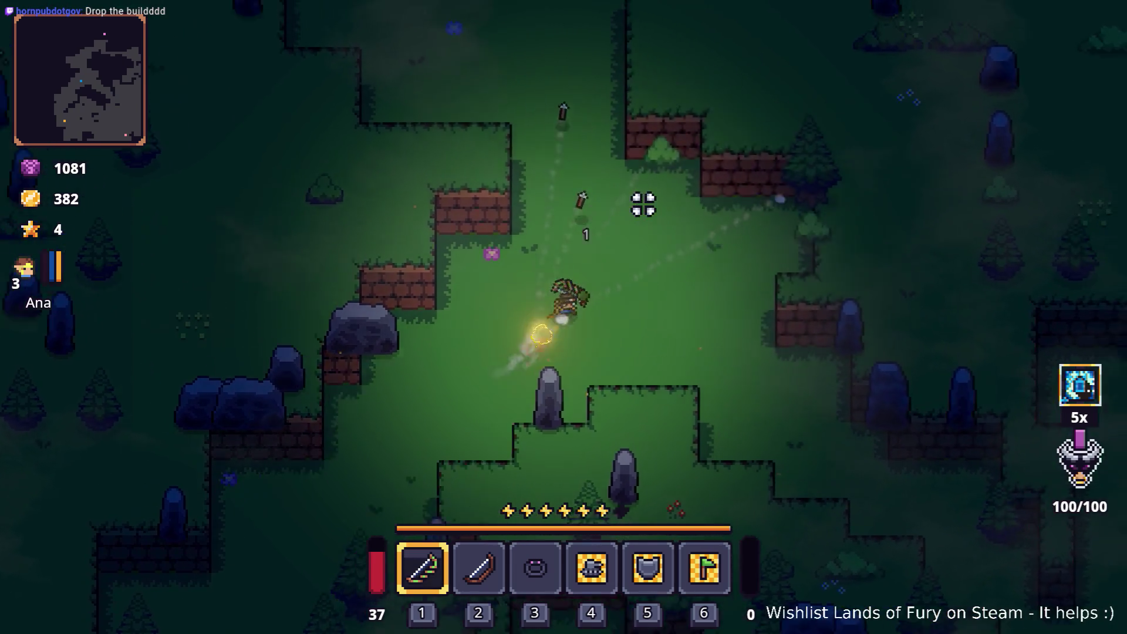
click(644, 202)
key(w)
key(d)
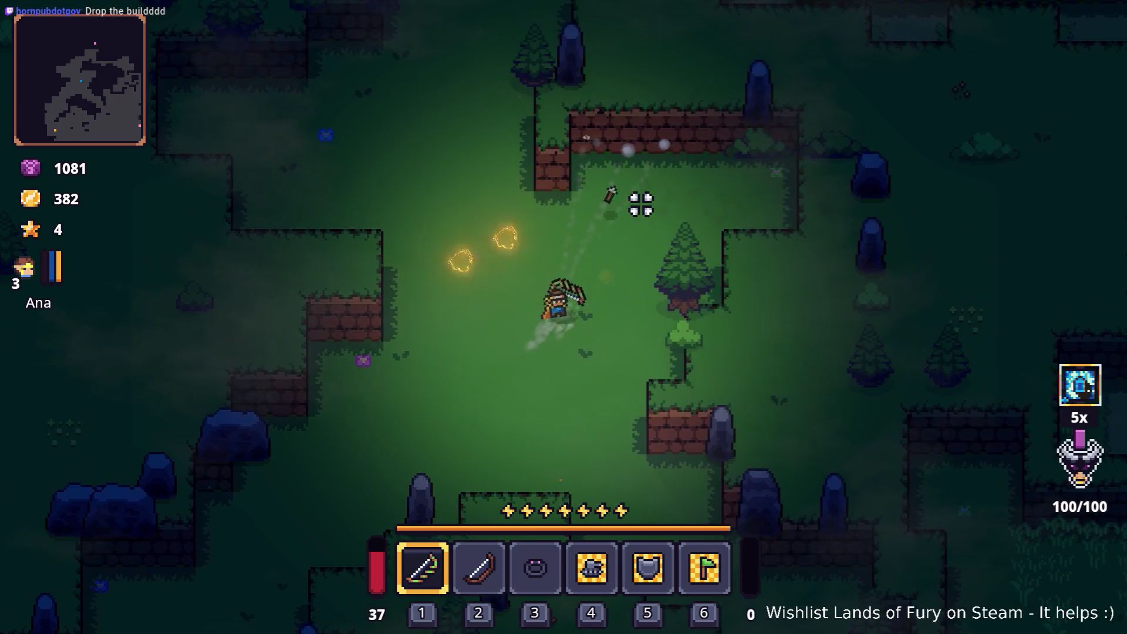
click(641, 204)
key(d)
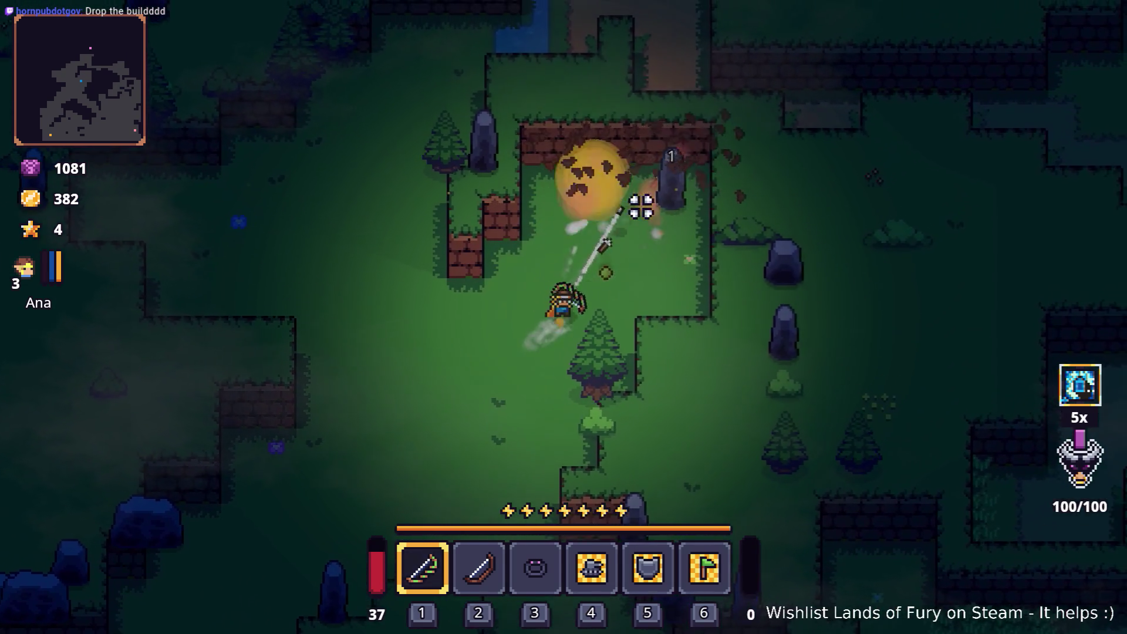
click(724, 239)
key(d)
click(710, 256)
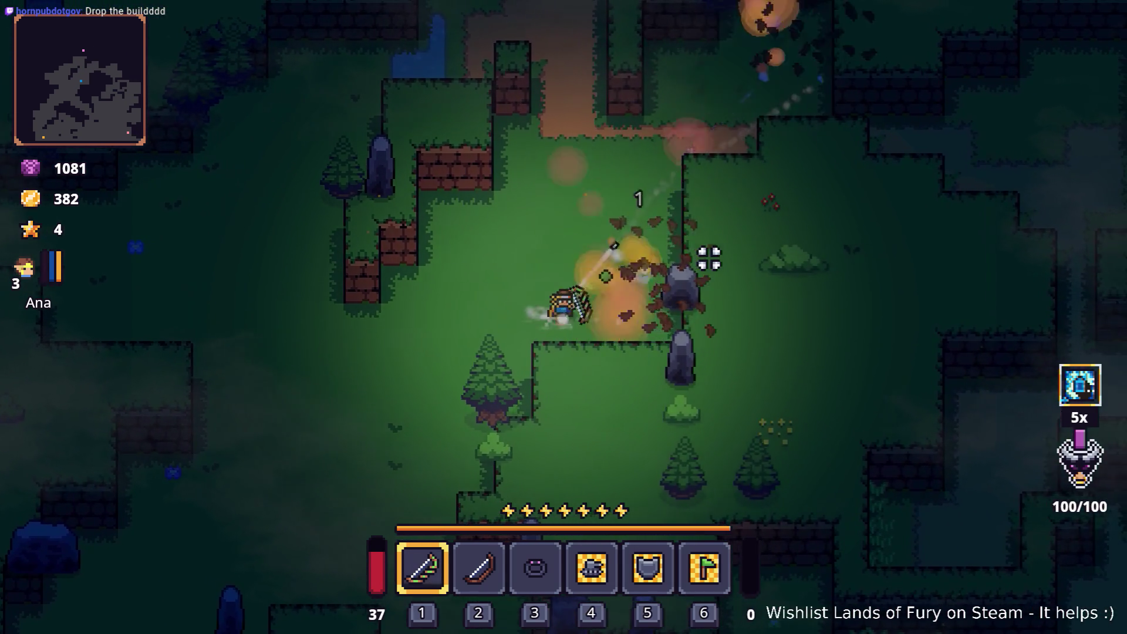
click(686, 292)
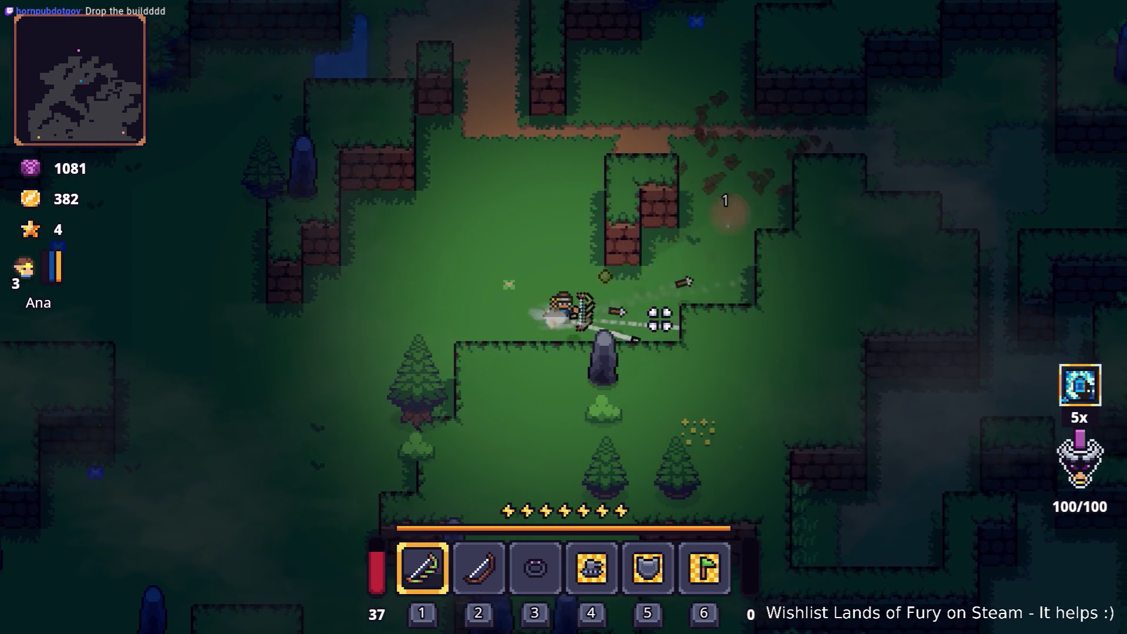
Head down-right firing arrows, dashing onto the dirt path toward the enemy and Dyno Ore drop.
key(d)
click(656, 329)
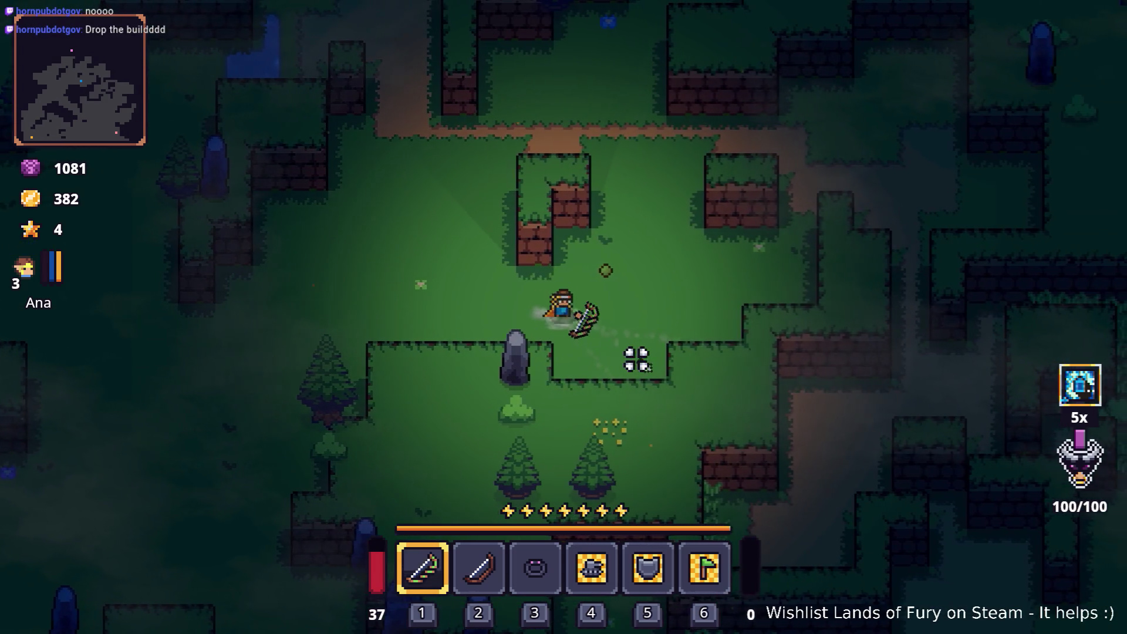
key(d)
key(s)
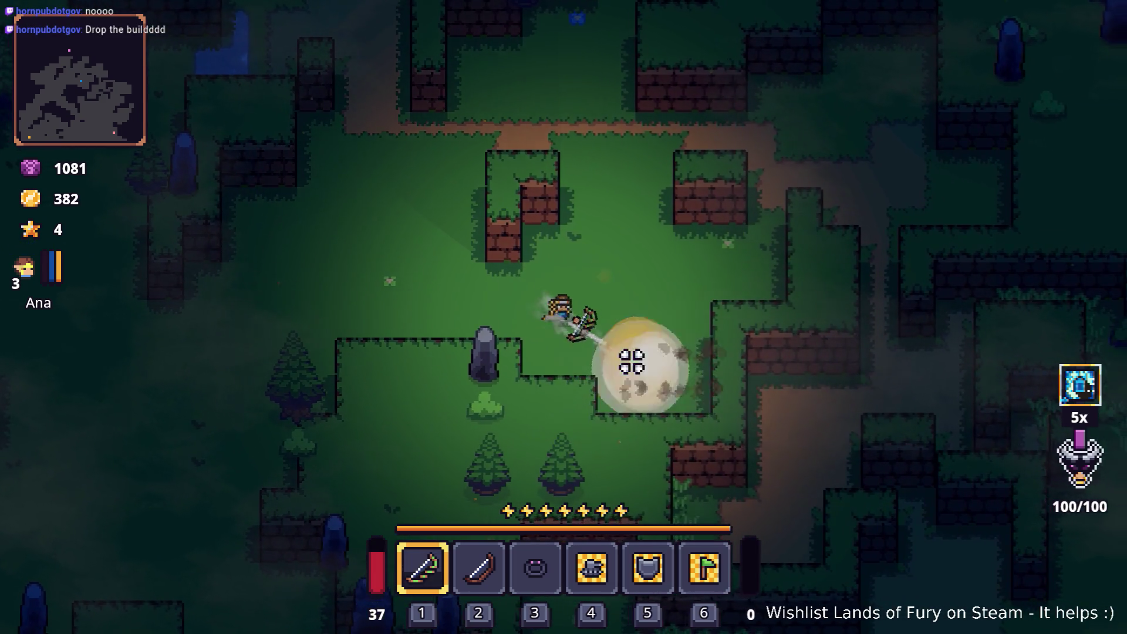
click(631, 363)
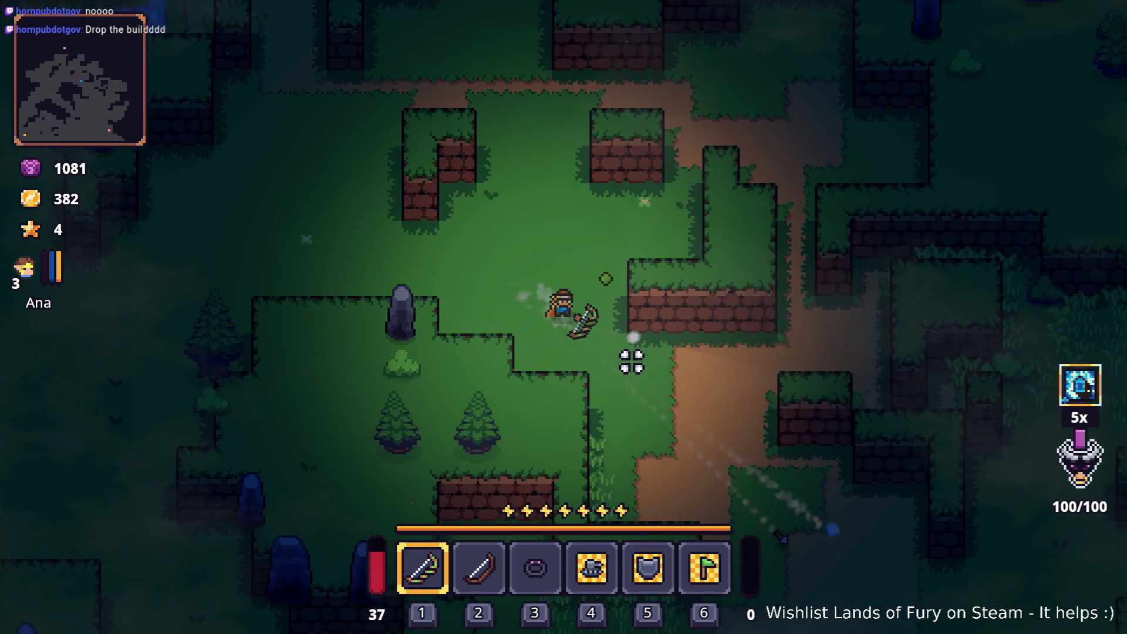
key(d)
key(s)
key(space)
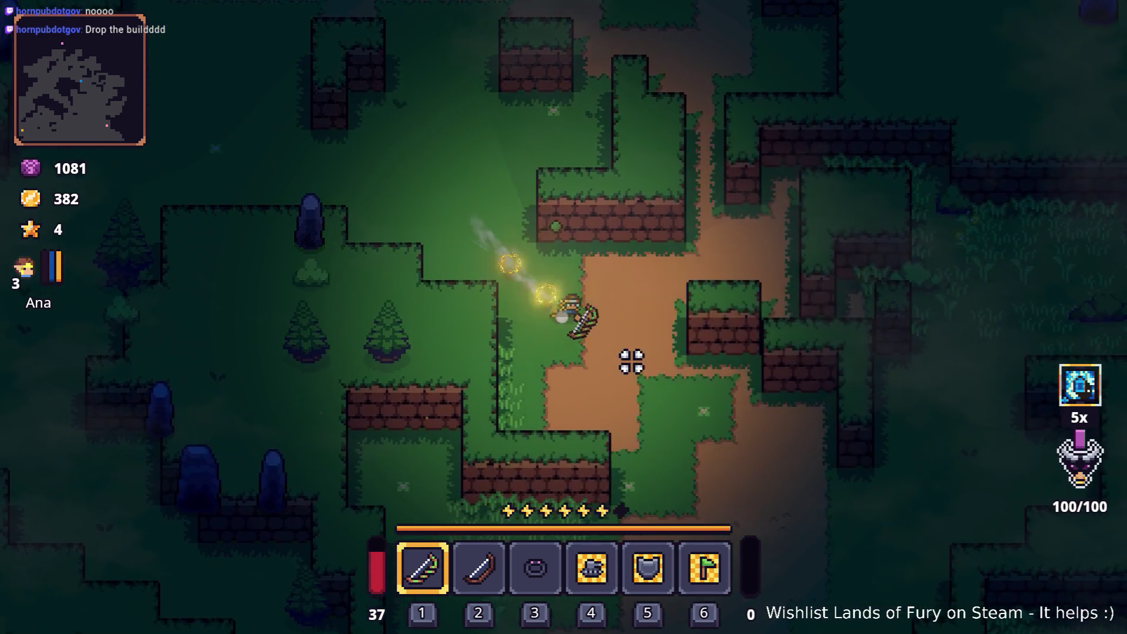
key(s)
key(space)
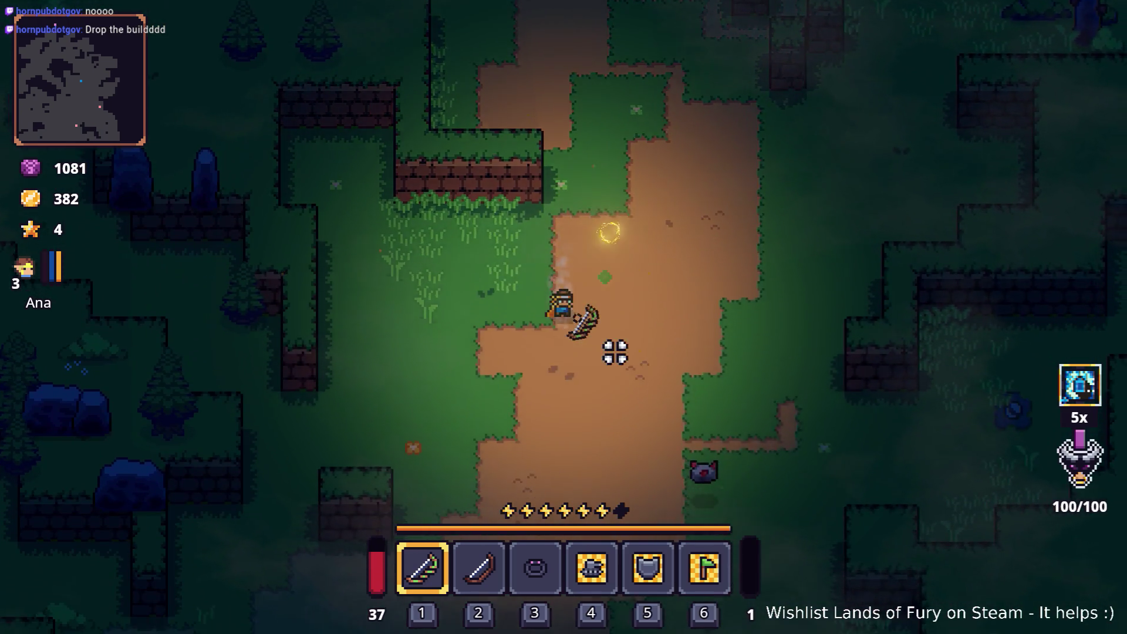
key(d)
key(s)
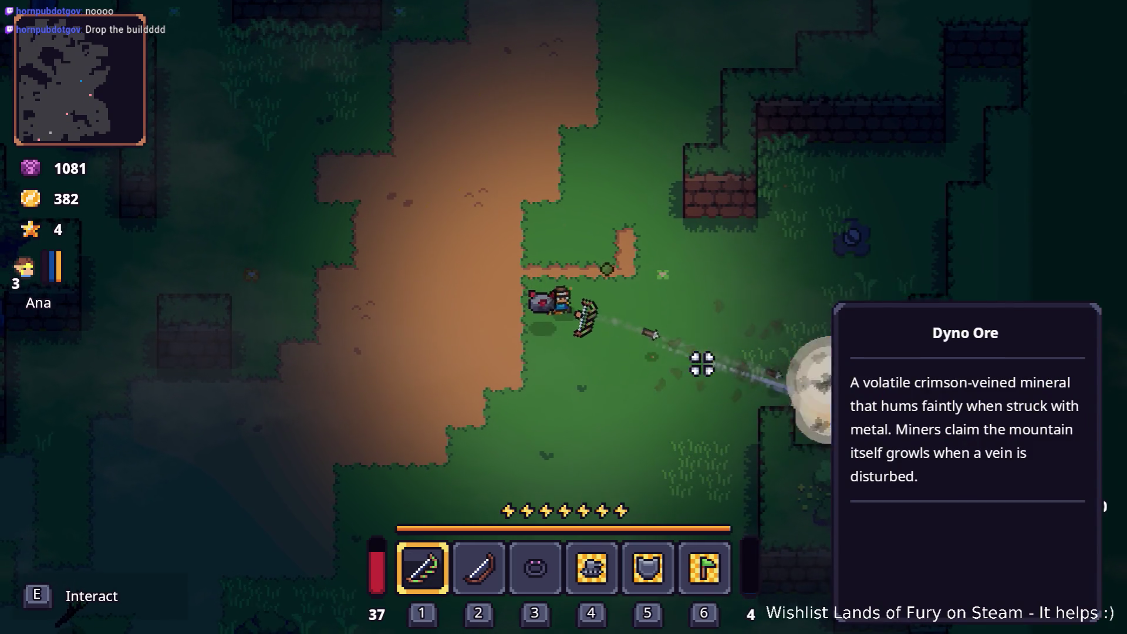
Dash south-west from the ore into the meadow and shoot arrows to the left.
key(s)
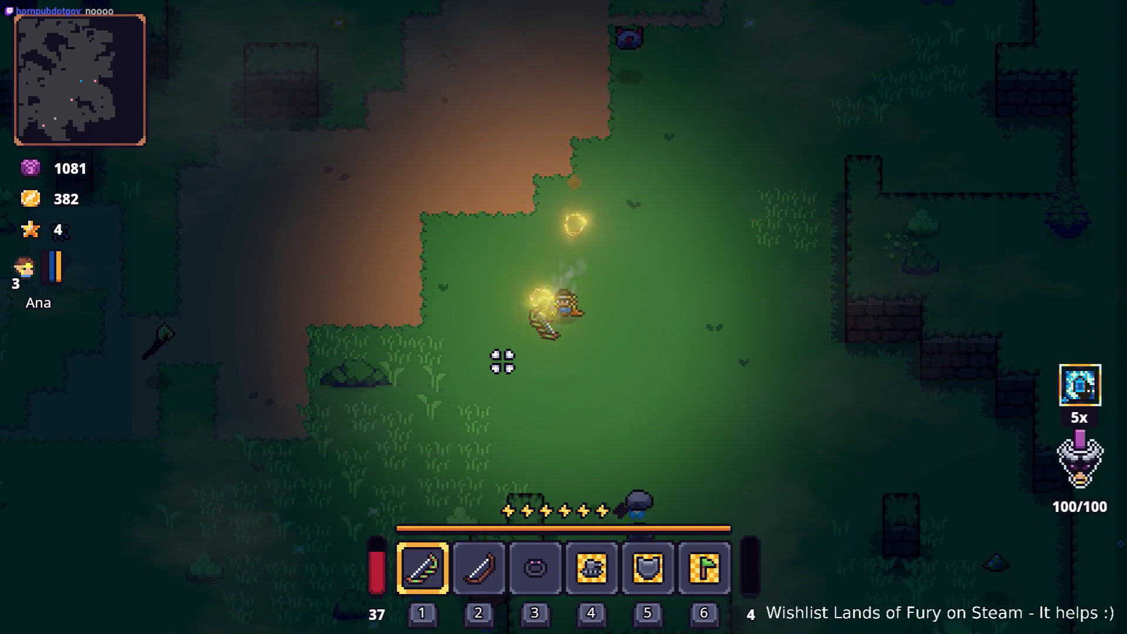
key(s)
key(a)
key(space)
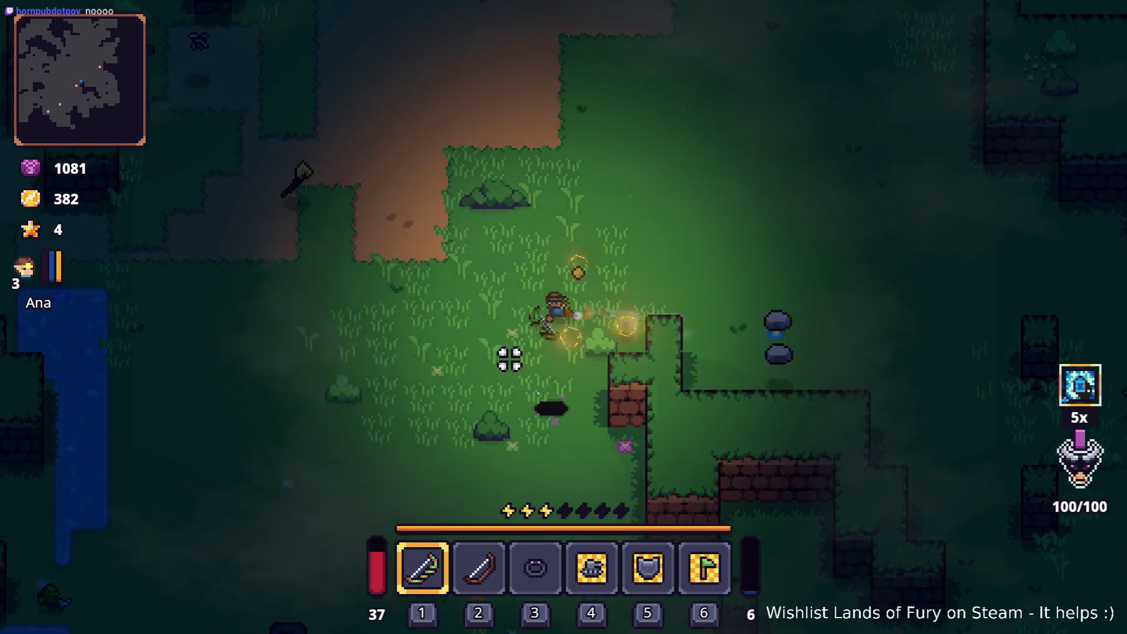
key(space)
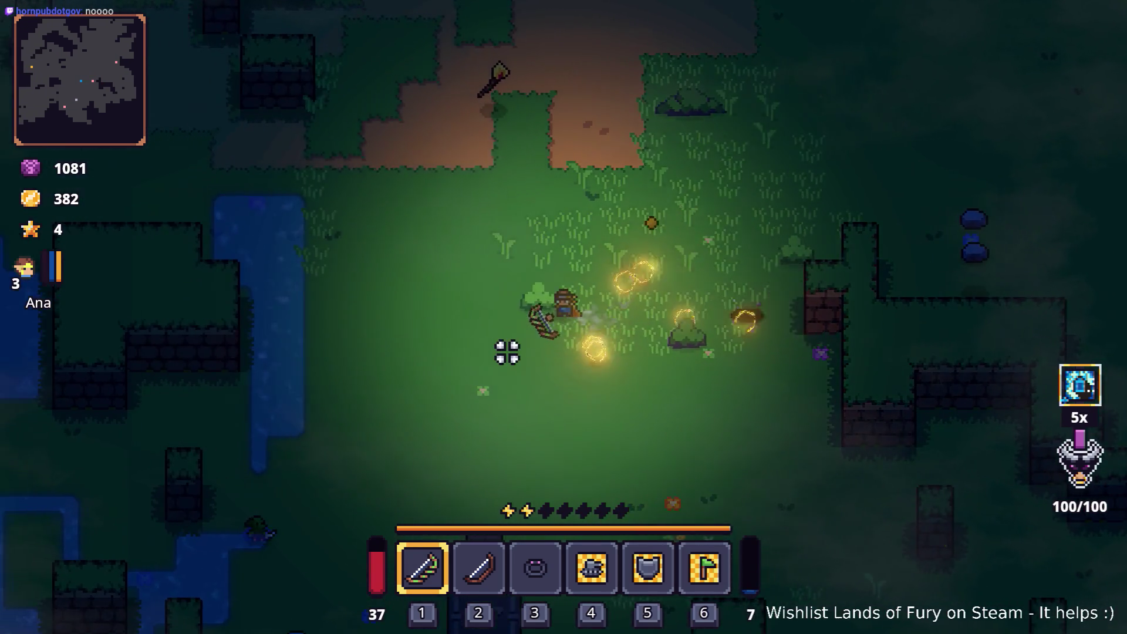
key(a)
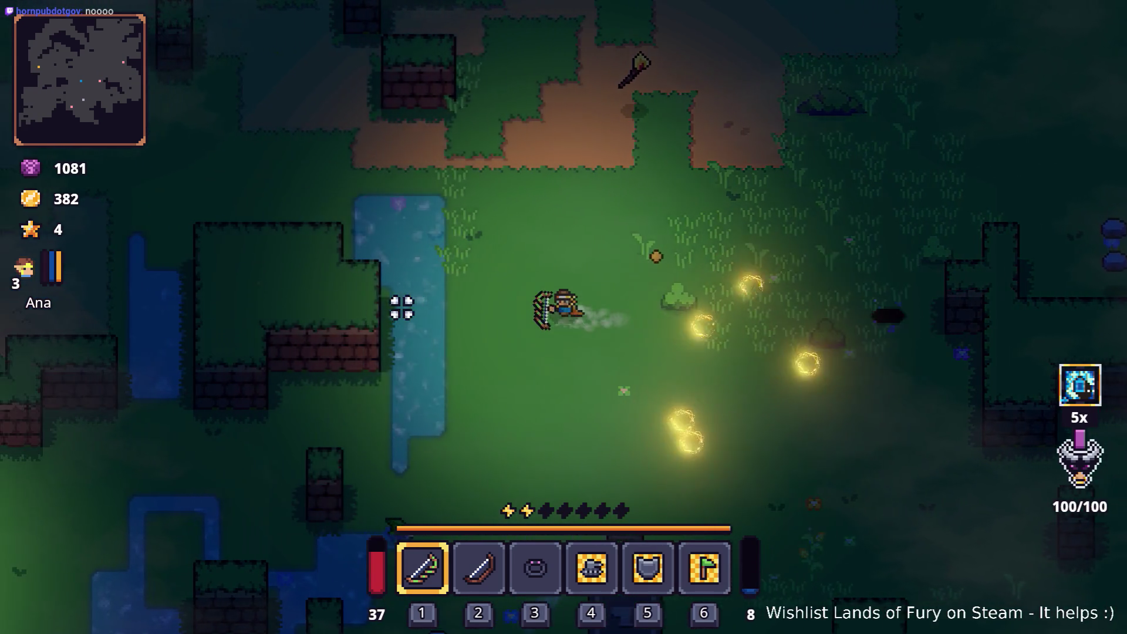
click(381, 308)
Dash down-left past the water and fire three shots at the nearby enemy.
key(a)
key(s)
key(space)
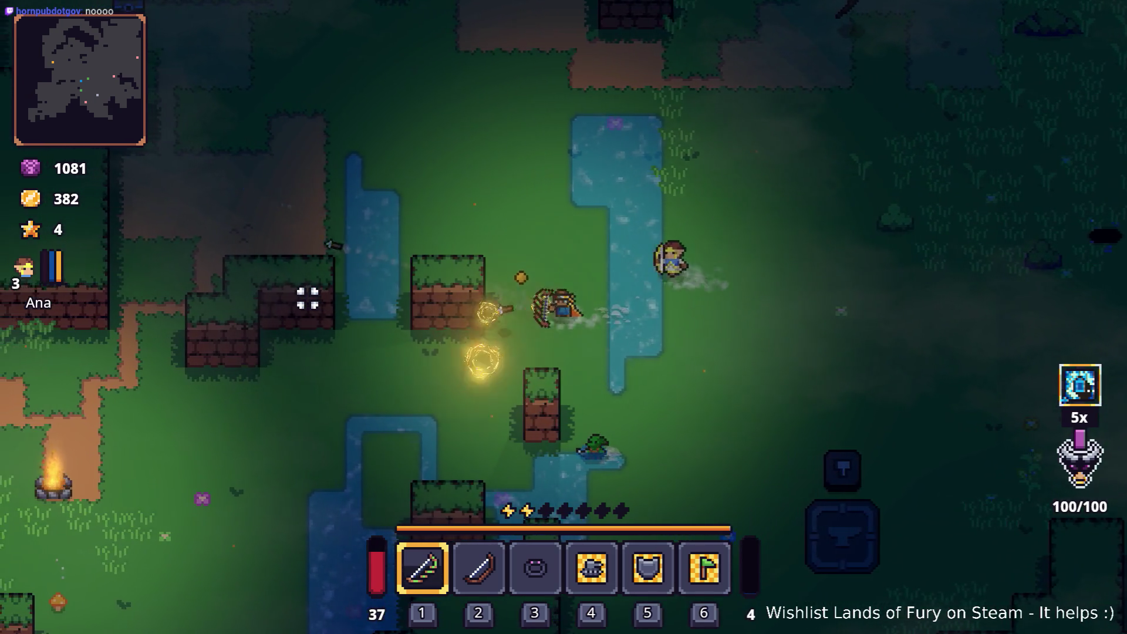
key(a)
click(307, 297)
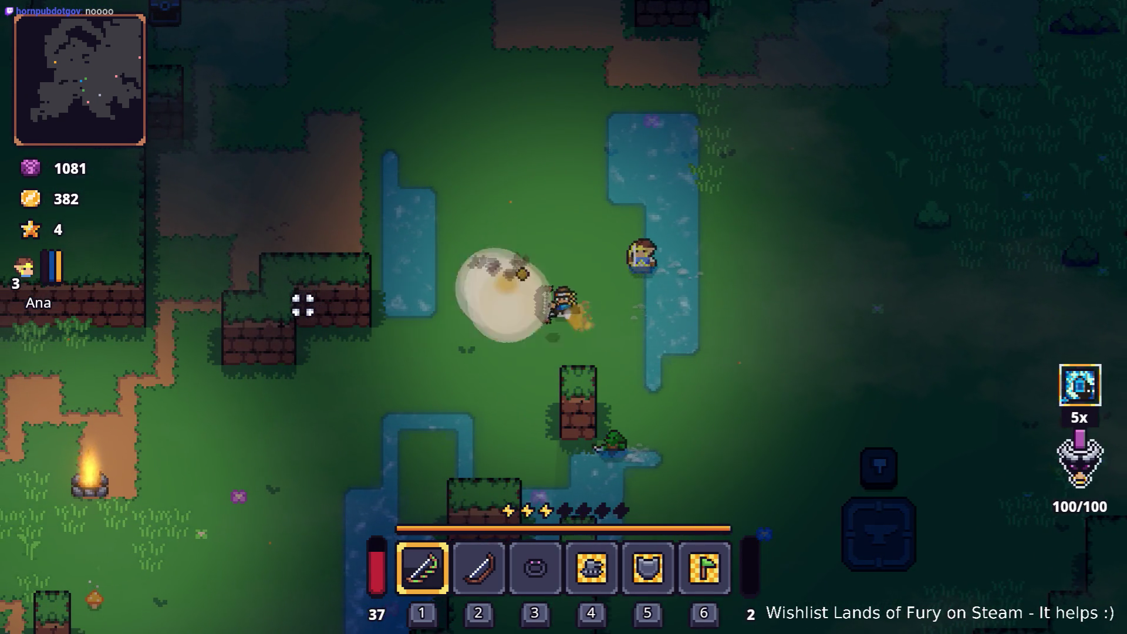
click(306, 302)
click(297, 307)
Reach the campfire, turn north past it, and fire an arrow to the upper left.
key(a)
key(s)
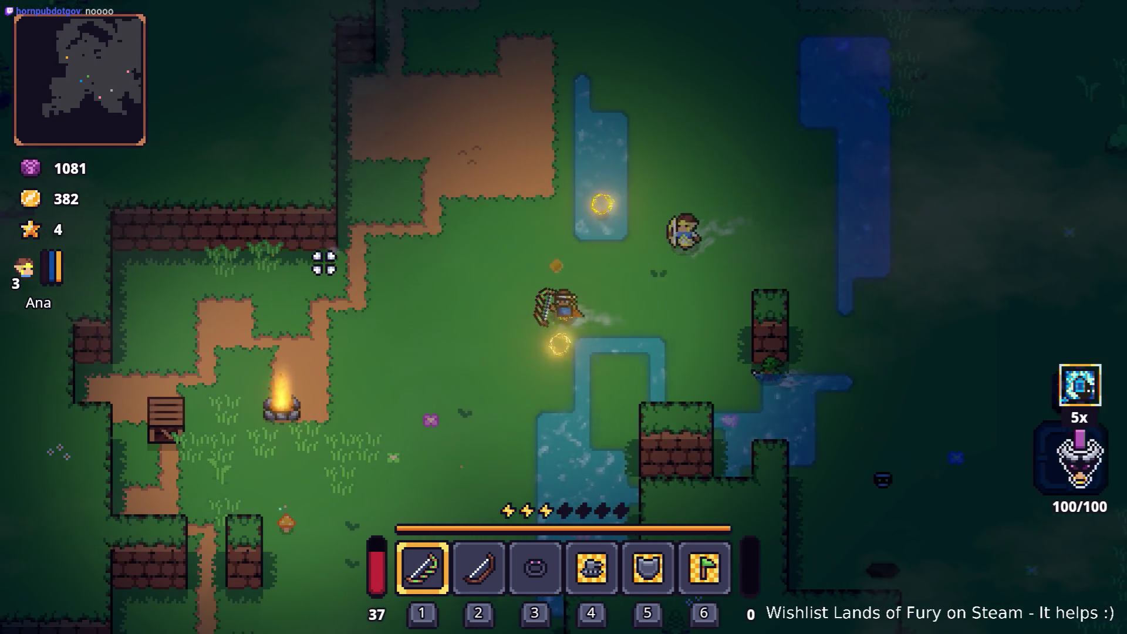
key(a)
key(space)
key(w)
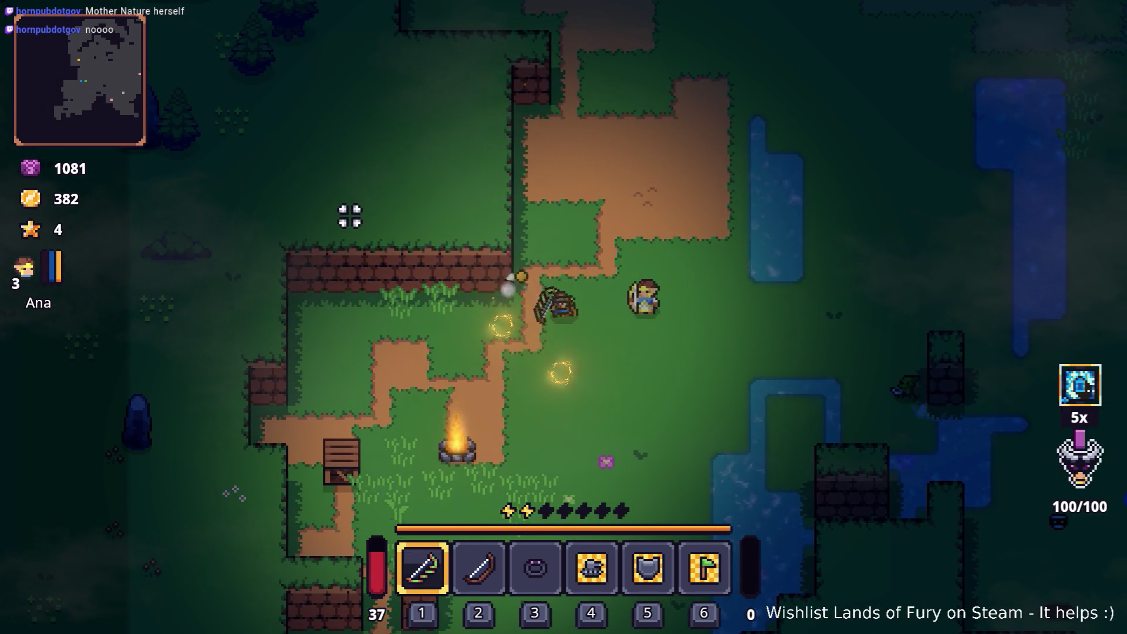
key(w)
click(328, 272)
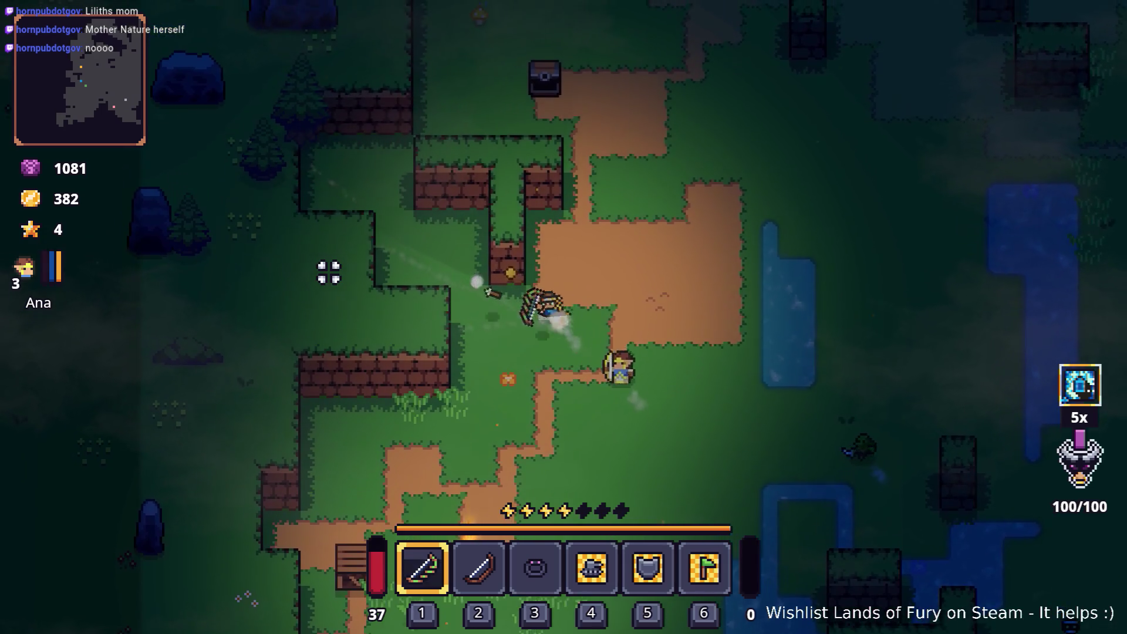
Push north past the chest into the walled clearing, heading up-right toward the grey rock.
key(w)
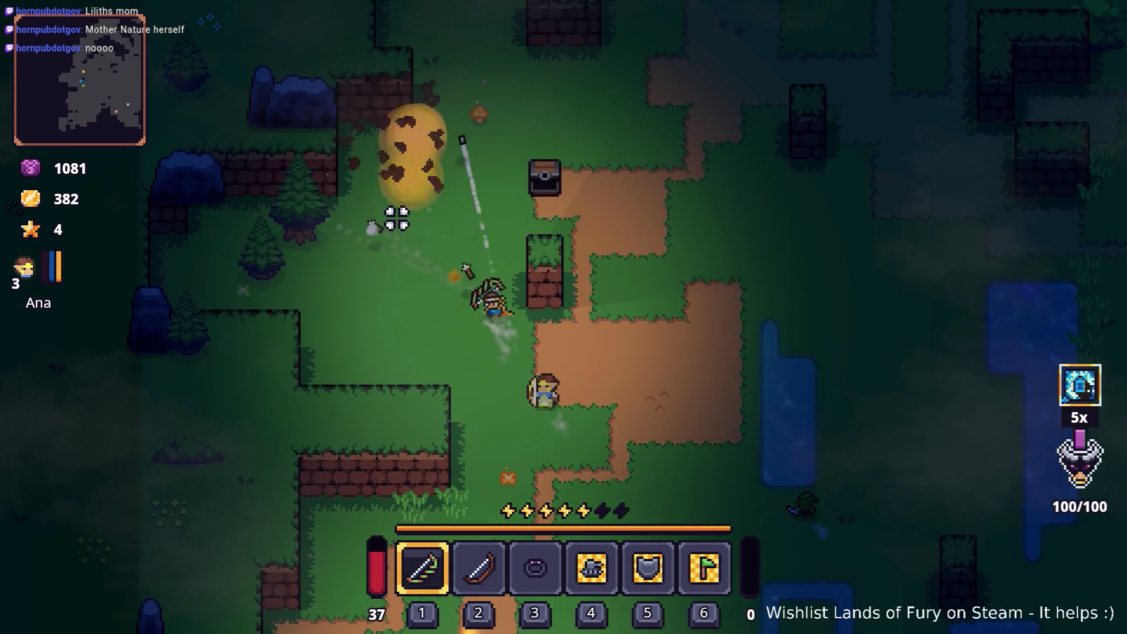
key(w)
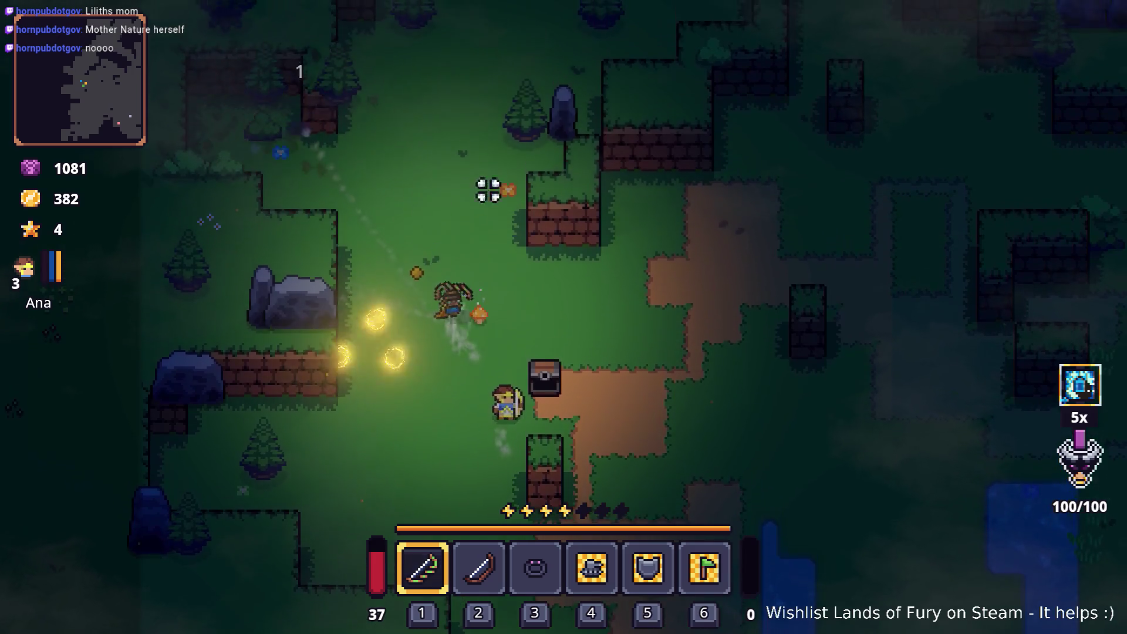
key(d)
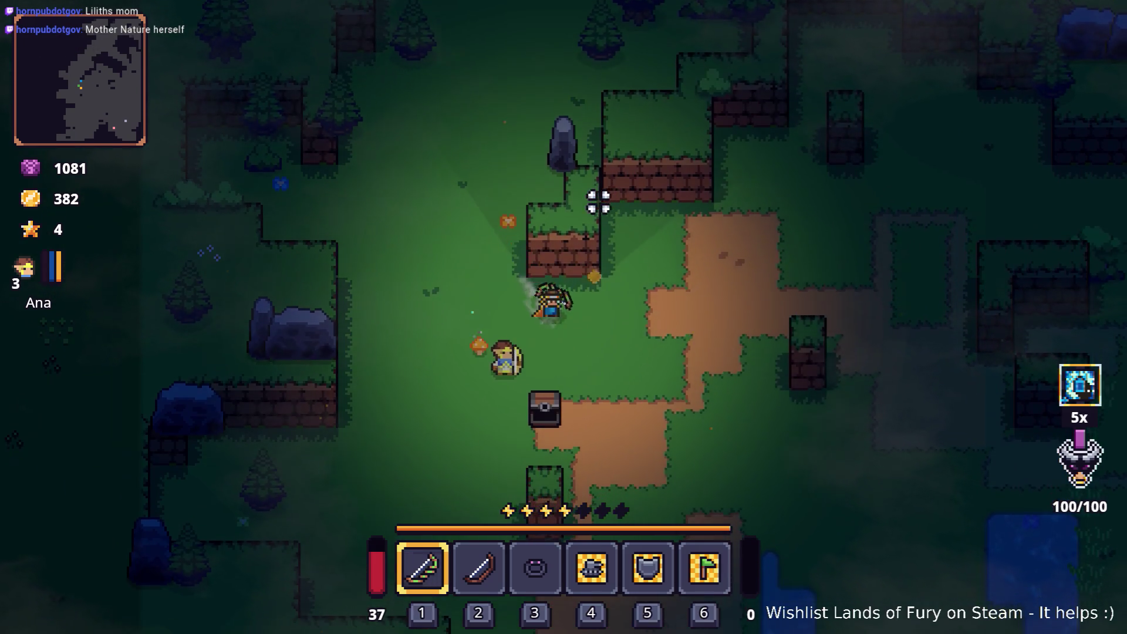
key(w)
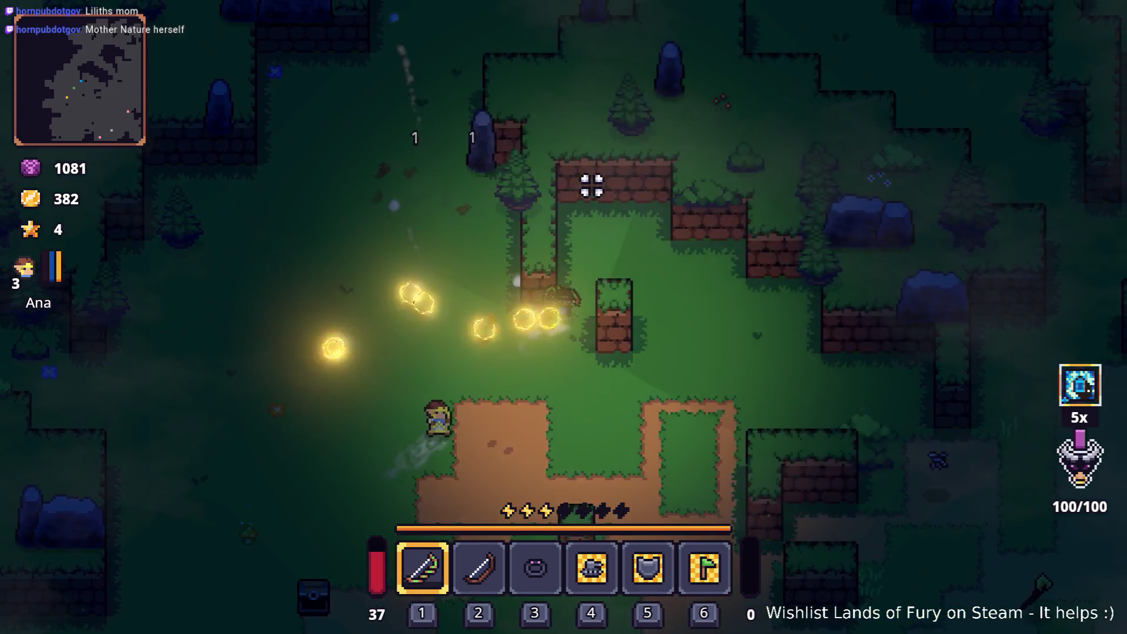
key(w)
key(d)
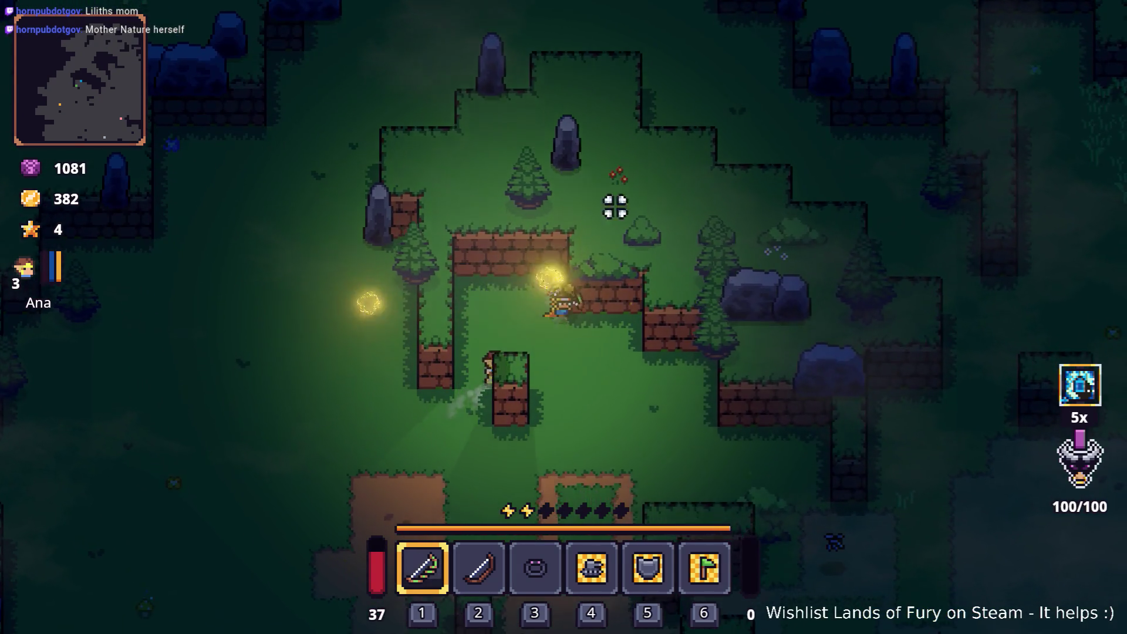
key(s)
key(d)
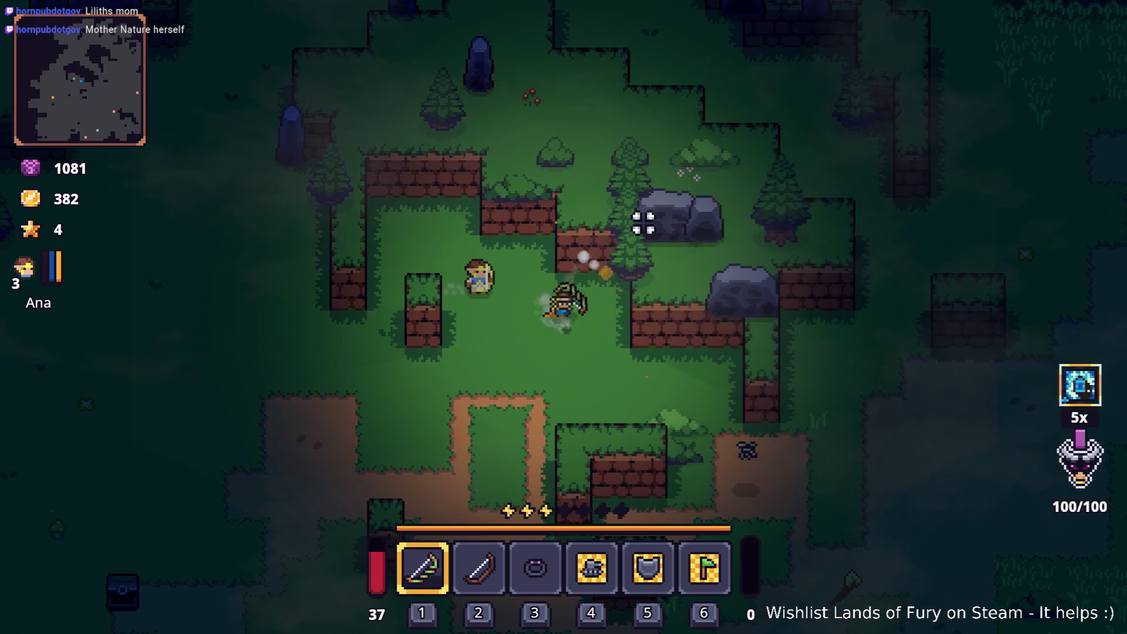
key(w)
key(d)
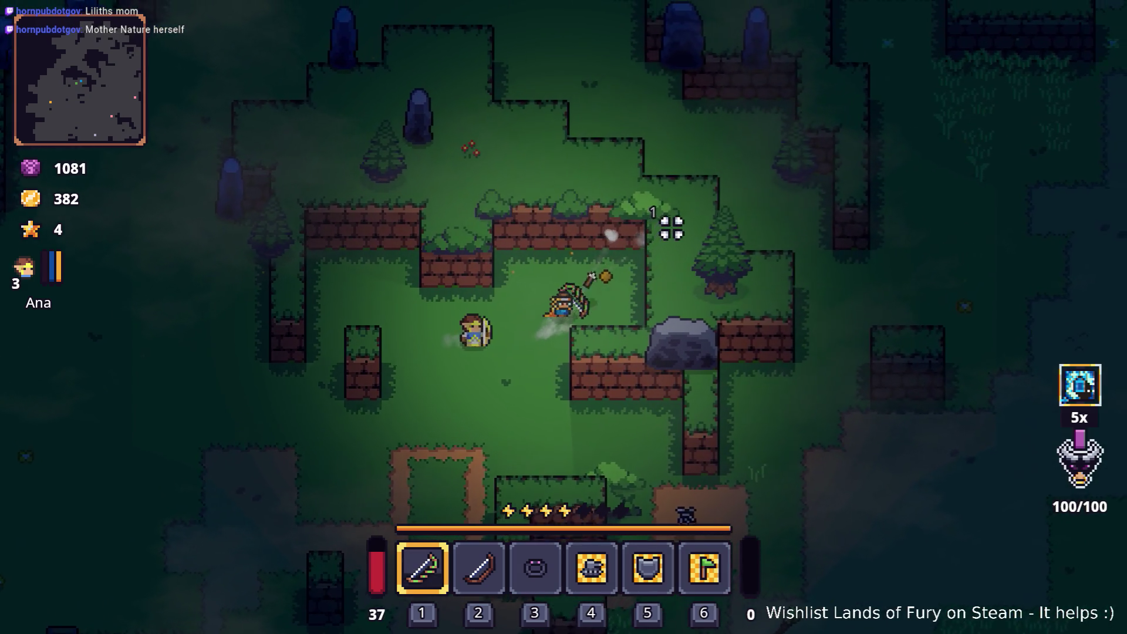
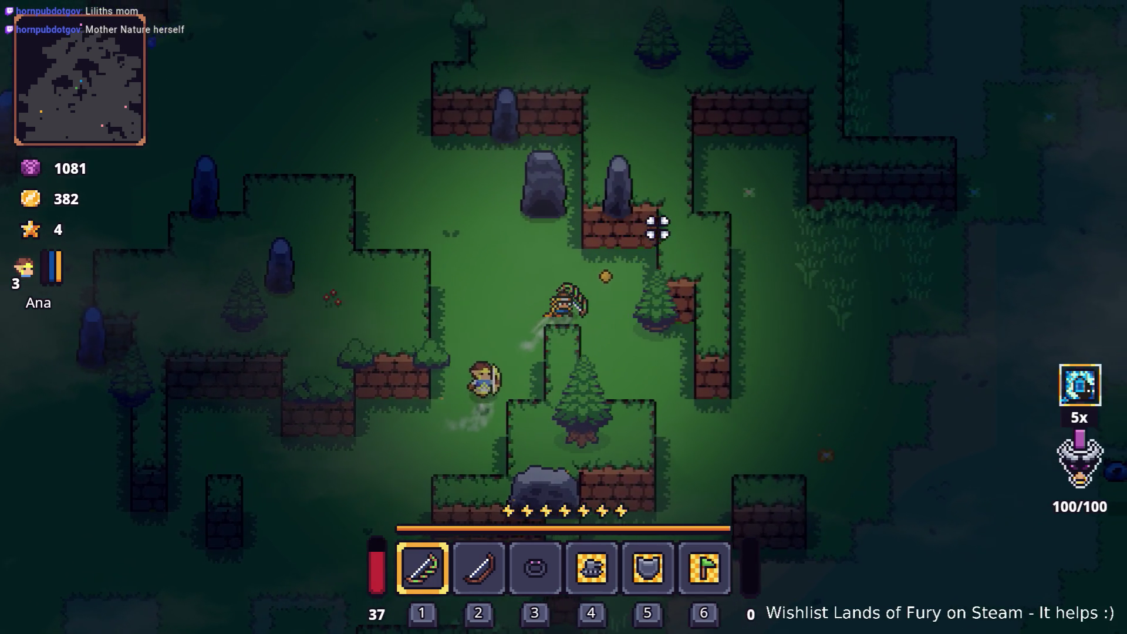
Walk the archer down and right across the dirt clearing into the grassy walled area.
key(s)
key(d)
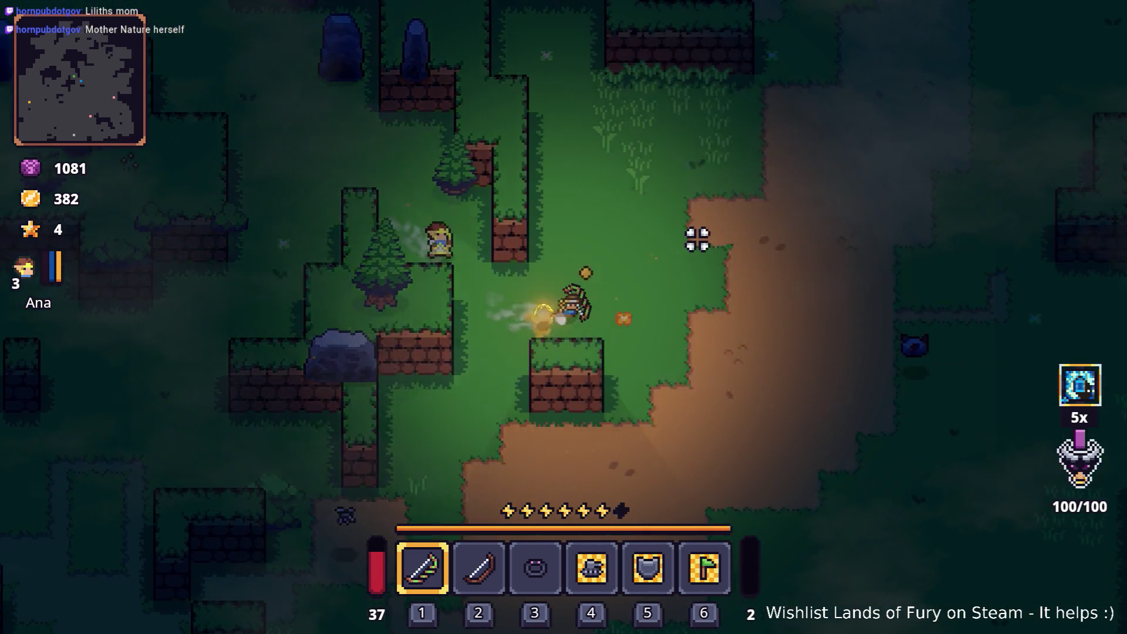
key(d)
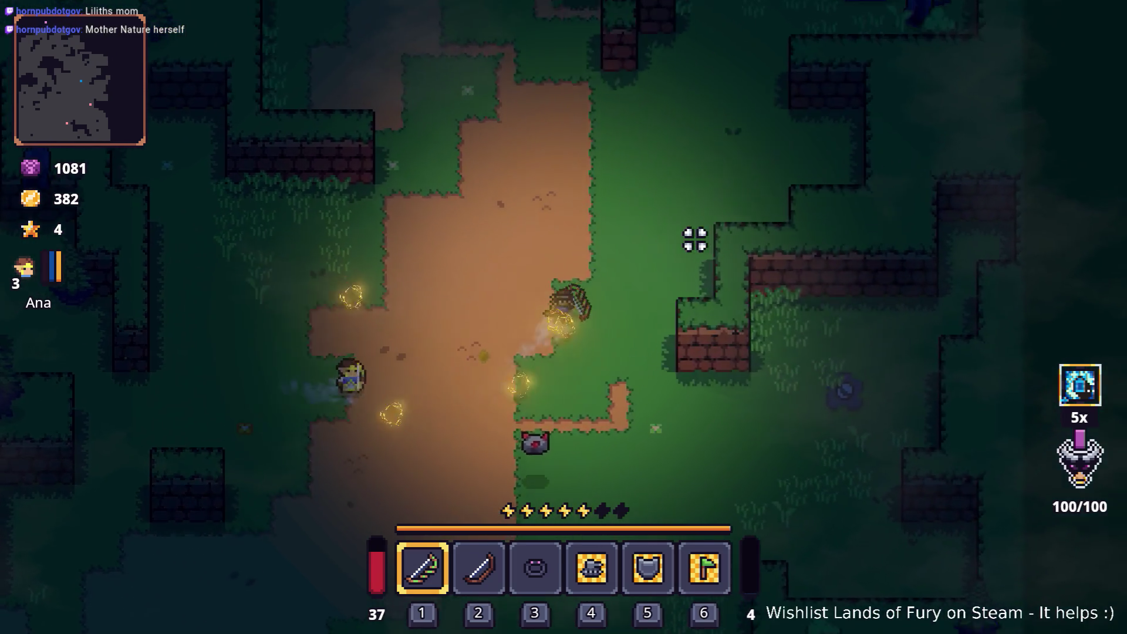
key(d)
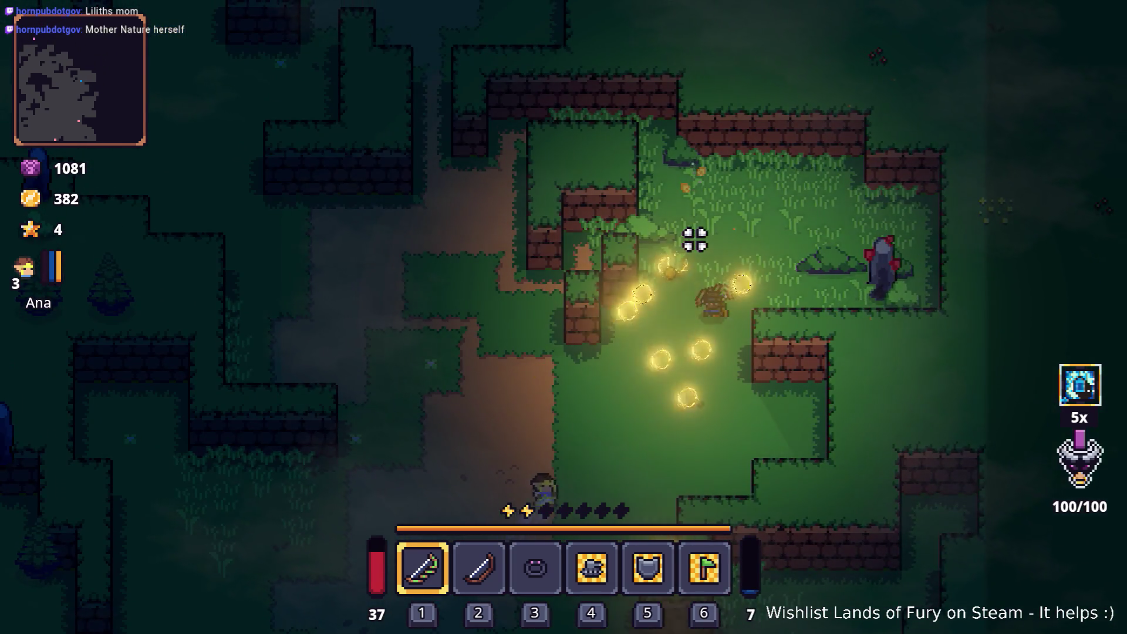
Head down and left along the dirt path past the water to the campfire, firing one arrow.
key(s)
key(a)
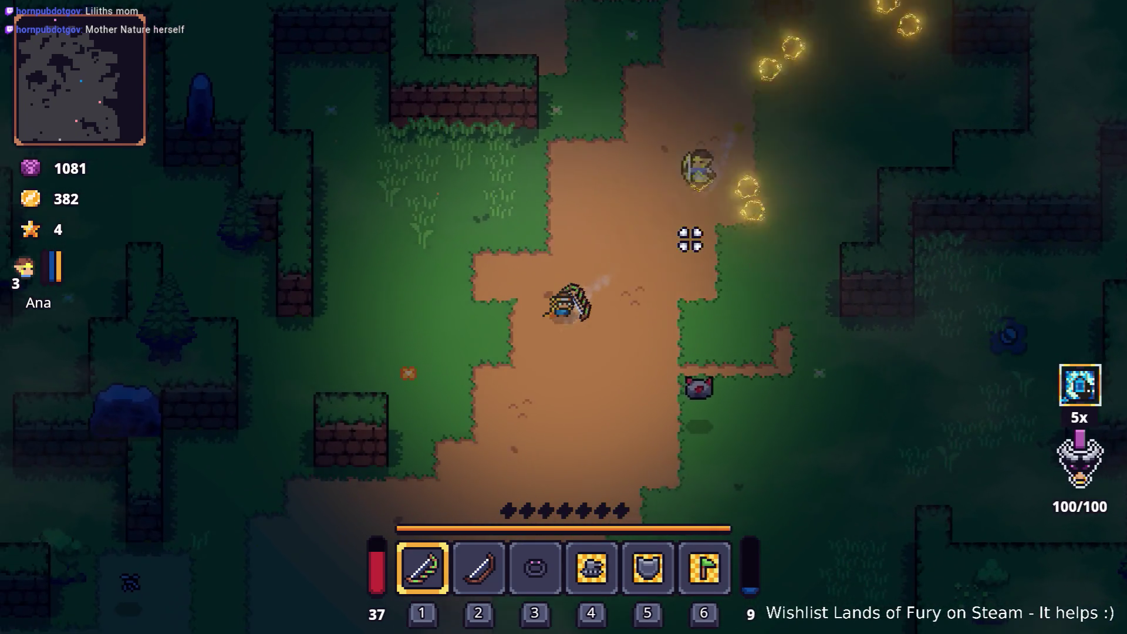
key(s)
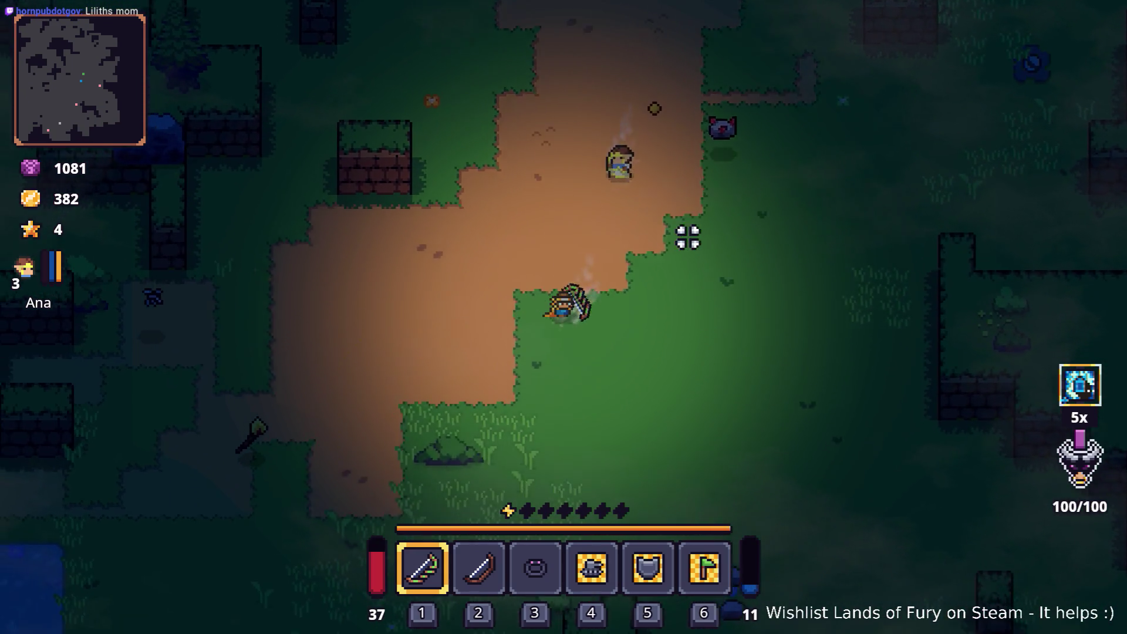
key(s)
key(a)
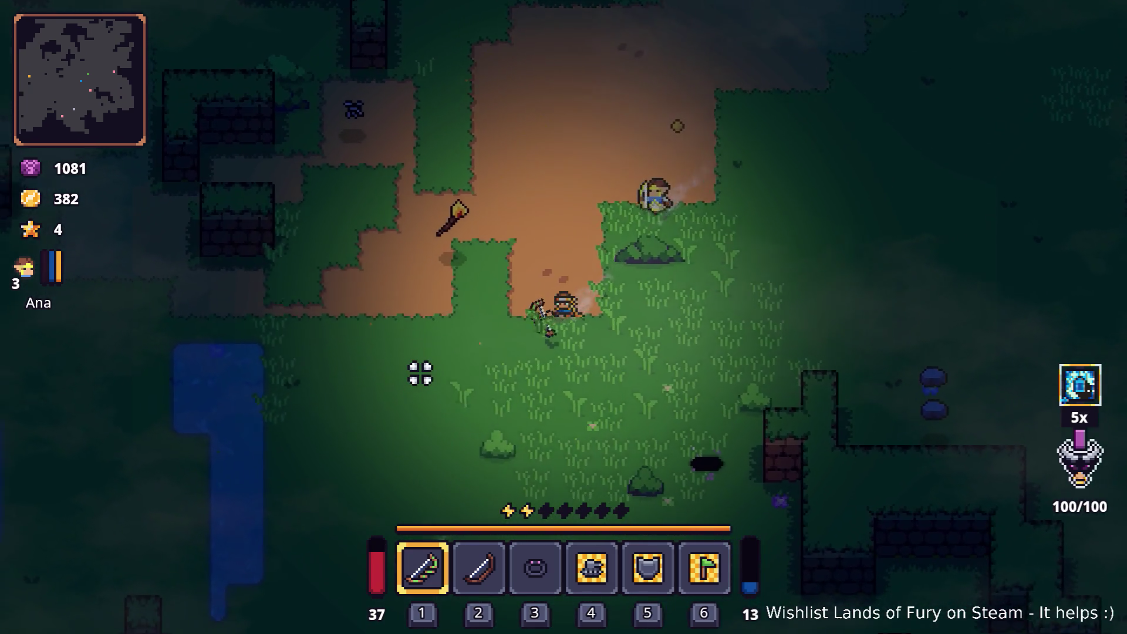
key(s)
key(a)
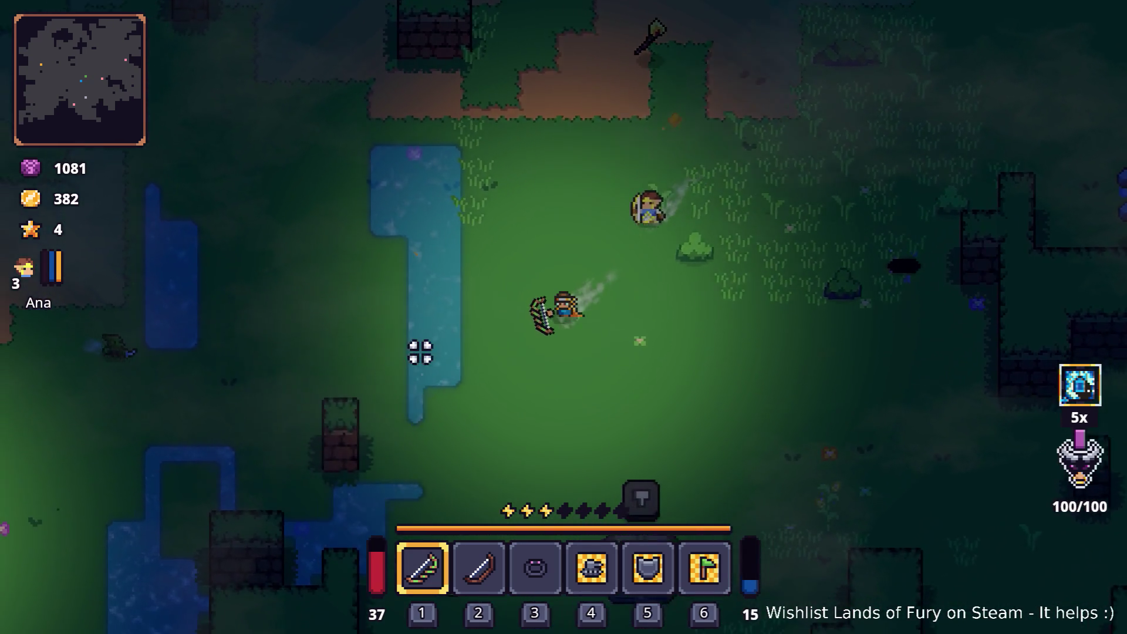
key(s)
key(a)
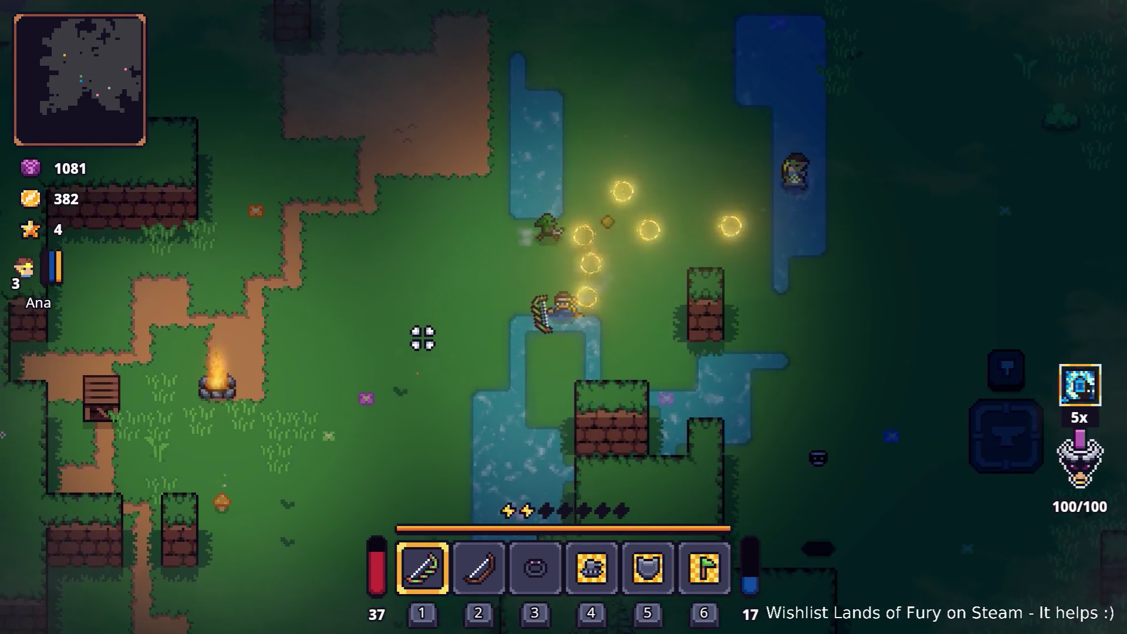
key(a)
click(268, 195)
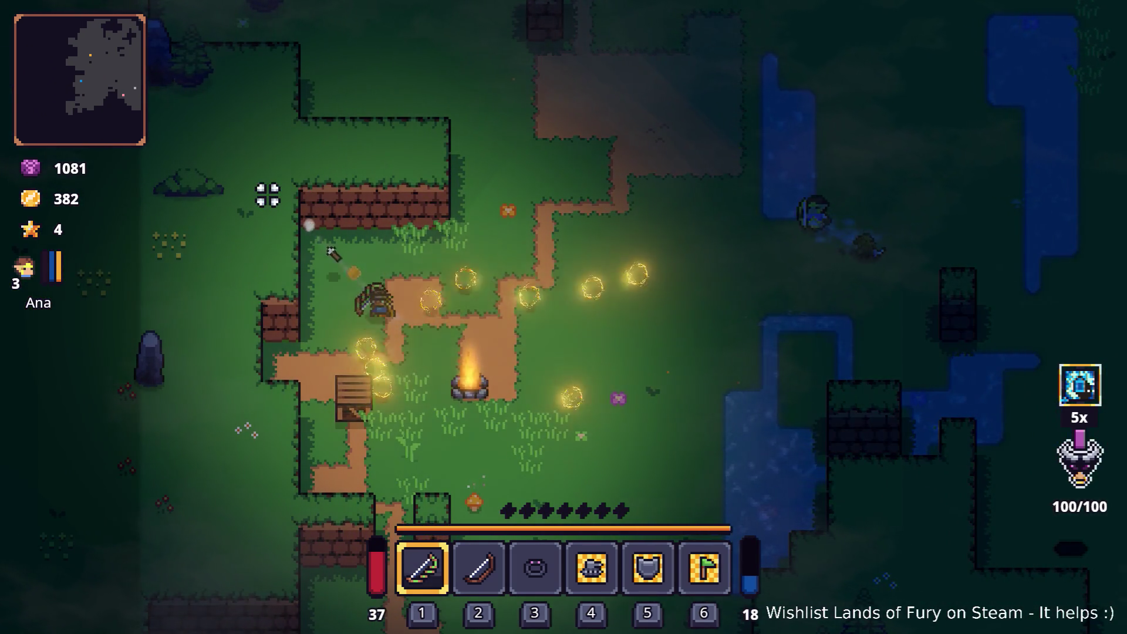
Fire exploding arrows at the brick wall and the upper-left target while stepping north.
click(313, 167)
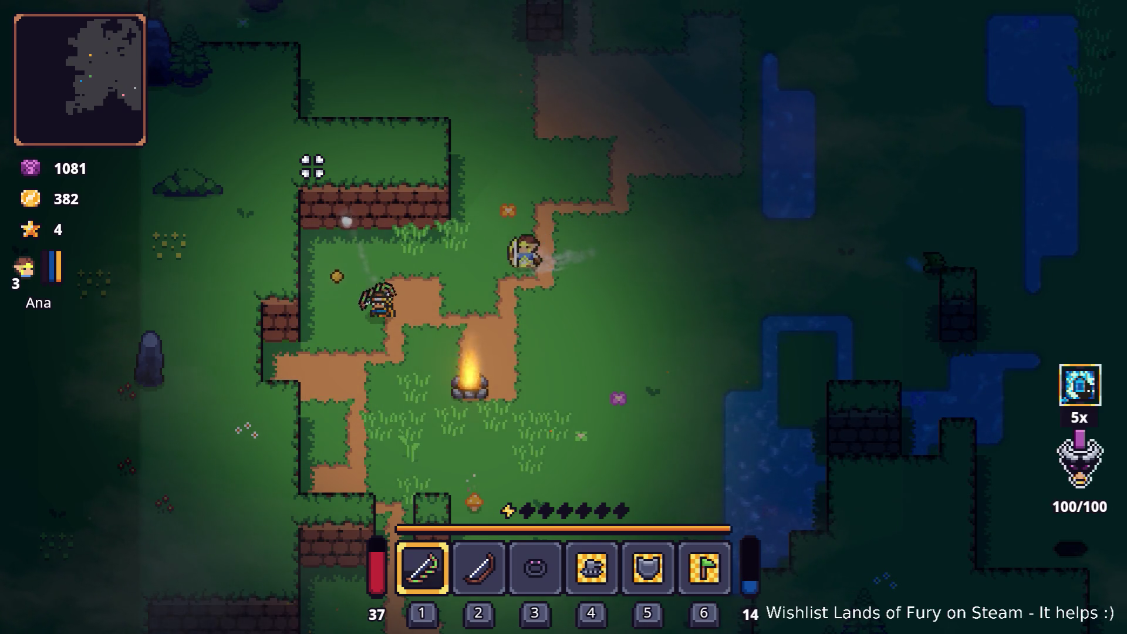
click(312, 166)
click(191, 282)
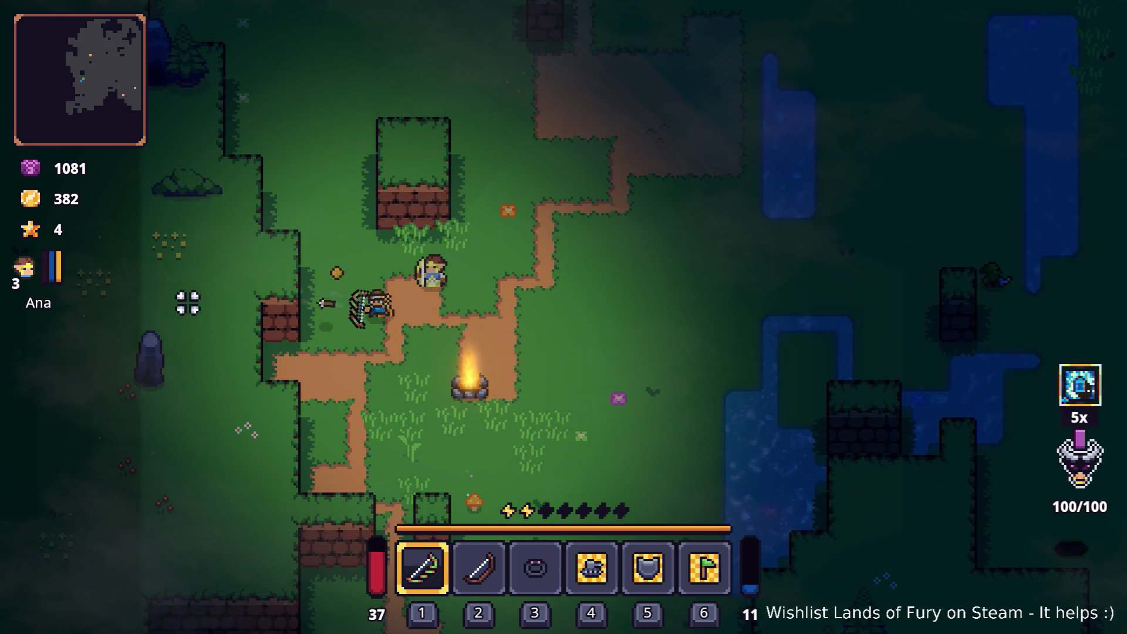
click(188, 303)
key(w)
click(186, 194)
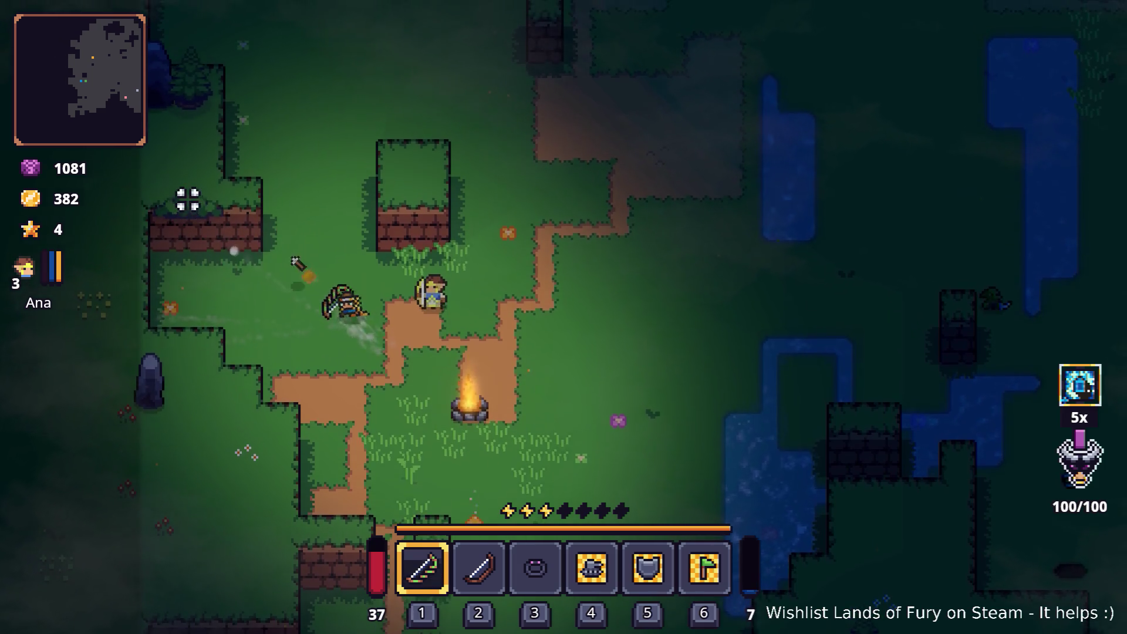
click(178, 202)
click(170, 220)
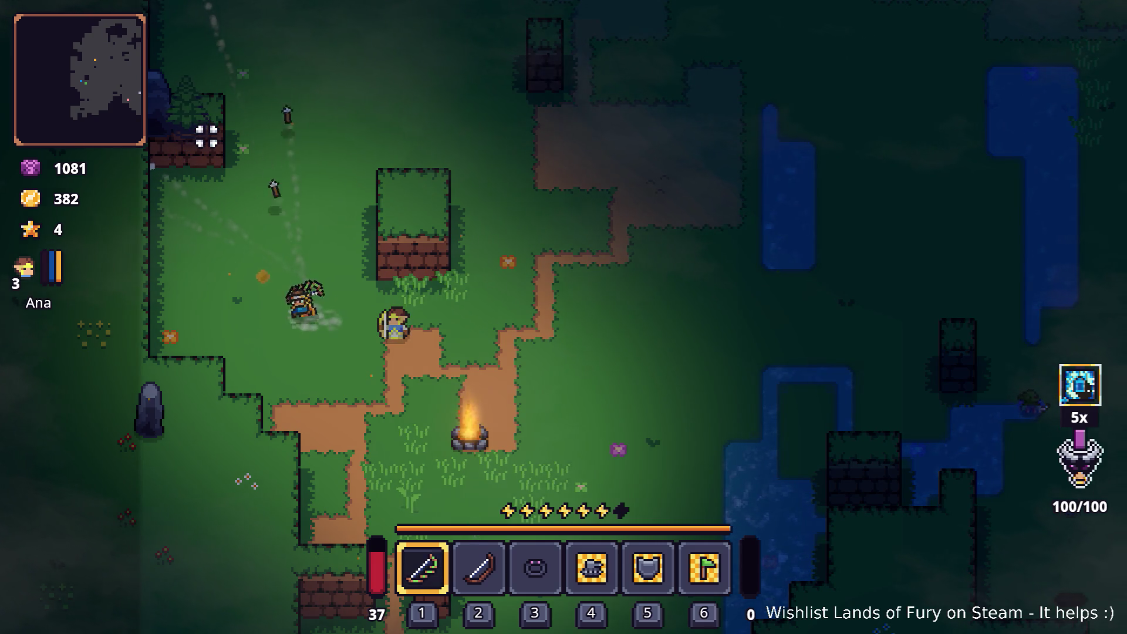
Move the archer up, shooting to the upper right and blasting the boulder and wall block.
click(502, 251)
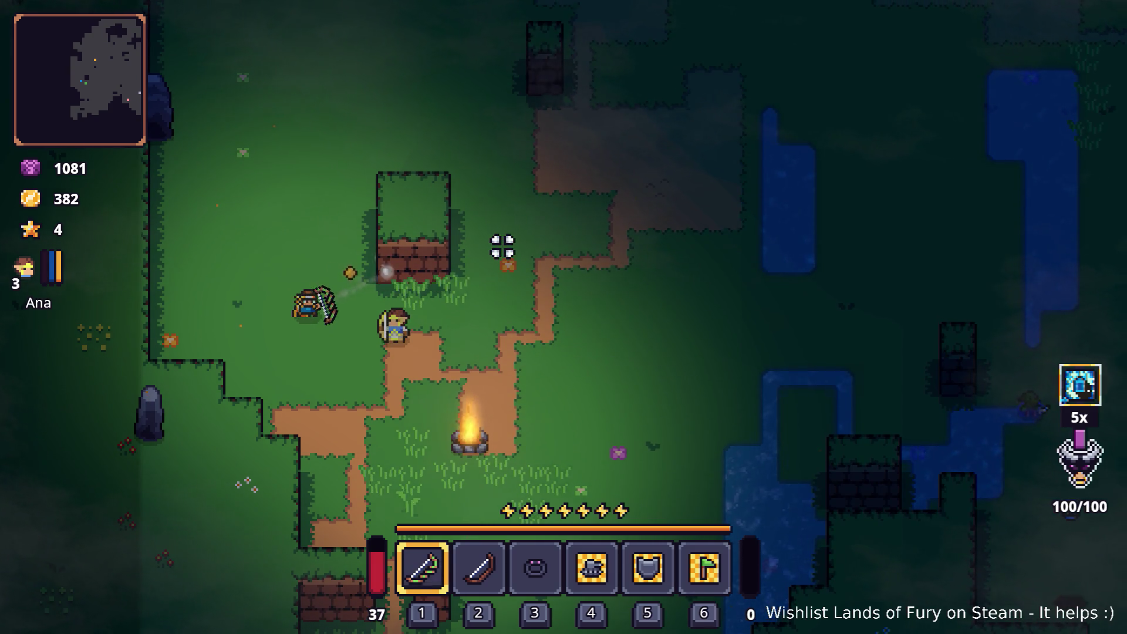
key(w)
click(478, 231)
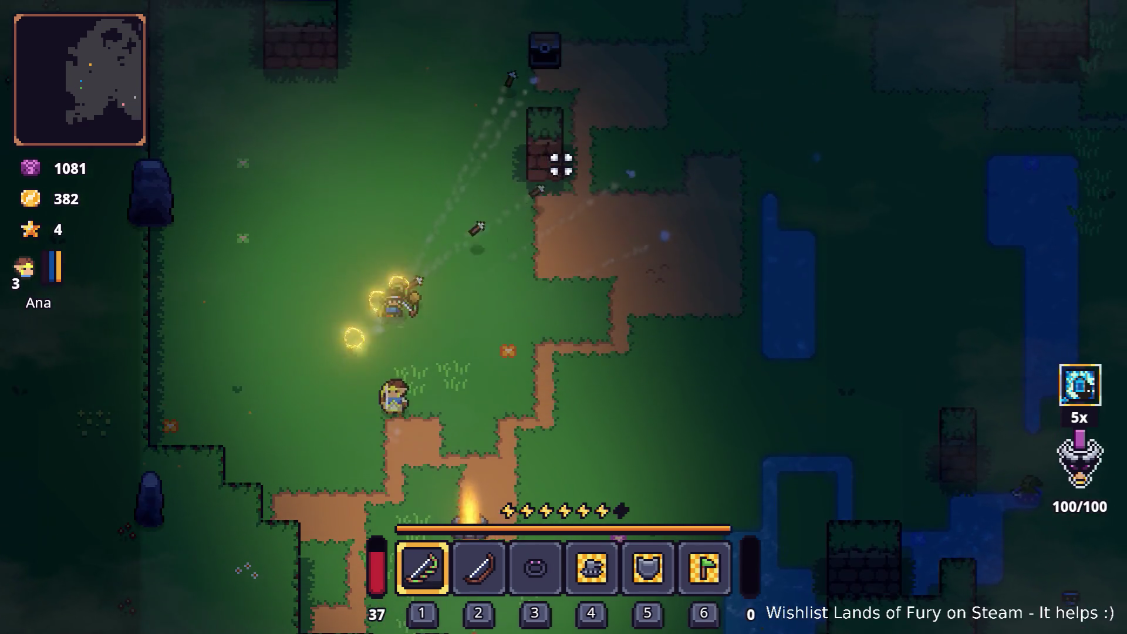
click(559, 161)
click(561, 162)
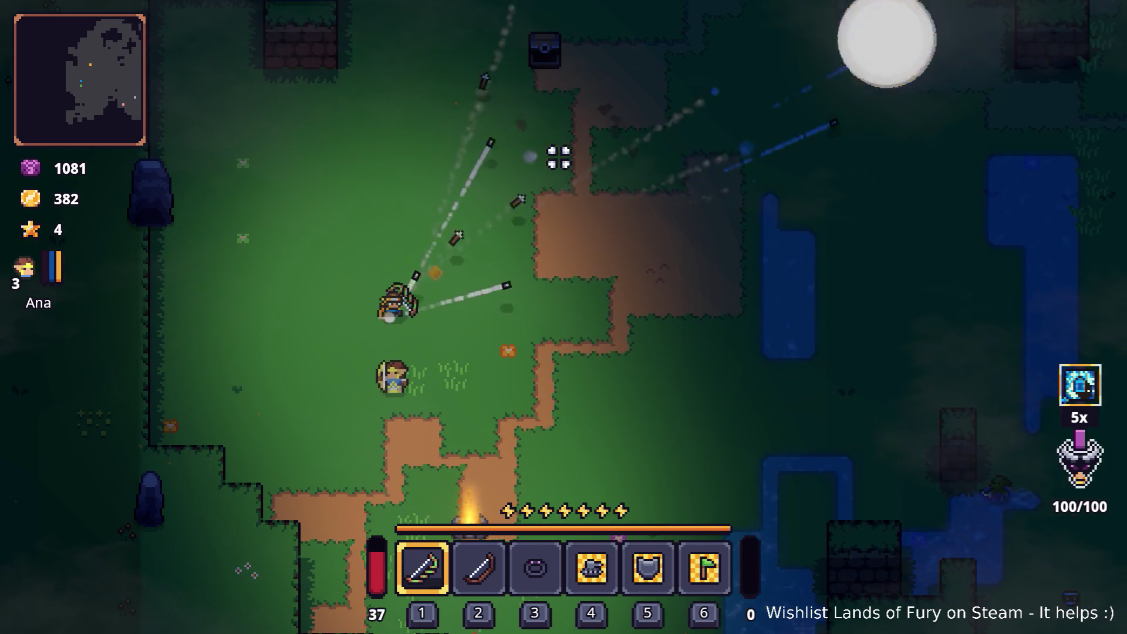
key(w)
key(w)
click(285, 156)
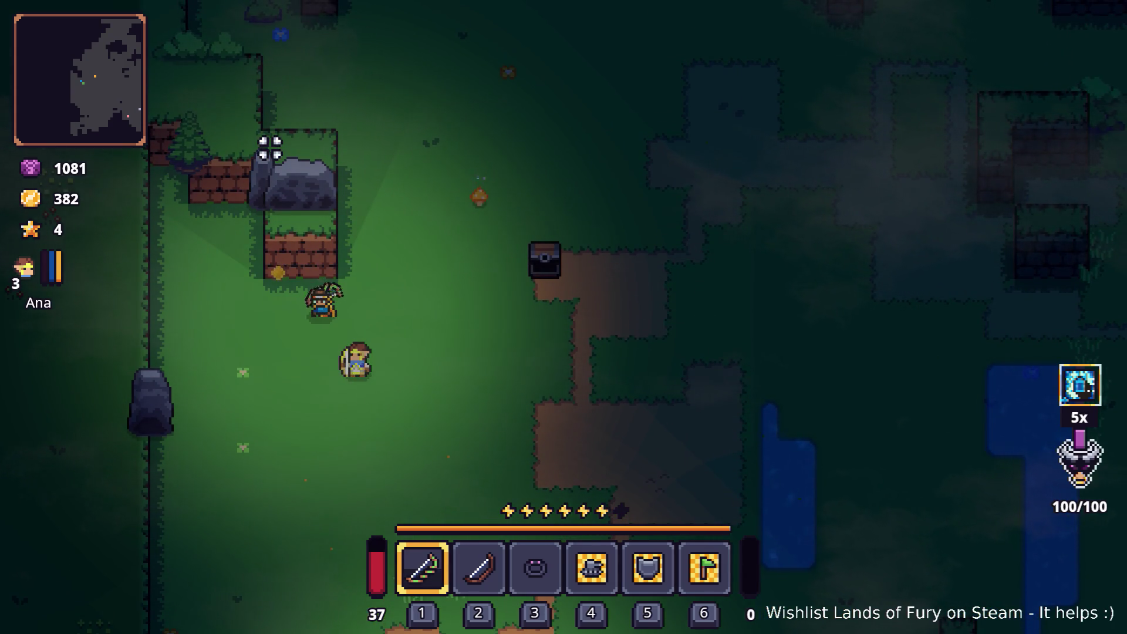
click(270, 148)
Walk further north past the chest, firing arrows at the brick pillars ahead.
key(w)
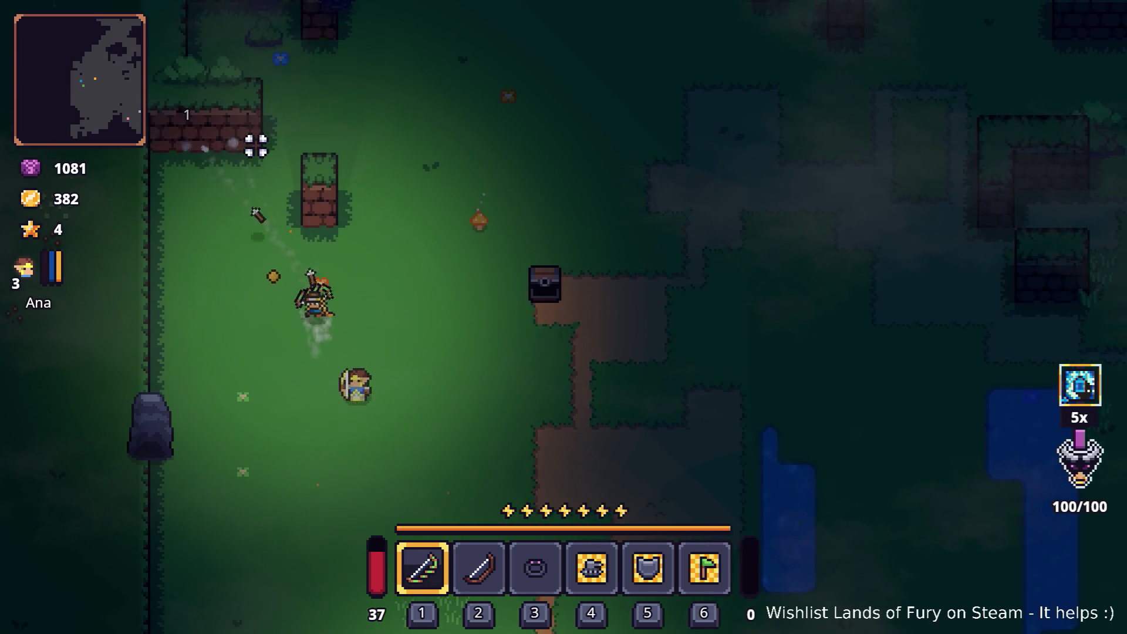
key(w)
key(a)
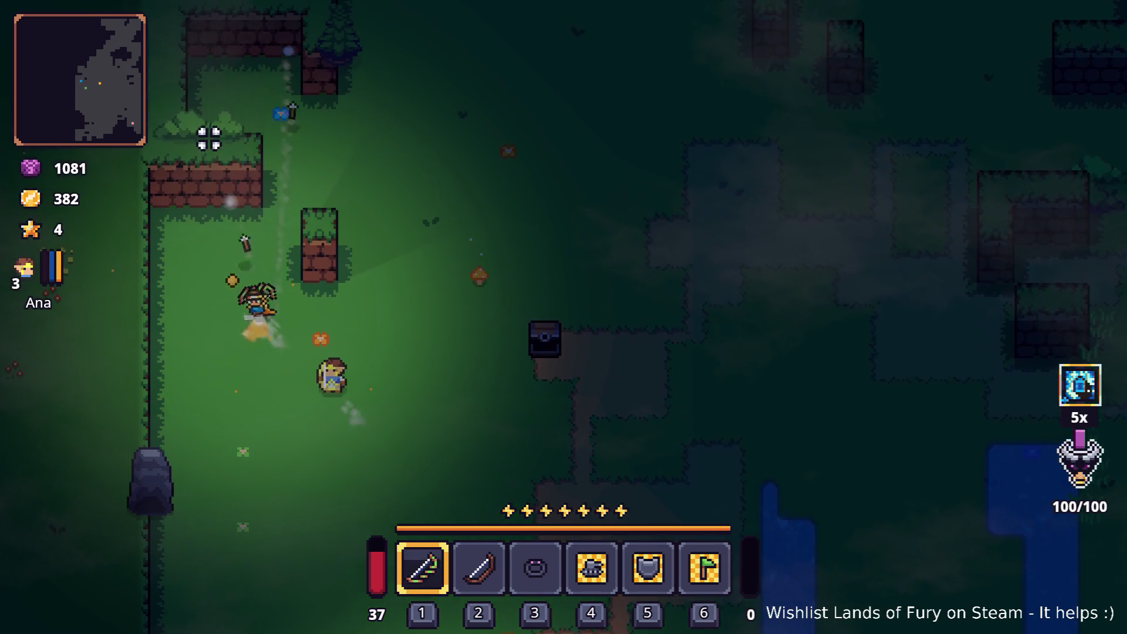
click(206, 137)
click(373, 239)
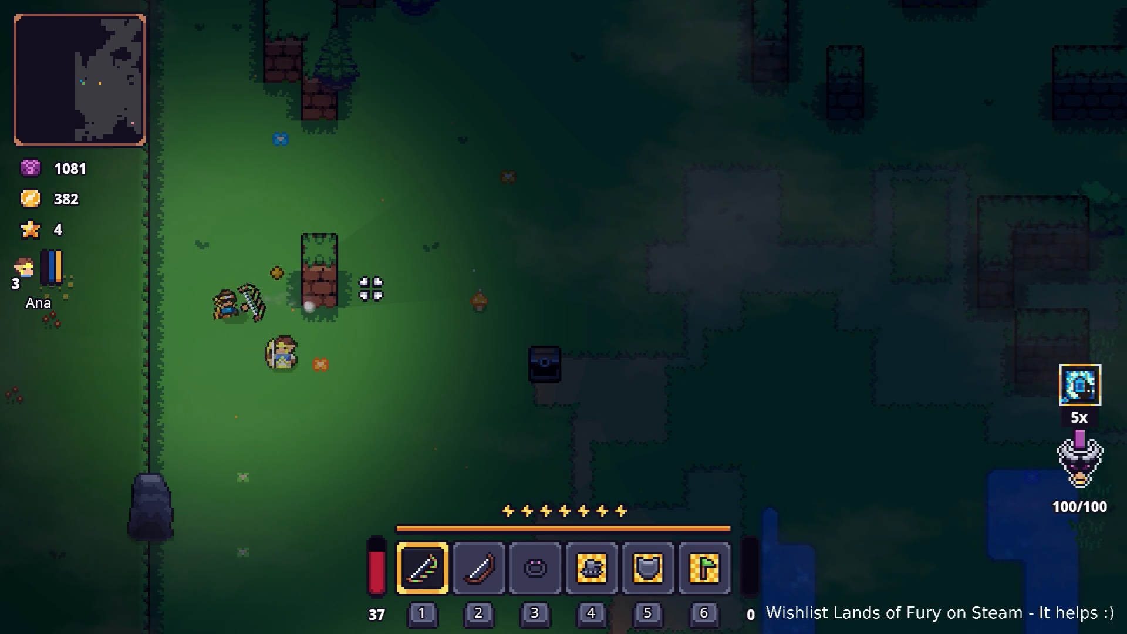
key(w)
key(d)
click(280, 151)
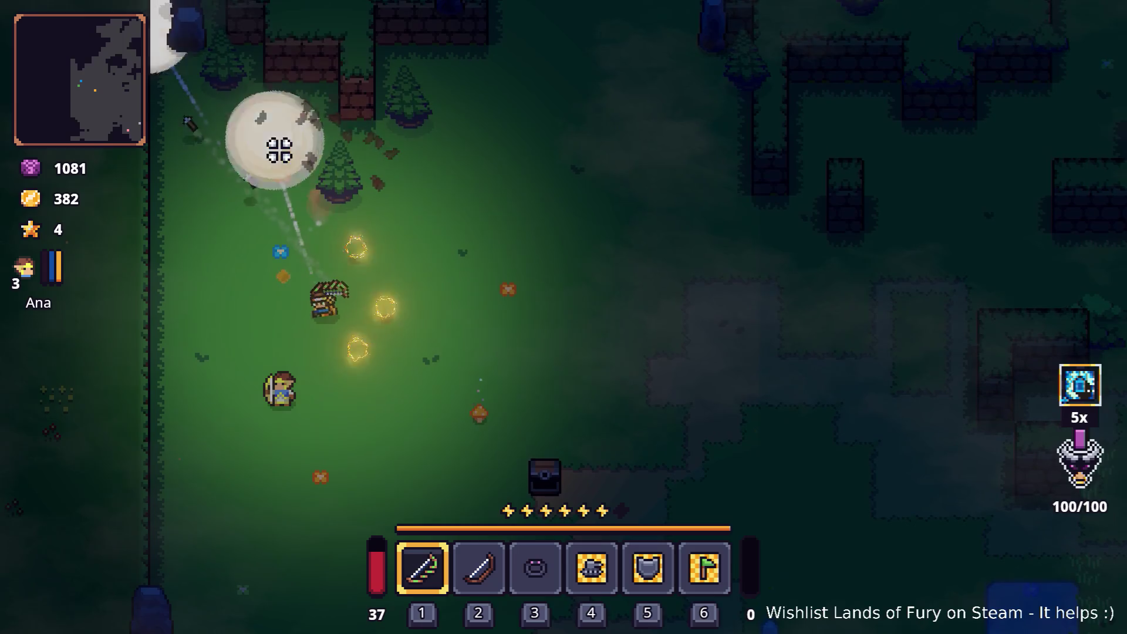
Advance up and right, firing repeated arrows to burst the upper boulder.
key(w)
key(d)
key(d)
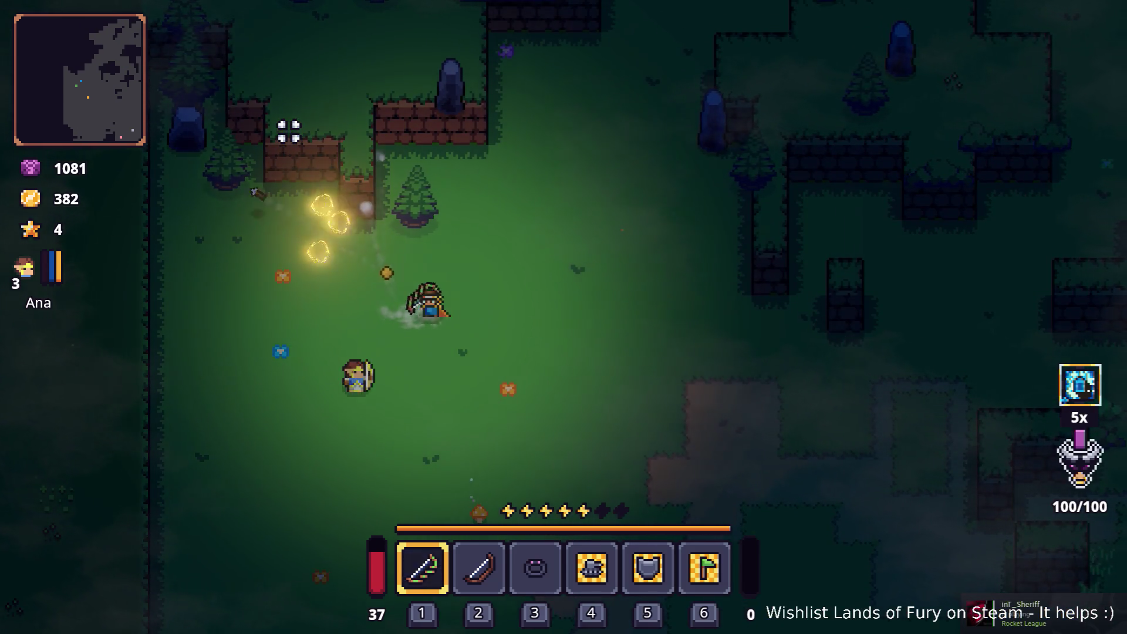
click(288, 131)
key(w)
key(d)
click(289, 131)
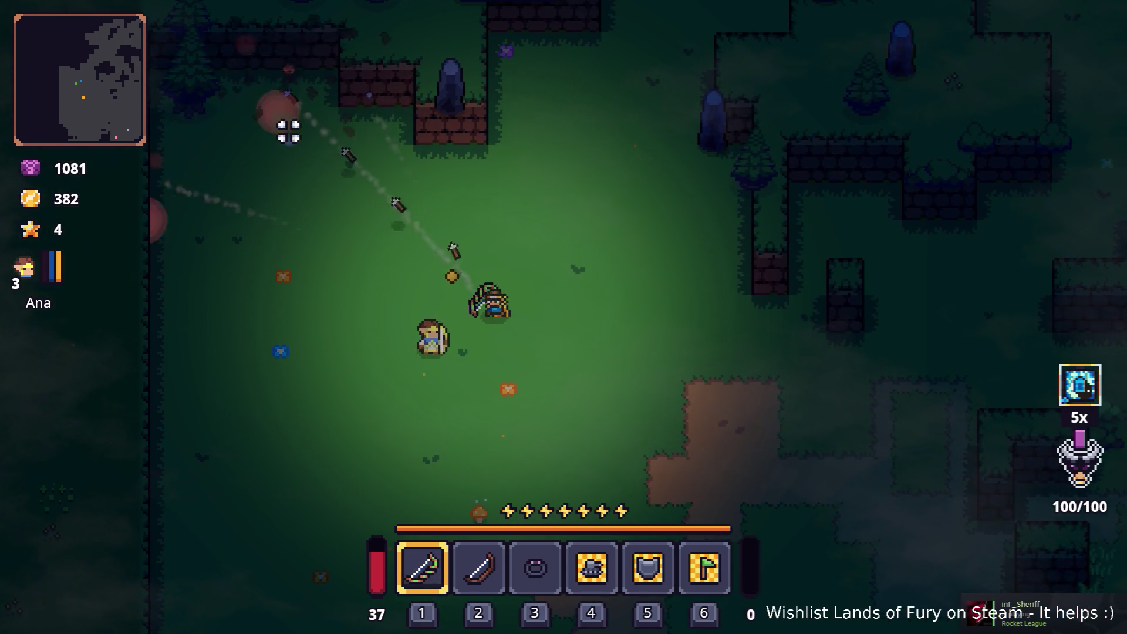
click(333, 112)
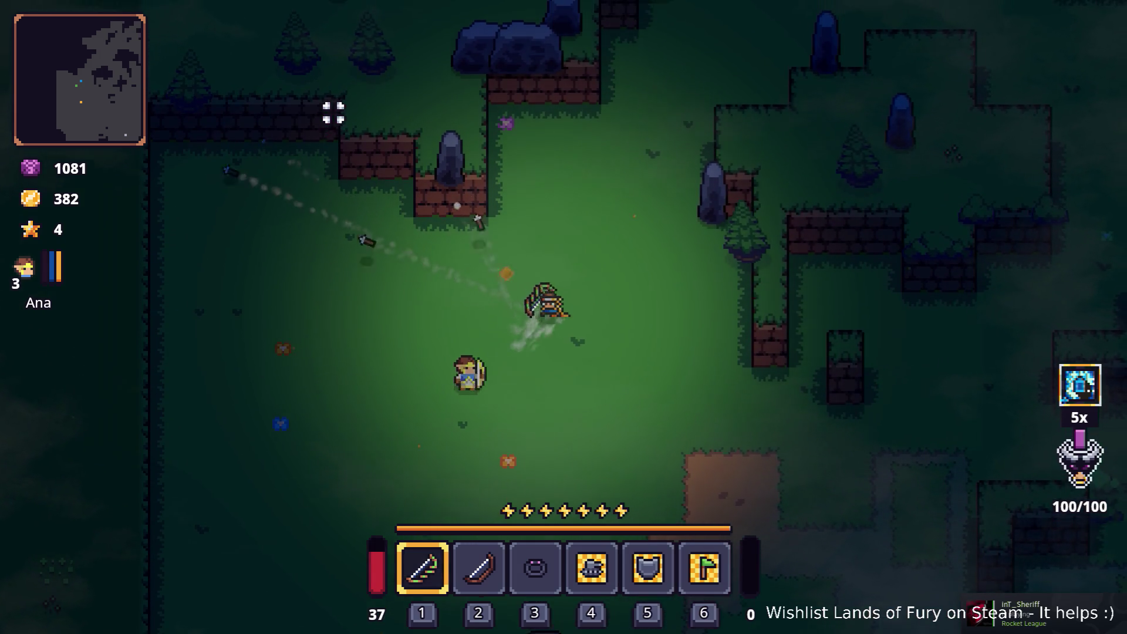
key(w)
key(d)
click(333, 112)
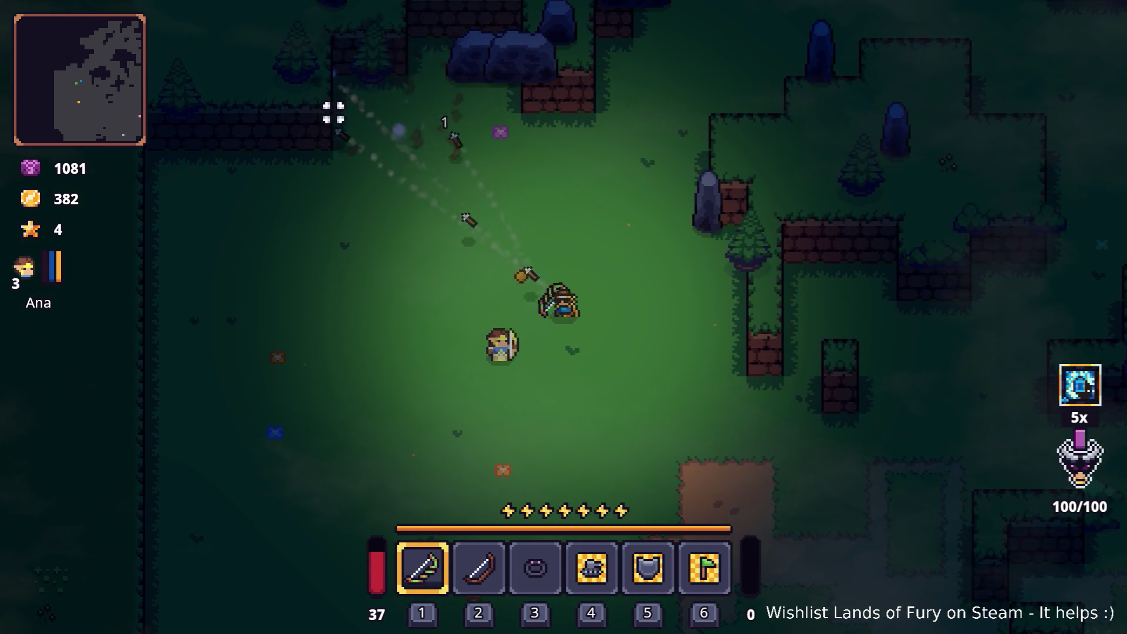
key(w)
Dash upward through the forest, blowing up the rock and wall with arrows.
key(w)
click(334, 112)
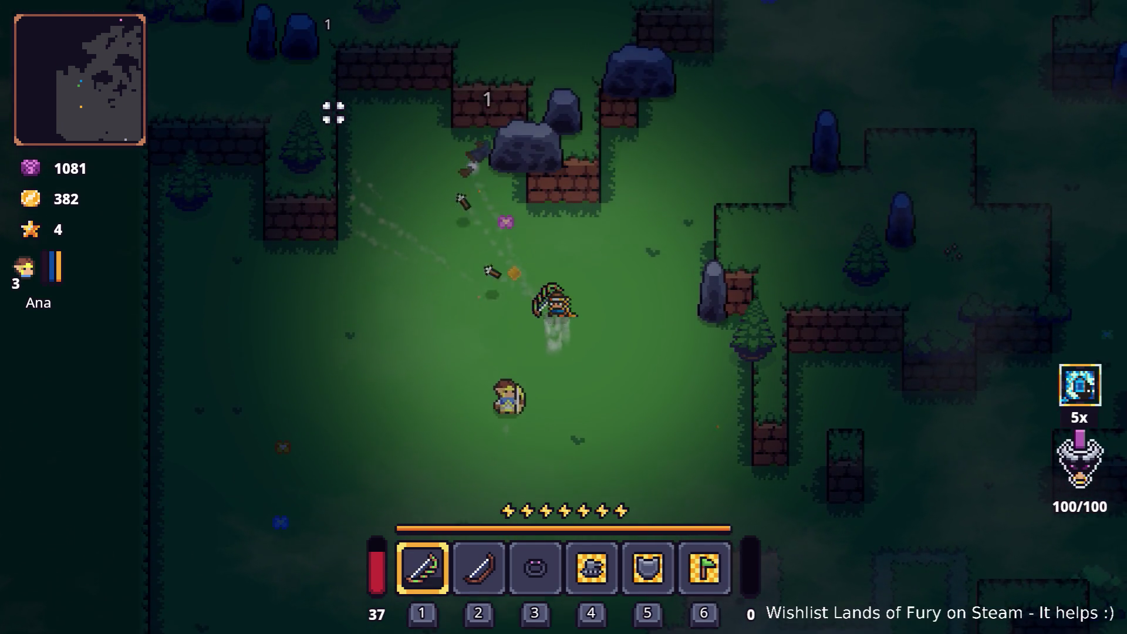
key(space)
key(w)
click(447, 120)
key(d)
key(space)
key(w)
key(space)
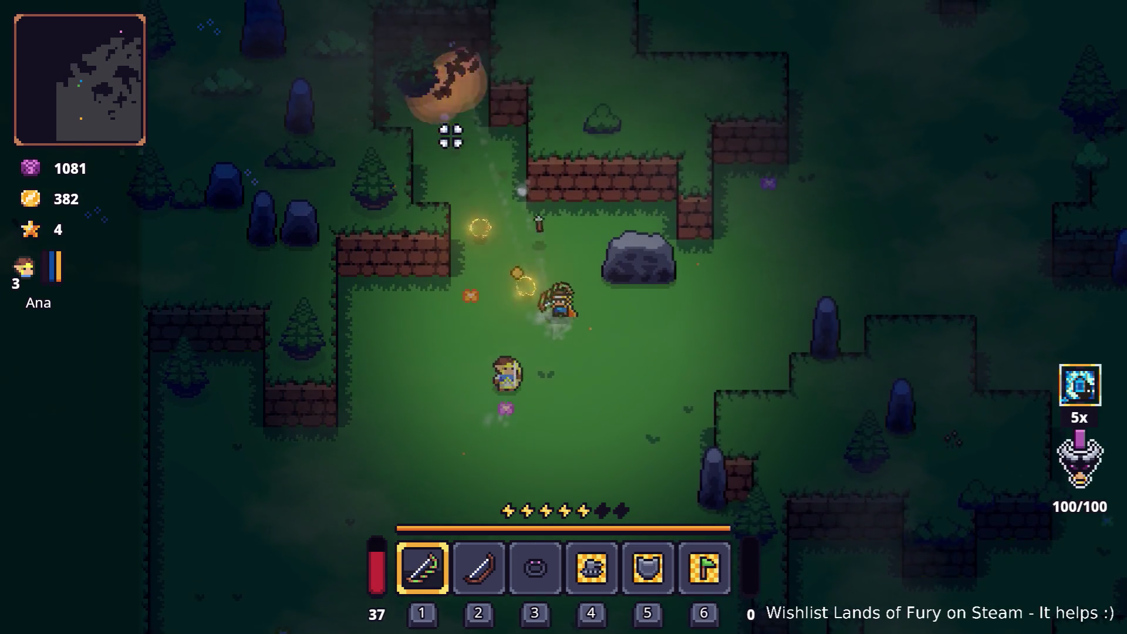
click(516, 126)
key(w)
key(d)
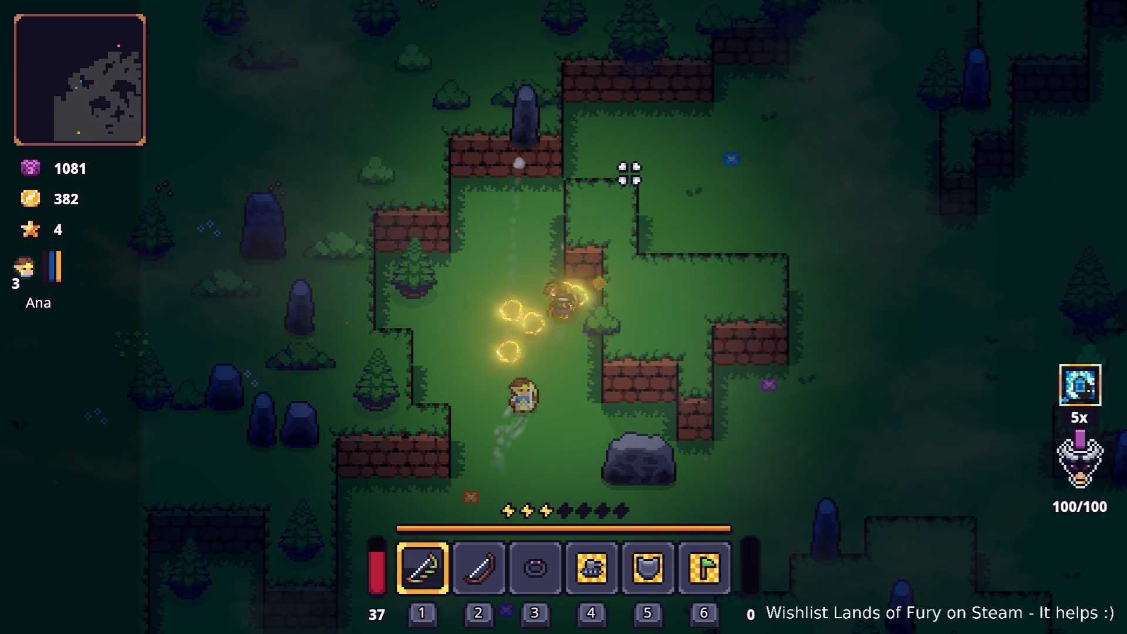
key(s)
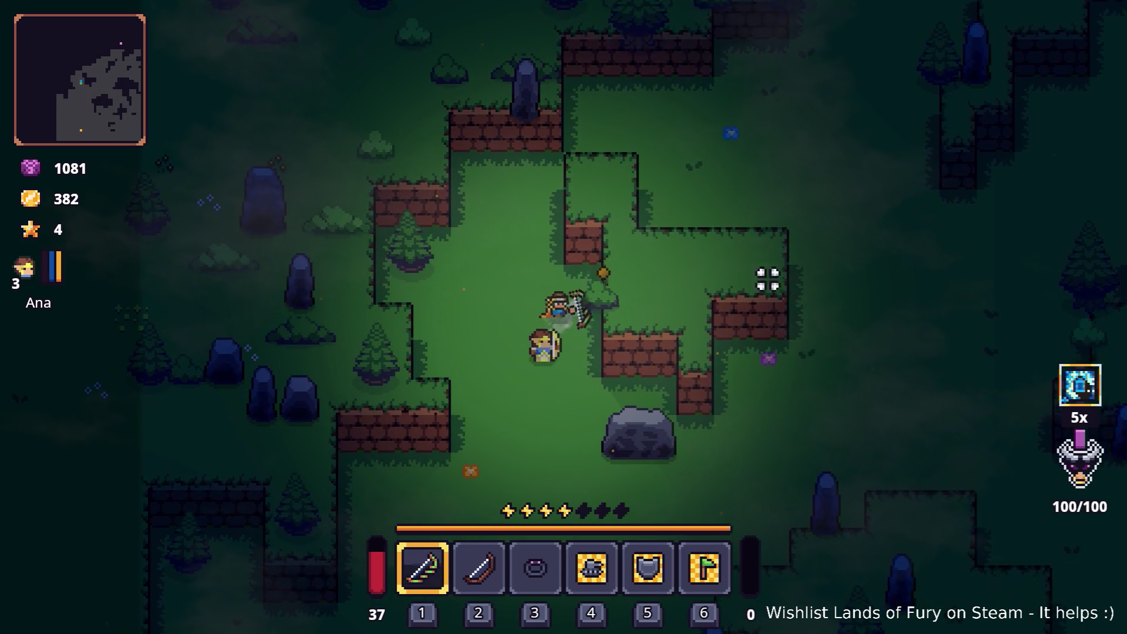
Dash down-right and push east past the hedge wall, shooting arrows continuously to the right.
click(805, 300)
key(d)
key(s)
key(space)
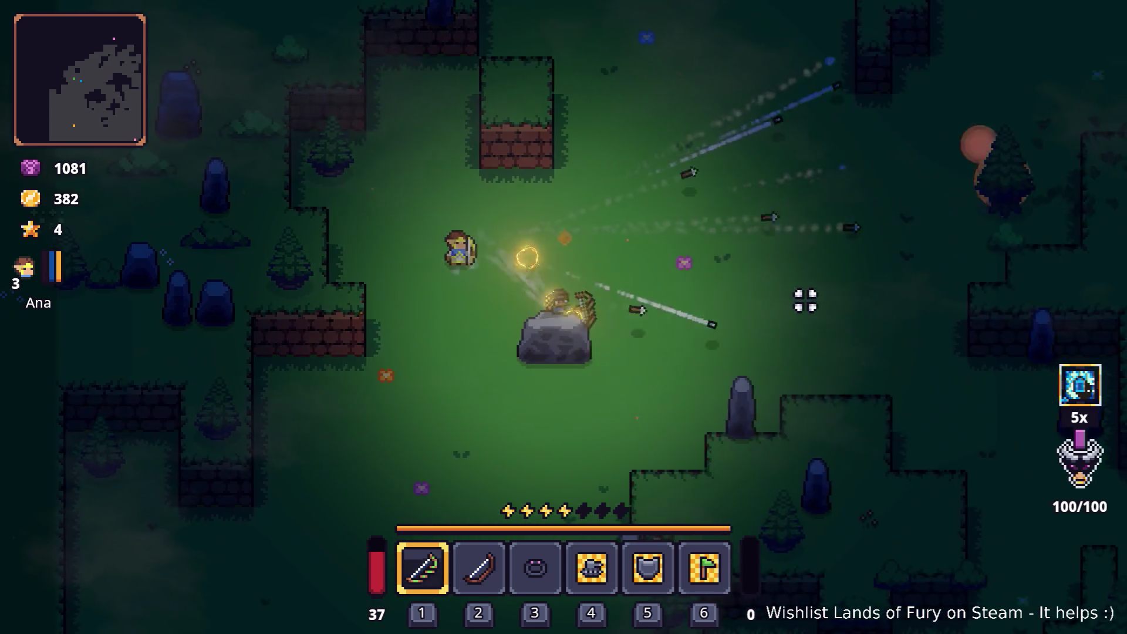
click(781, 333)
key(d)
click(780, 334)
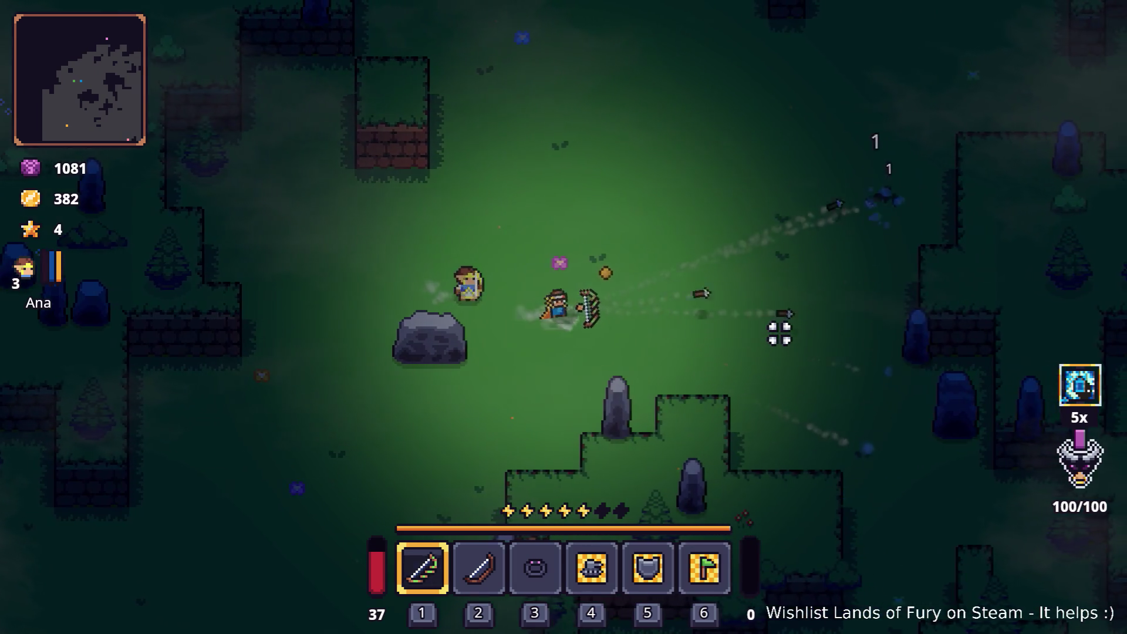
key(d)
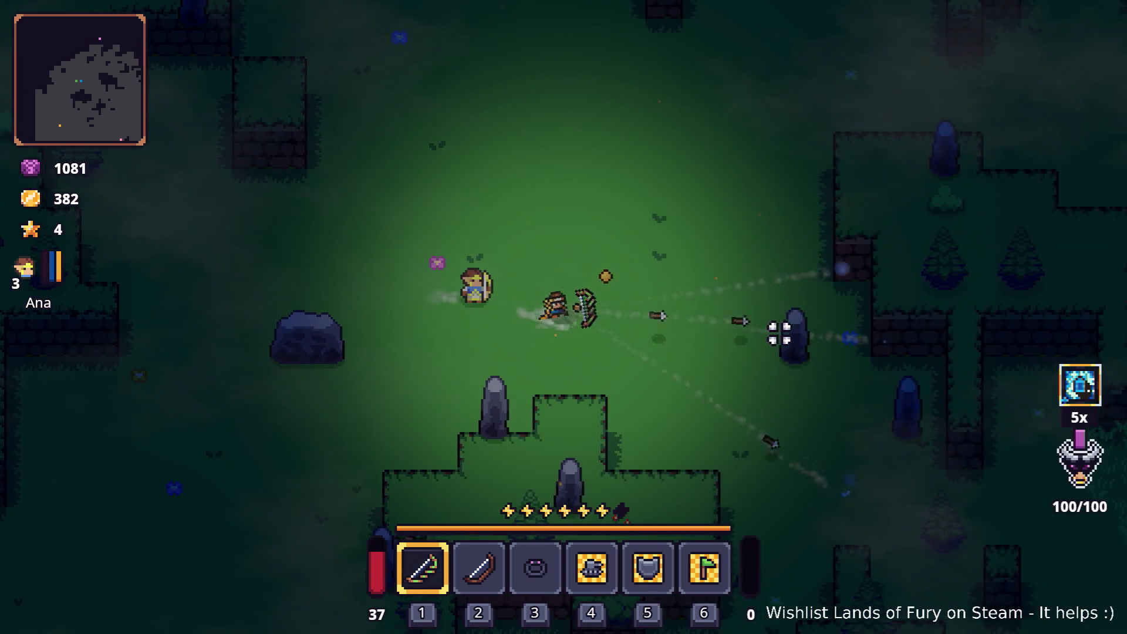
click(780, 333)
key(d)
click(779, 333)
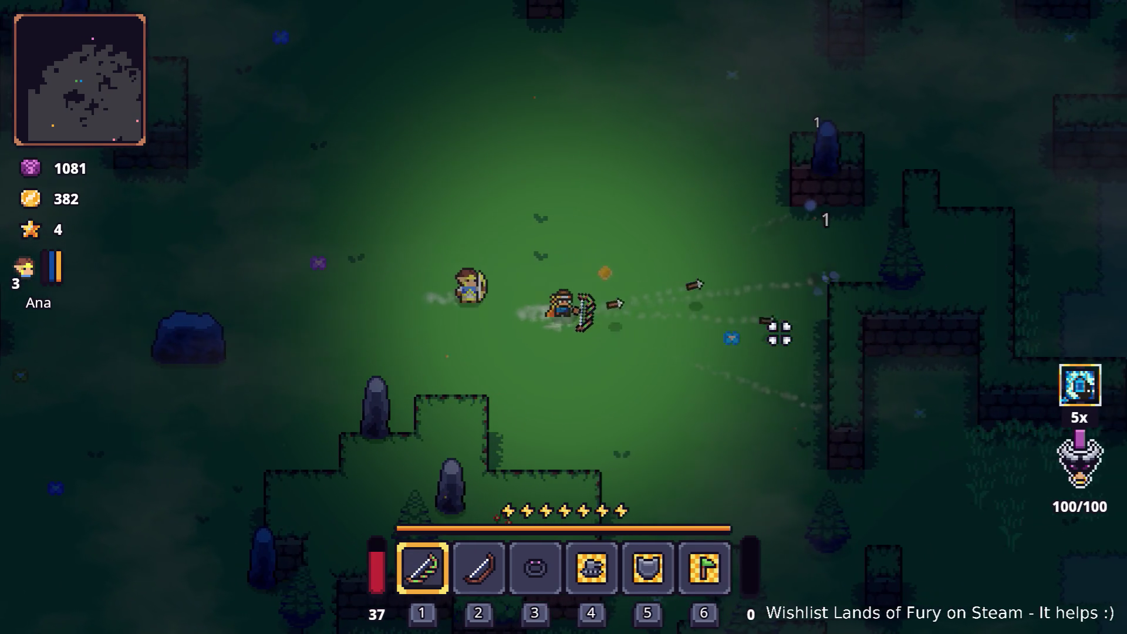
key(d)
click(779, 333)
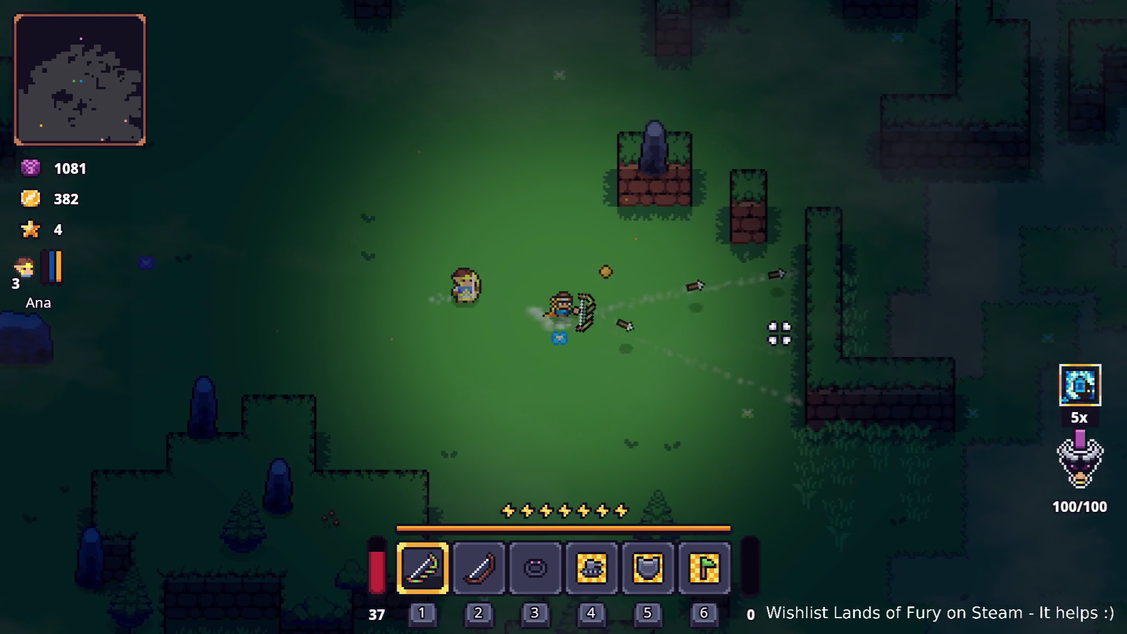
key(d)
click(780, 333)
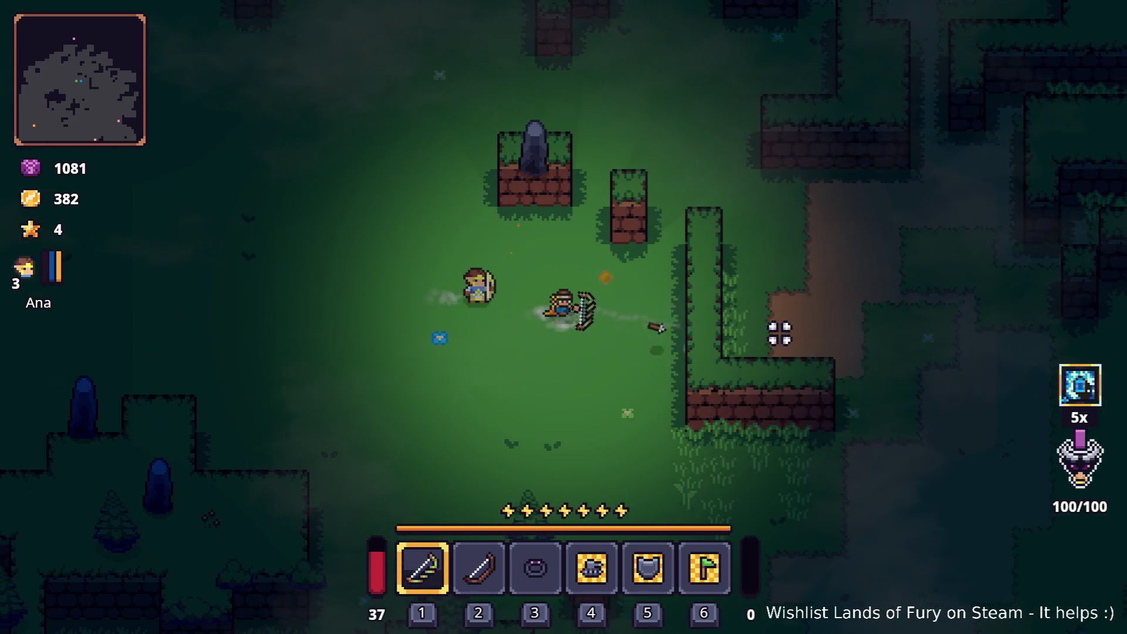
key(d)
click(780, 333)
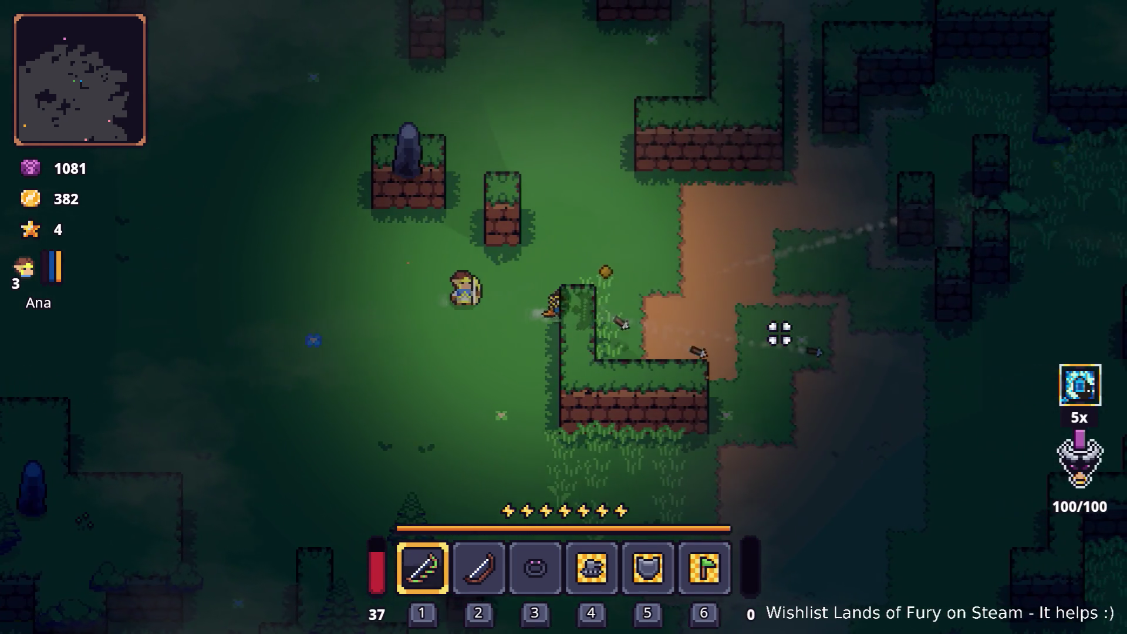
key(d)
click(780, 334)
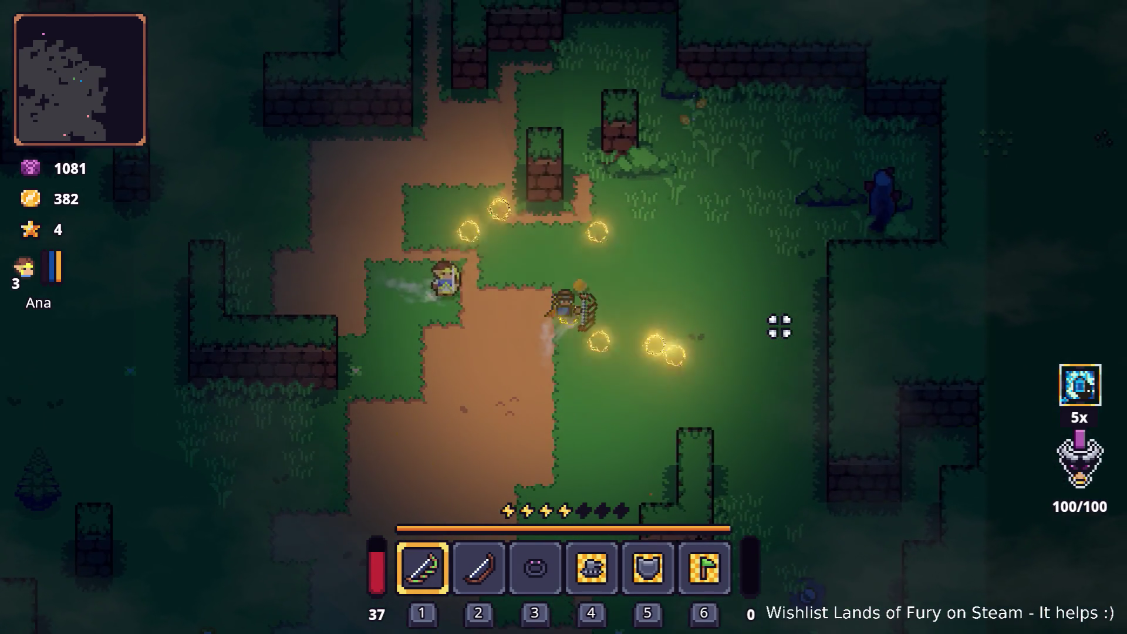
Pause the game, quit to the desktop, and bring Visual Studio Code forward.
key(Escape)
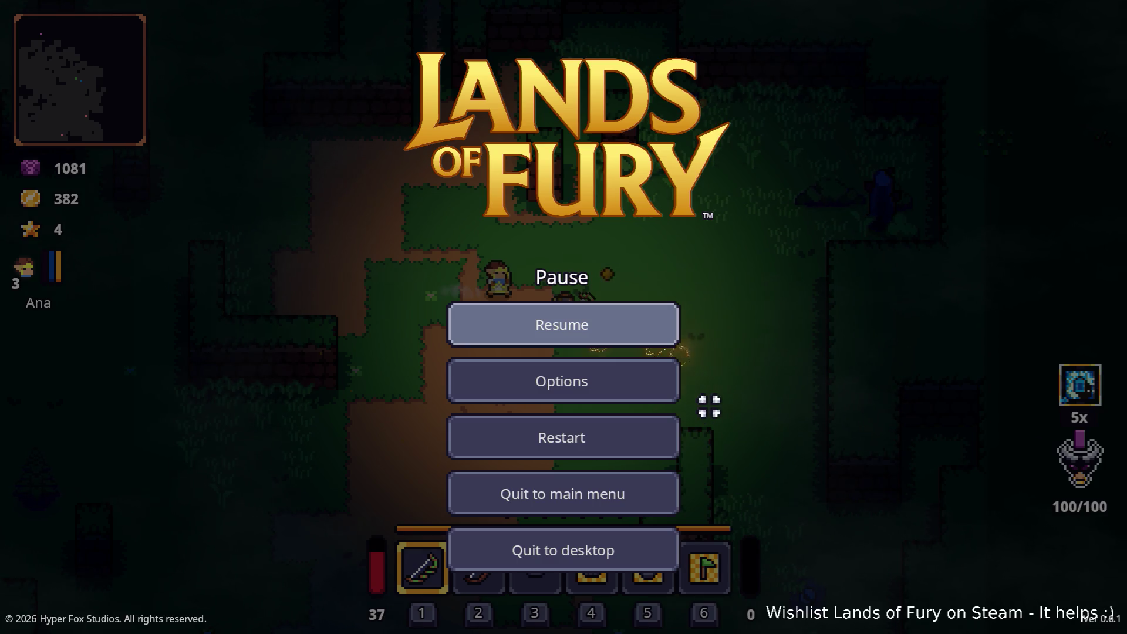
click(662, 559)
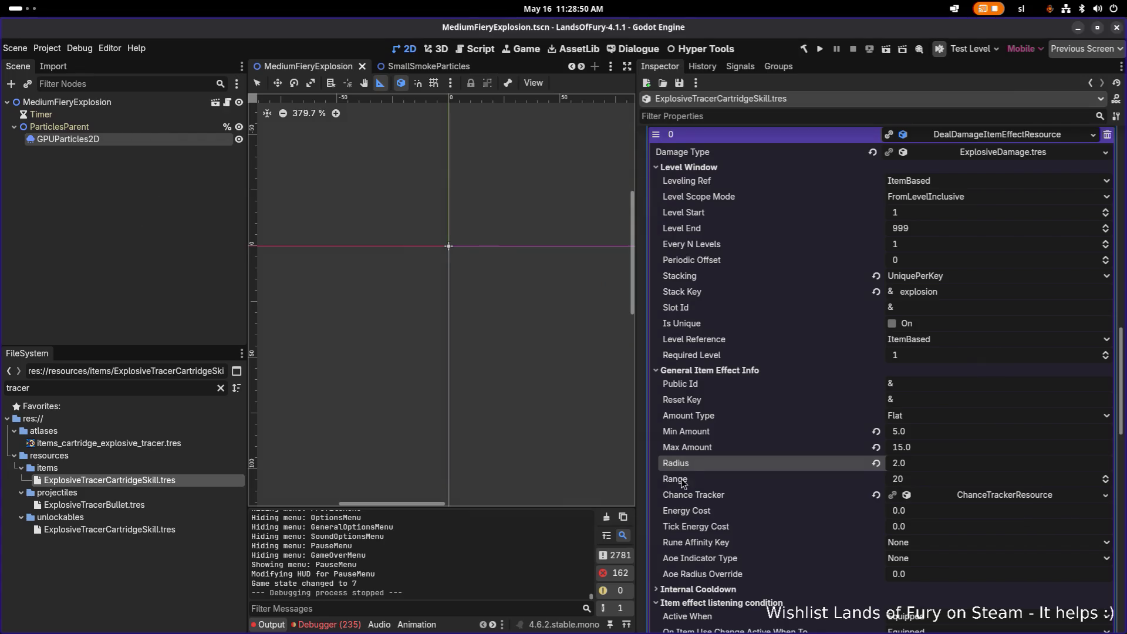
key(alt+Tab)
click(544, 314)
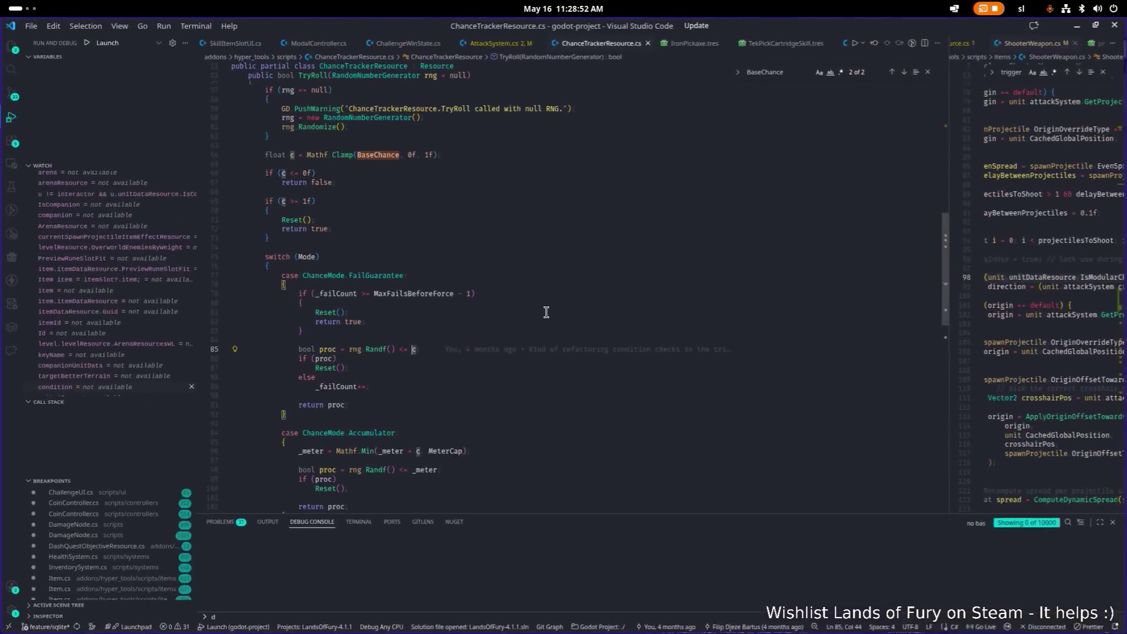
Open AttackSystem.cs through Quick Open, briefly starting and cancelling a search for 'xplo'.
mouse_move(542, 313)
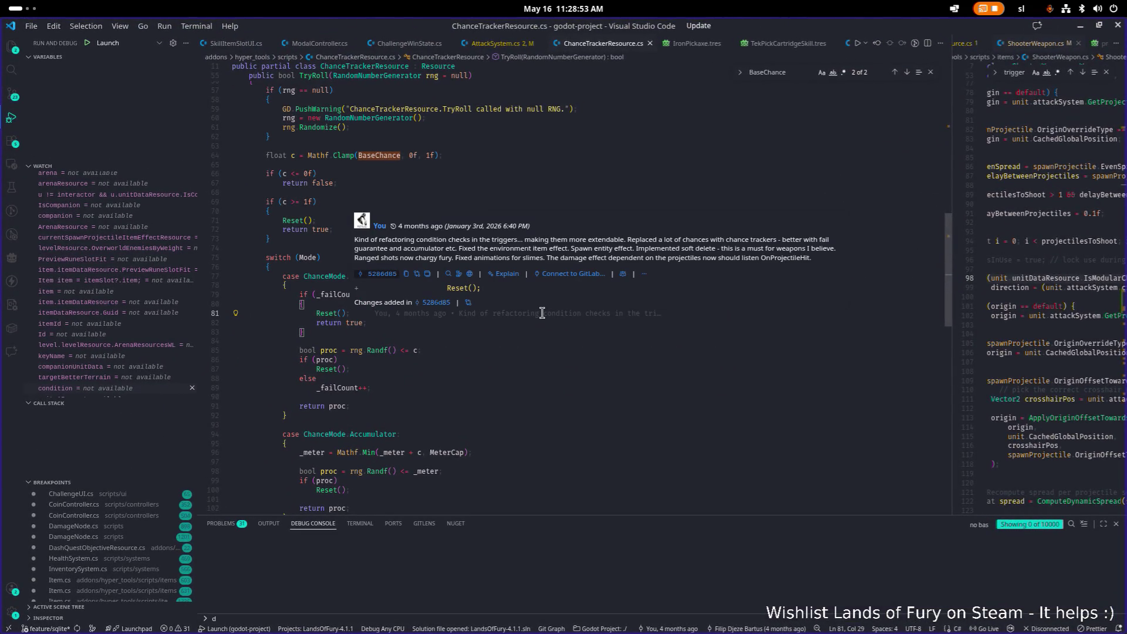
key(ctrl+p)
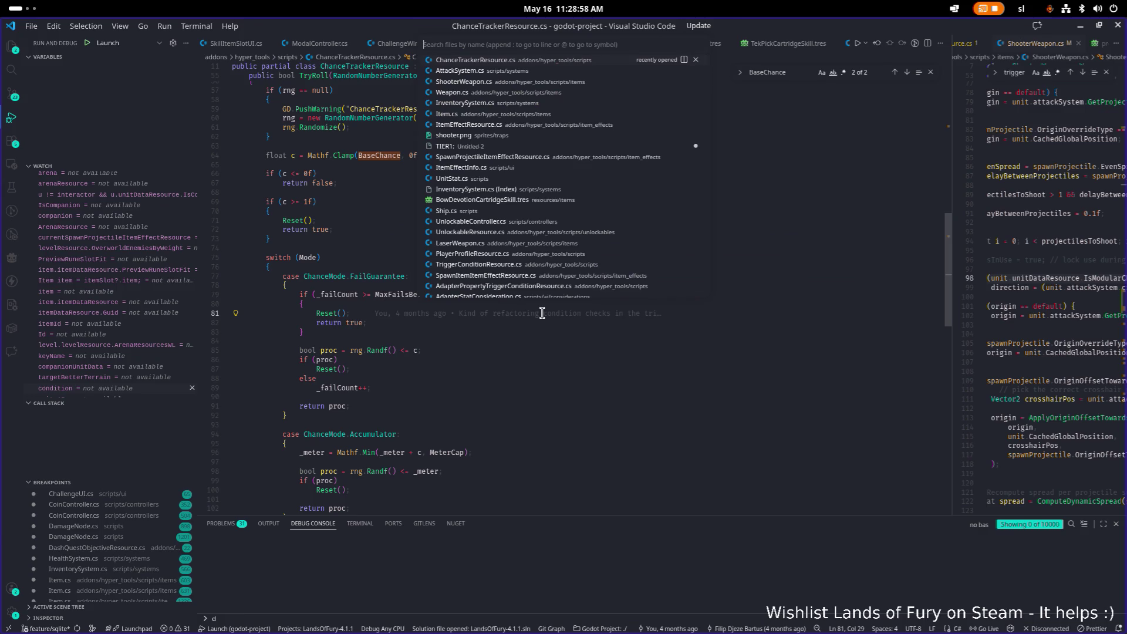
key(Down)
key(Return)
text(xplo)
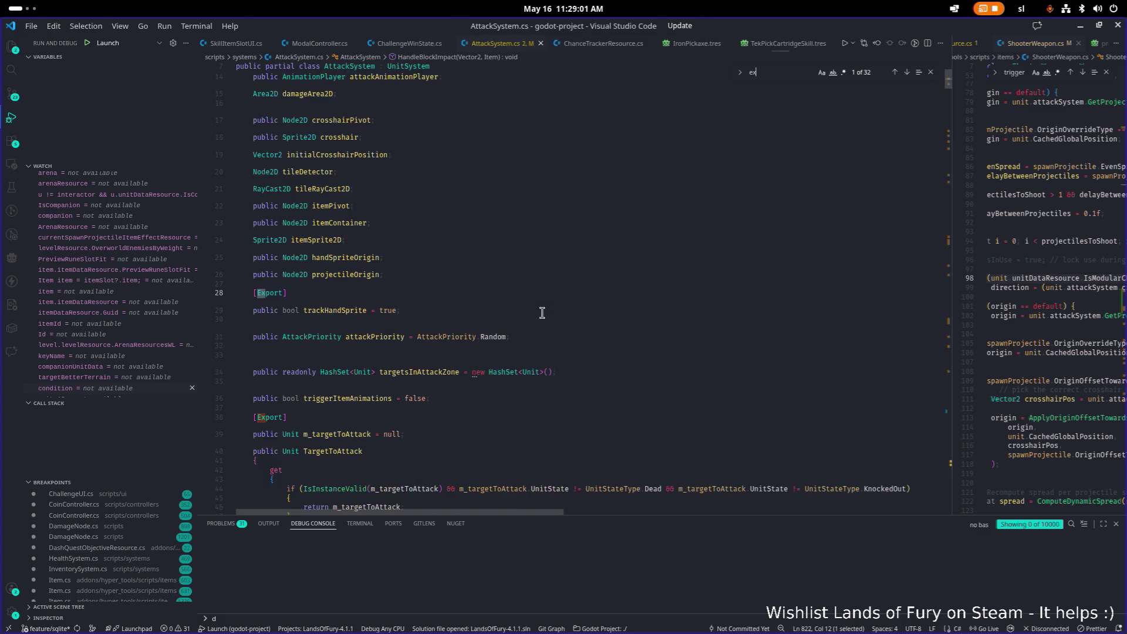
key(BackSpace)
key(BackSpace)
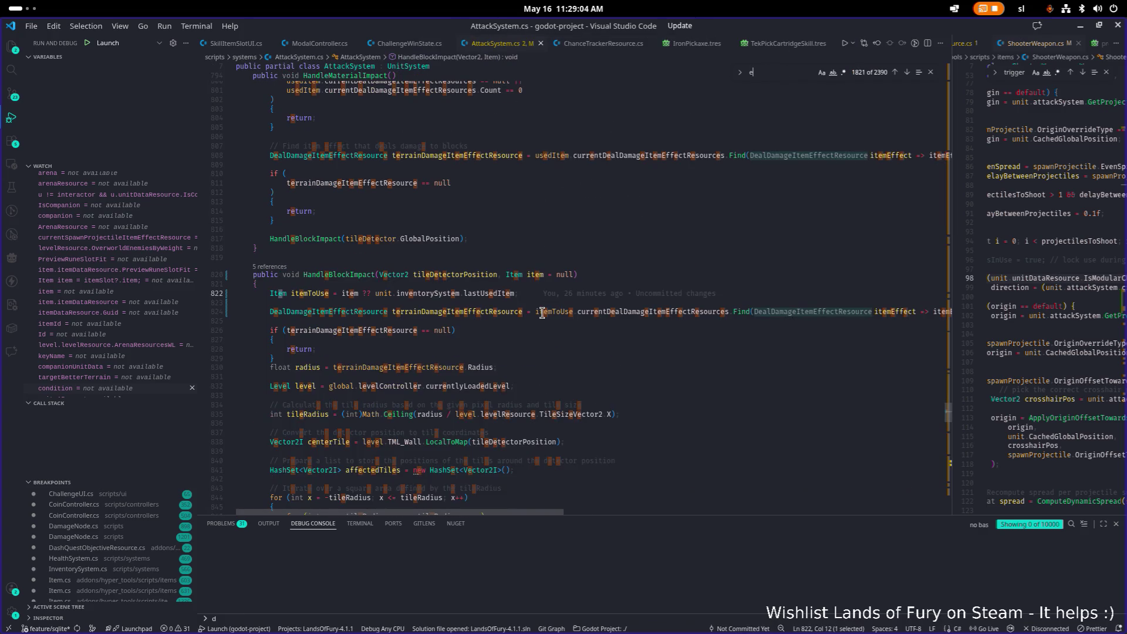
key(Escape)
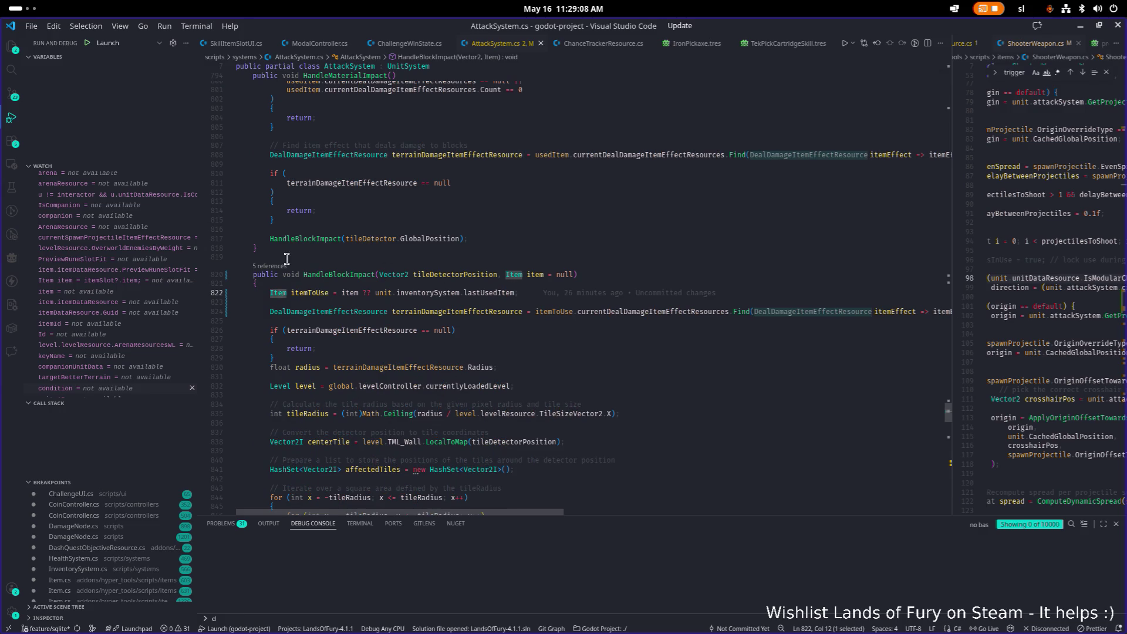
Preview HandleBlockImpact's references and open Weapon.cs at the call inside OnExploded.
click(271, 267)
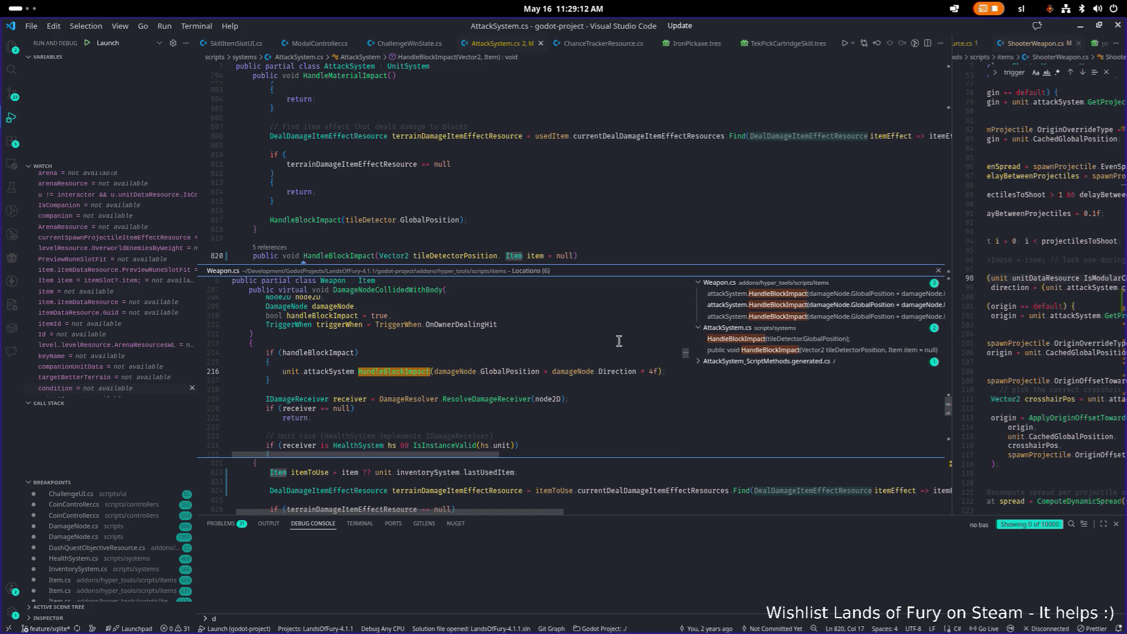
scroll(556, 366, up, 2)
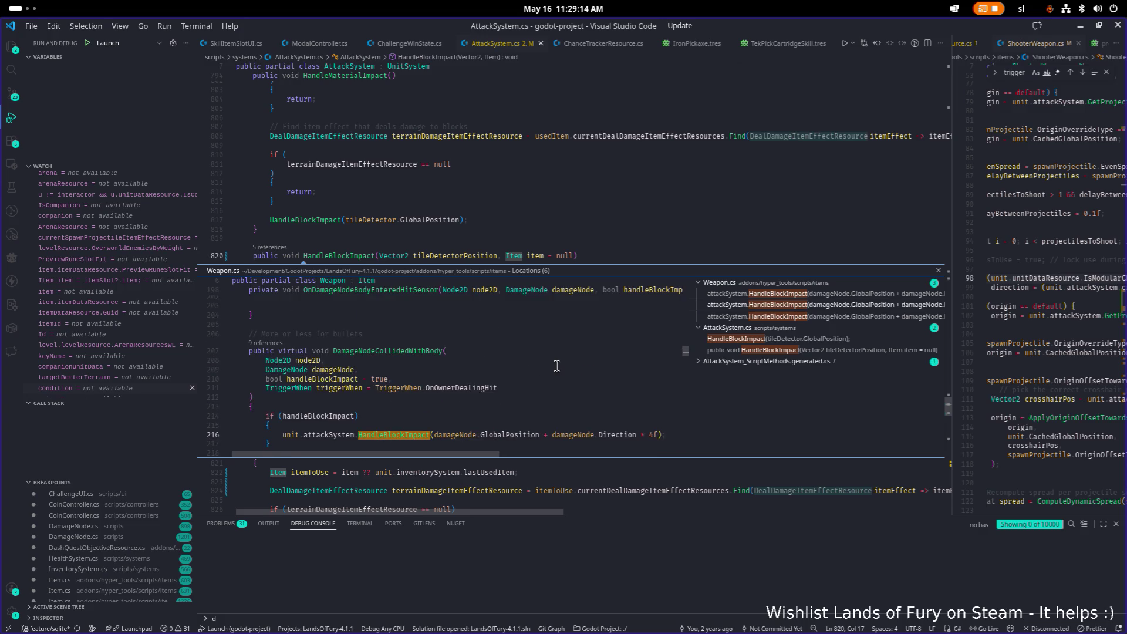
scroll(557, 366, down, 1)
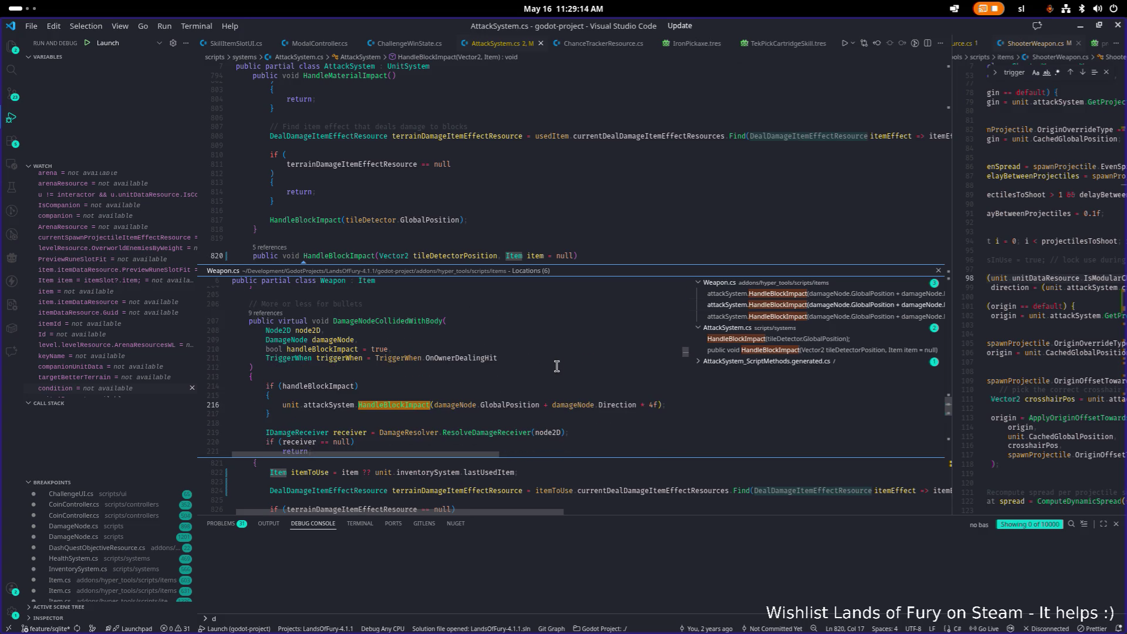
click(756, 295)
click(755, 306)
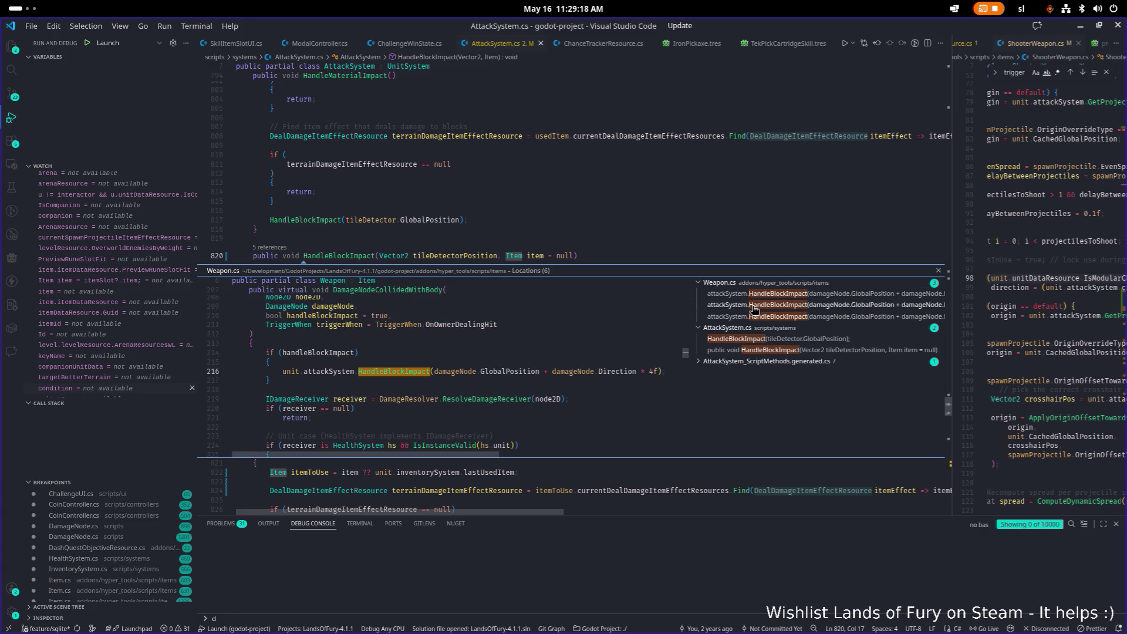
click(750, 295)
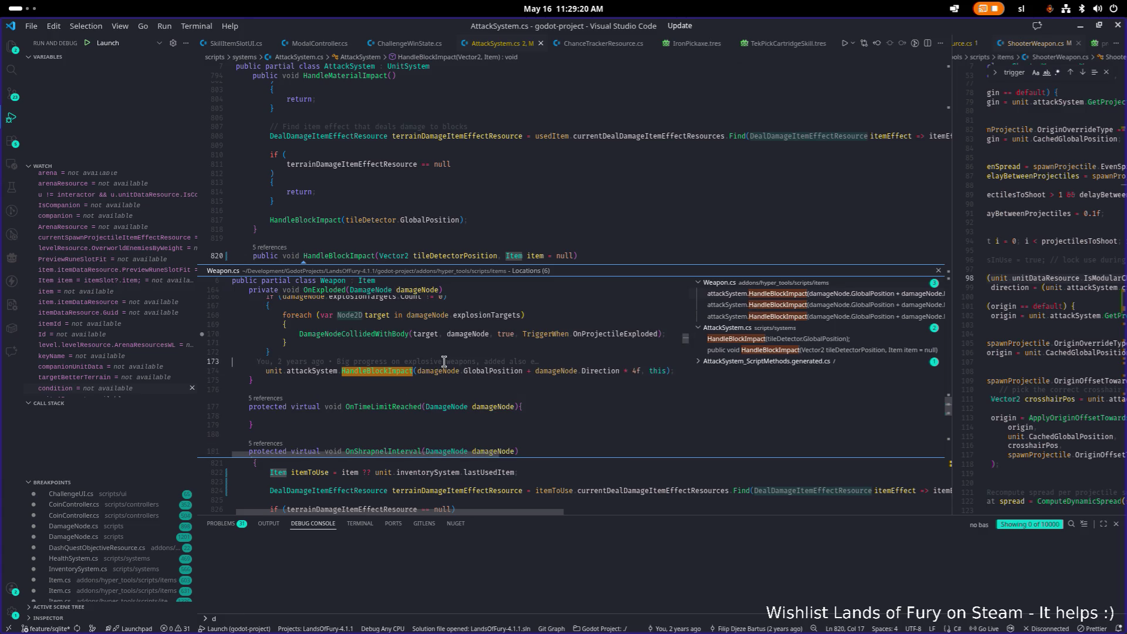
double_click(444, 361)
click(543, 316)
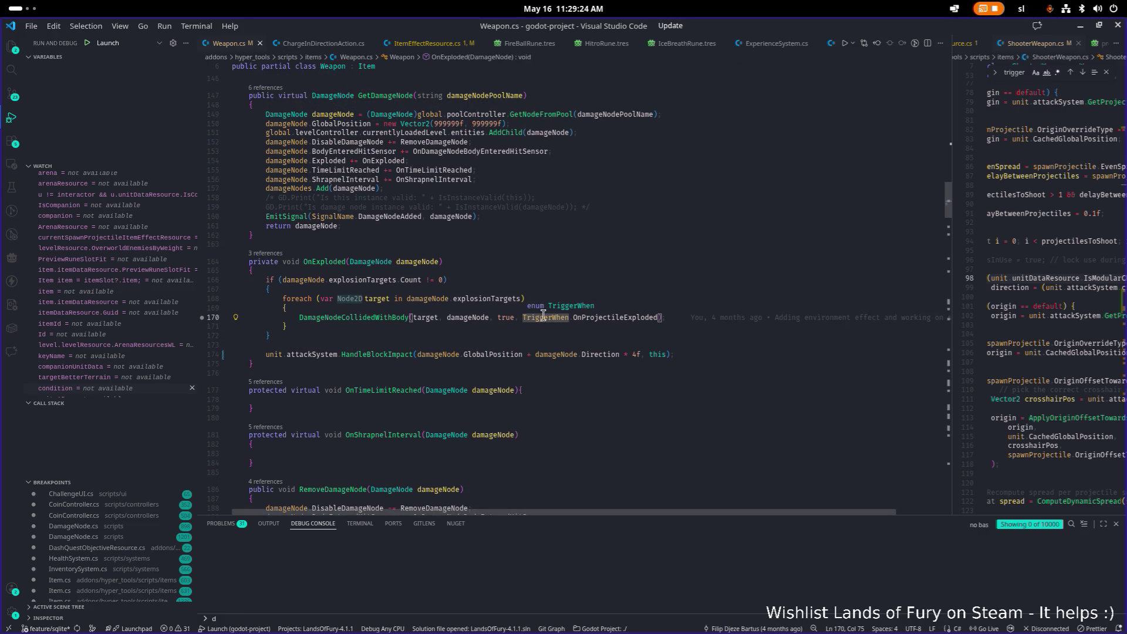
Highlight explosionTargets in OnExploded and widen the right-hand code pane.
click(576, 271)
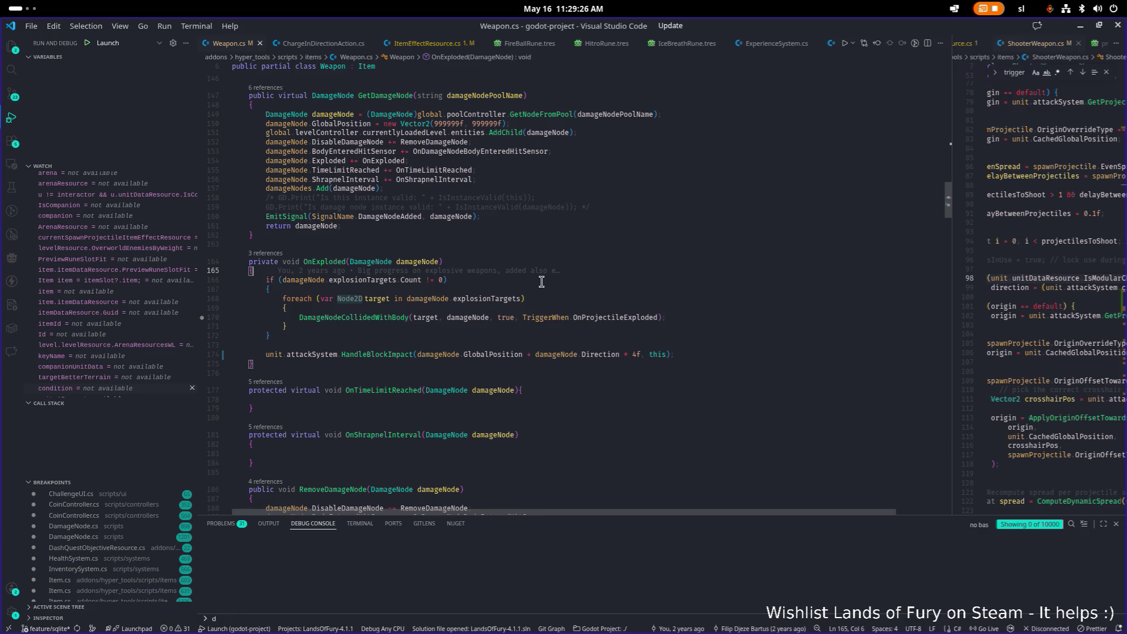
double_click(494, 300)
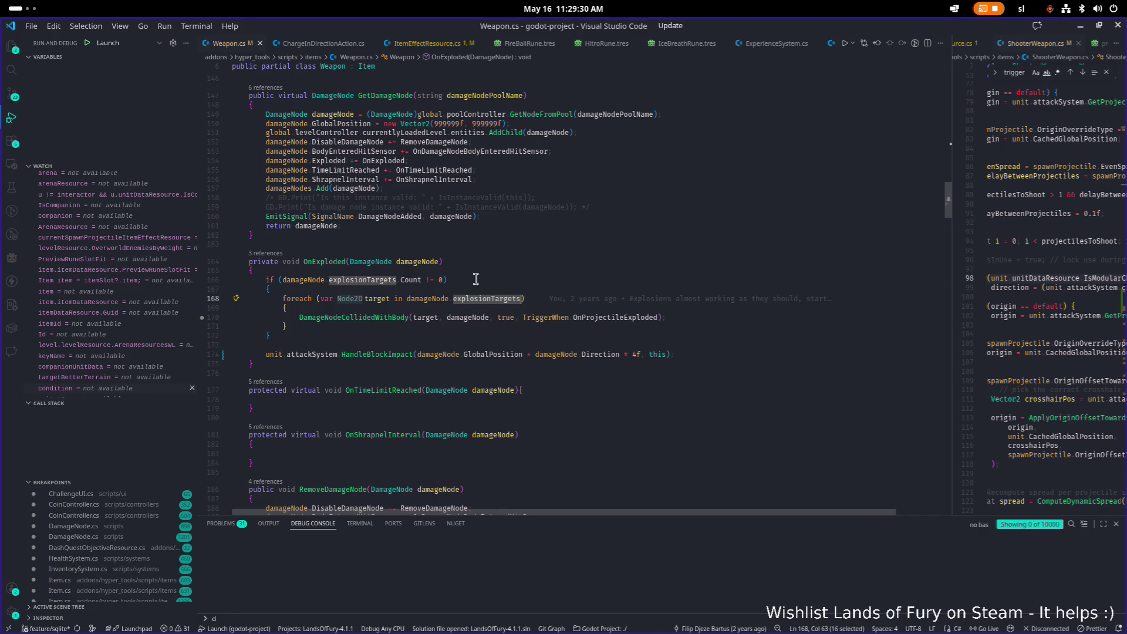
drag(951, 293, 693, 287)
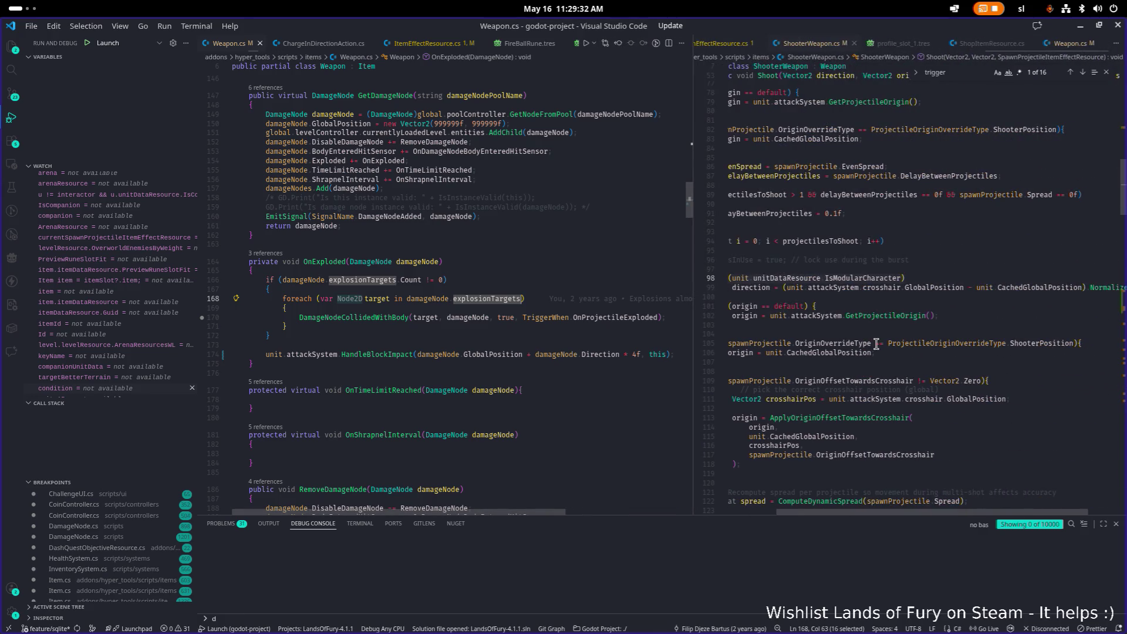
click(876, 343)
Open DamageNode.cs via Quick Open and search it for 'explosiontarg'.
key(ctrl+p)
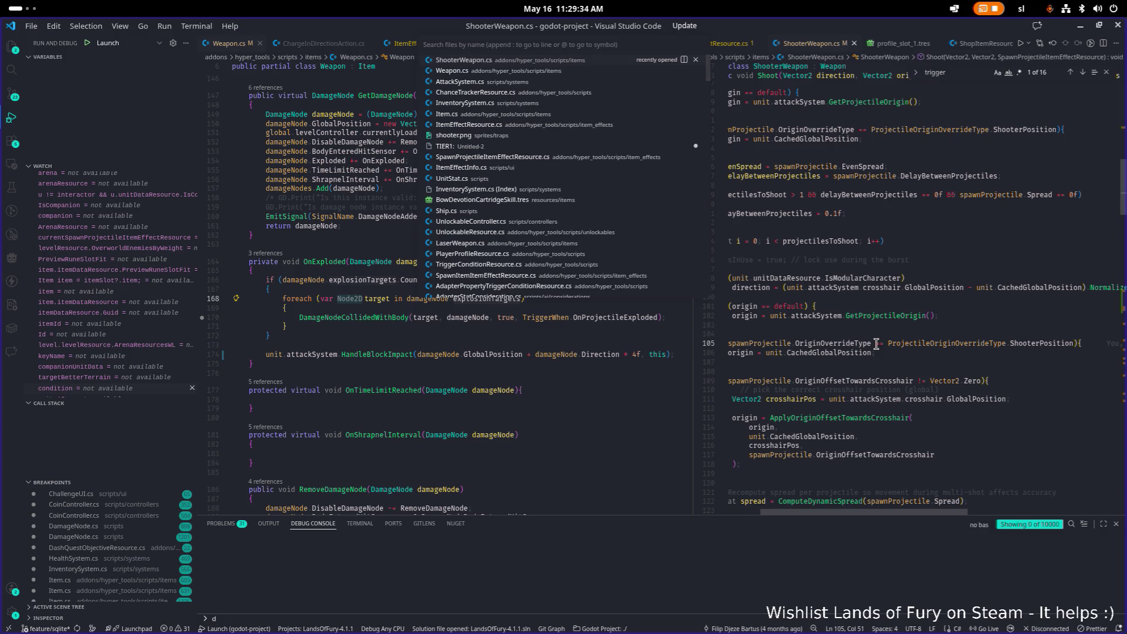
text(damagenode)
key(Return)
key(ctrl+f)
text(explosion)
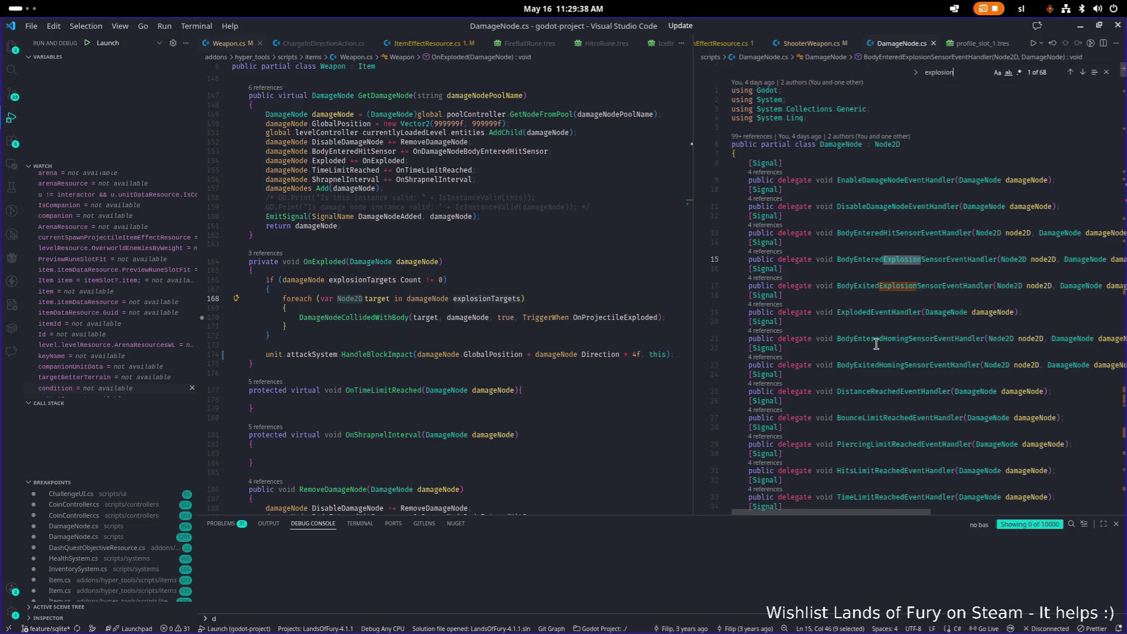
text(targe)
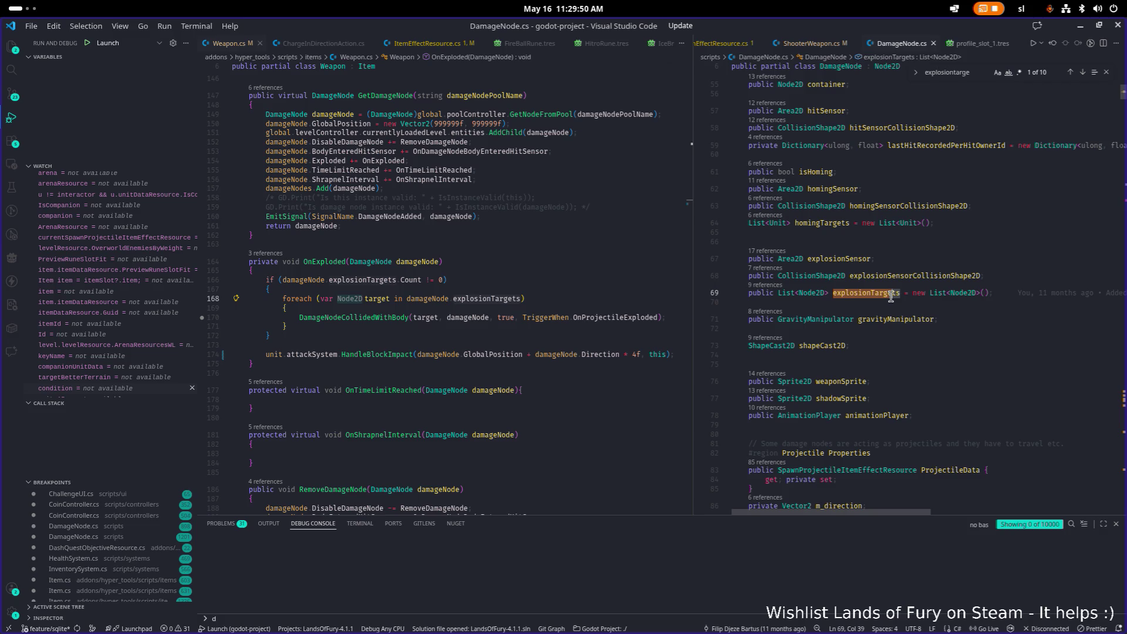
Step through the explosionTargets matches to the check on line 992.
key(ctrl+f)
key(Return)
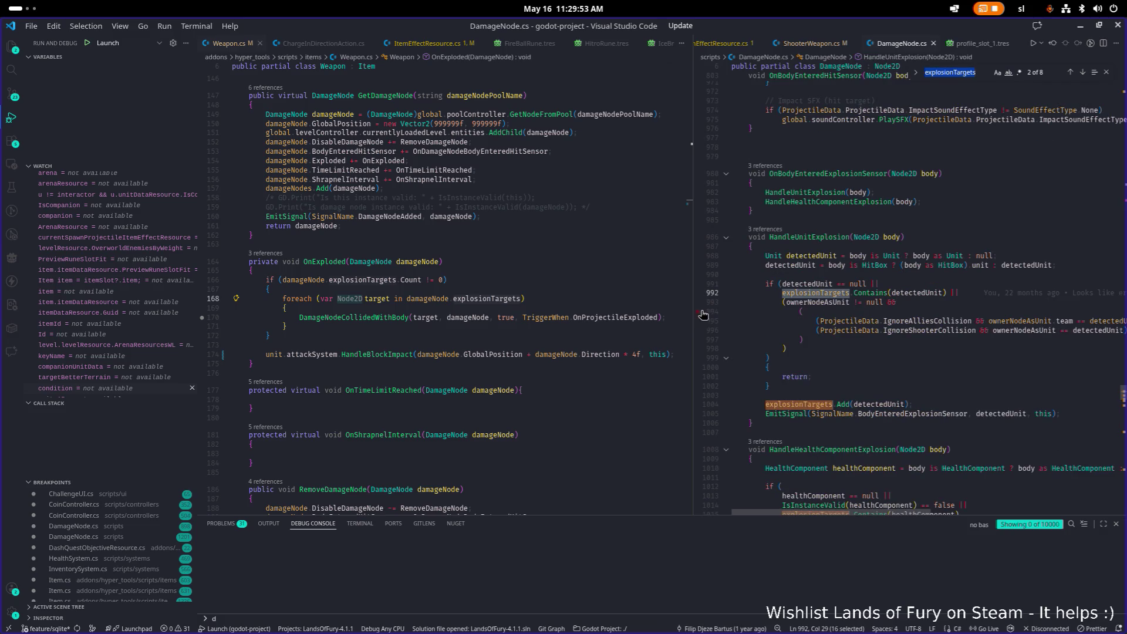
drag(693, 311, 626, 311)
scroll(853, 325, down, 3)
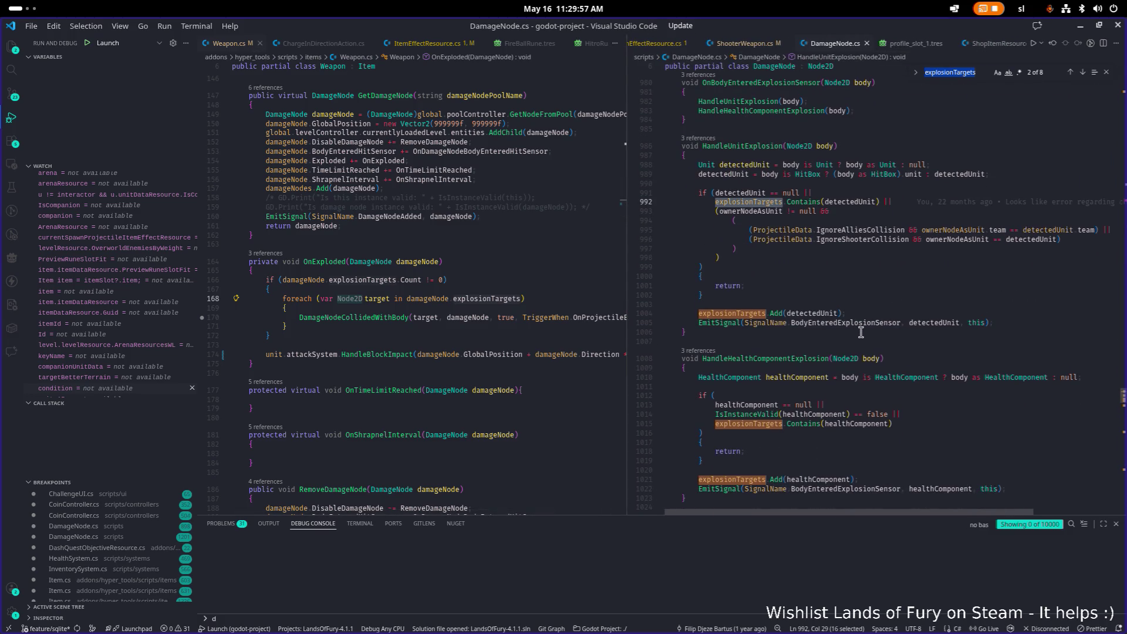
Search HandleHealthComponentExplosion, cycling its three matches back to the definition on line 1008.
double_click(792, 358)
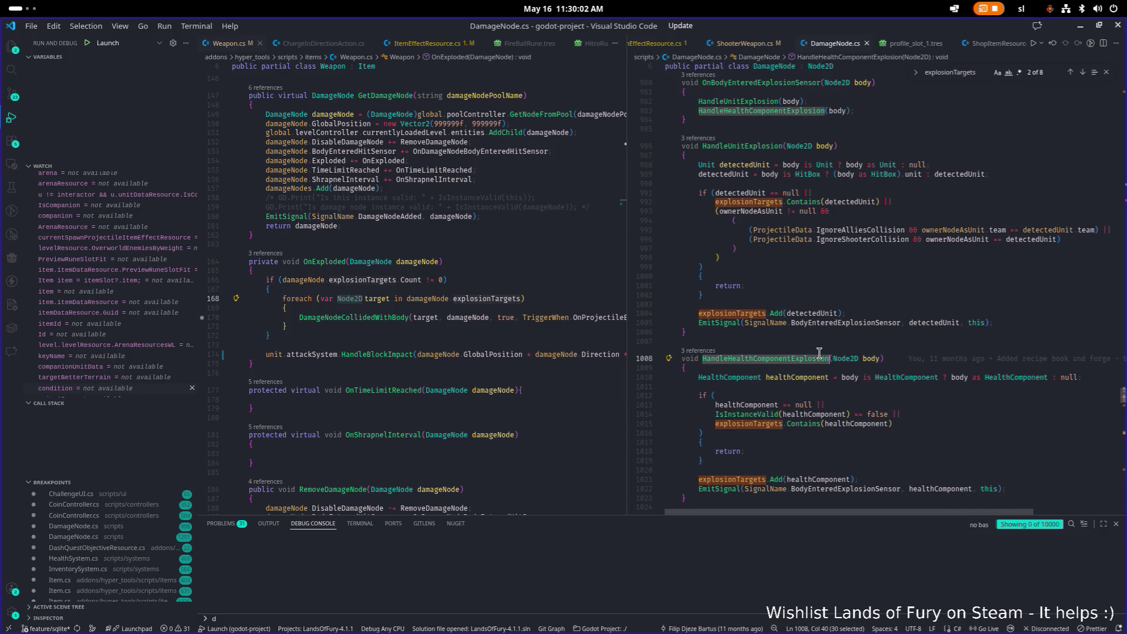
scroll(820, 353, up, 1)
scroll(818, 353, down, 1)
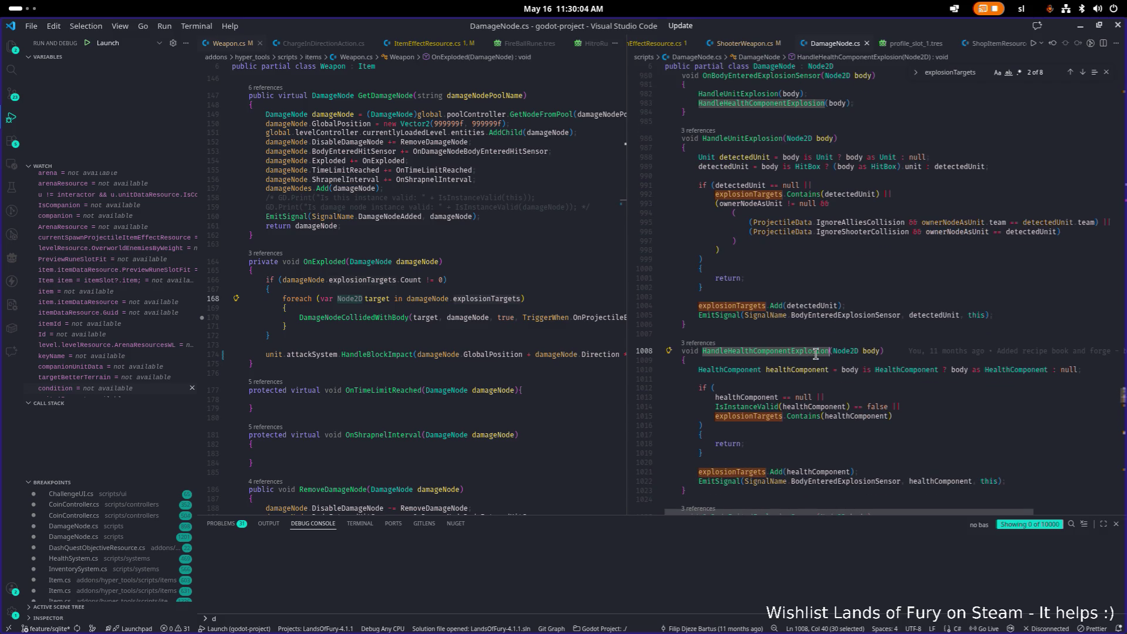
key(ctrl+f)
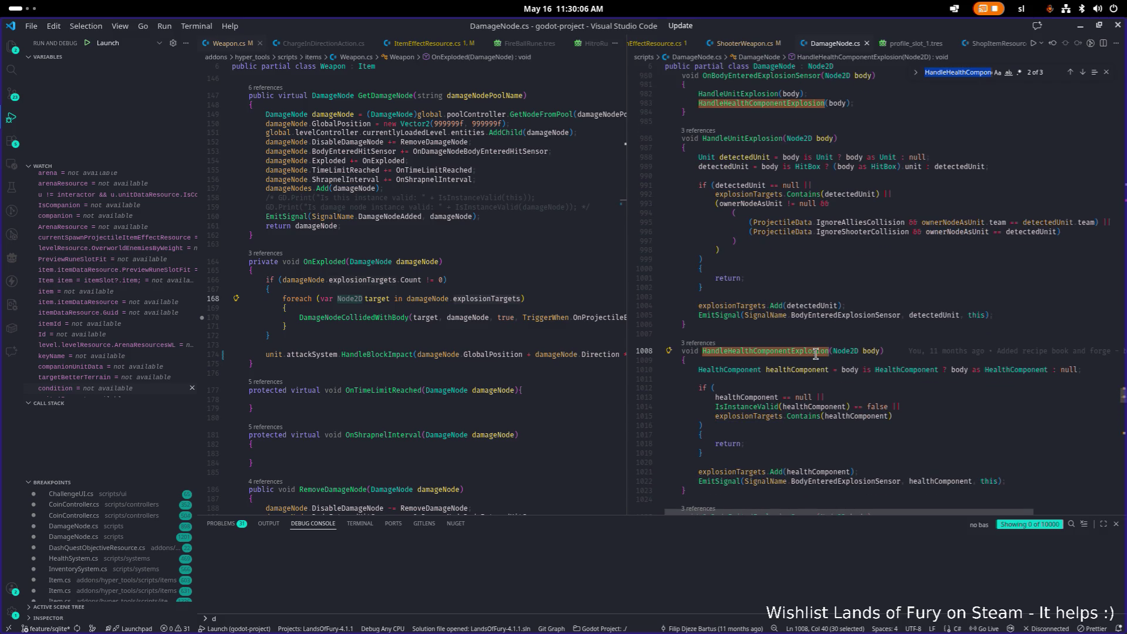
key(Return)
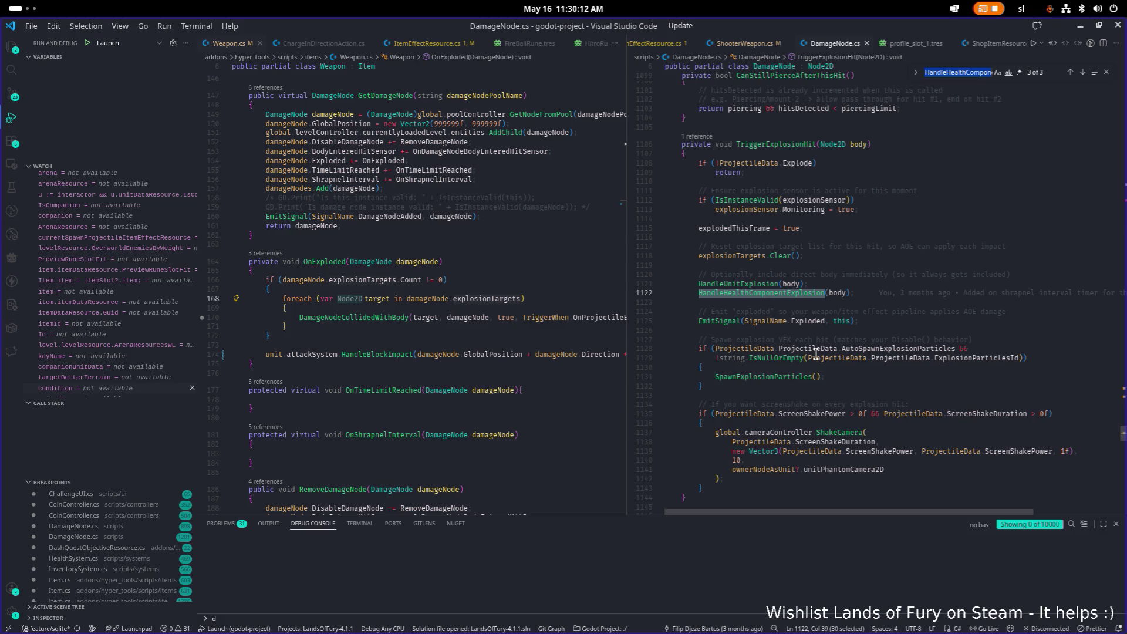
key(Return)
key(Return)
key(Return)
key(Return)
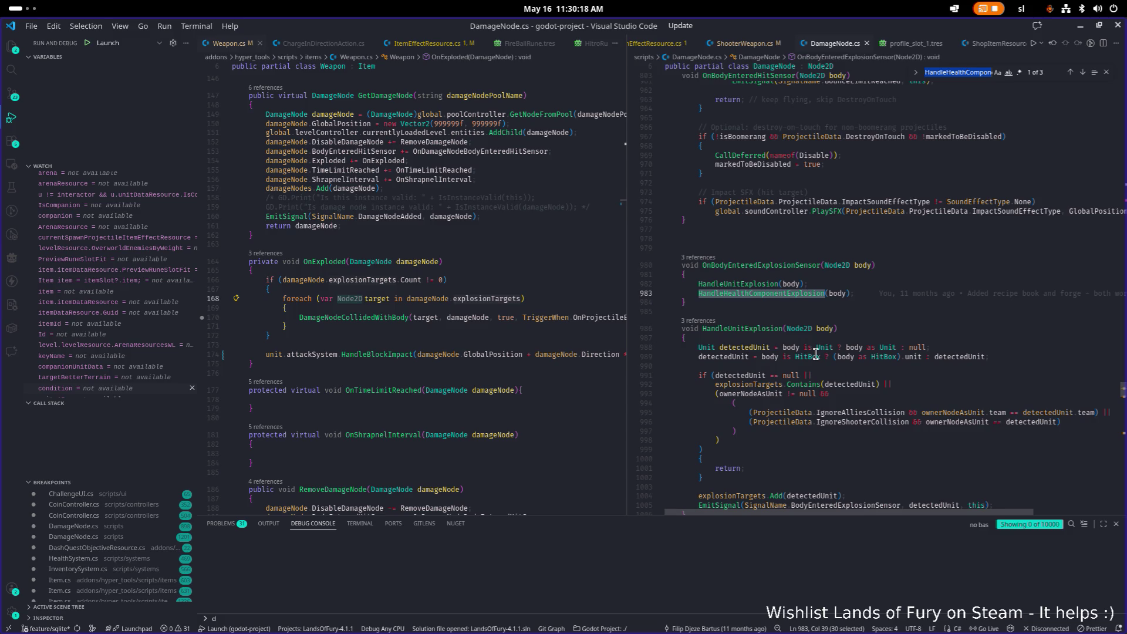
key(Return)
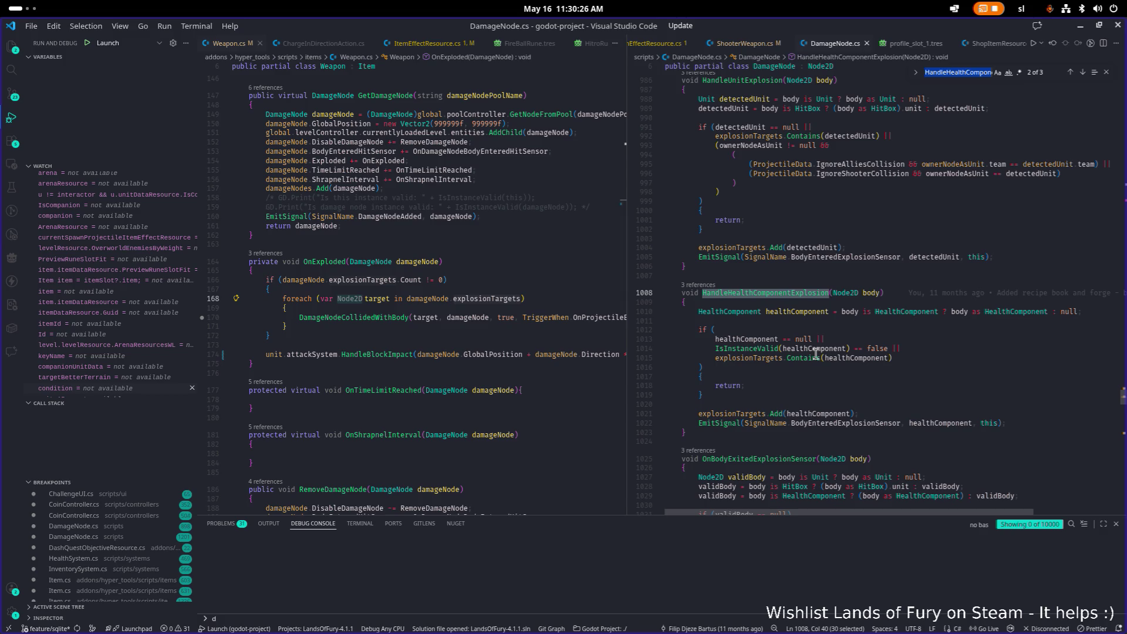
click(505, 327)
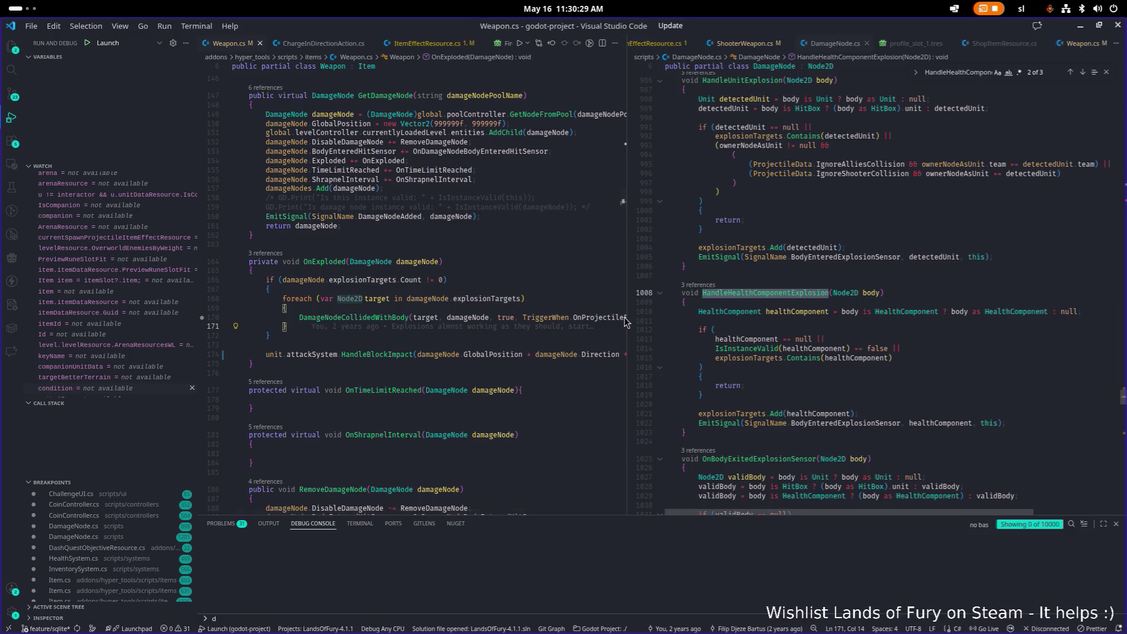
Widen the Weapon.cs side of the split and place the cursor after the DamageNodeCollidedWithBody call.
drag(629, 322, 780, 322)
click(691, 318)
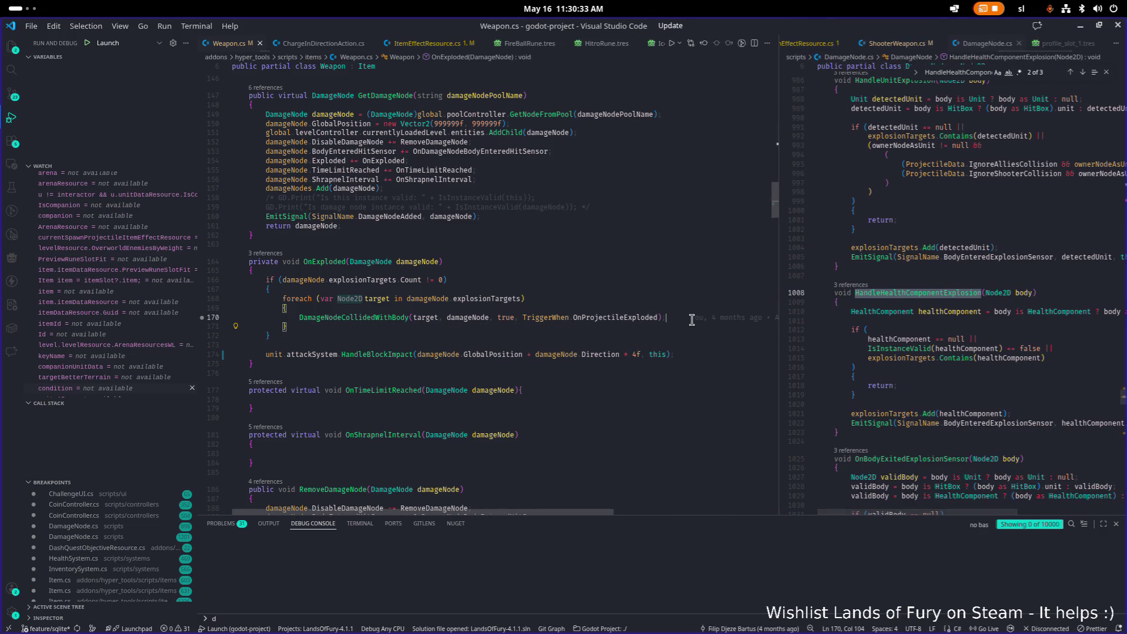
mouse_move(690, 320)
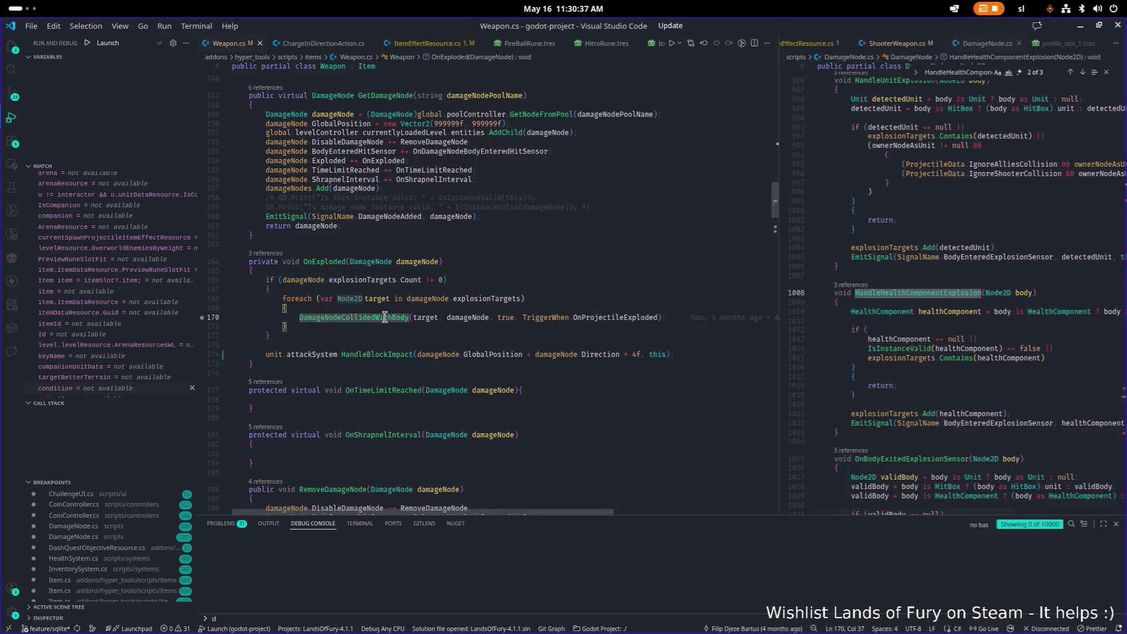
Undo a half-typed 'Damagenodeco' line, save Weapon.cs unchanged, and jump to DamageNodeCollidedWithBody's definition.
key(Return)
text(Da)
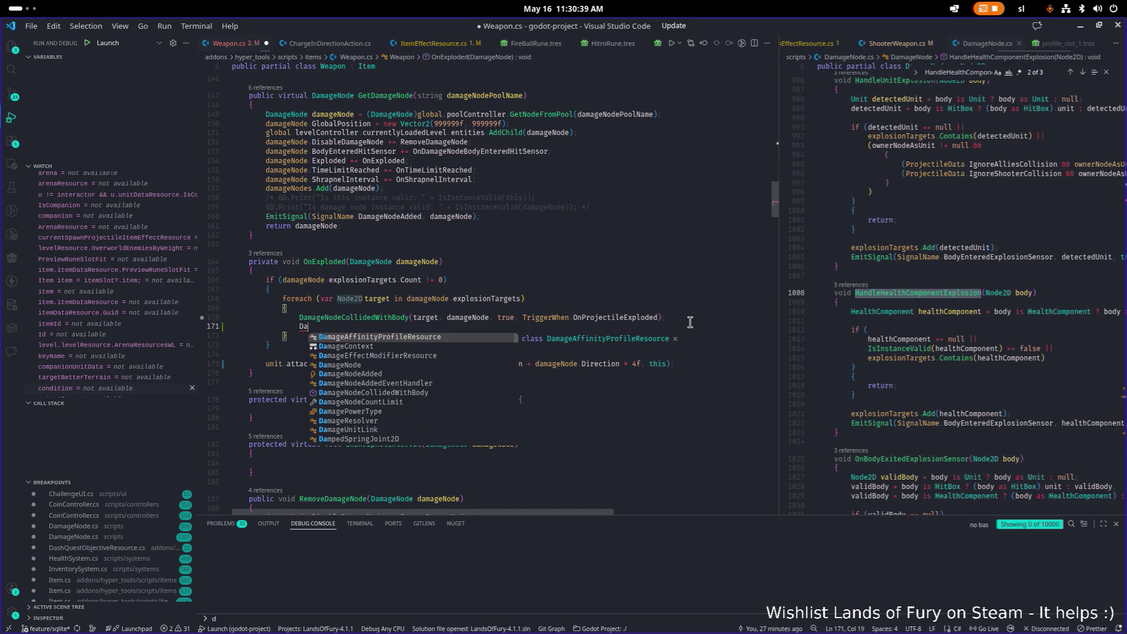
text(magenodeco)
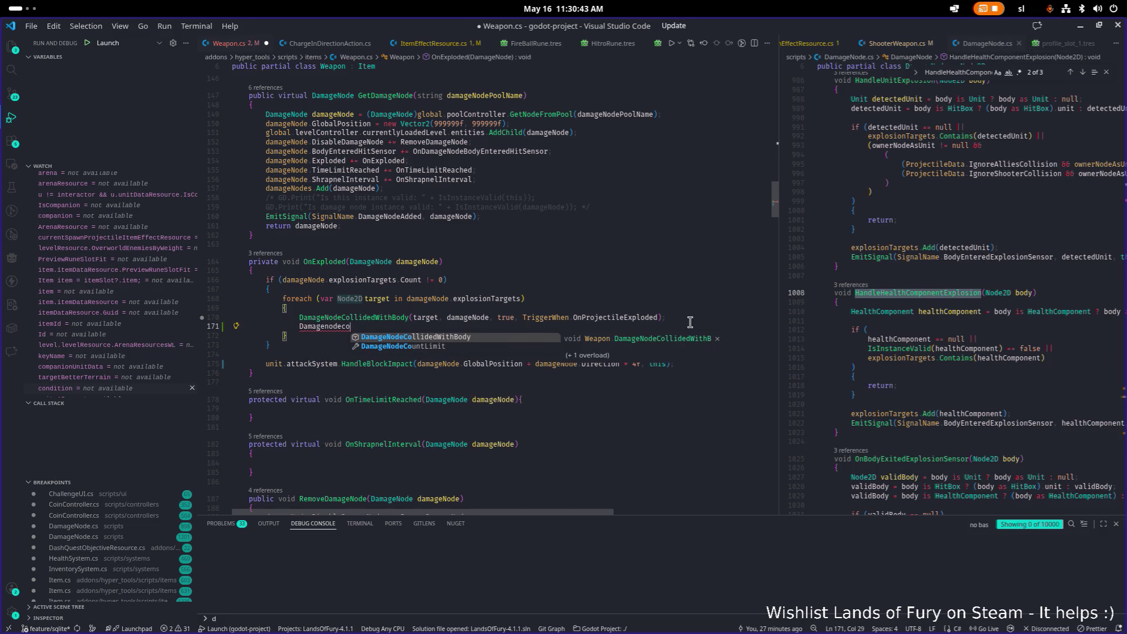
key(Escape)
key(ctrl+z)
key(ctrl+z)
key(ctrl+s)
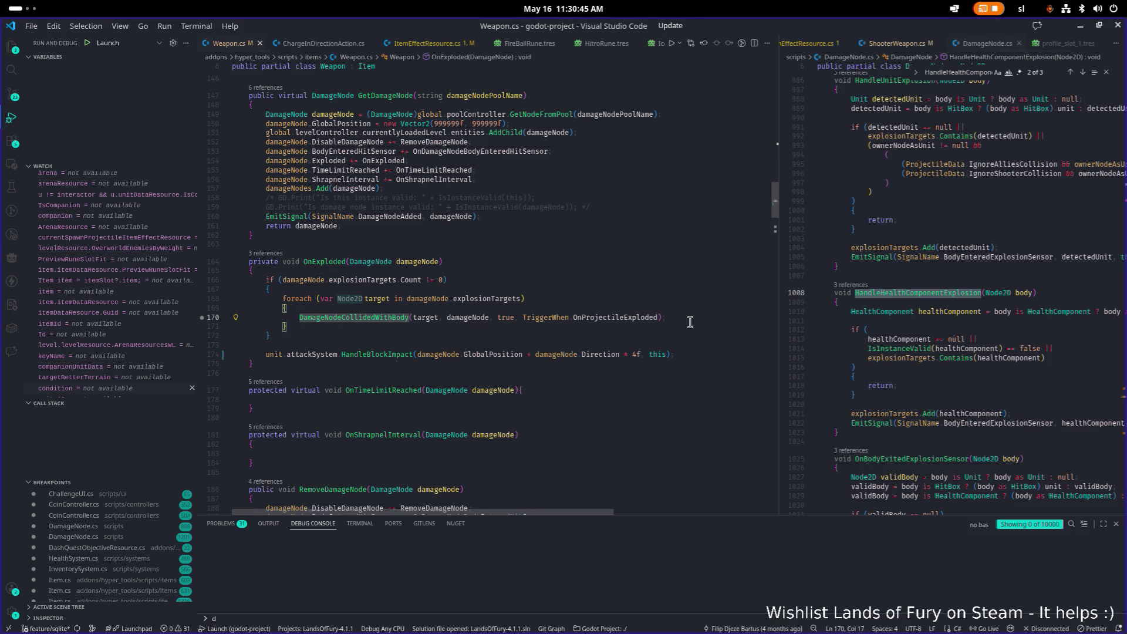
key(F12)
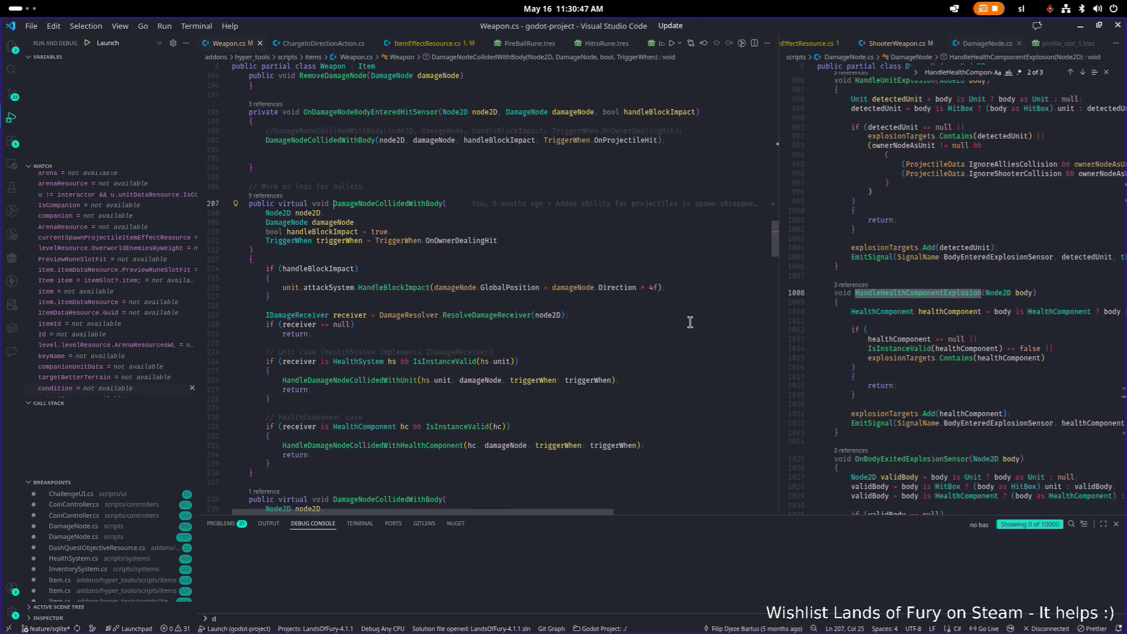
Search Weapon.cs for 'healthcom', landing on the HealthComponent case at line 230.
click(531, 344)
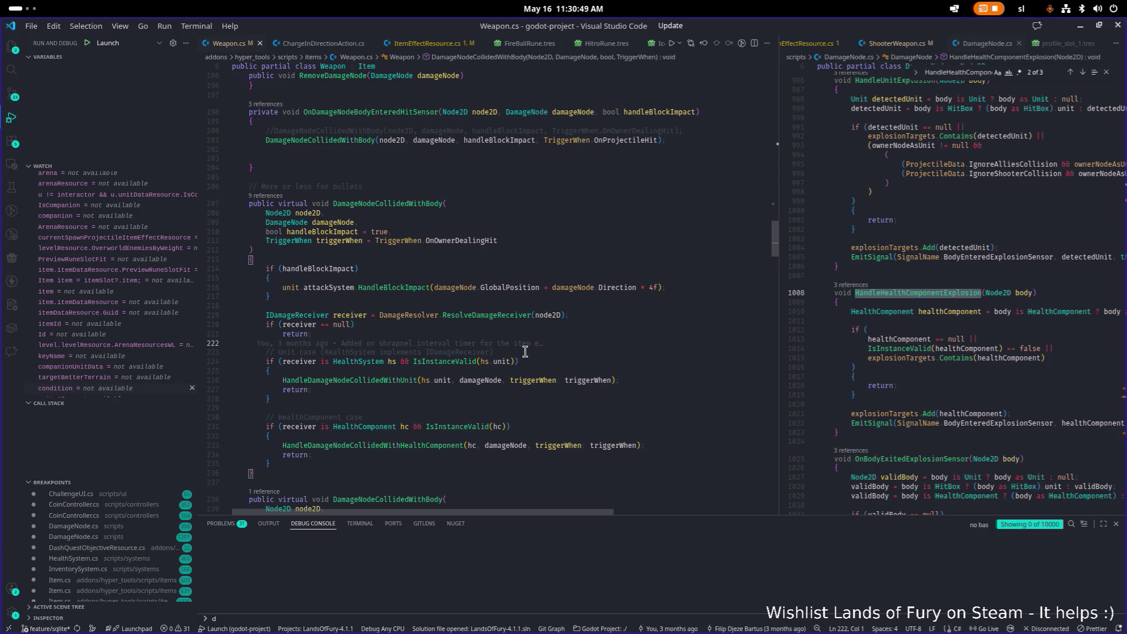
scroll(523, 352, down, 3)
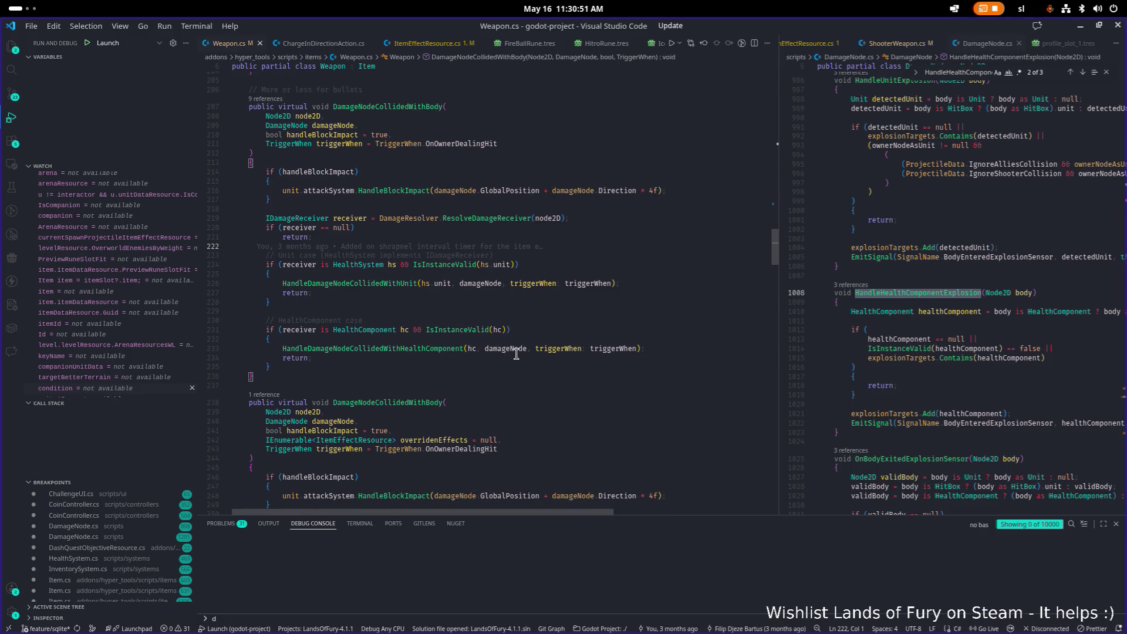
scroll(517, 354, up, 2)
click(577, 320)
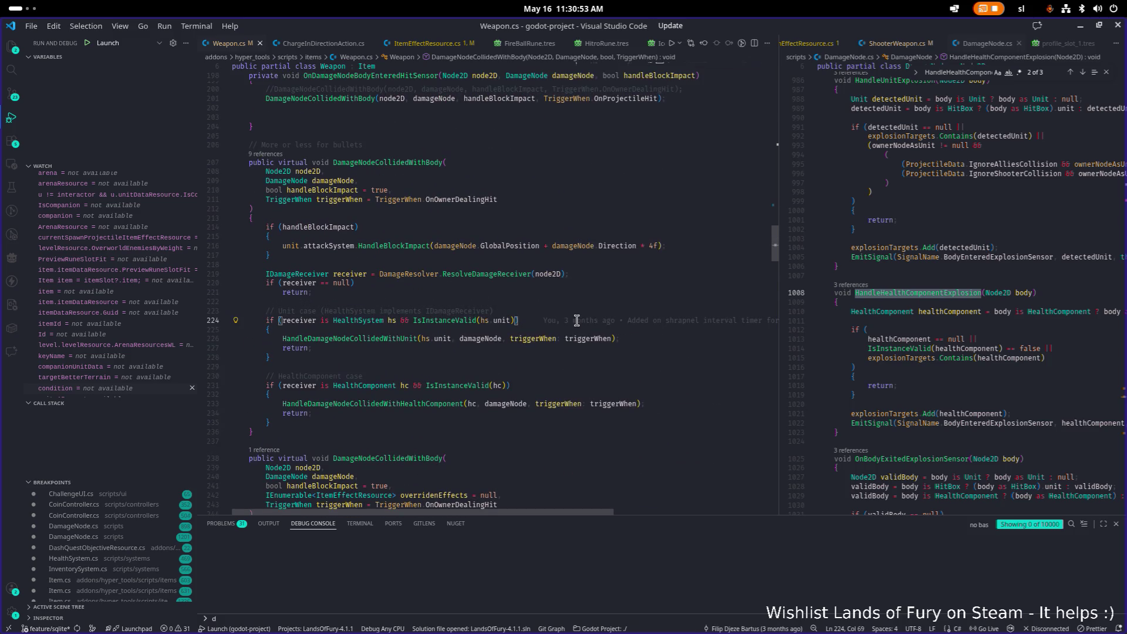
key(ctrl+f)
text(healthcom)
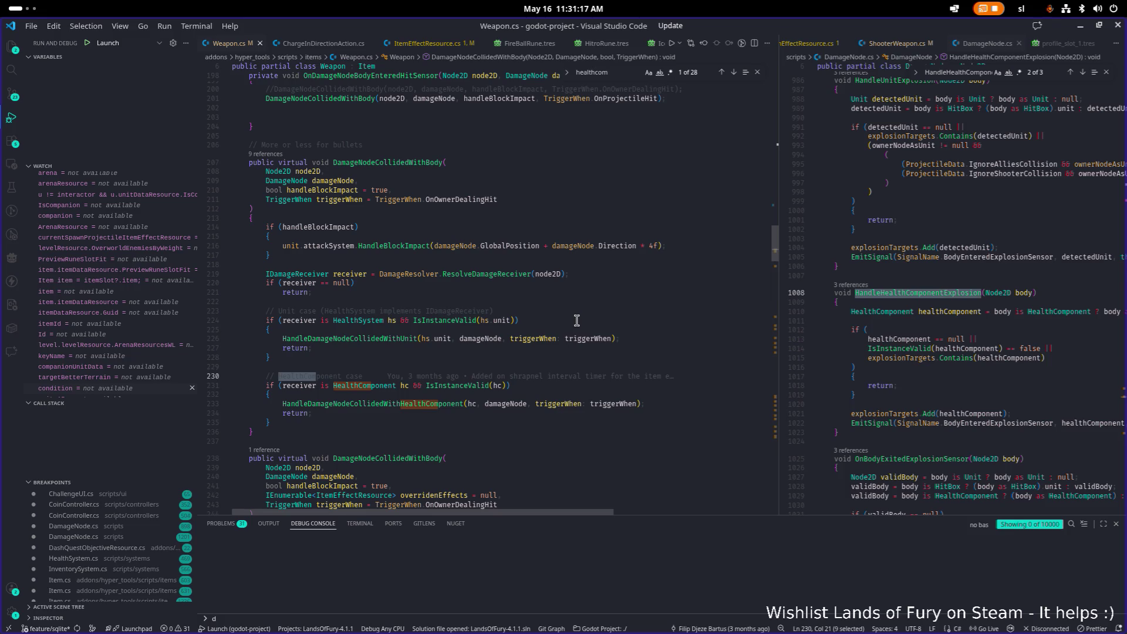
click(972, 329)
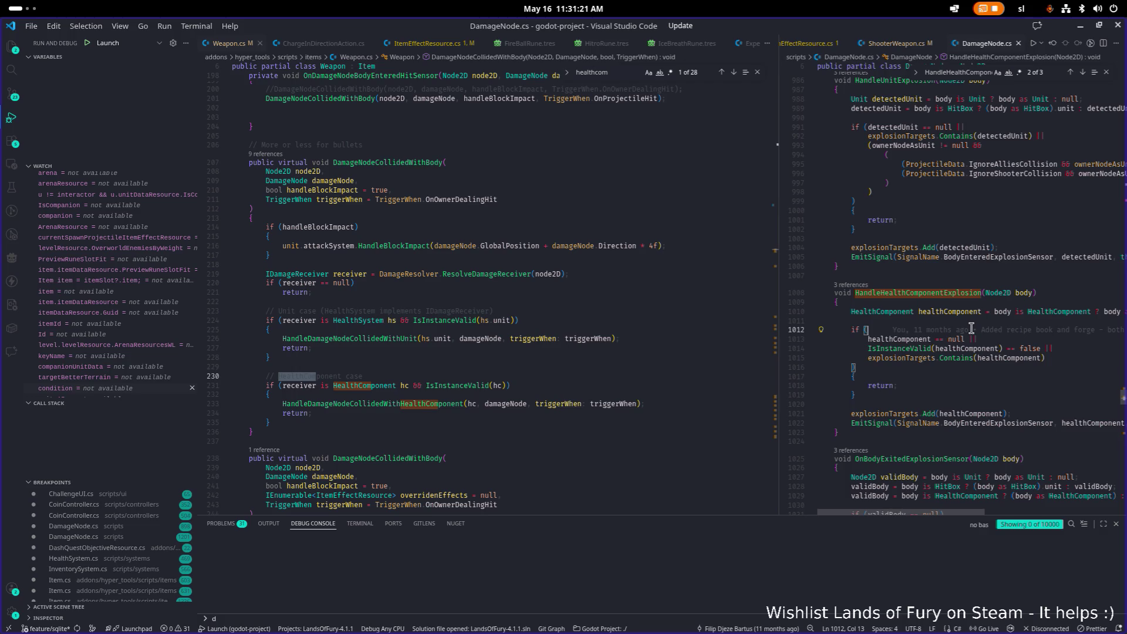
Open IDamageReciever.cs with a quick 'IDamageRec' file search.
key(ctrl+p)
text(IDamageRec)
key(Return)
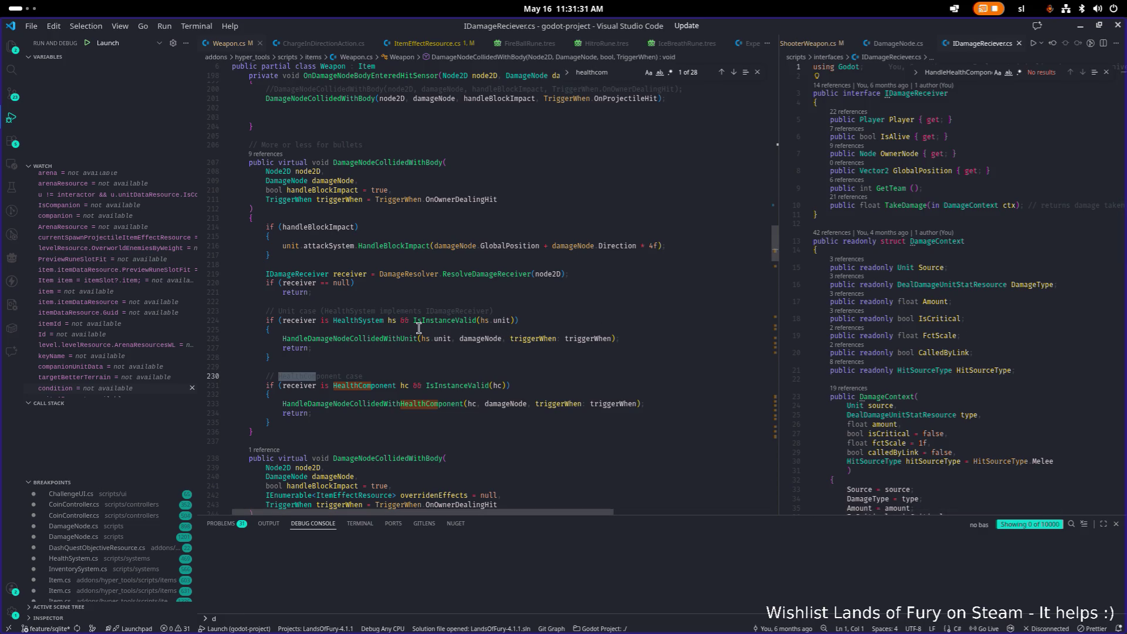
Return to Weapon.cs and select the HealthComponent call on line 233.
mouse_move(382, 339)
click(585, 257)
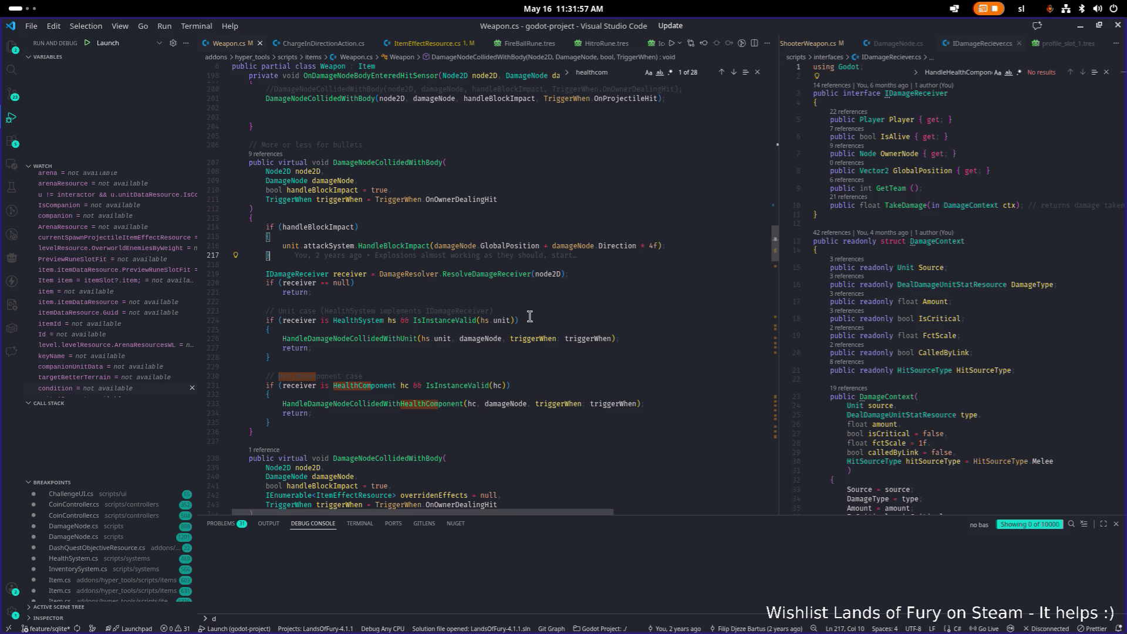
click(435, 405)
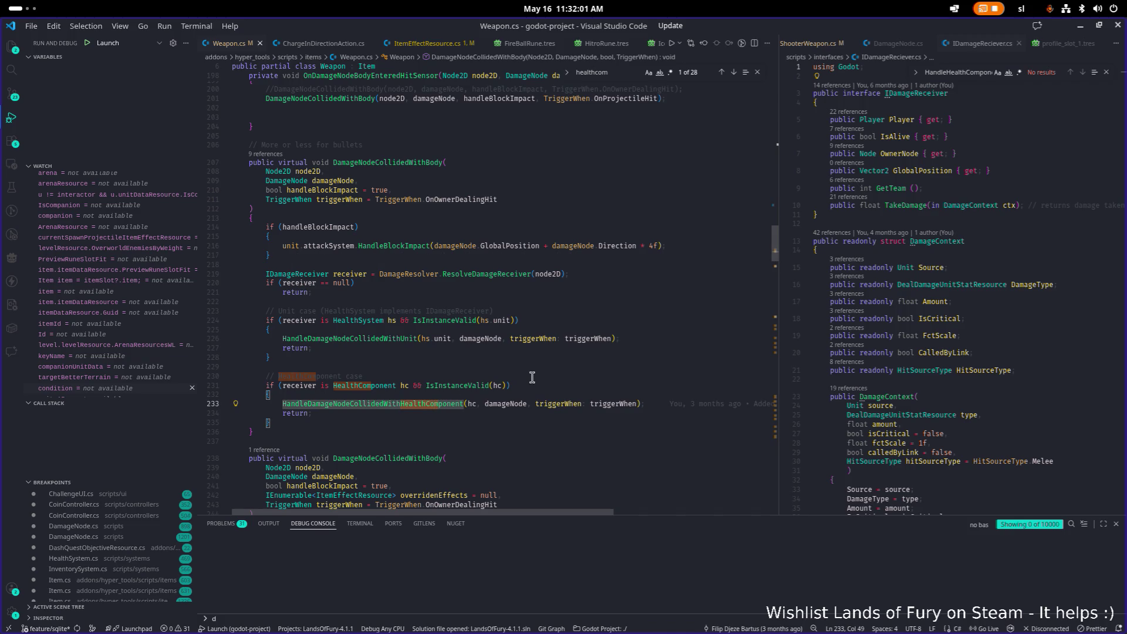
key(F12)
scroll(532, 377, down, 5)
scroll(532, 377, down, 10)
scroll(529, 378, up, 20)
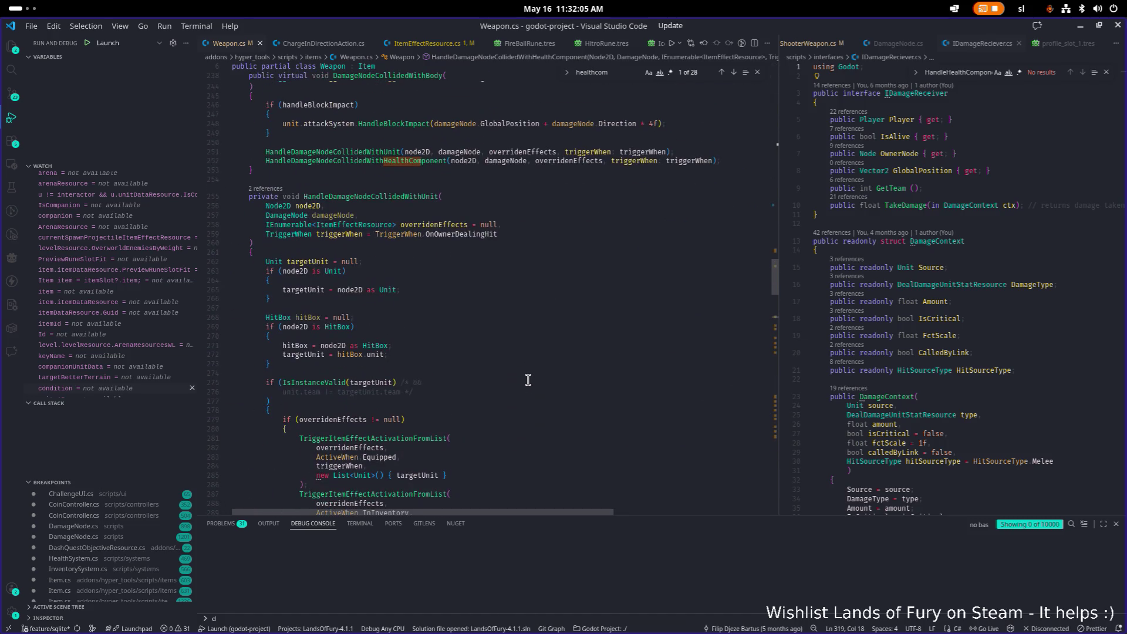
scroll(528, 379, down, 20)
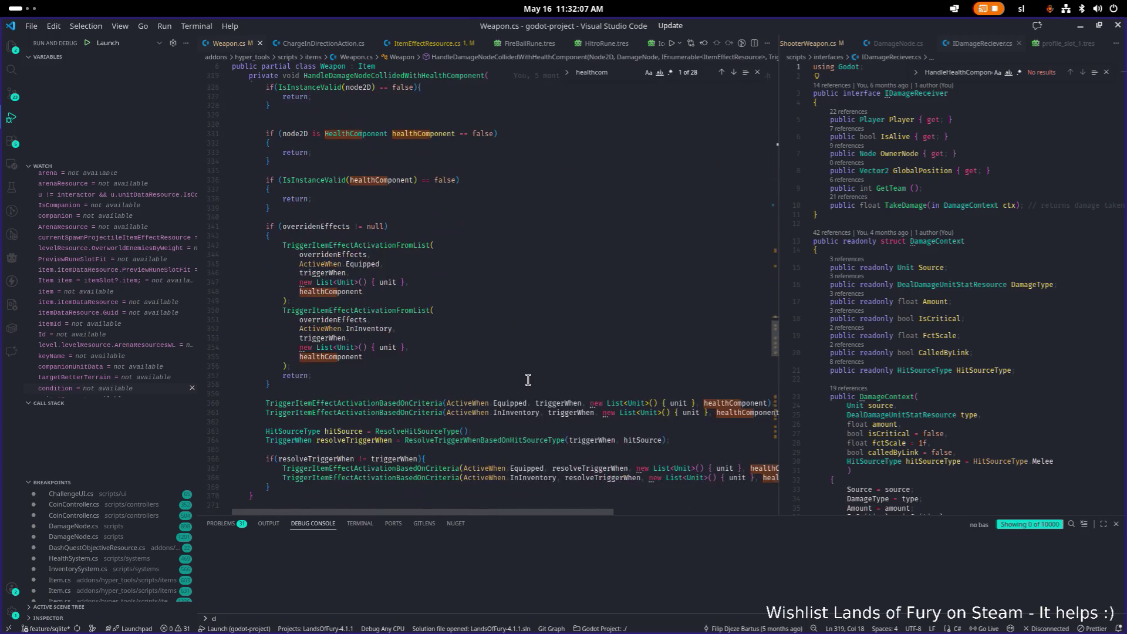
scroll(528, 380, up, 20)
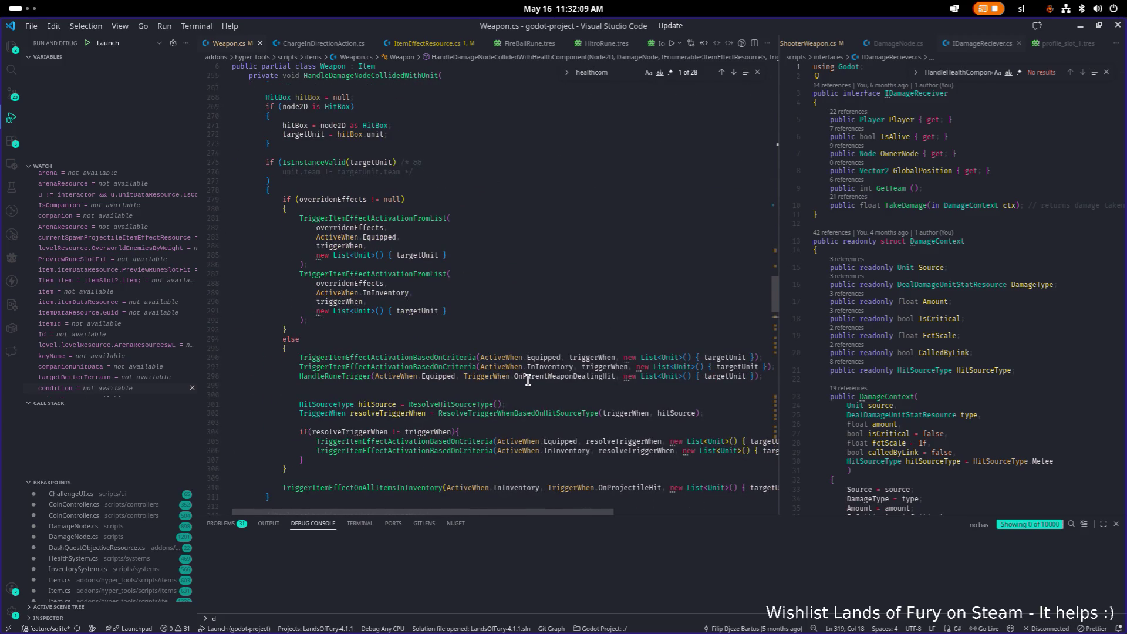
scroll(528, 380, down, 13)
scroll(528, 380, down, 6)
scroll(526, 381, down, 3)
mouse_move(397, 406)
mouse_down()
mouse_move(415, 360)
mouse_move(453, 360)
mouse_move(483, 423)
mouse_move(483, 350)
mouse_move(234, 210)
mouse_up()
scroll(484, 350, up, 10)
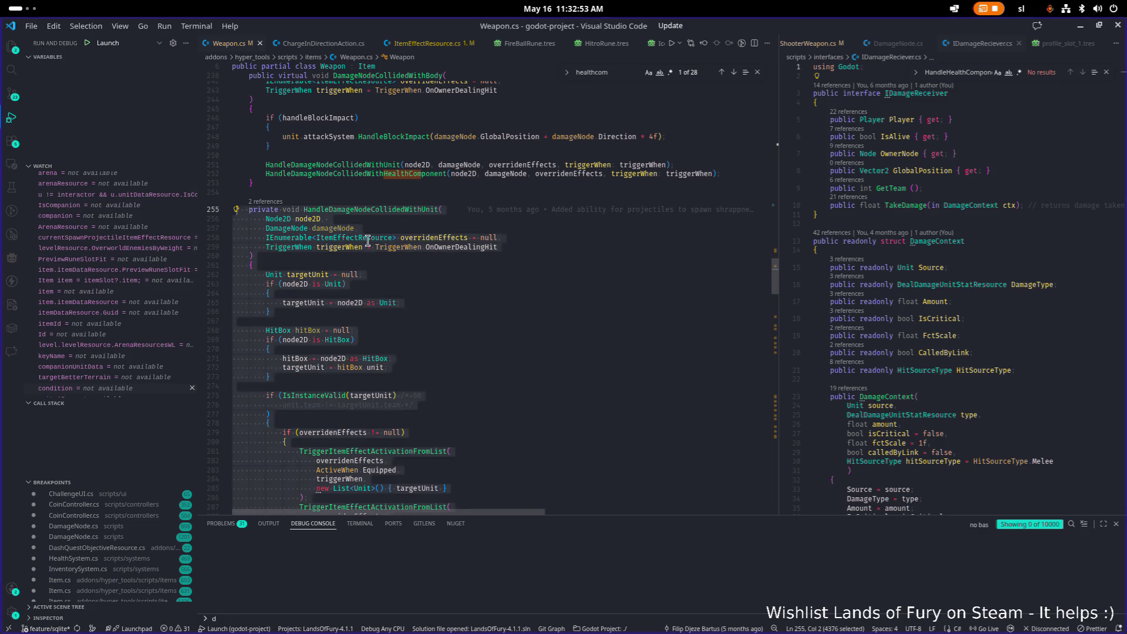
key(shift+alt+Right)
click(483, 294)
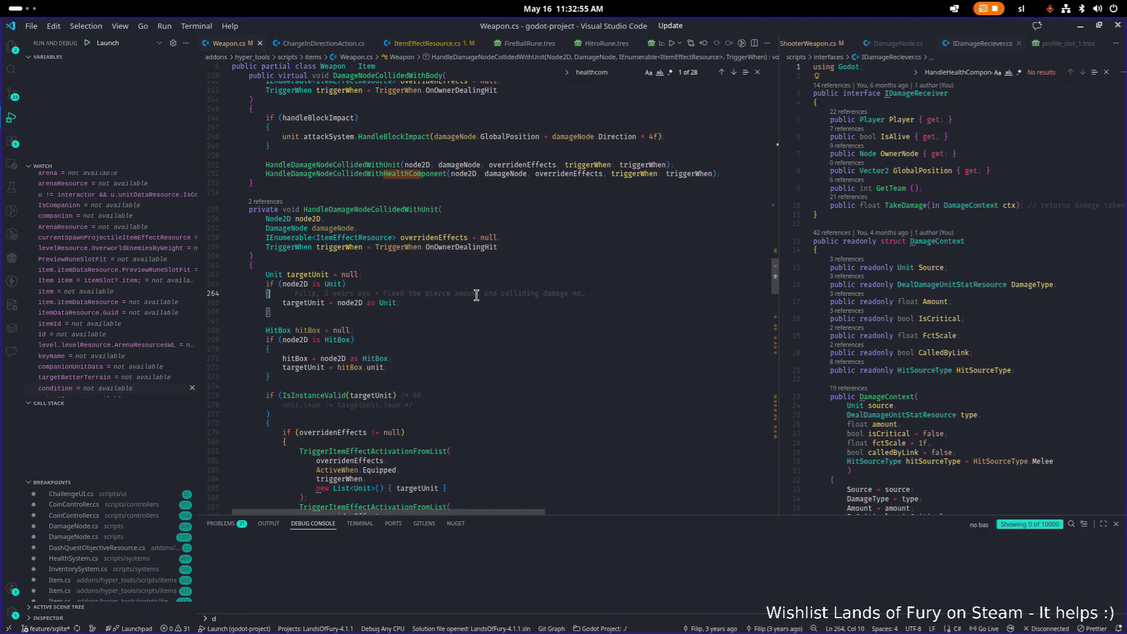
key(ctrl+p)
Open DamageNode.cs and clear its whole-file selection.
text(damagenode)
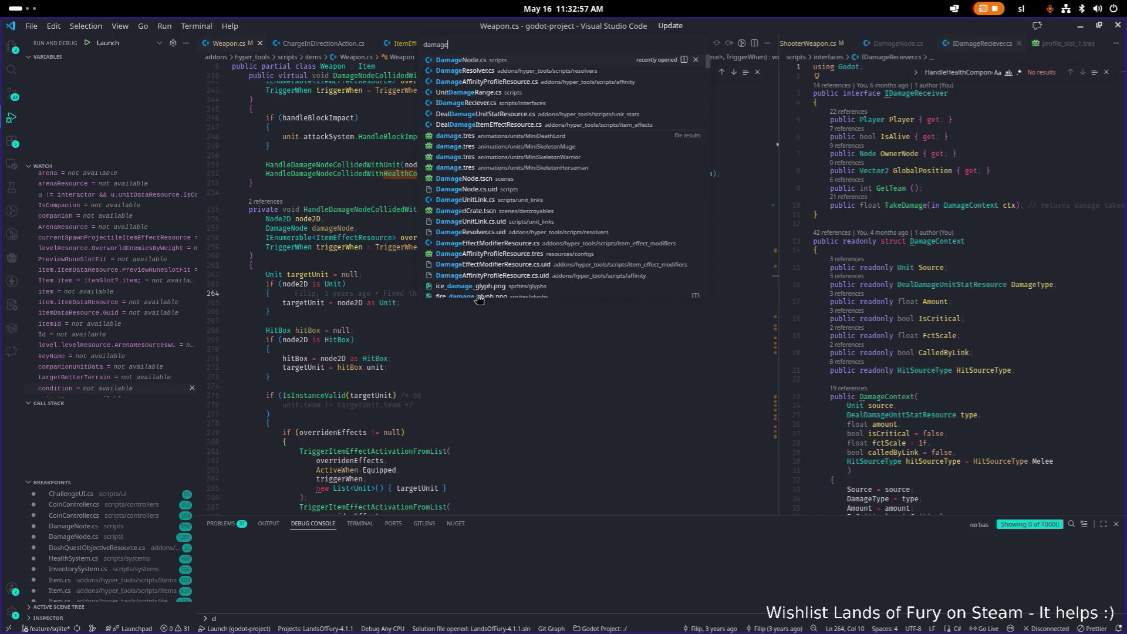
key(Return)
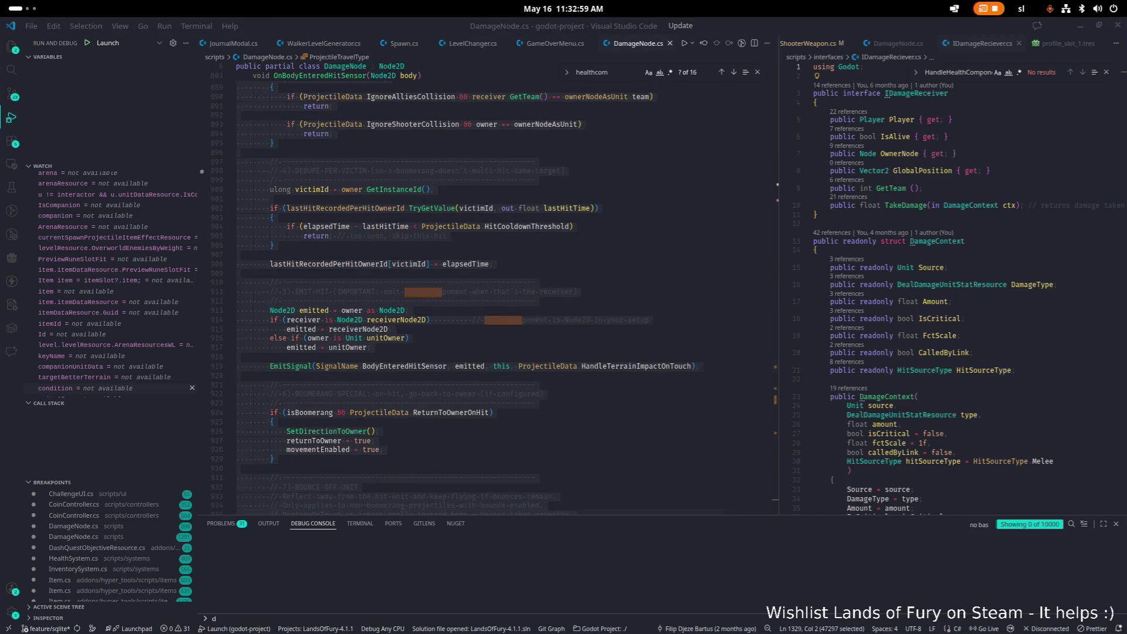
click(604, 357)
Abandon a 'dealda' search, then open Item.cs and inspect its EnemiesAndAllies target case.
key(ctrl+p)
text(dealda)
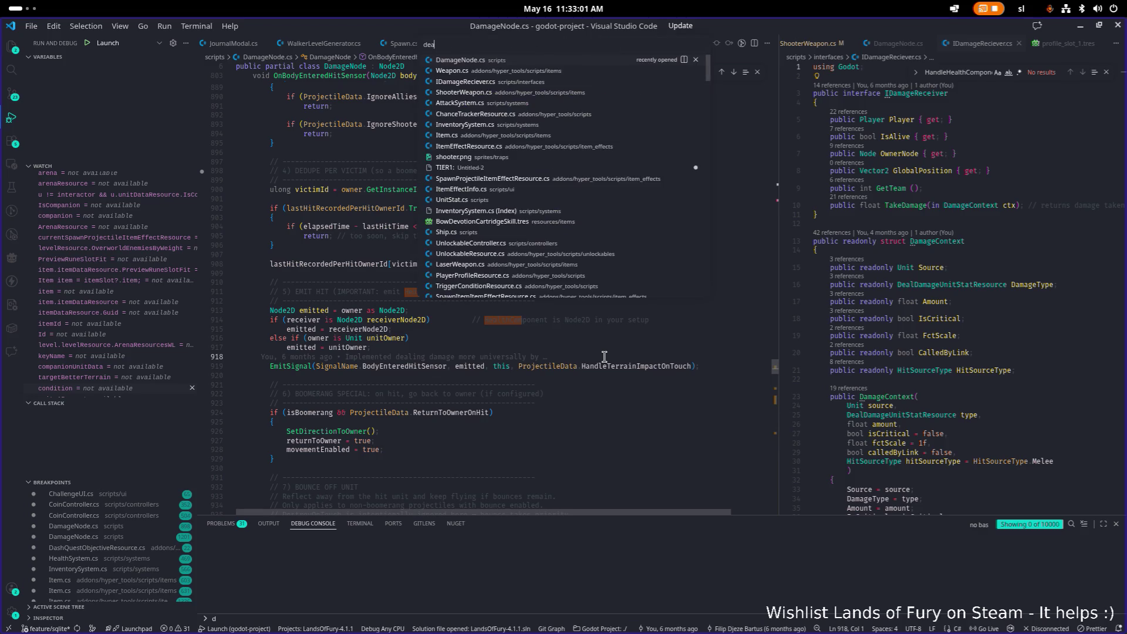
key(Escape)
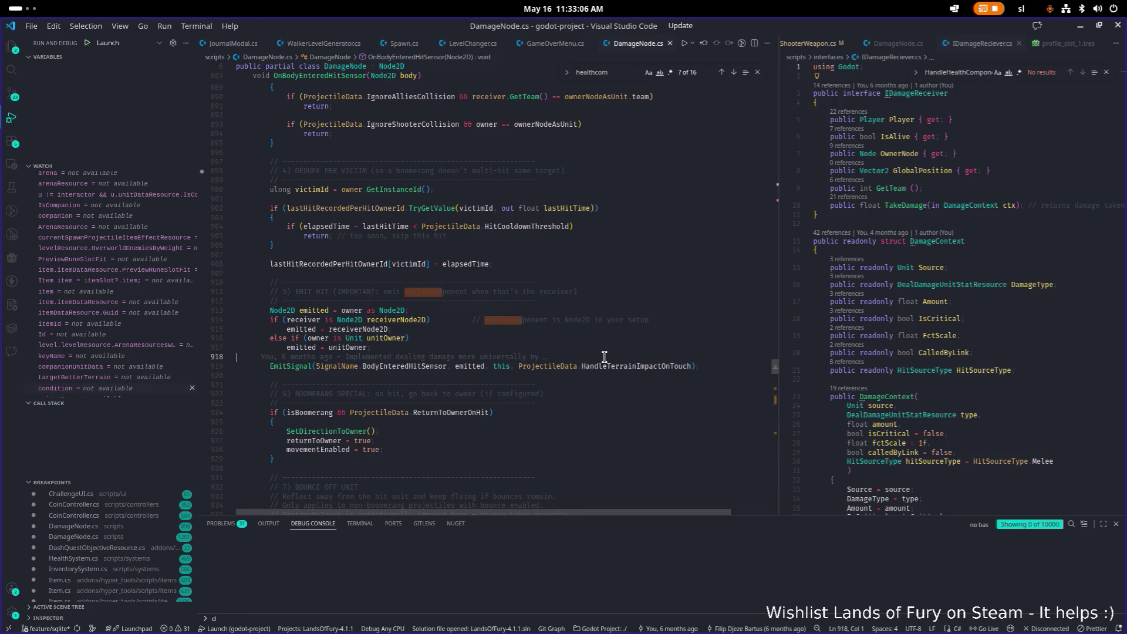
key(ctrl+p)
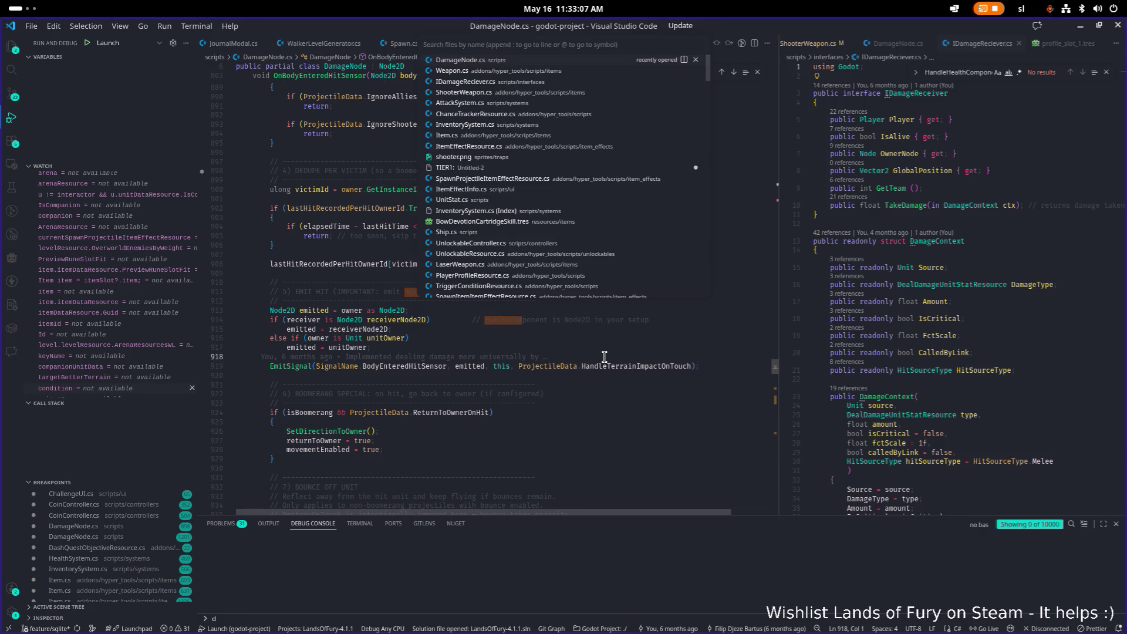
text(item)
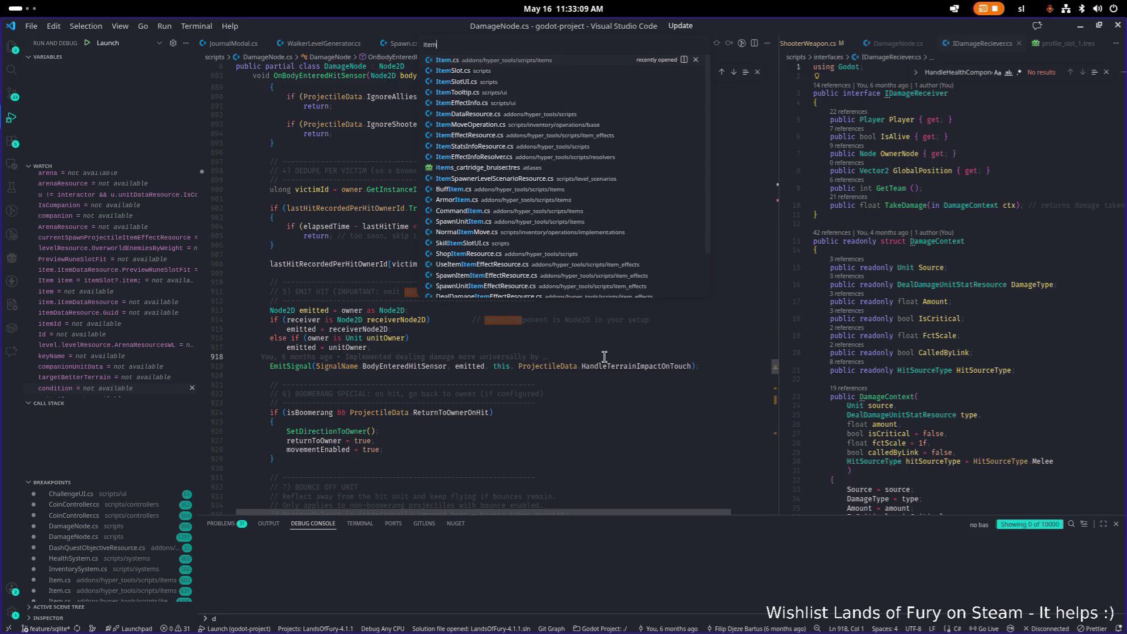
key(Return)
key(ctrl+a)
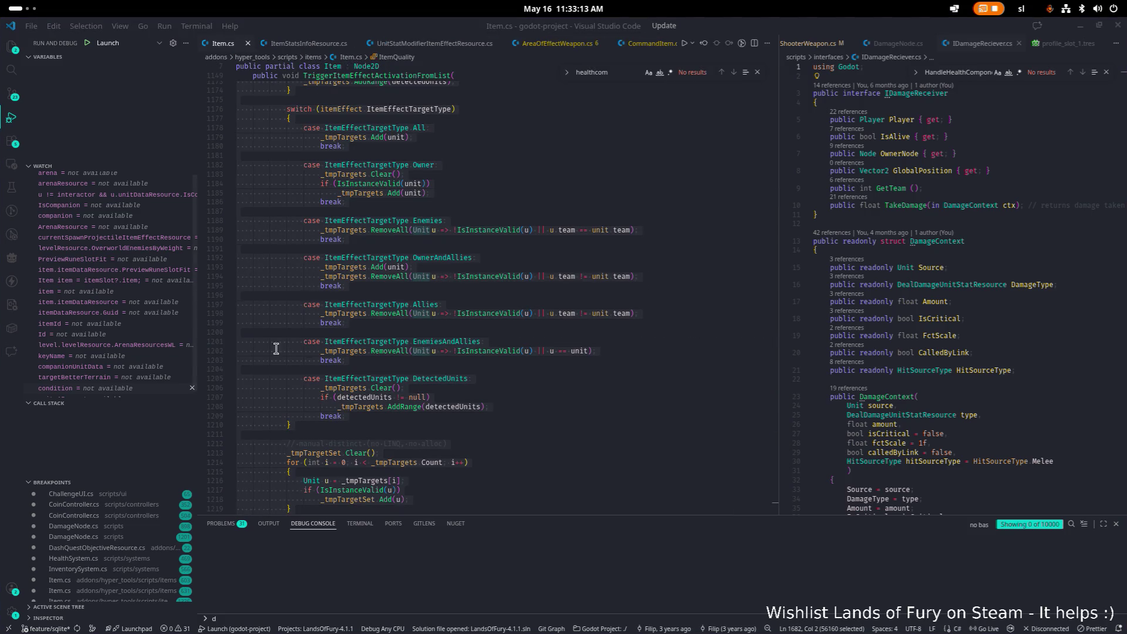
click(337, 350)
click(475, 342)
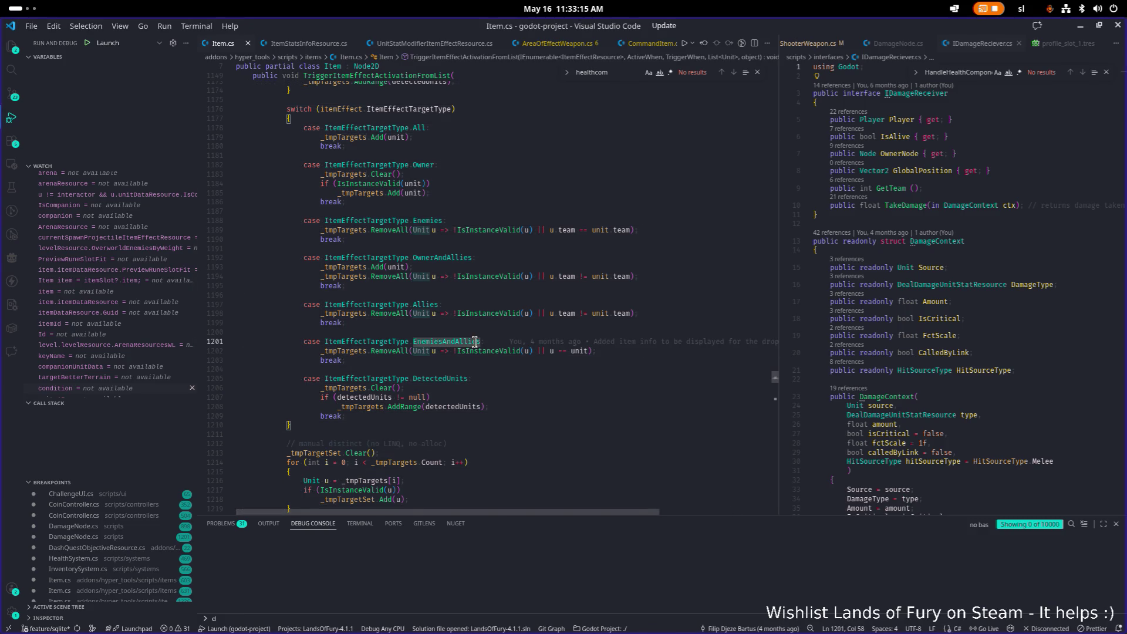
Open AttackSystem.cs at its HandleBlockImpact method.
key(ctrl+p)
text(AttackSystem)
key(Return)
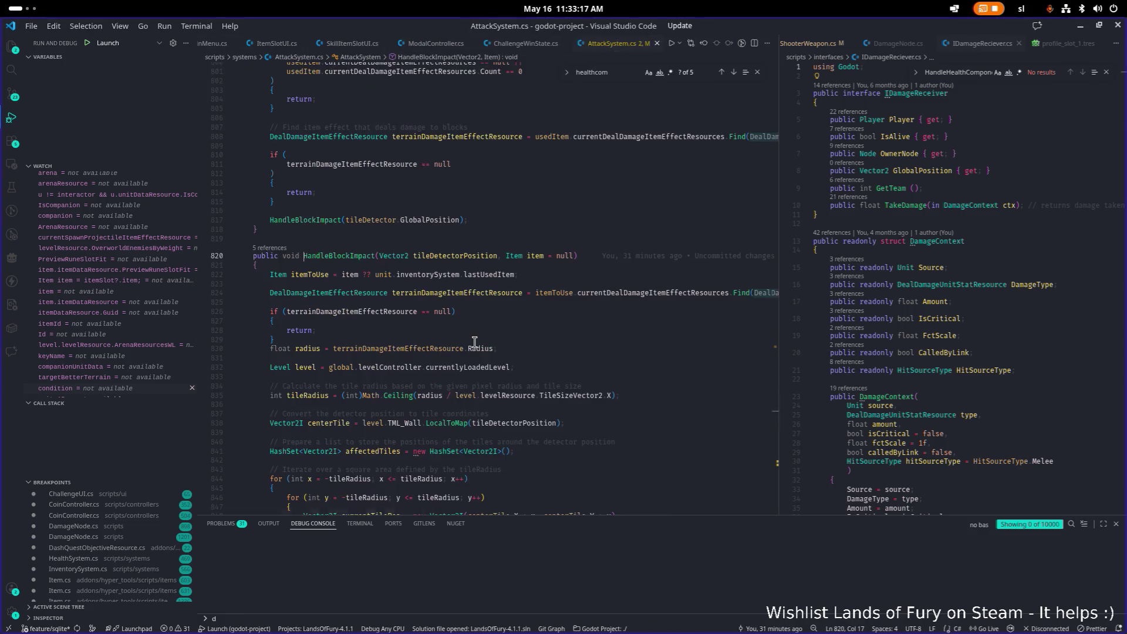
key(ctrl+a)
key(alt+Tab)
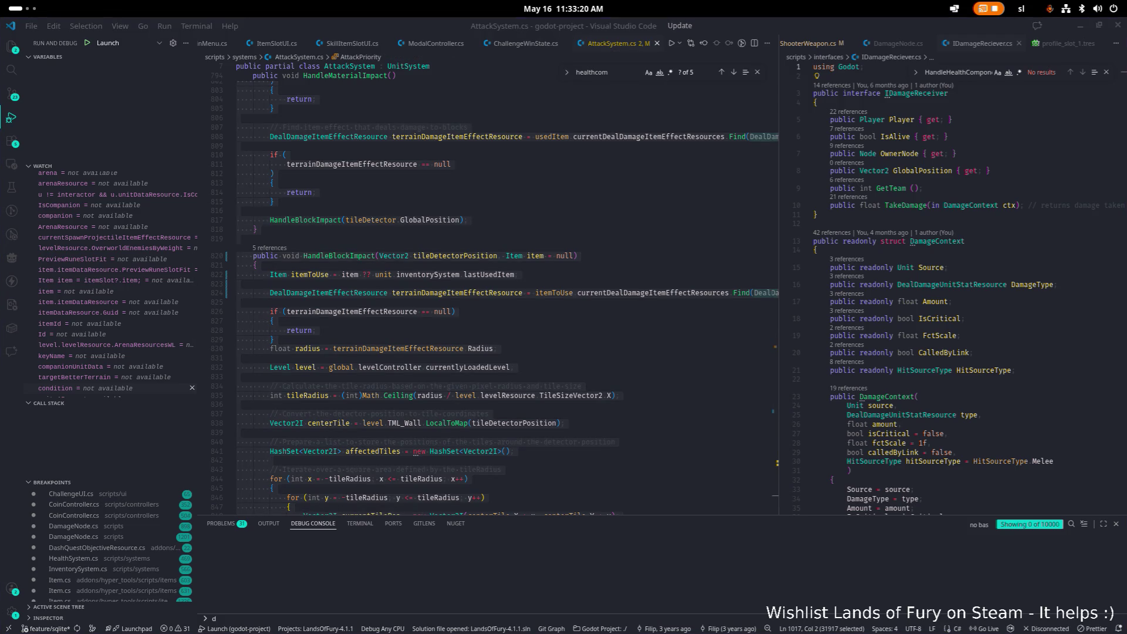
key(alt+Tab)
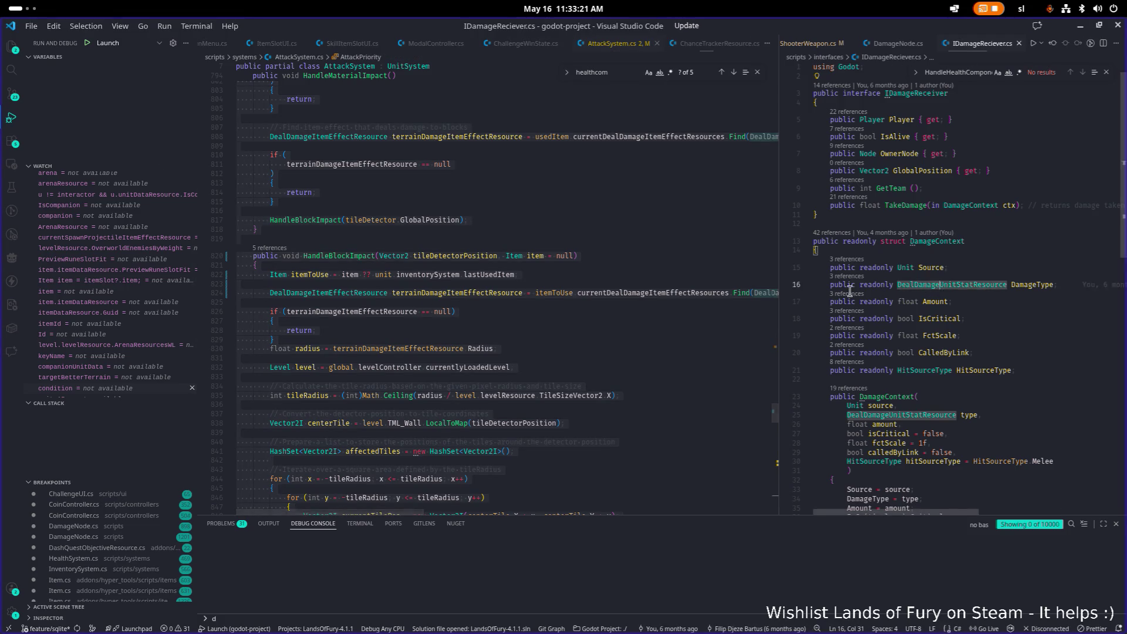
key(ctrl+a)
key(alt+Tab)
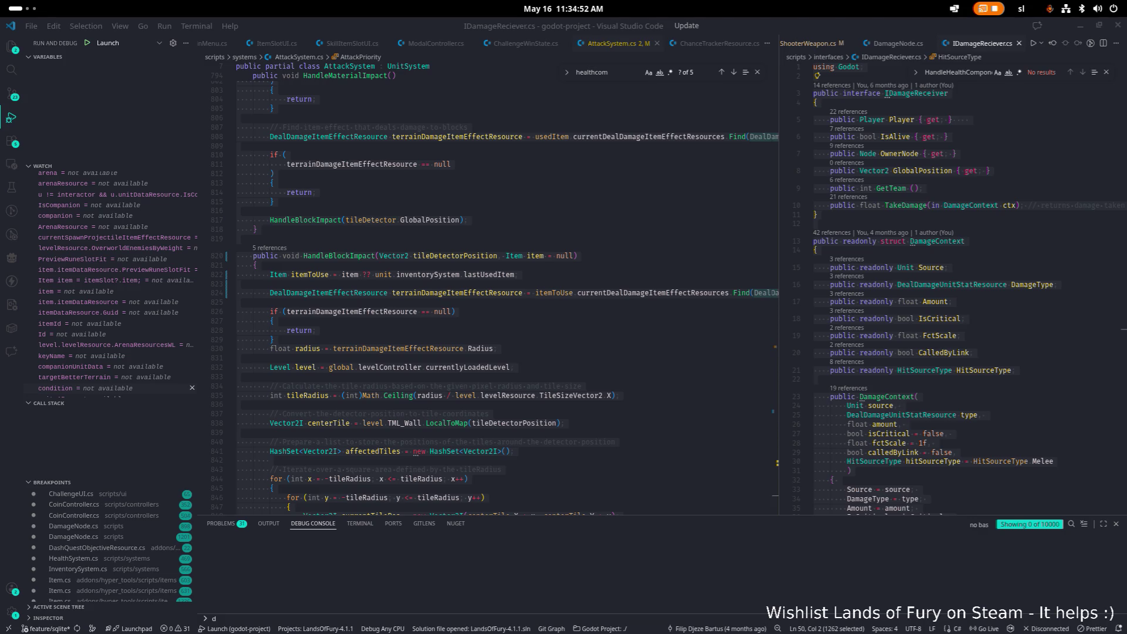
click(454, 293)
Open DamageResolver.cs via a 'damageres' search and select its whole contents.
key(ctrl+p)
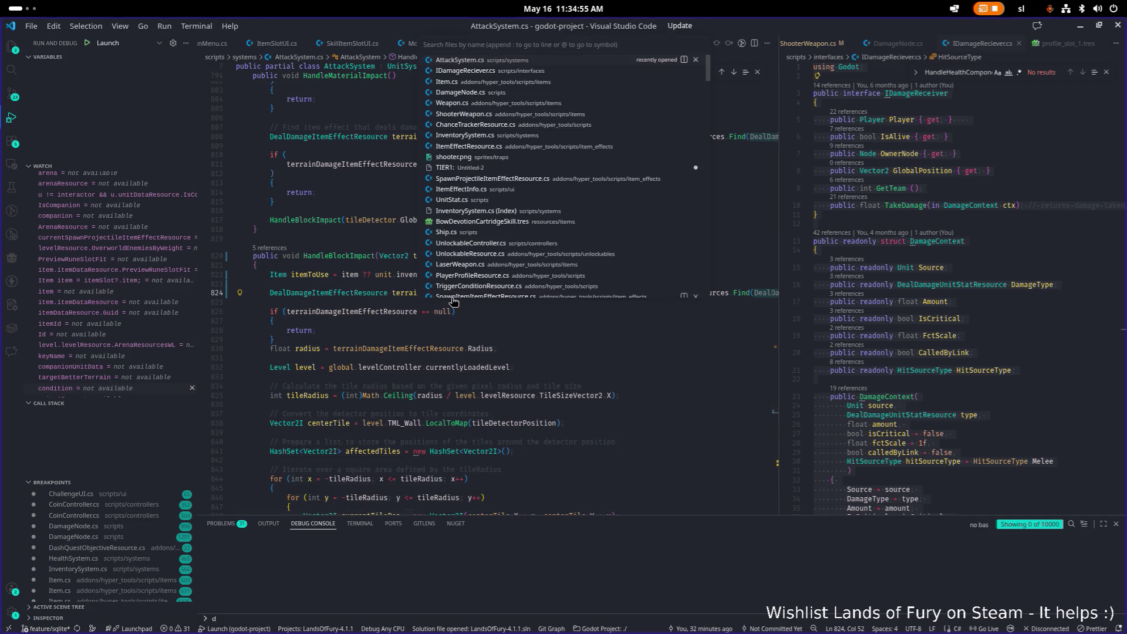
text(damageres)
key(Return)
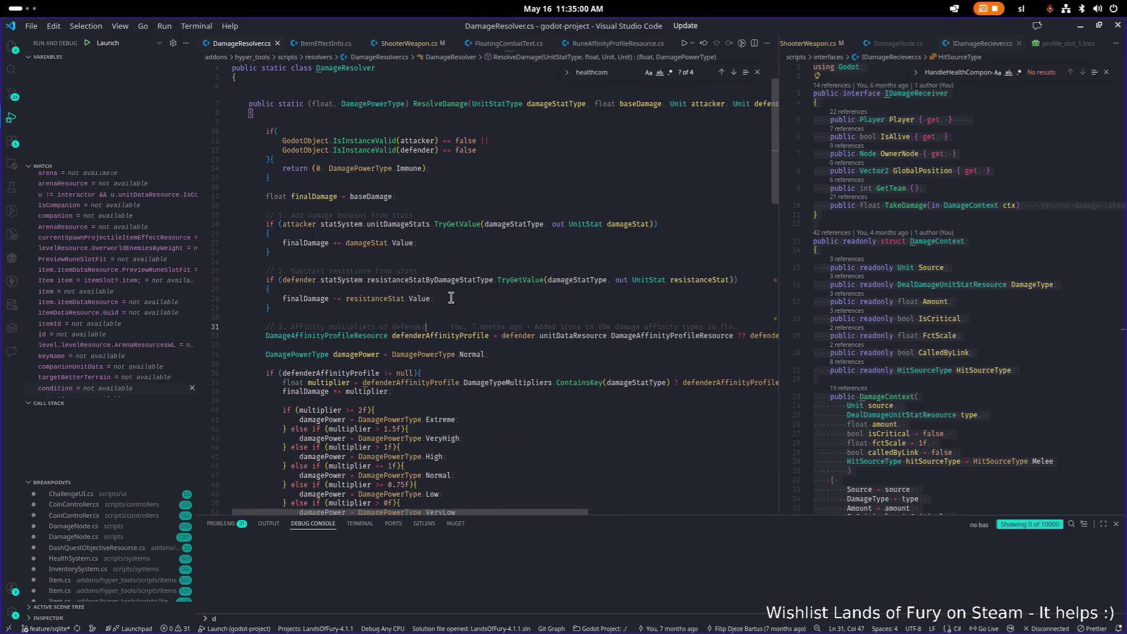
key(ctrl+a)
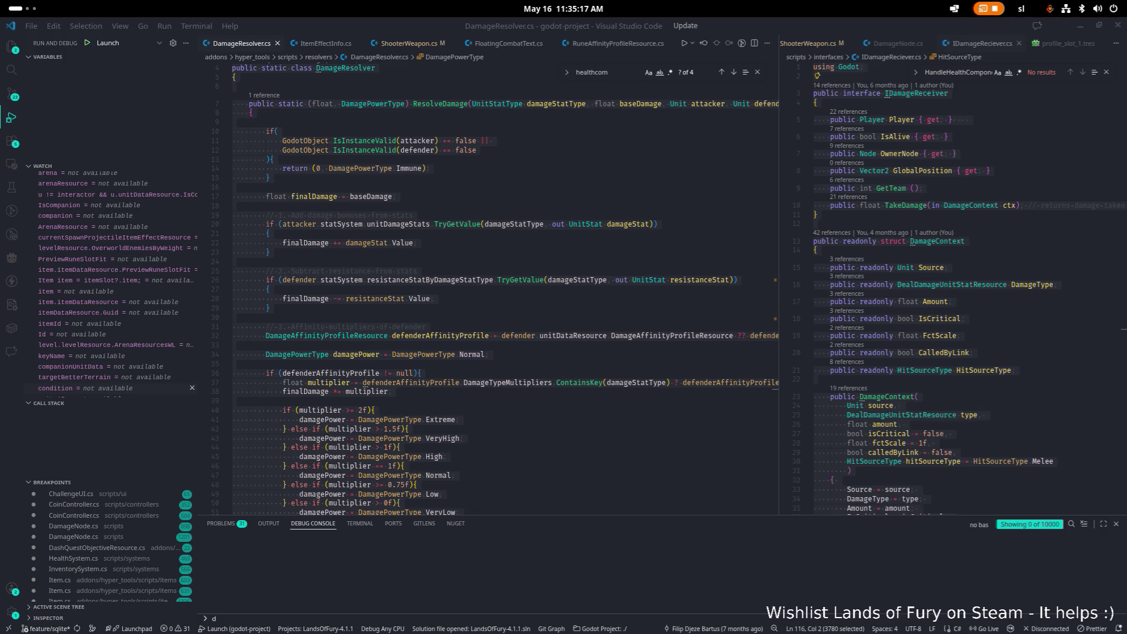
Replace the interface file in the right pane with HealthSystem.cs and view its top.
click(857, 352)
key(ctrl+p)
text(health)
key(Return)
scroll(857, 352, up, 20)
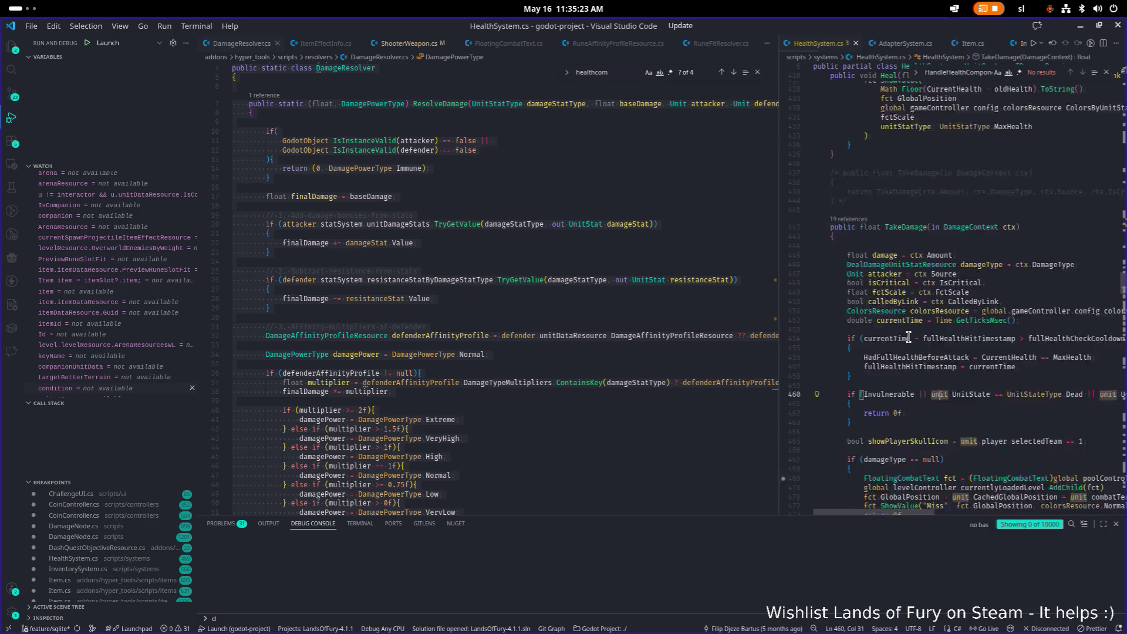
click(957, 300)
Open HealthComponent.cs via a 'healthcom' search and select its whole contents.
key(ctrl+p)
text(healthcom)
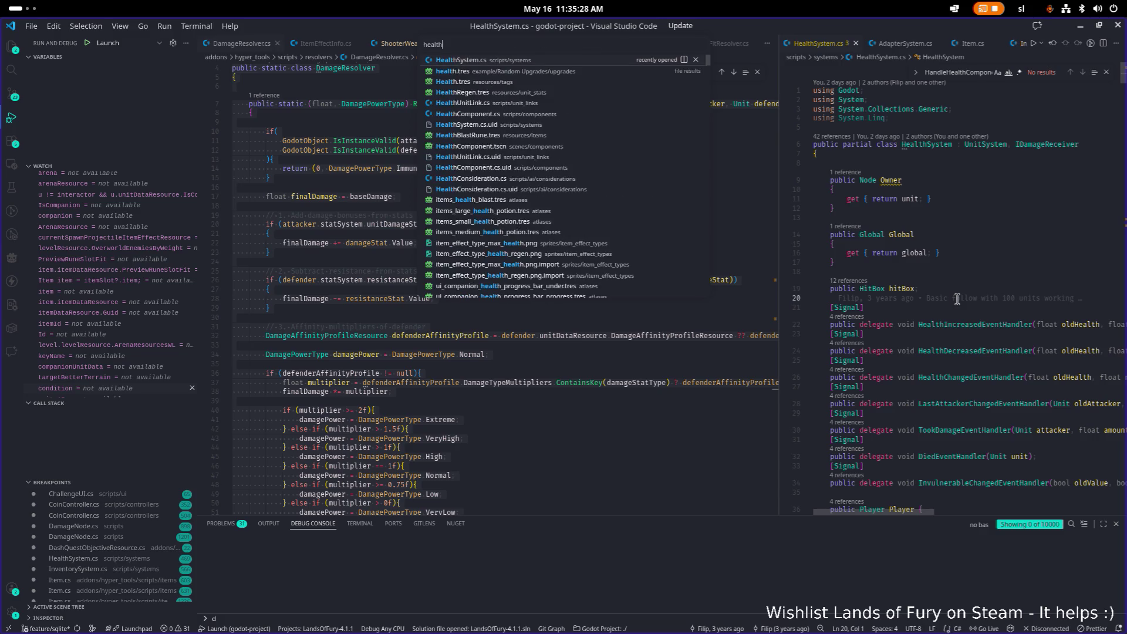
key(Return)
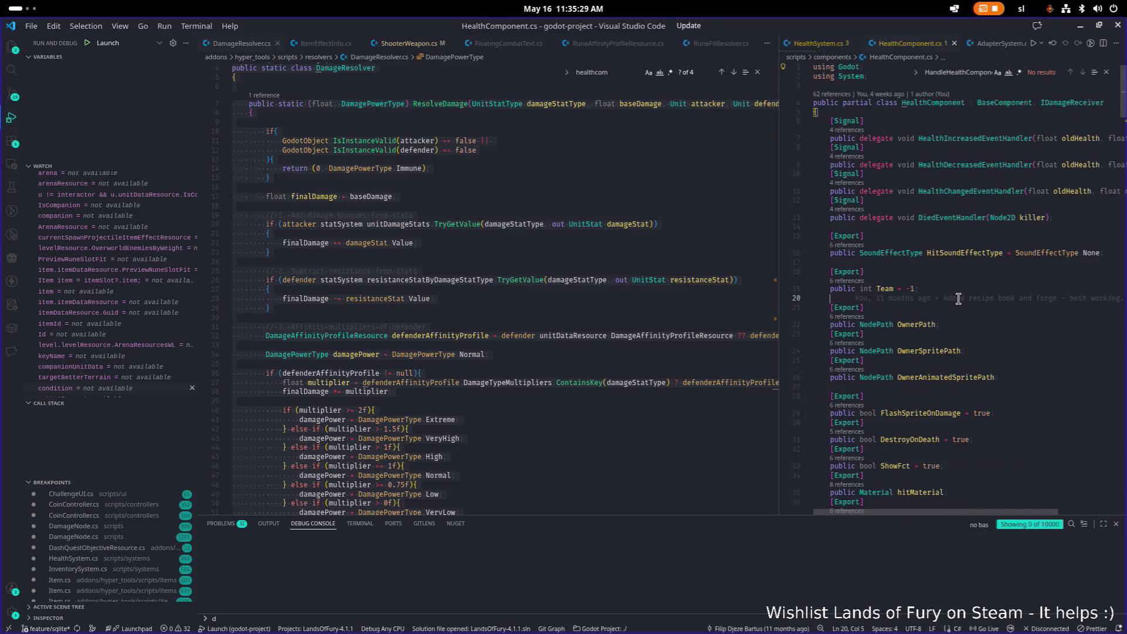
key(ctrl+a)
key(alt+Tab)
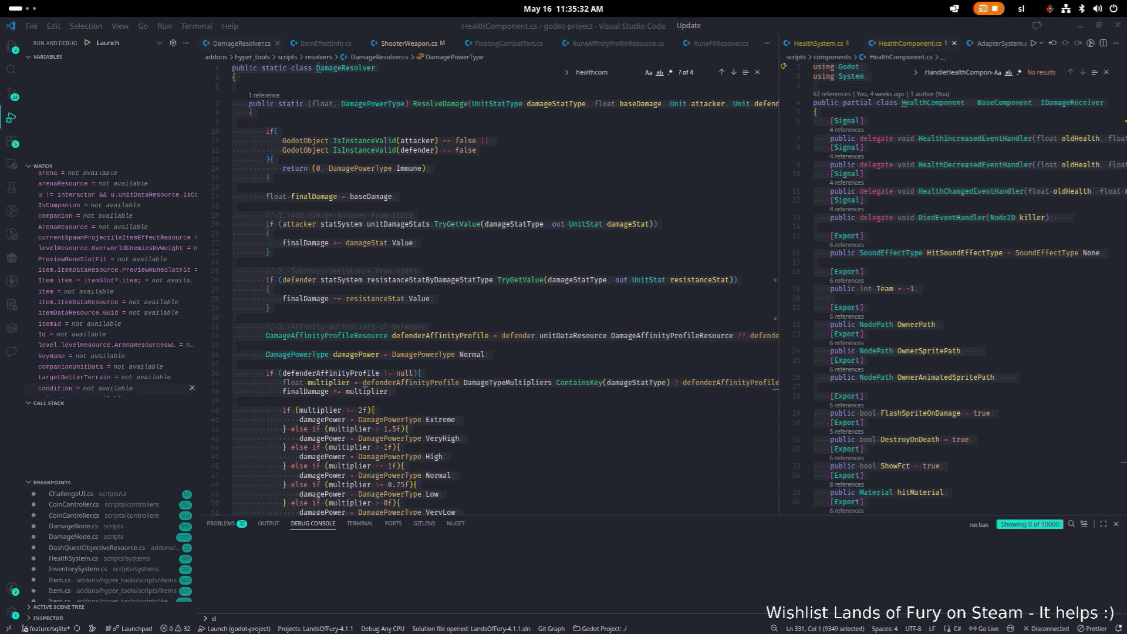